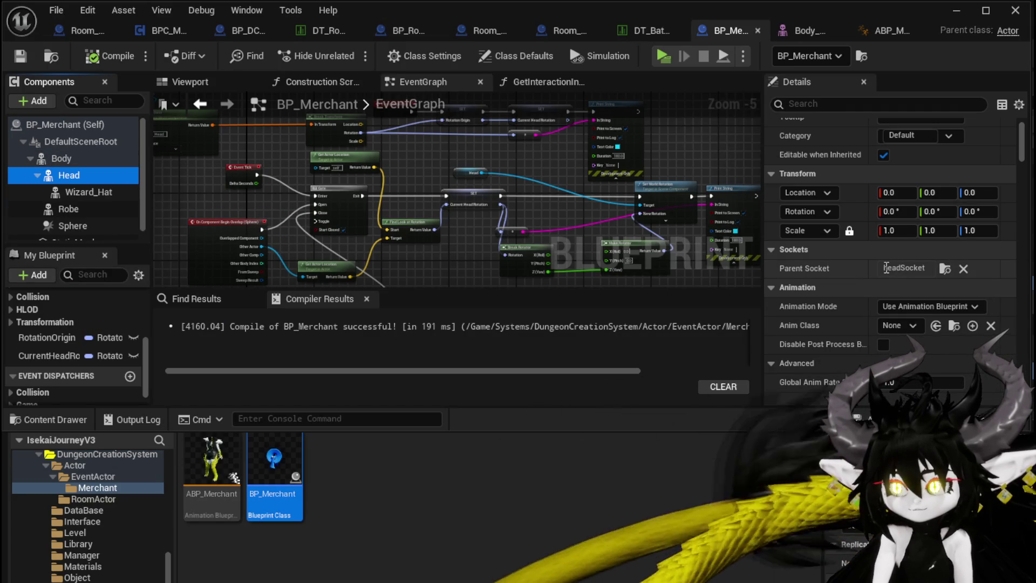
# Step: Select the Body component and open the Body_Hakoz_Test skeletal mesh editor to preview the merchant
pyautogui.moveTo(496, 153); pyautogui.dragTo(403, 208)
pyautogui.scroll(2, 403, 209)
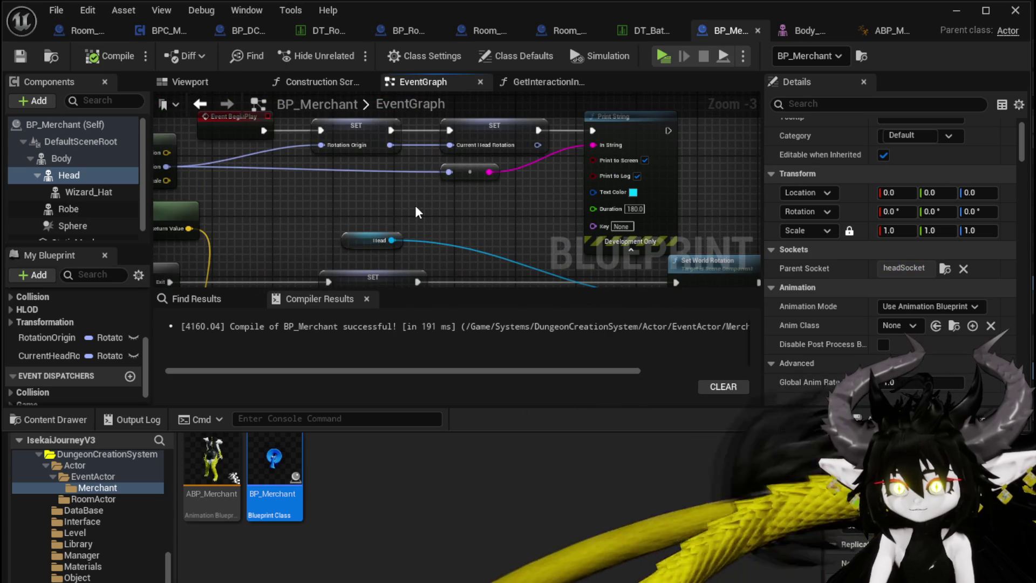
pyautogui.click(67, 158)
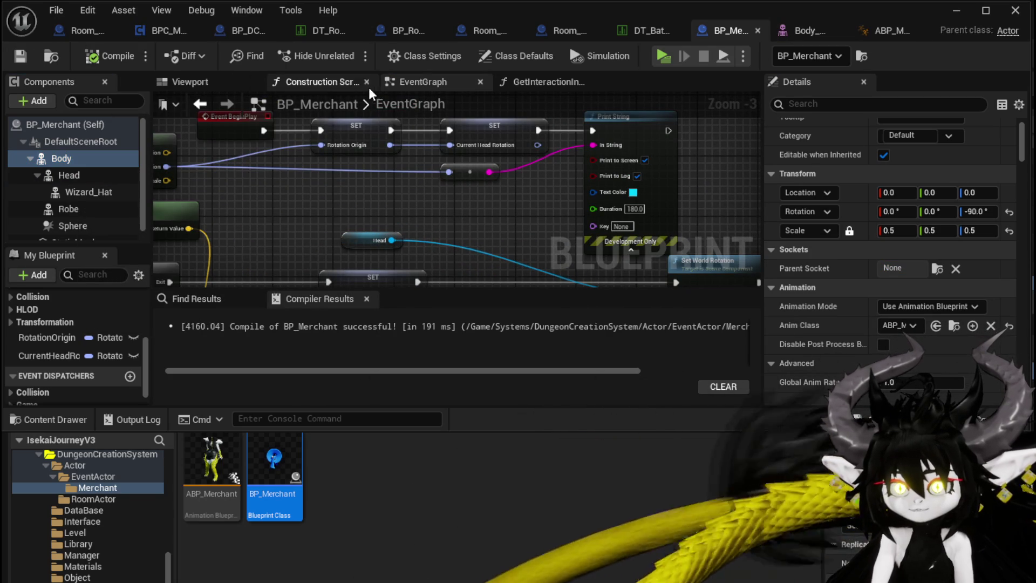
pyautogui.click(788, 29)
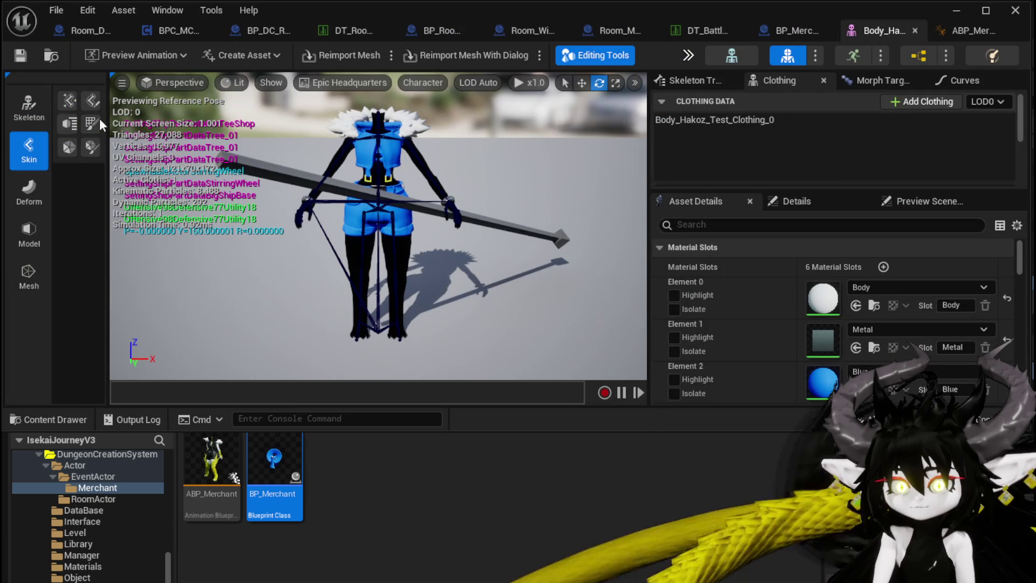
# Step: Open the character's skeleton and select the head bone in the bone tree
pyautogui.click(710, 58)
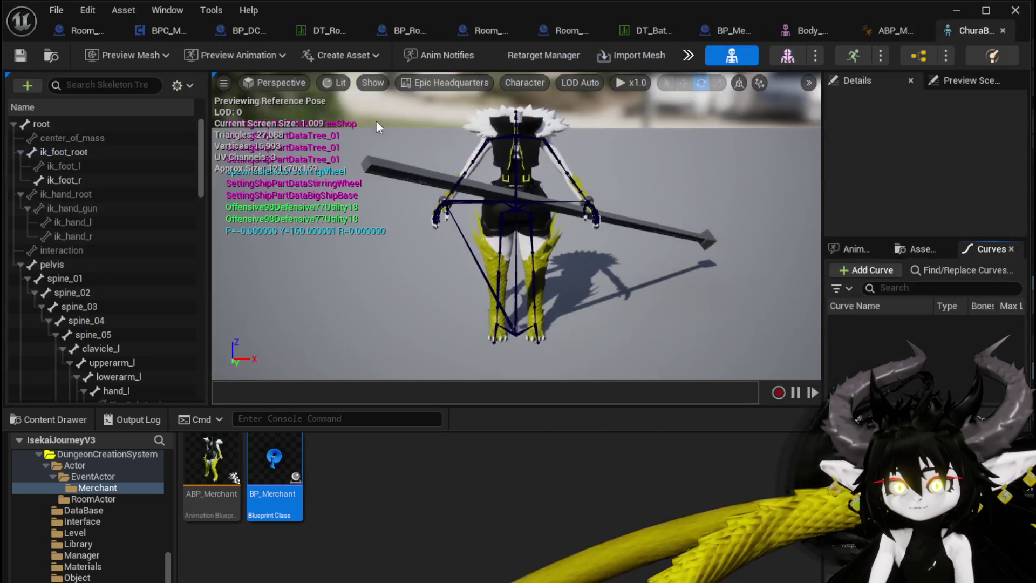
pyautogui.scroll(-5, 108, 157)
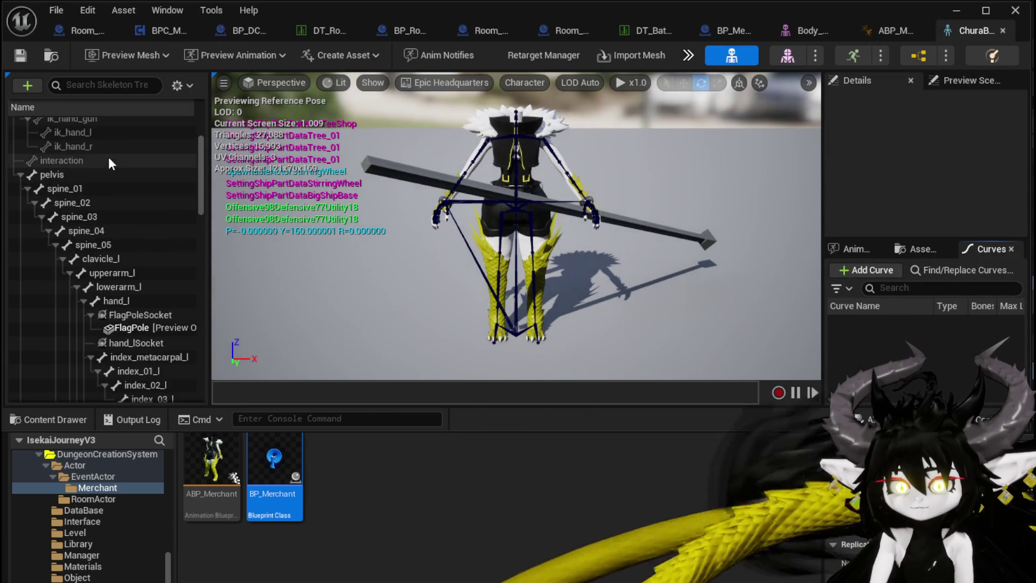
pyautogui.scroll(-10, 108, 155)
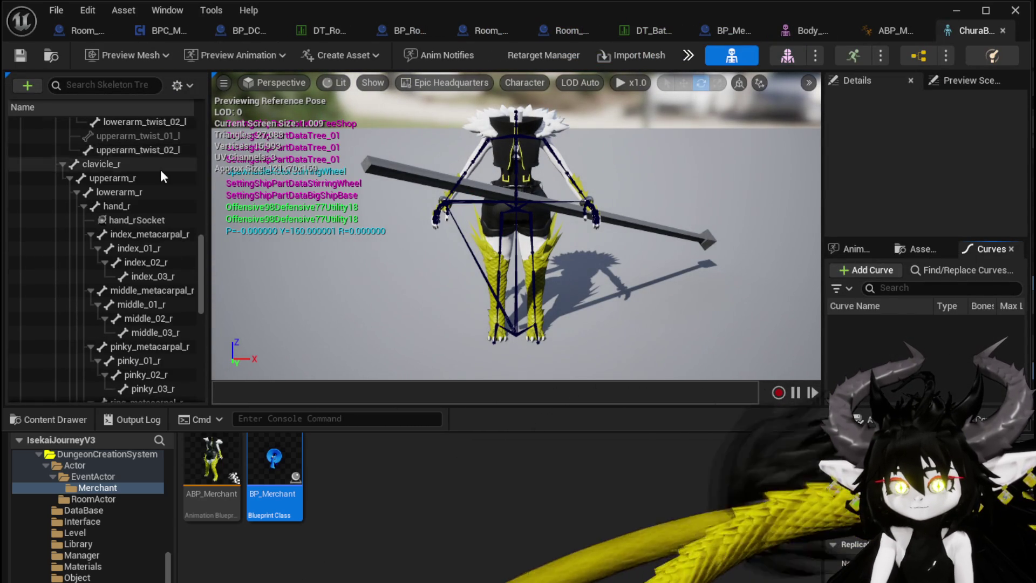
pyautogui.scroll(-3, 160, 170)
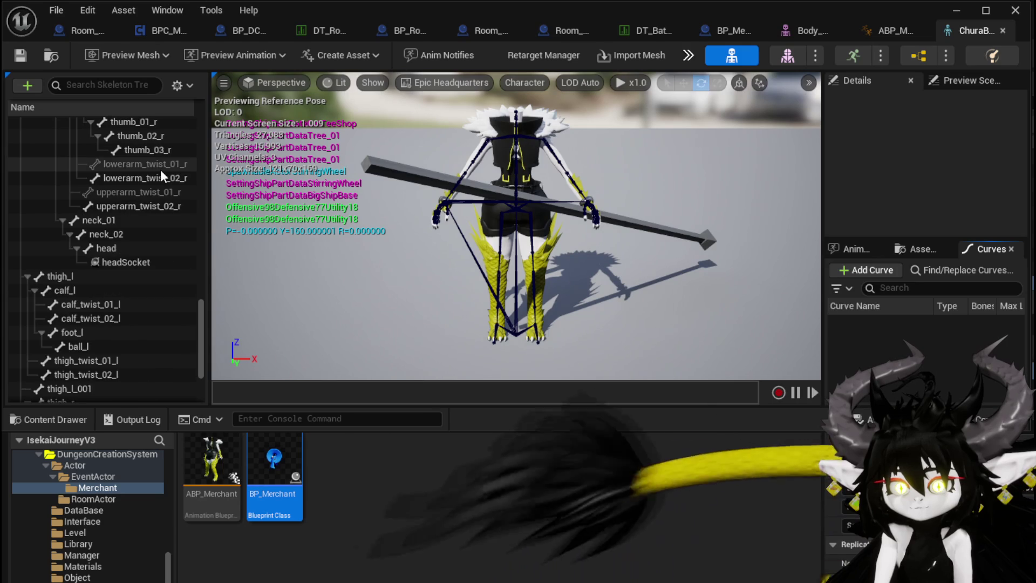
pyautogui.click(129, 249)
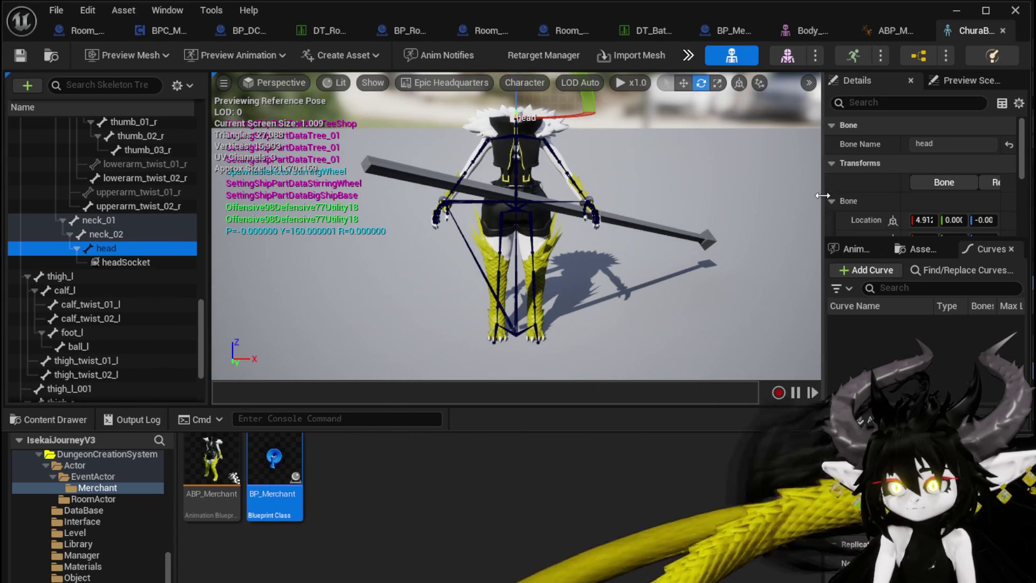
# Step: Compare headSocket's offsets (-157 on X) with the head bone's transforms in Details
pyautogui.moveTo(822, 196); pyautogui.dragTo(676, 196)
pyautogui.scroll(-3, 759, 190)
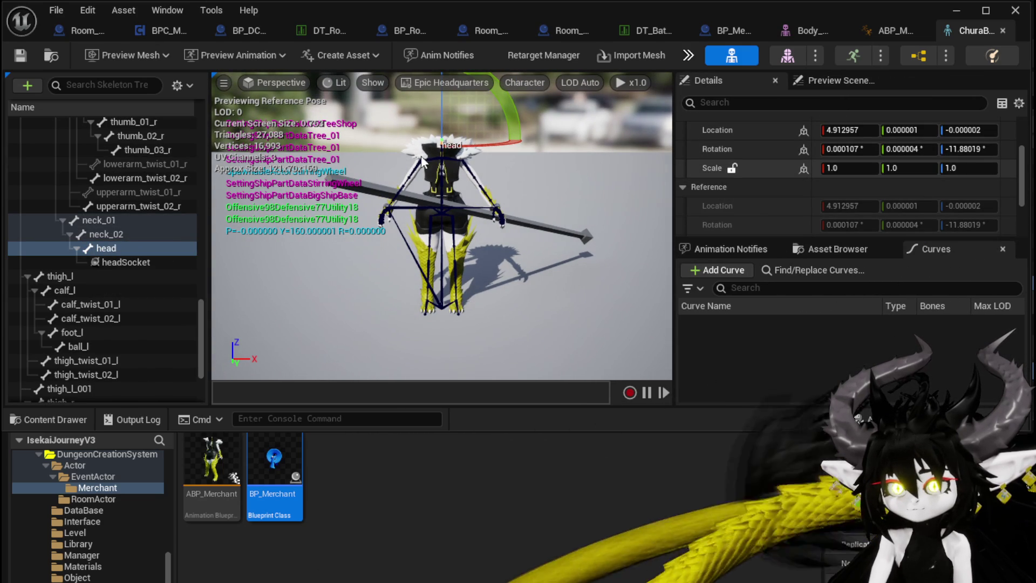
pyautogui.click(172, 262)
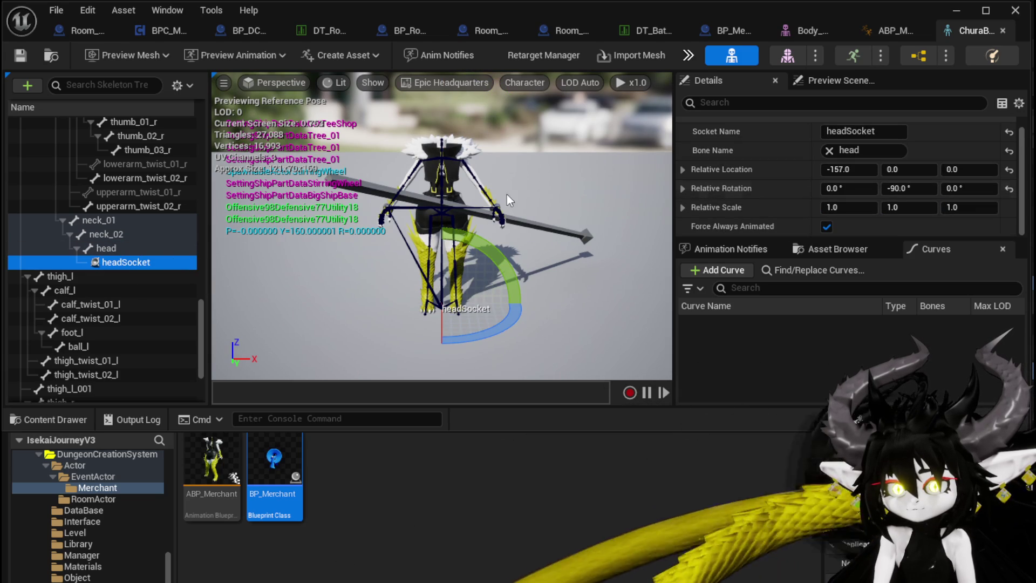
pyautogui.click(121, 250)
pyautogui.click(122, 260)
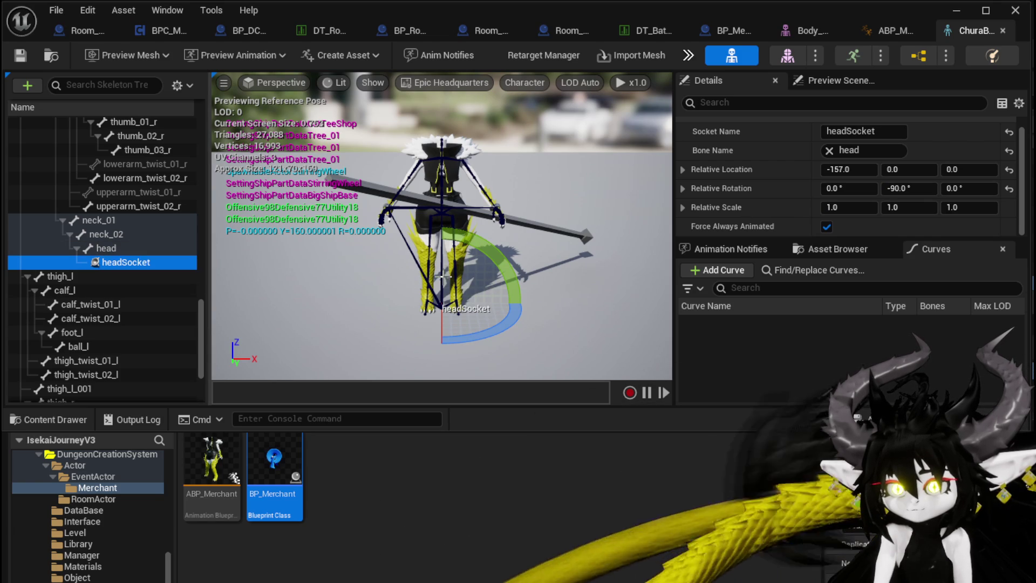
pyautogui.click(113, 246)
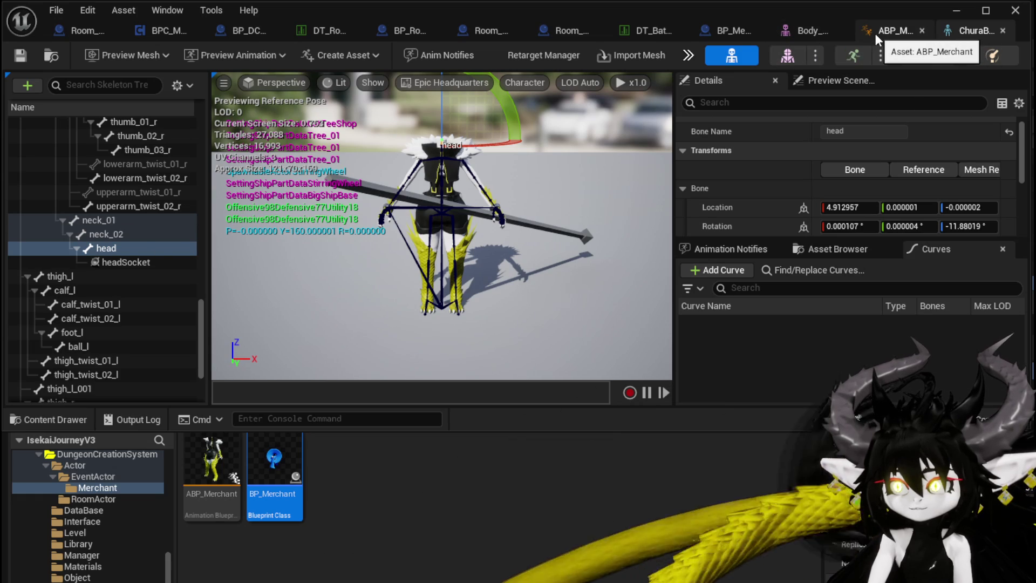
# Step: Return to BP_Merchant and select the Head component
pyautogui.click(736, 33)
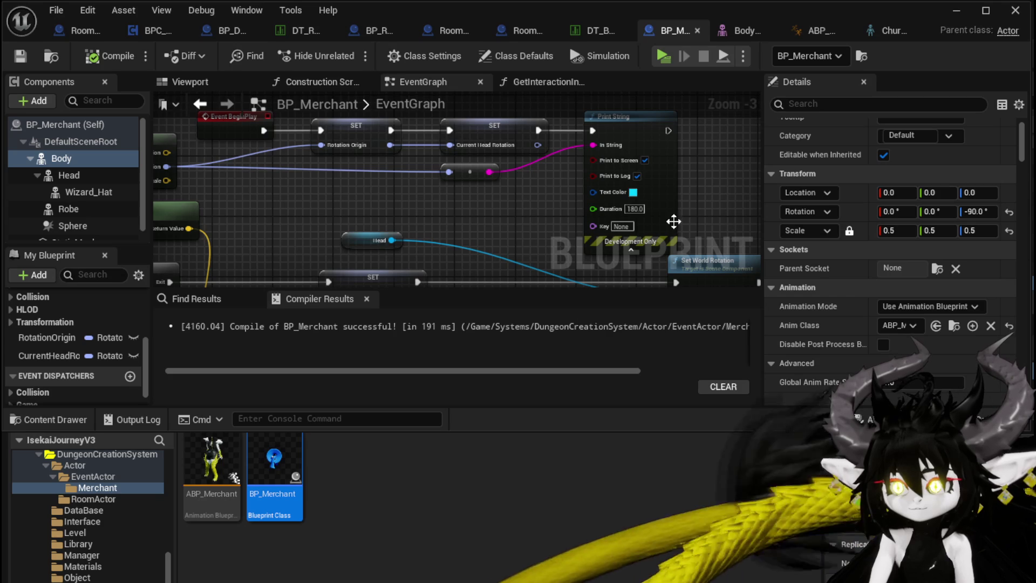
pyautogui.click(96, 176)
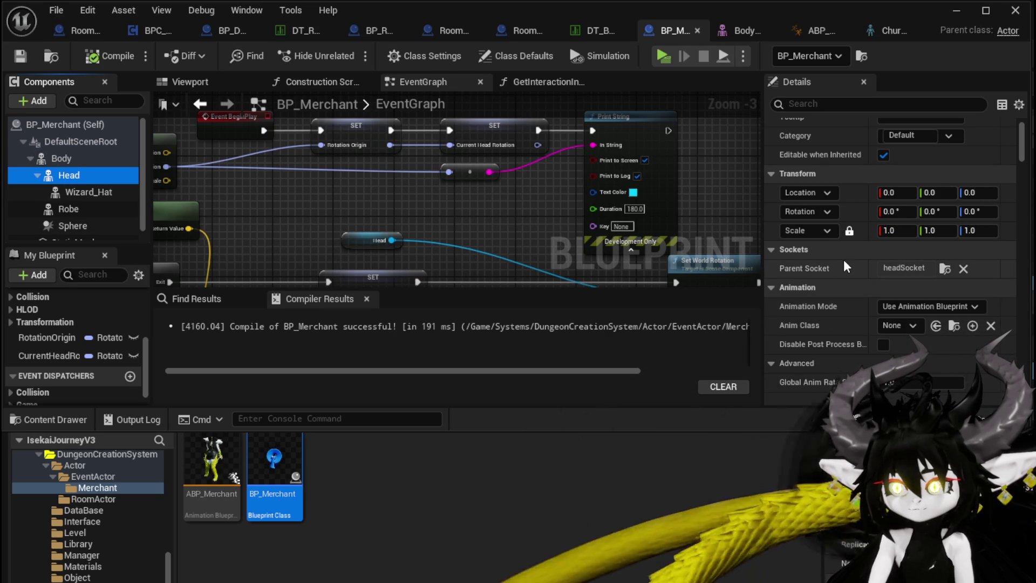
pyautogui.scroll(-4, 849, 265)
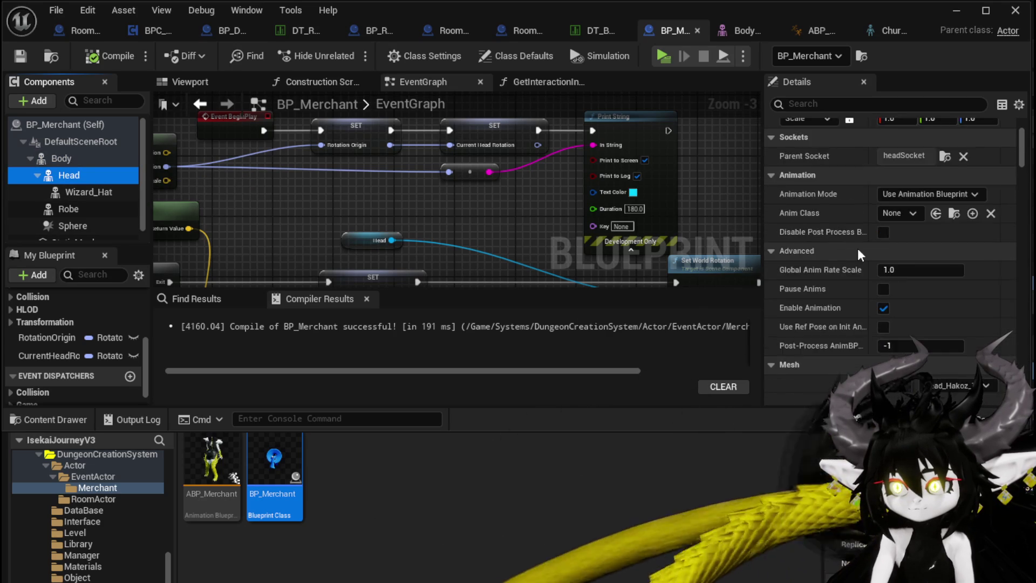
pyautogui.scroll(3, 855, 250)
# Step: Change the Head component's parent socket from headSocket to the head bone and recompile
pyautogui.click(943, 224)
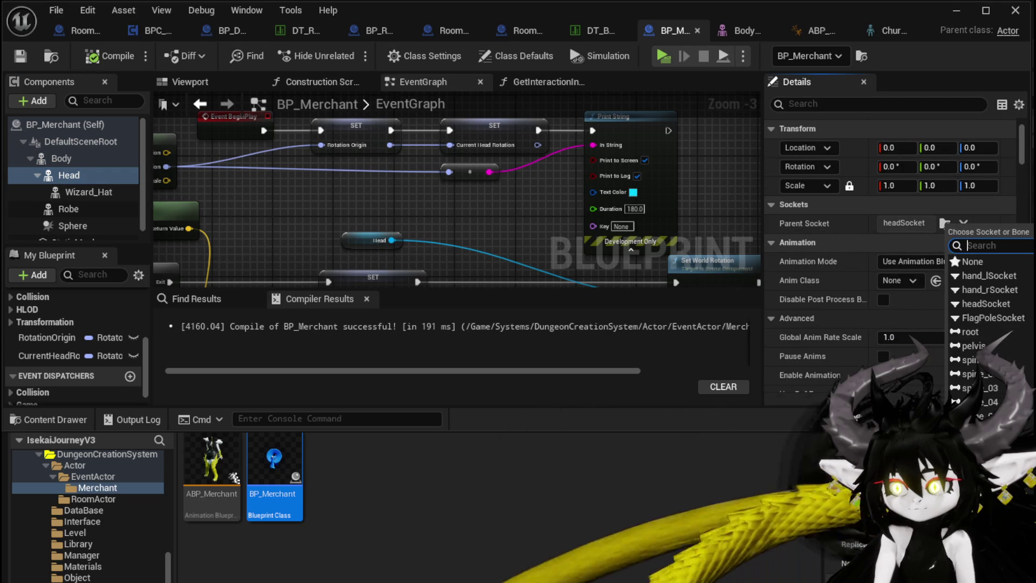
pyautogui.scroll(-3, 987, 324)
pyautogui.scroll(-10, 990, 323)
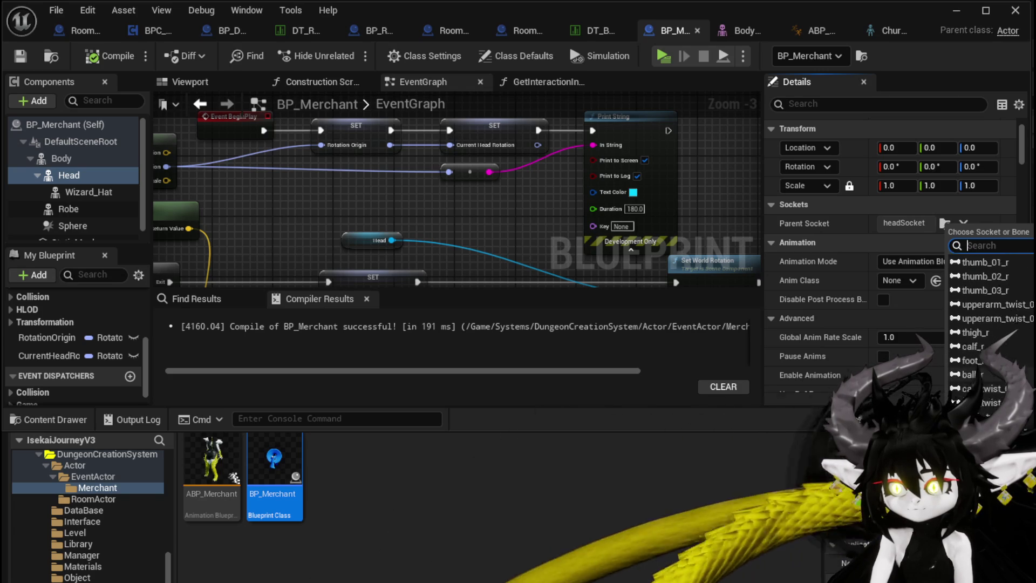
pyautogui.scroll(-1, 990, 323)
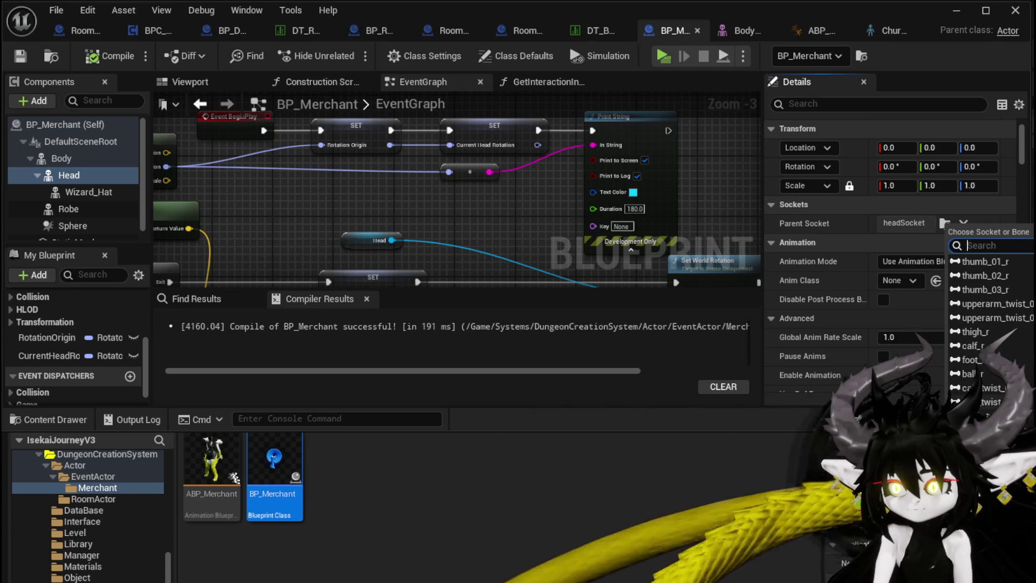
pyautogui.scroll(10, 989, 324)
pyautogui.scroll(15, 990, 324)
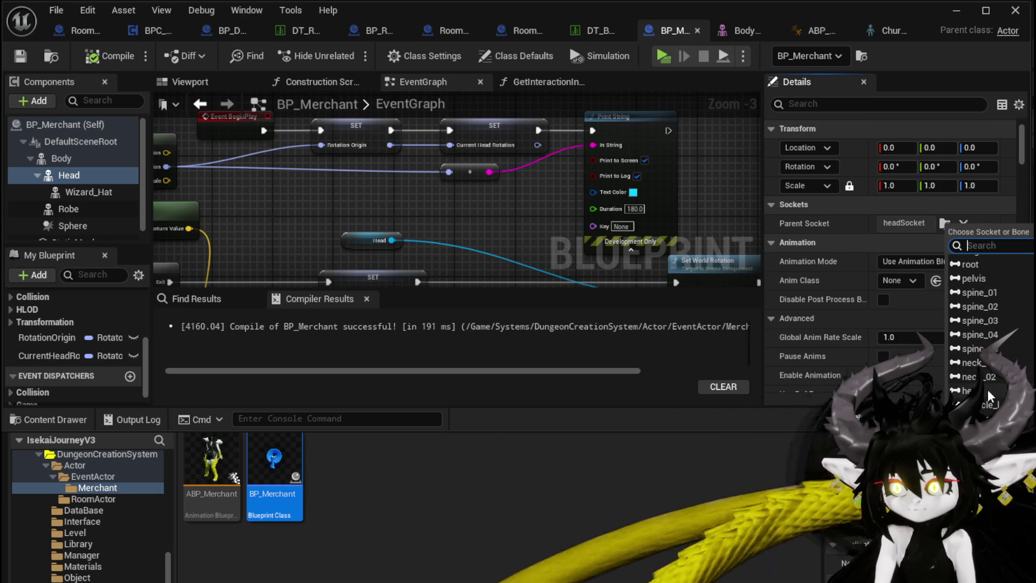
pyautogui.click(988, 391)
pyautogui.click(86, 62)
pyautogui.click(190, 81)
# Step: Adjust the head's location, trying 0 and -180 on Z, settling near -150, and zeroing X
pyautogui.moveTo(277, 120)
pyautogui.mouseDown()
pyautogui.moveTo(313, 141)
pyautogui.moveTo(280, 130)
pyautogui.mouseUp()
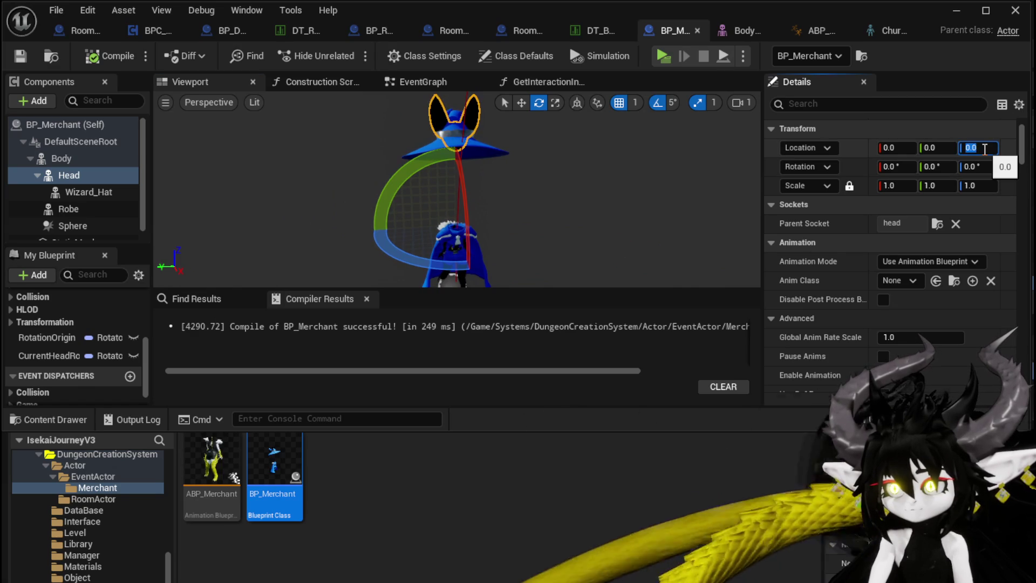
pyautogui.write('0')
pyautogui.press('Return')
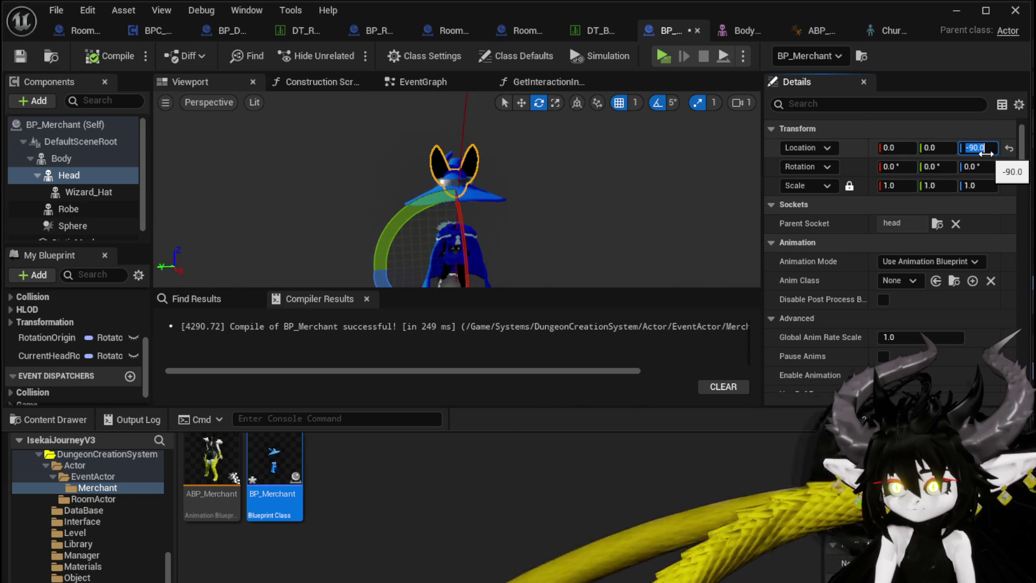
pyautogui.click(990, 151)
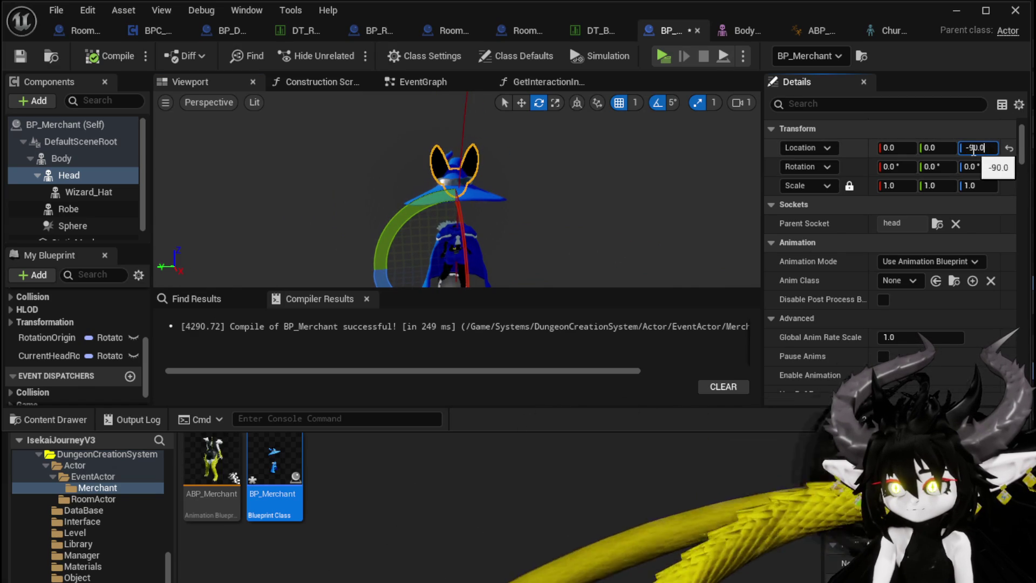
pyautogui.write('-180')
pyautogui.press('Return')
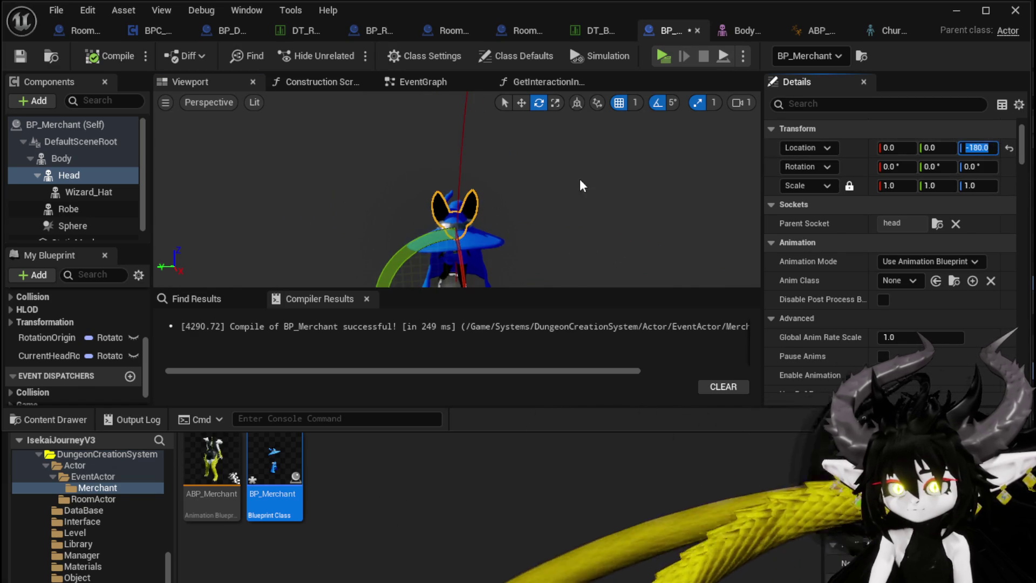
pyautogui.scroll(10, 584, 186)
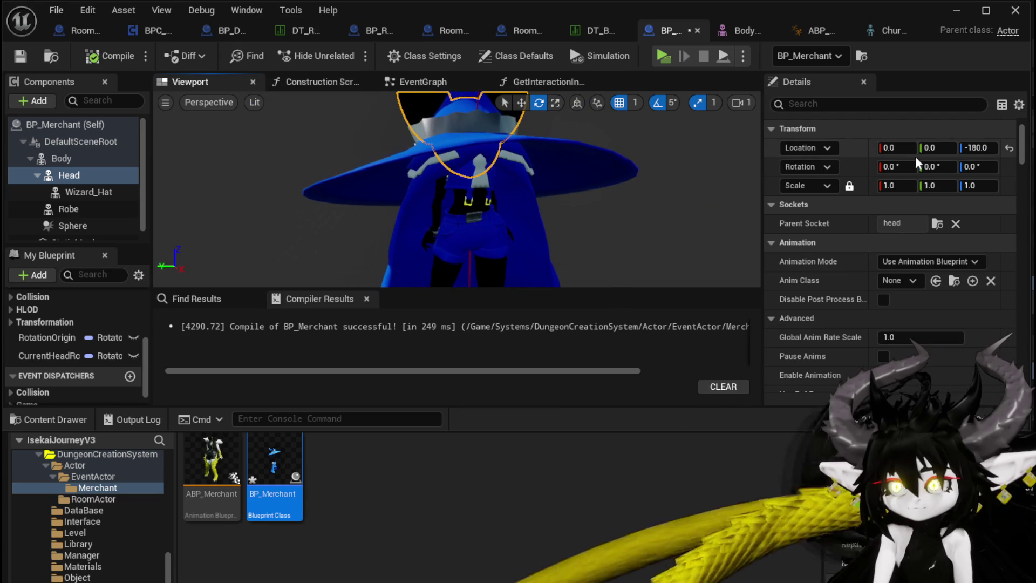
pyautogui.moveTo(990, 151); pyautogui.dragTo(1003, 152)
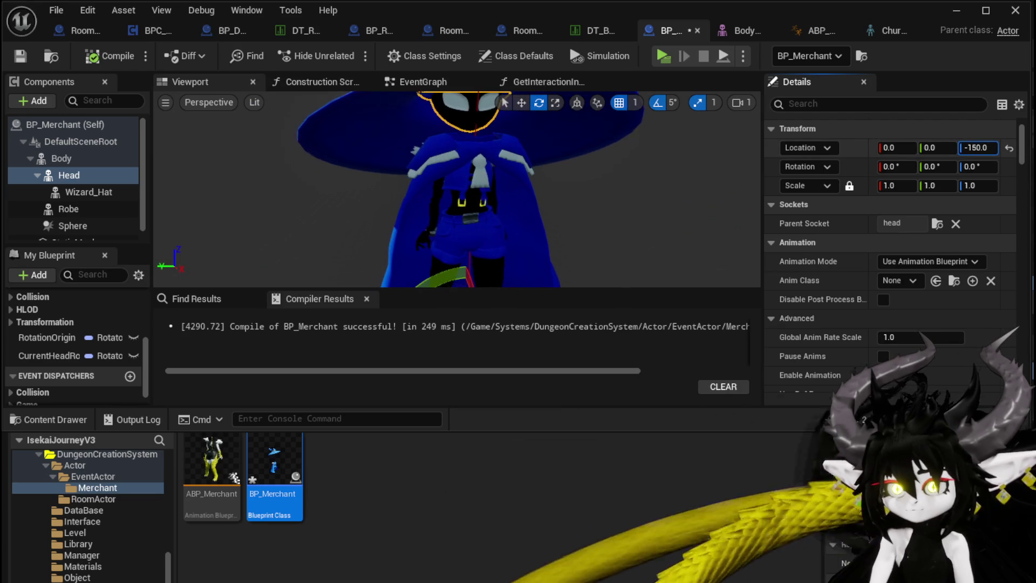
pyautogui.write('-154')
pyautogui.moveTo(458, 189); pyautogui.dragTo(378, 189)
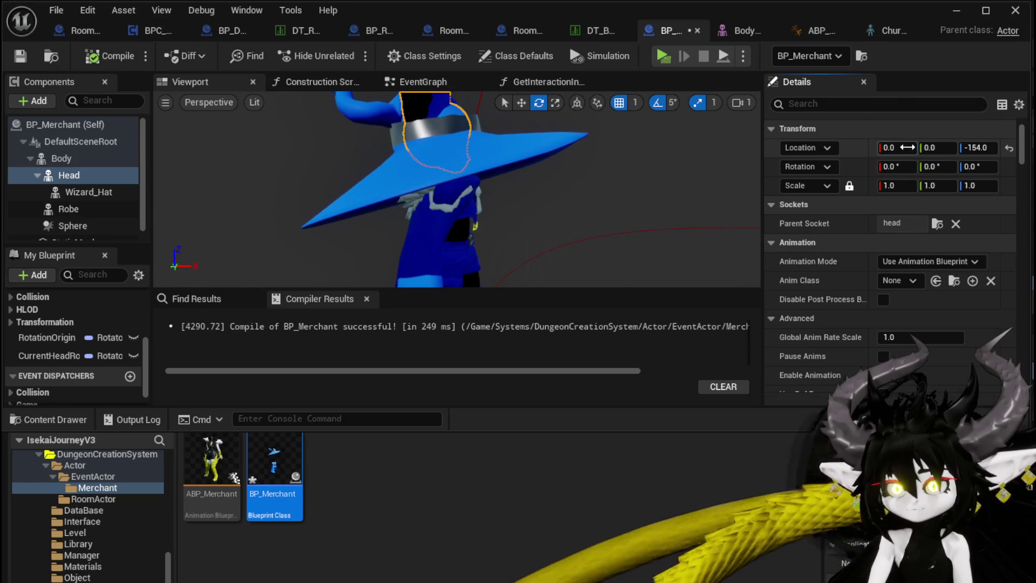
pyautogui.moveTo(955, 149); pyautogui.dragTo(945, 148)
# Step: Undo the head's yaw and pitch tweaks so its rotation is zero, then compile BP_Merchant
pyautogui.moveTo(634, 193)
pyautogui.mouseDown()
pyautogui.moveTo(458, 200)
pyautogui.moveTo(507, 202)
pyautogui.mouseUp()
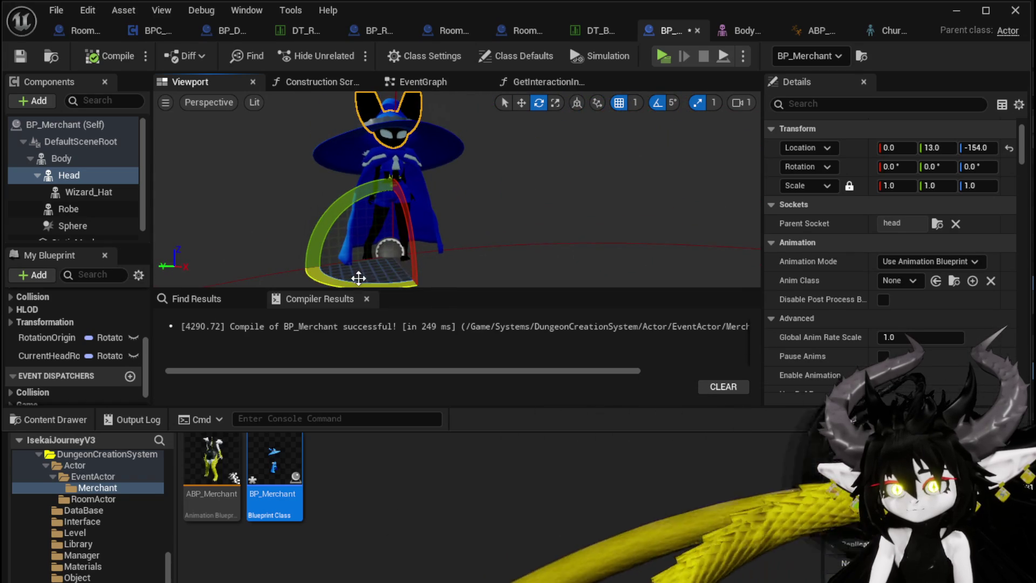
pyautogui.moveTo(356, 280); pyautogui.dragTo(329, 280)
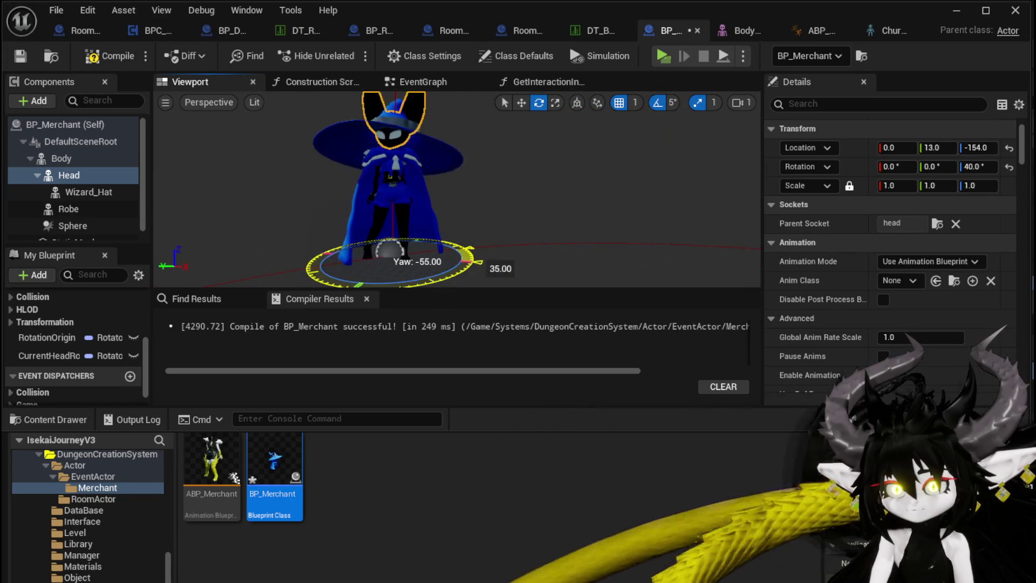
pyautogui.moveTo(475, 237)
pyautogui.mouseDown()
pyautogui.moveTo(475, 269)
pyautogui.moveTo(488, 232)
pyautogui.moveTo(479, 218)
pyautogui.moveTo(488, 281)
pyautogui.mouseUp()
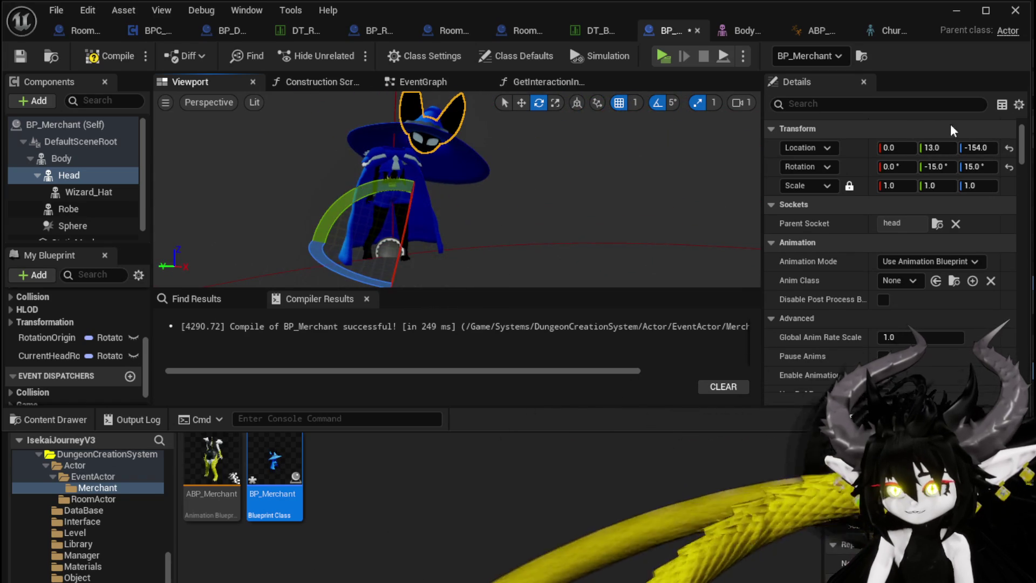
pyautogui.moveTo(513, 161); pyautogui.dragTo(507, 161)
pyautogui.hotkey('ctrl', 'z')
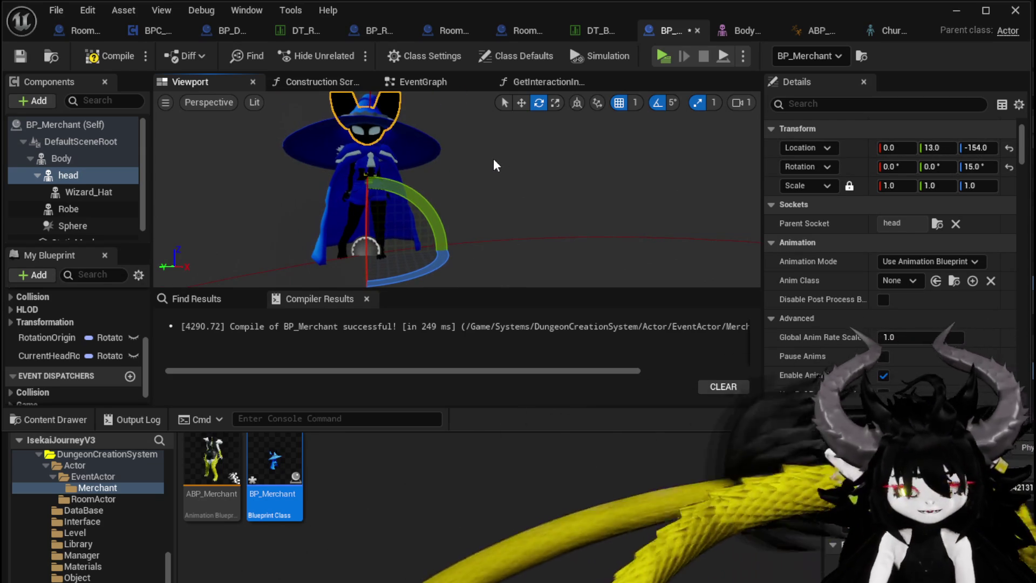
pyautogui.hotkey('ctrl', 'z')
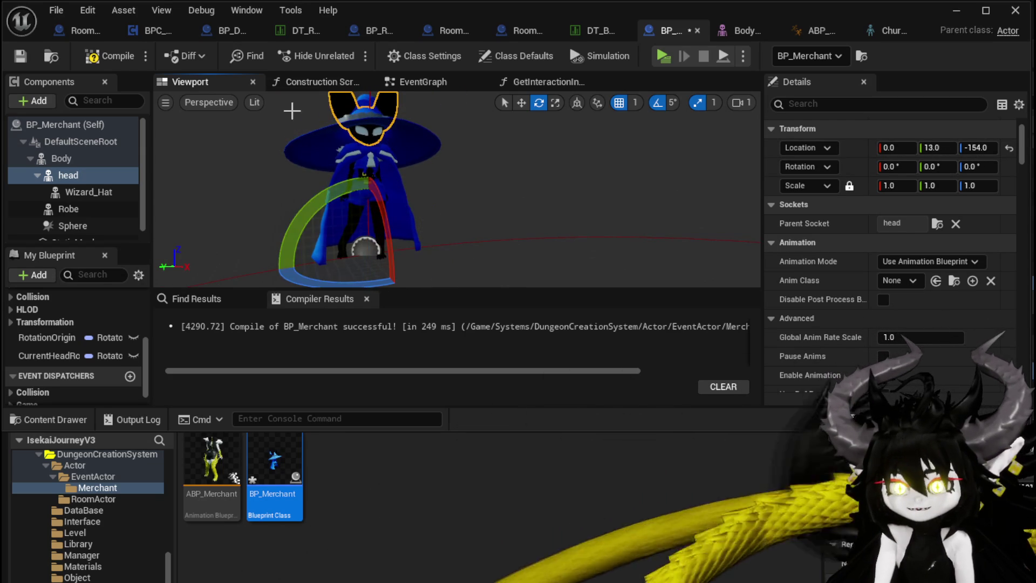
pyautogui.click(109, 56)
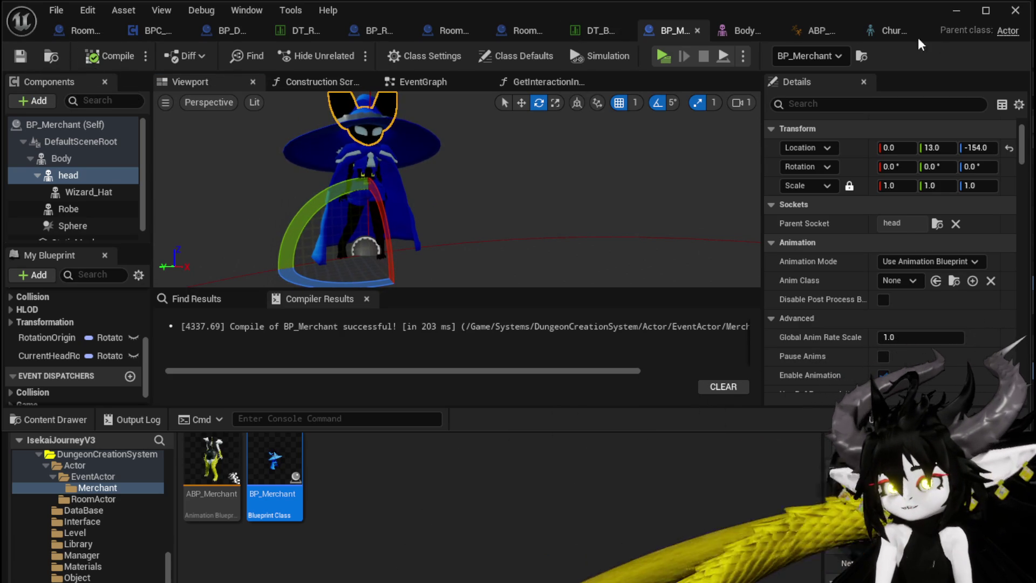
pyautogui.click(823, 31)
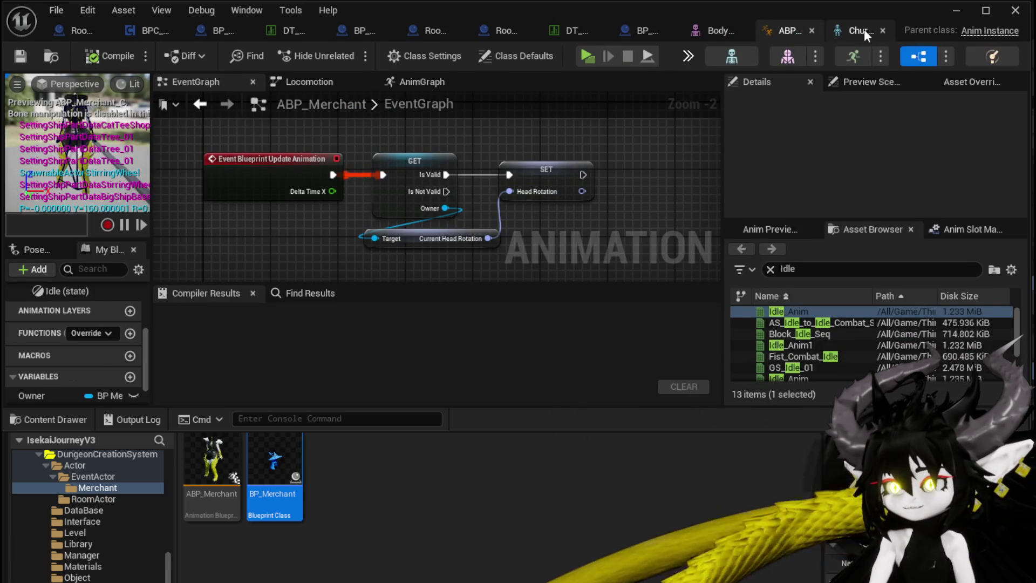
# Step: Go to ABP_Merchant's AnimGraph and shift the Head Rotation node left
pyautogui.click(866, 29)
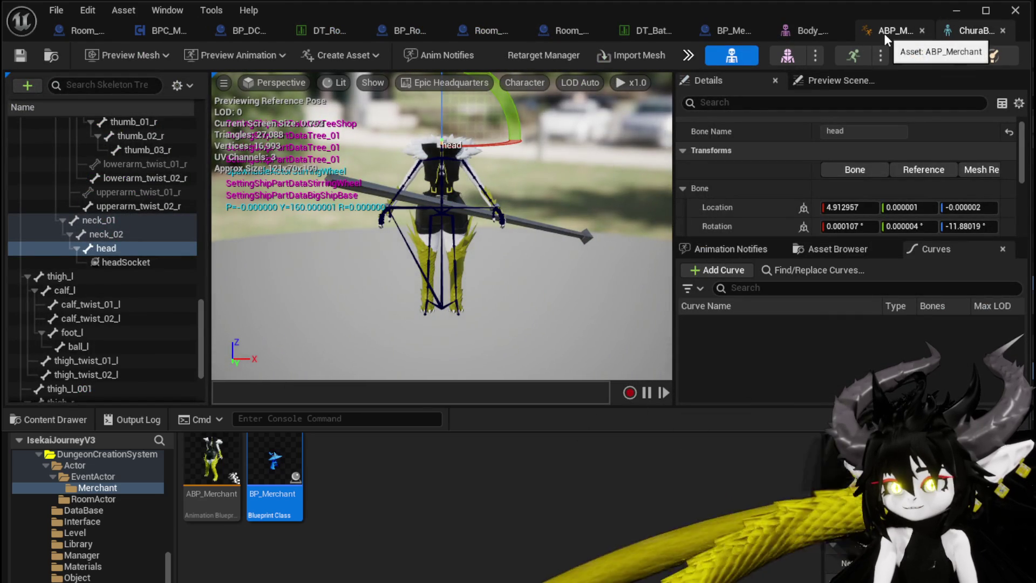
pyautogui.click(883, 34)
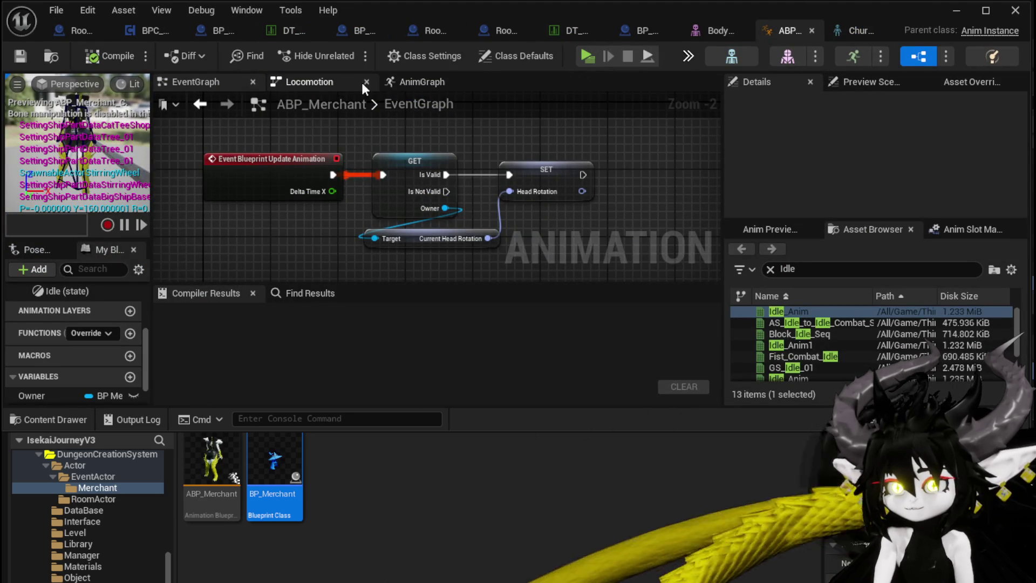
pyautogui.click(340, 81)
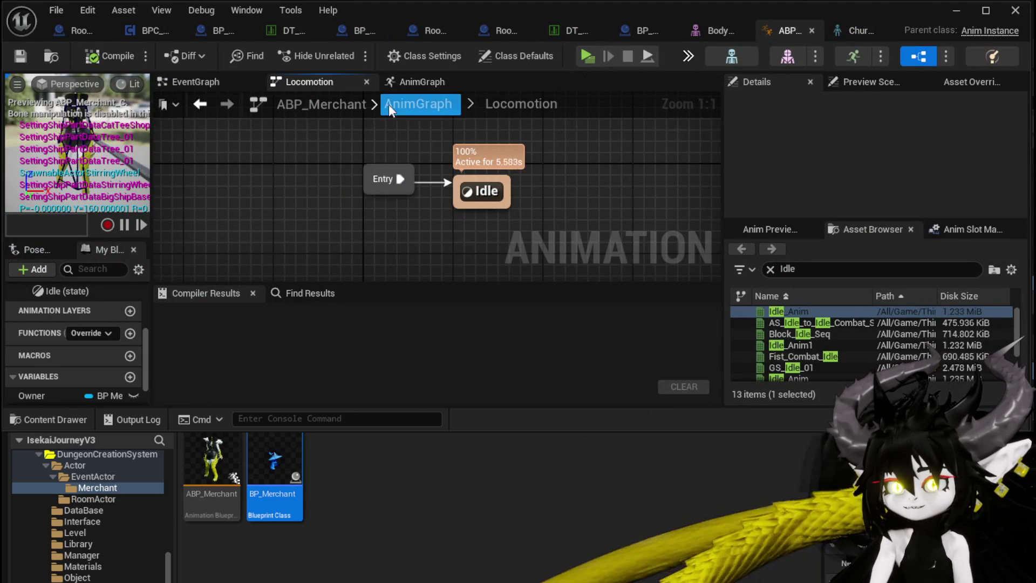
pyautogui.click(389, 105)
pyautogui.scroll(3, 340, 229)
pyautogui.moveTo(349, 177); pyautogui.dragTo(282, 182)
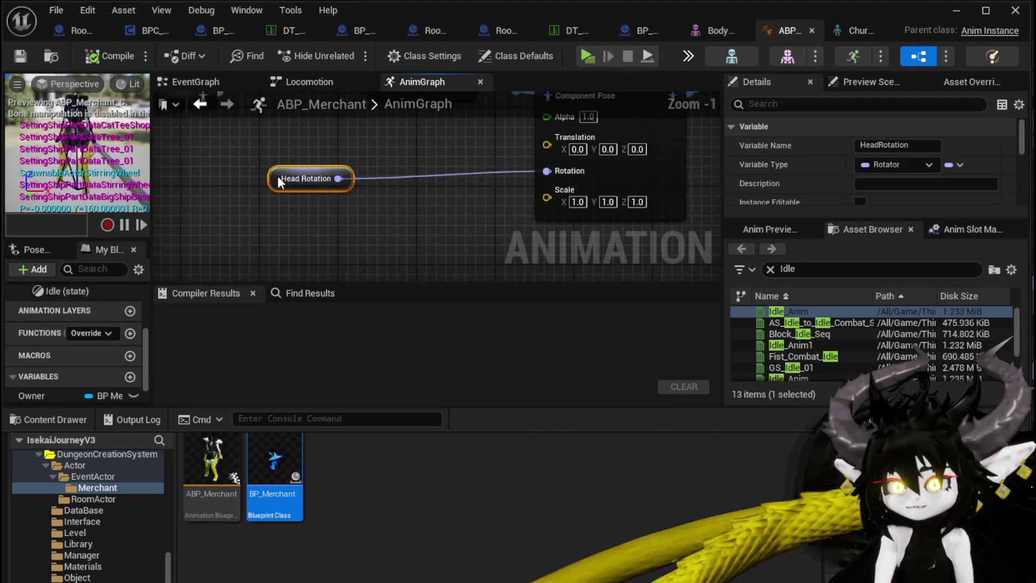
# Step: Route Head Rotation through Break and Make Rotator linking only Z (Yaw), then compile
pyautogui.moveTo(305, 136); pyautogui.dragTo(313, 183)
pyautogui.write('break')
pyautogui.click(381, 257)
pyautogui.moveTo(523, 129); pyautogui.dragTo(486, 205)
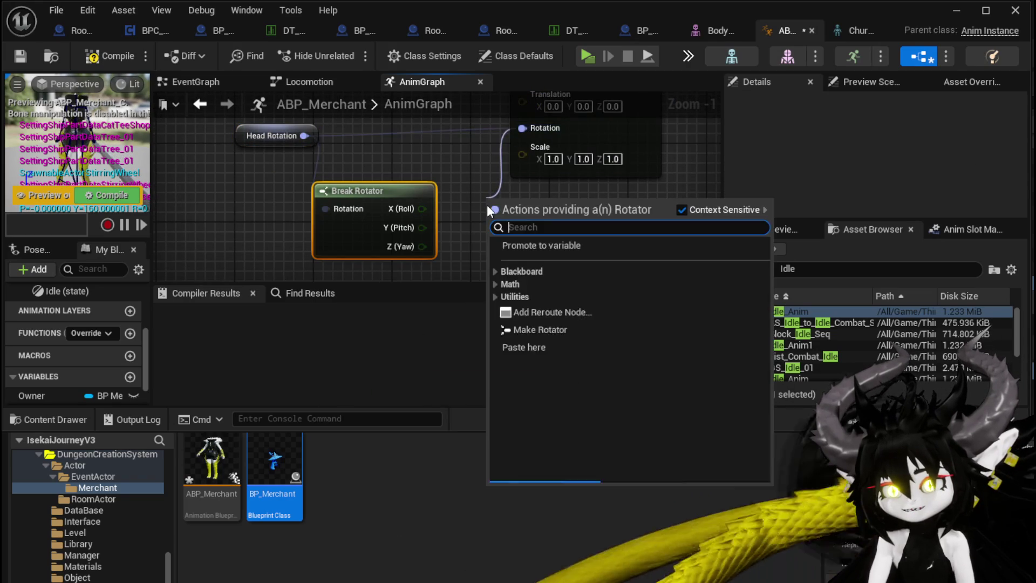
pyautogui.write('make')
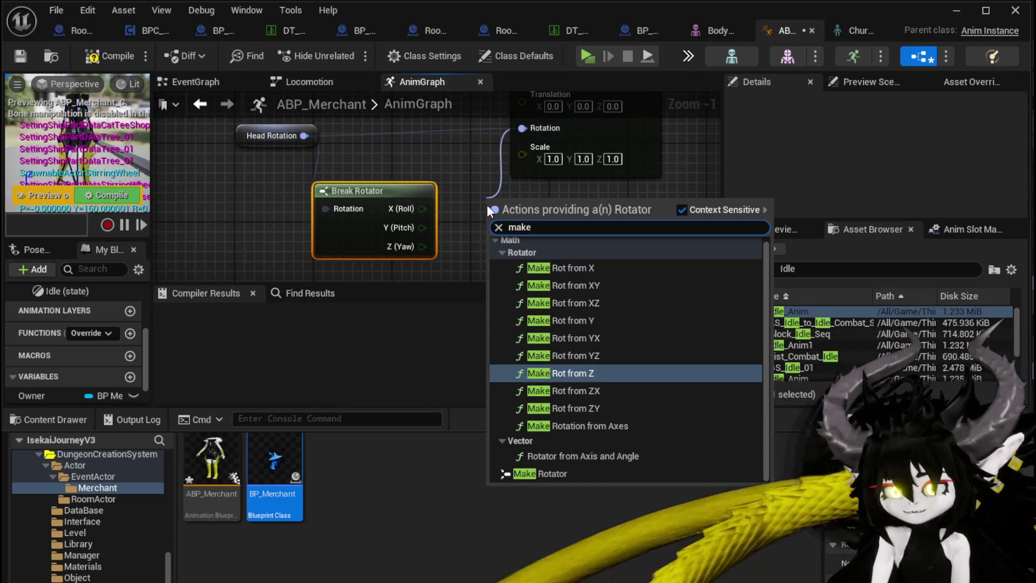
pyautogui.click(539, 473)
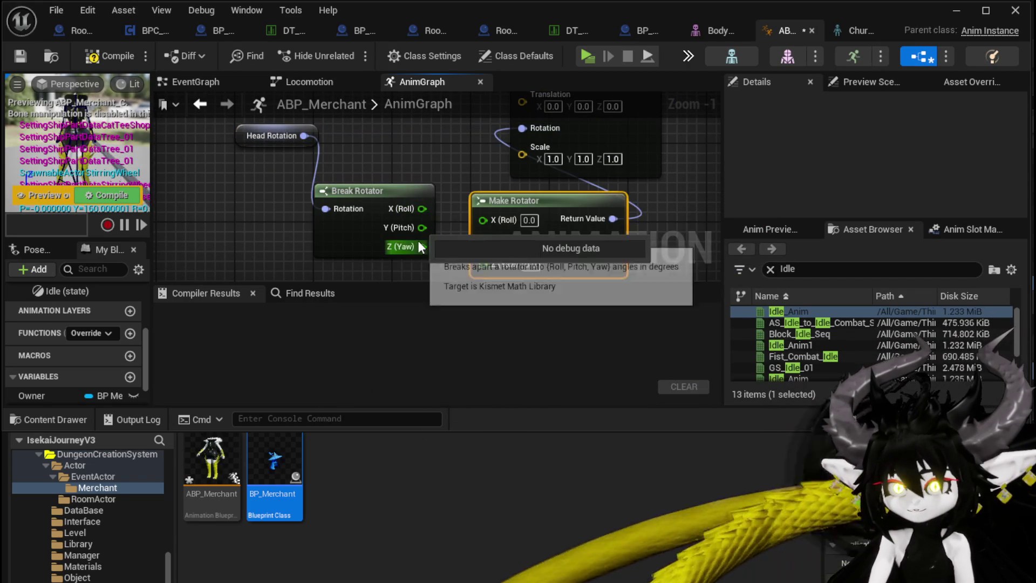
pyautogui.moveTo(421, 247)
pyautogui.mouseDown()
pyautogui.moveTo(511, 242)
pyautogui.moveTo(492, 170)
pyautogui.mouseUp()
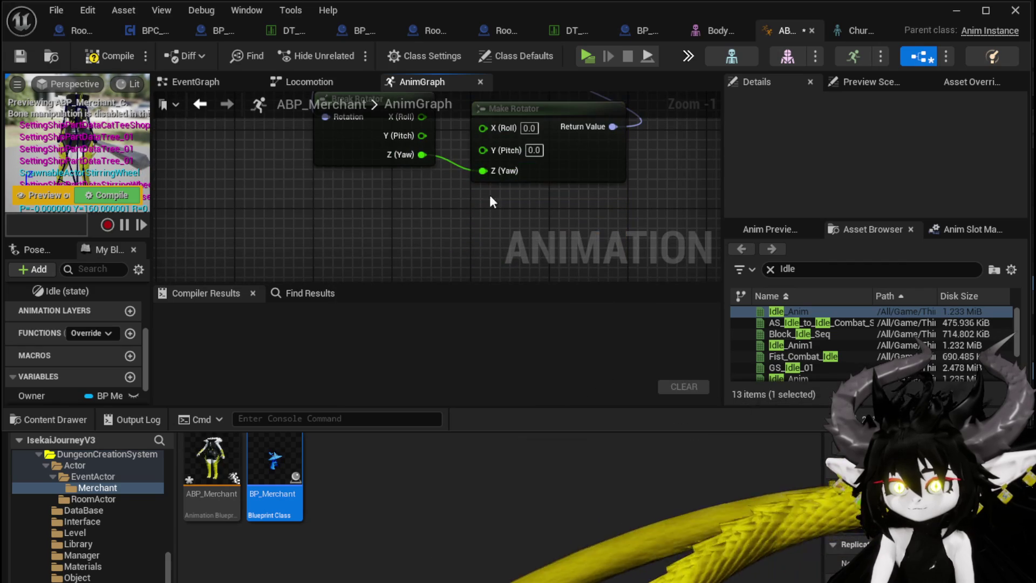
pyautogui.click(128, 52)
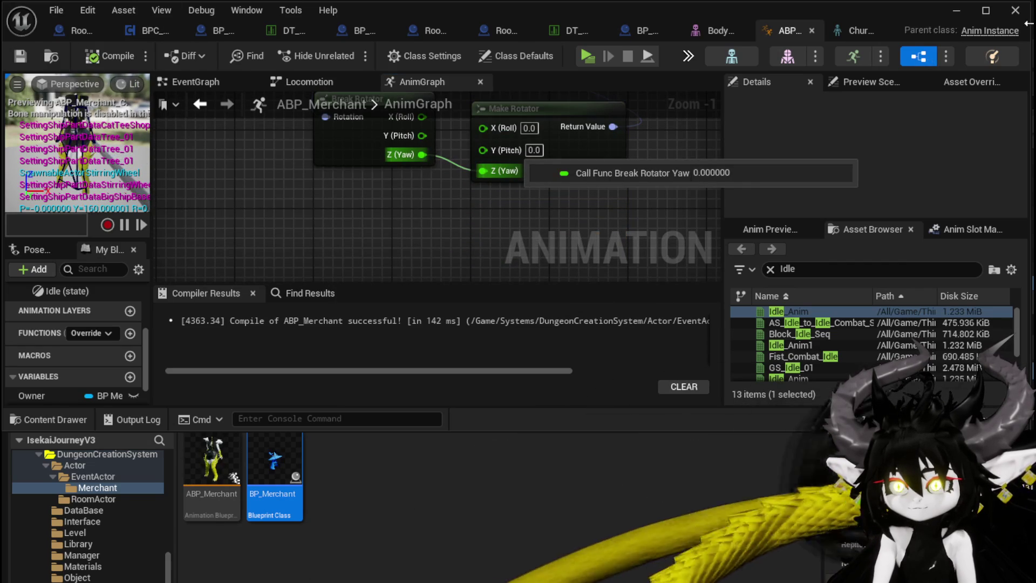
pyautogui.click(955, 11)
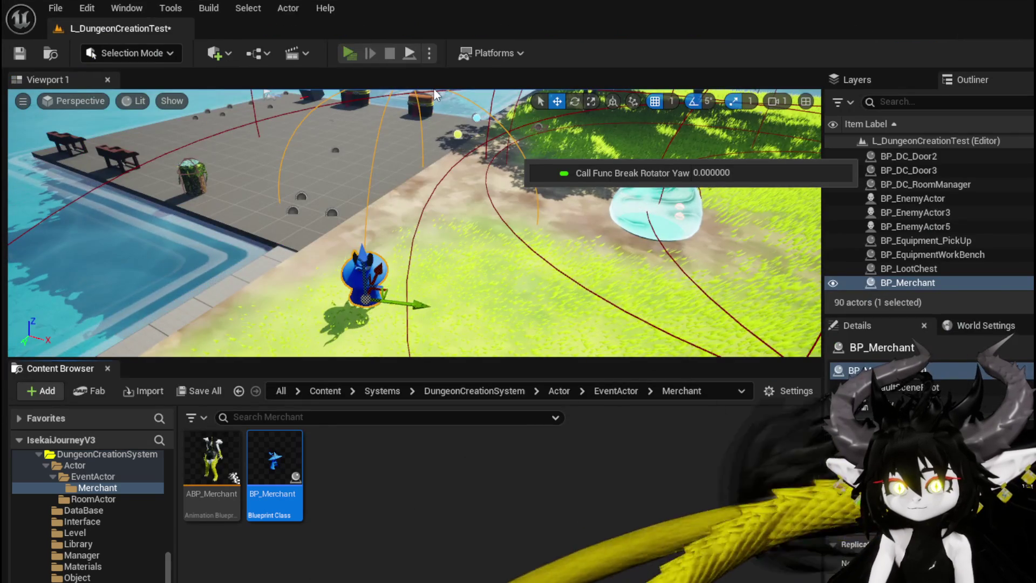
# Step: Run the character across the grass past the blue merchant, then stop the play session
pyautogui.press('w')
pyautogui.press('w')
pyautogui.press('w')
pyautogui.press('d')
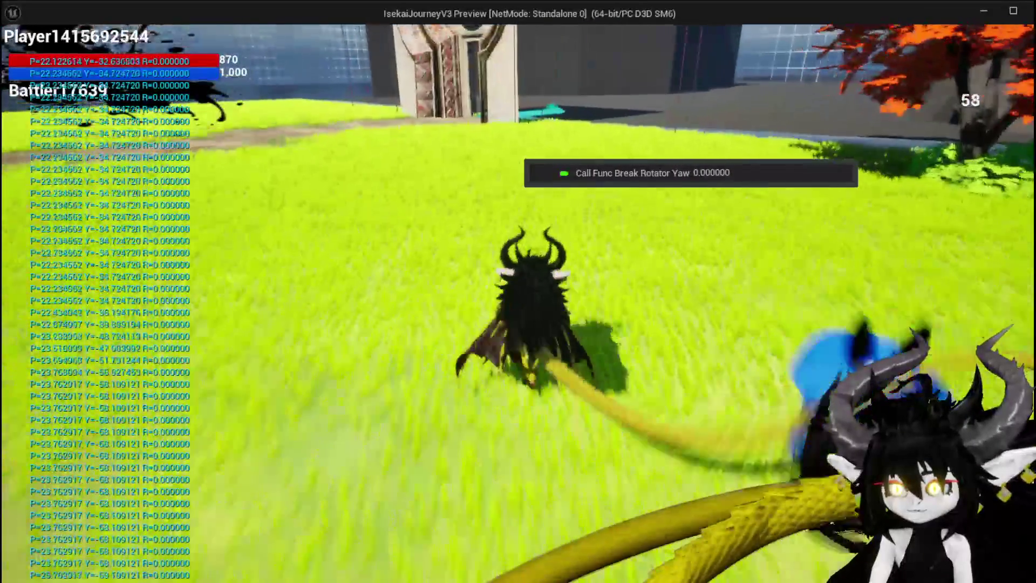
pyautogui.press('w')
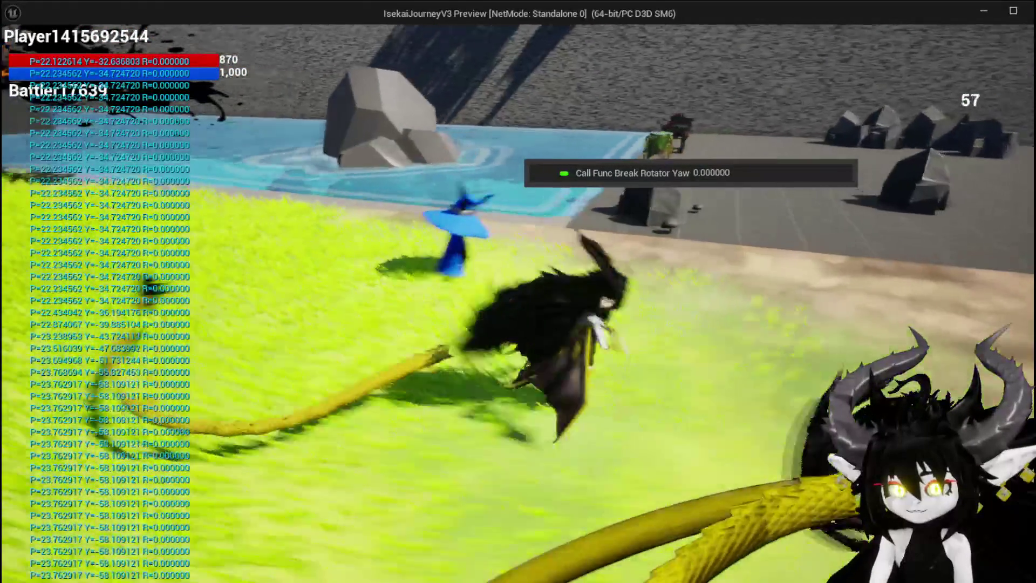
pyautogui.press('Escape')
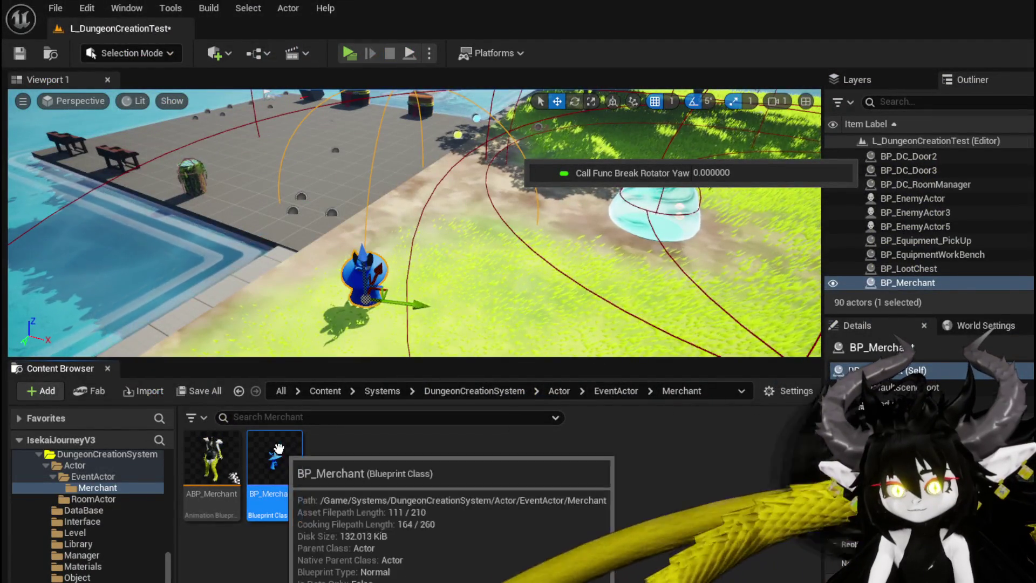
# Step: Open BP_Merchant, recheck ABP_Merchant's yaw-only rotator nodes, and return to BP_Merchant
pyautogui.doubleClick(275, 463)
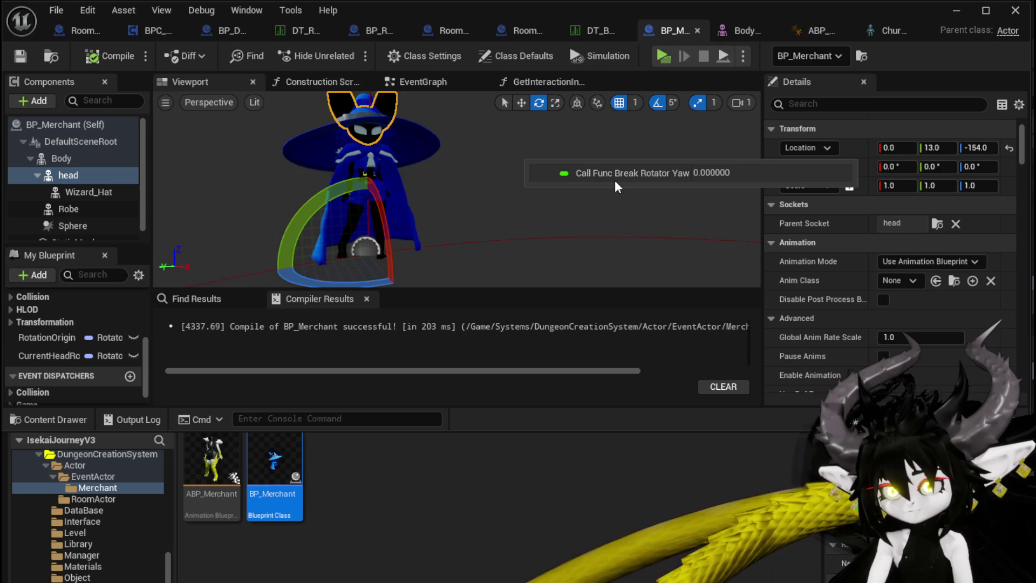
pyautogui.click(817, 31)
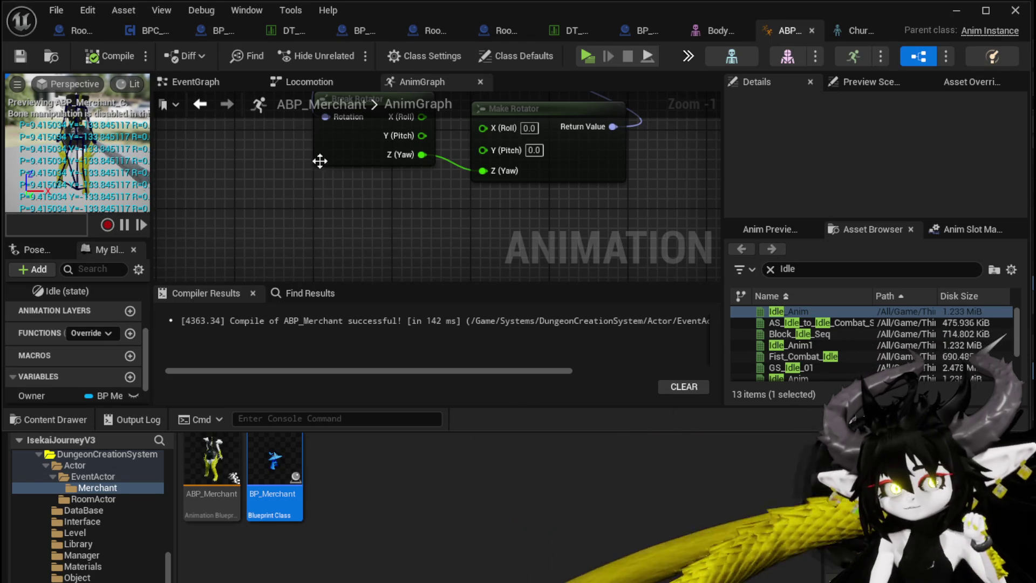
pyautogui.moveTo(380, 177); pyautogui.dragTo(382, 192)
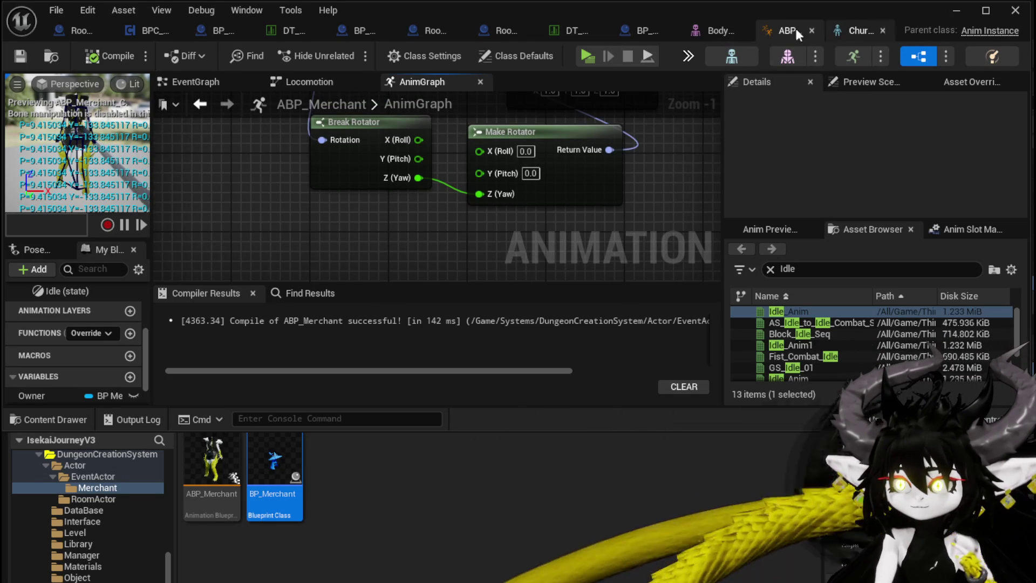
pyautogui.click(627, 30)
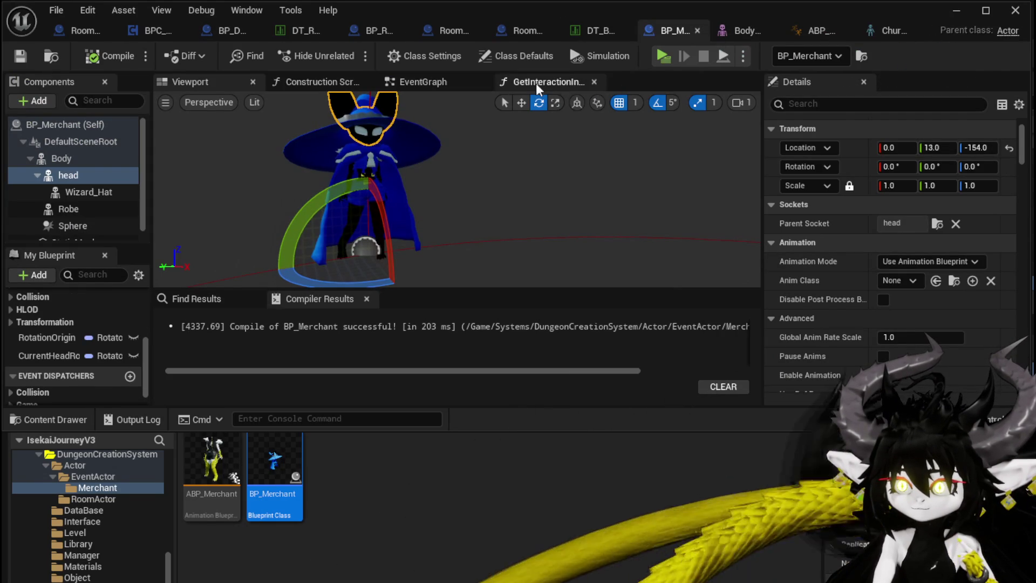
# Step: Delete the Set World Rotation node from BP_Merchant's EventGraph, then compile and save
pyautogui.click(423, 82)
pyautogui.moveTo(425, 183)
pyautogui.mouseDown()
pyautogui.moveTo(425, 240)
pyautogui.moveTo(431, 181)
pyautogui.moveTo(465, 212)
pyautogui.moveTo(512, 194)
pyautogui.moveTo(394, 143)
pyautogui.moveTo(348, 137)
pyautogui.moveTo(367, 167)
pyautogui.moveTo(290, 155)
pyautogui.mouseUp()
pyautogui.moveTo(361, 203); pyautogui.dragTo(291, 173)
pyautogui.moveTo(401, 240)
pyautogui.mouseDown()
pyautogui.moveTo(381, 274)
pyautogui.moveTo(390, 295)
pyautogui.mouseUp()
pyautogui.click(628, 151)
pyautogui.press('Delete')
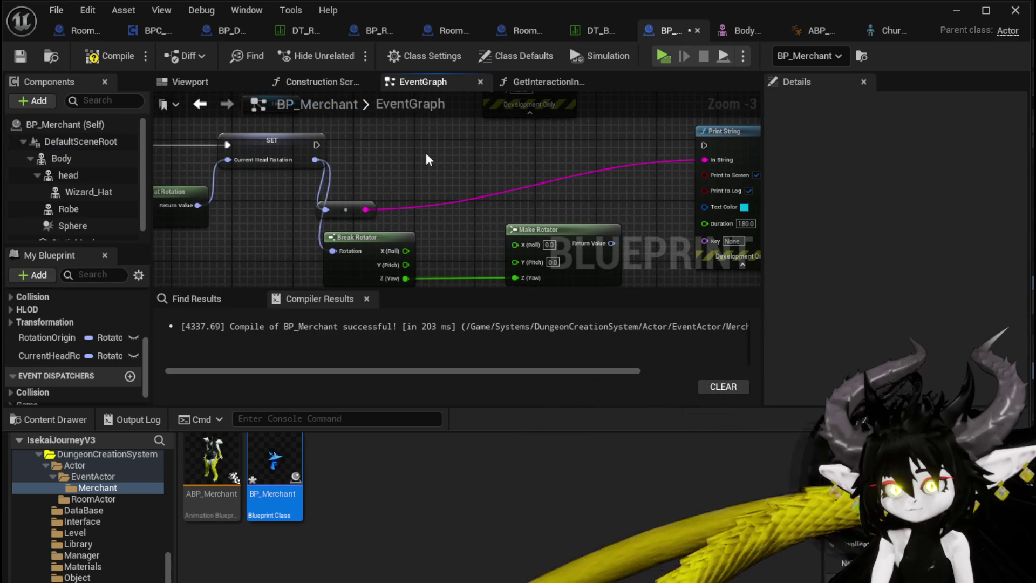
pyautogui.moveTo(438, 152)
pyautogui.mouseDown()
pyautogui.moveTo(182, 213)
pyautogui.moveTo(378, 183)
pyautogui.moveTo(557, 178)
pyautogui.mouseUp()
pyautogui.moveTo(412, 172)
pyautogui.mouseDown()
pyautogui.moveTo(503, 172)
pyautogui.moveTo(478, 136)
pyautogui.moveTo(267, 186)
pyautogui.mouseUp()
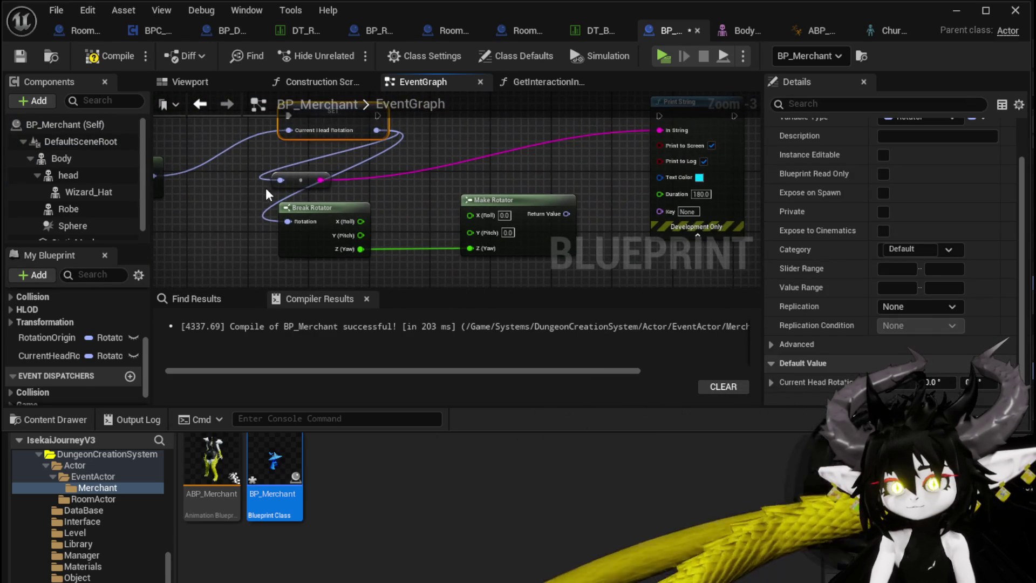
pyautogui.click(367, 170)
pyautogui.moveTo(368, 170); pyautogui.dragTo(324, 205)
pyautogui.moveTo(425, 197); pyautogui.dragTo(555, 186)
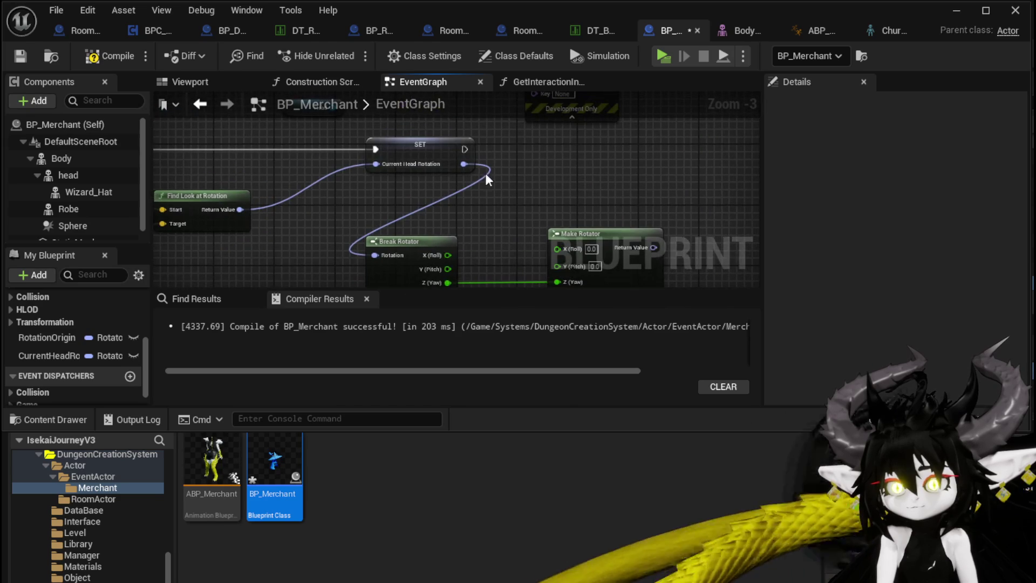
pyautogui.click(114, 60)
pyautogui.click(21, 57)
# Step: Feed Find Look at Rotation into Break Rotator and store Make Rotator's result in Current Head Rotation
pyautogui.moveTo(321, 198); pyautogui.dragTo(358, 157)
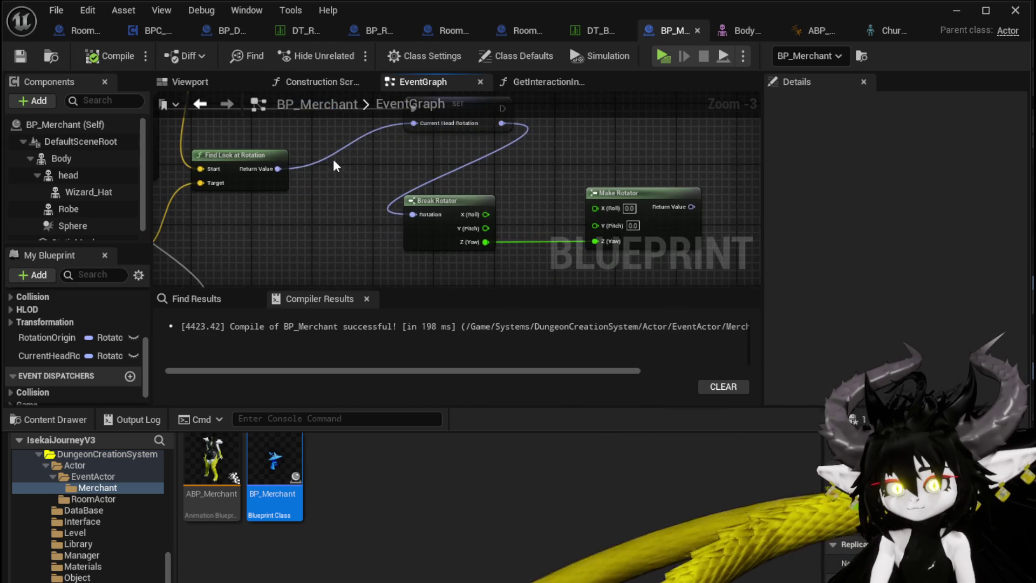
pyautogui.moveTo(270, 169)
pyautogui.mouseDown()
pyautogui.moveTo(316, 203)
pyautogui.moveTo(421, 214)
pyautogui.moveTo(325, 202)
pyautogui.moveTo(333, 210)
pyautogui.mouseUp()
pyautogui.moveTo(609, 193); pyautogui.dragTo(453, 205)
pyautogui.moveTo(516, 222)
pyautogui.mouseDown()
pyautogui.moveTo(404, 123)
pyautogui.moveTo(479, 131)
pyautogui.mouseUp()
pyautogui.moveTo(440, 224); pyautogui.dragTo(474, 215)
pyautogui.moveTo(270, 220)
pyautogui.mouseDown()
pyautogui.moveTo(346, 156)
pyautogui.moveTo(298, 163)
pyautogui.mouseUp()
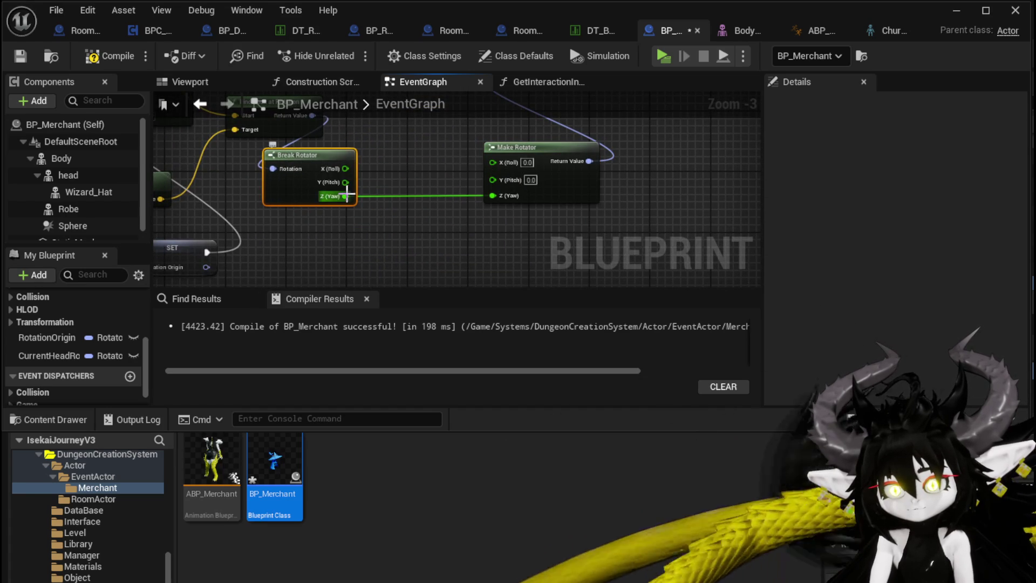
# Step: Subtract 90 from the Z (Yaw) output before it enters Make Rotator
pyautogui.moveTo(412, 206); pyautogui.dragTo(412, 206)
pyautogui.write('-')
pyautogui.click(477, 352)
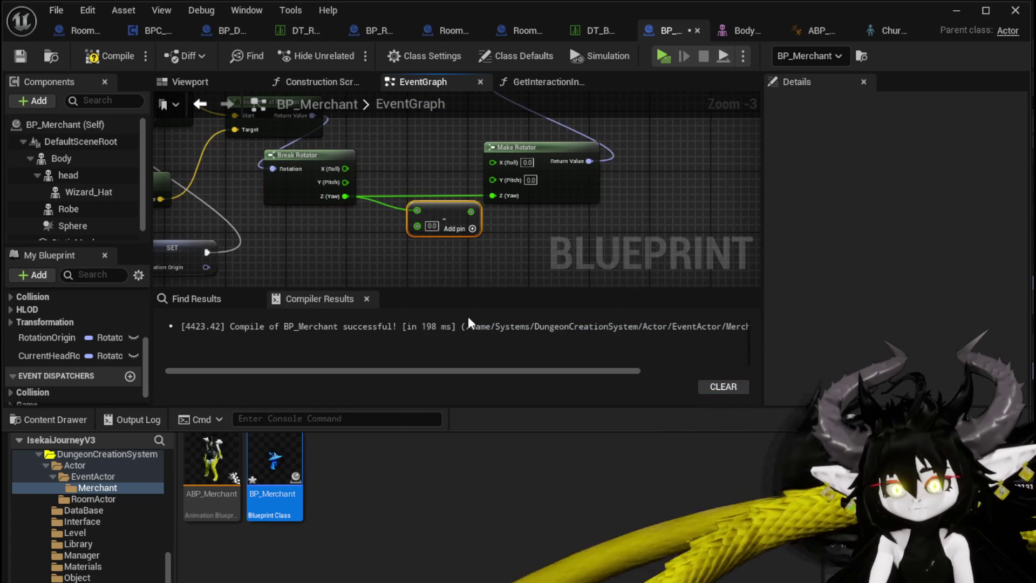
pyautogui.click(431, 225)
pyautogui.write('90')
pyautogui.moveTo(474, 212); pyautogui.dragTo(506, 196)
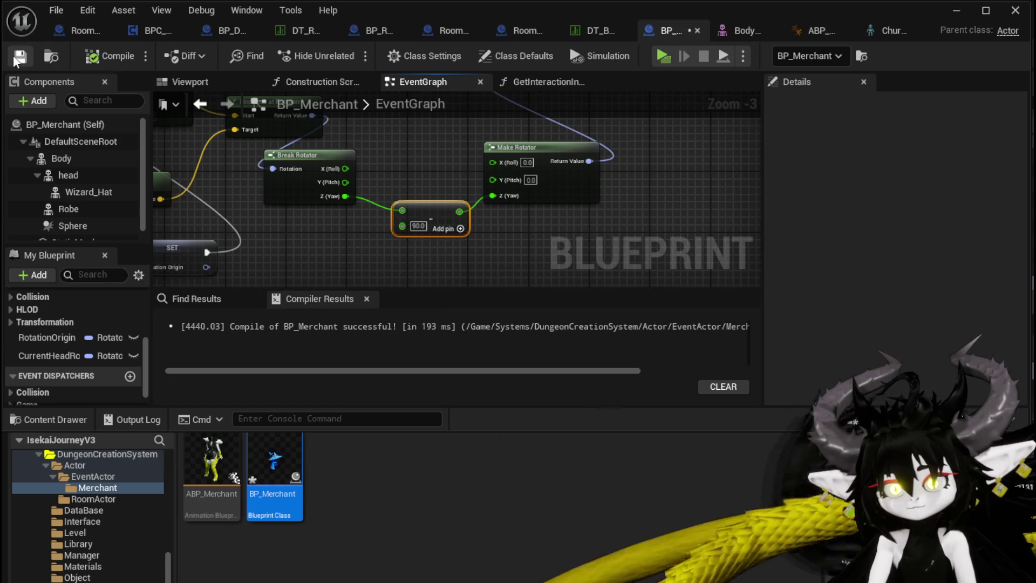
pyautogui.click(956, 10)
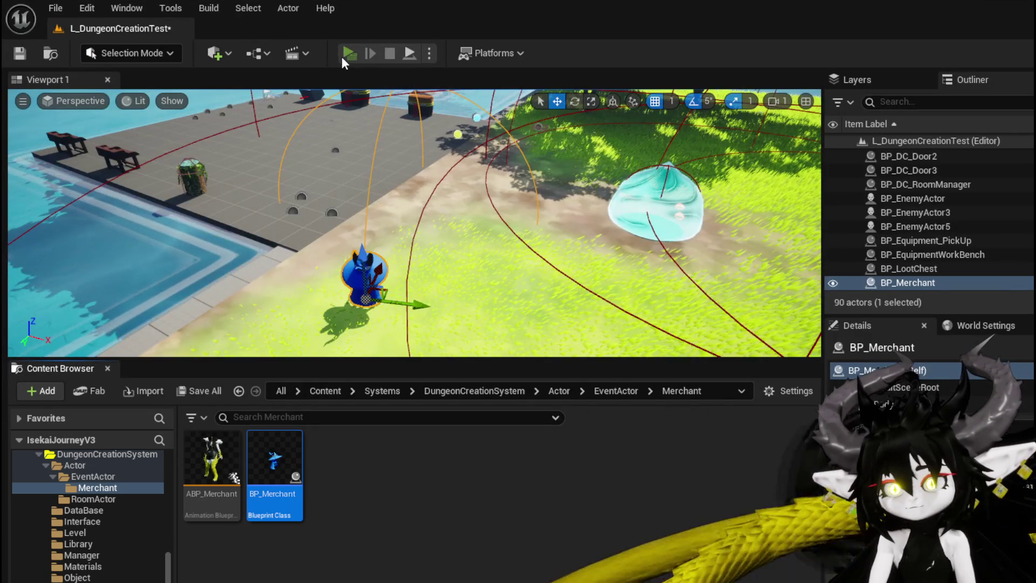
# Step: Playtest the level, running the character onto the grass around the merchant
pyautogui.click(345, 54)
pyautogui.click(452, 111)
pyautogui.press('w')
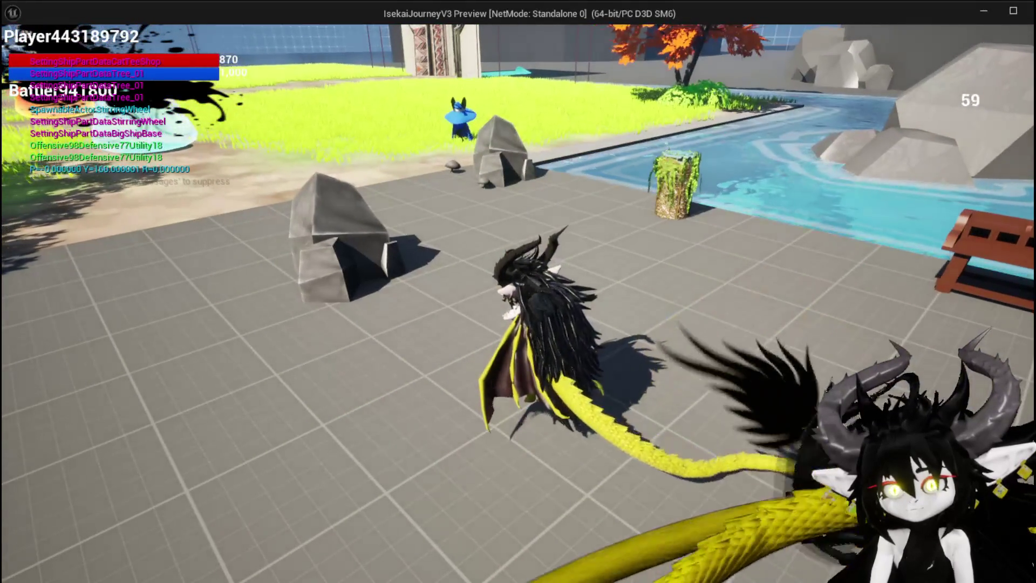
pyautogui.press('w')
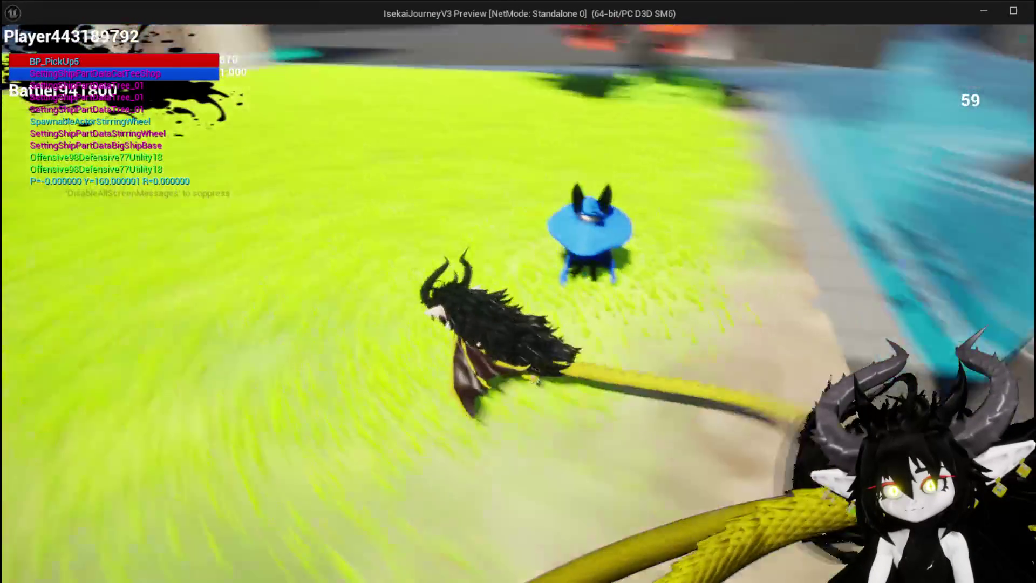
pyautogui.press('w')
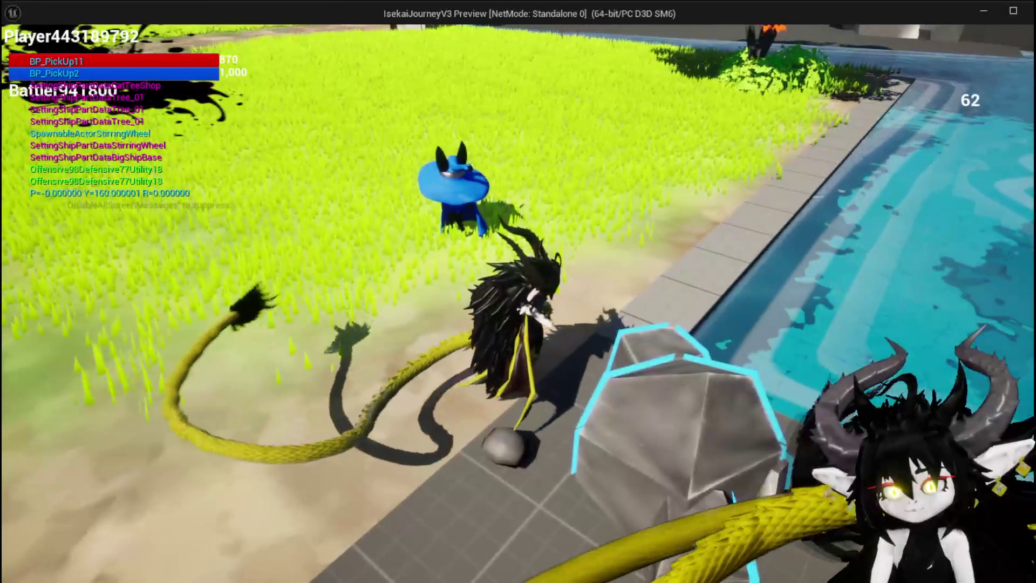
pyautogui.press('Escape')
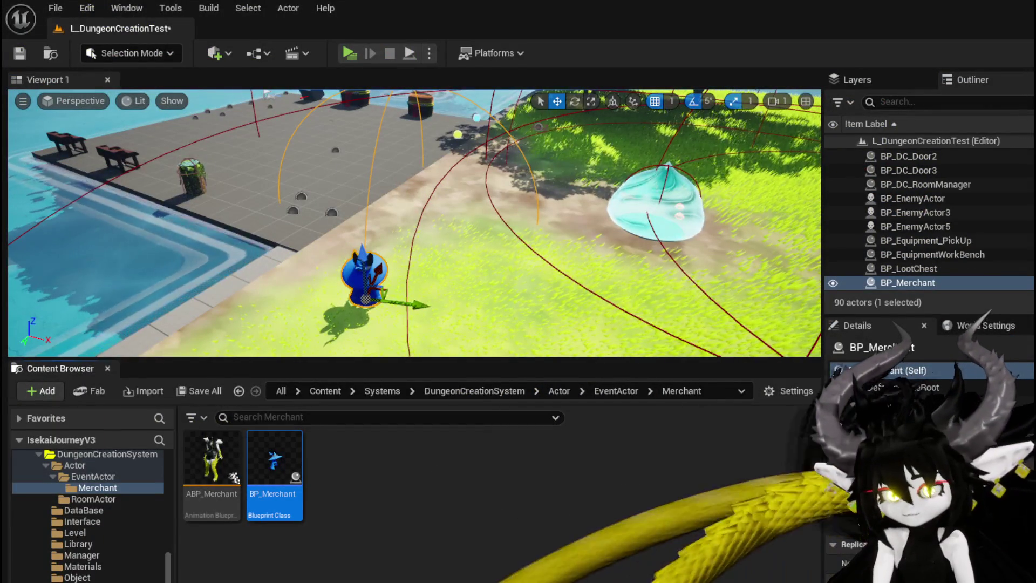
# Step: In BP_Merchant, add a + node adding 90 to Break Rotator's Z (Yaw) into Make Rotator
pyautogui.doubleClick(273, 458)
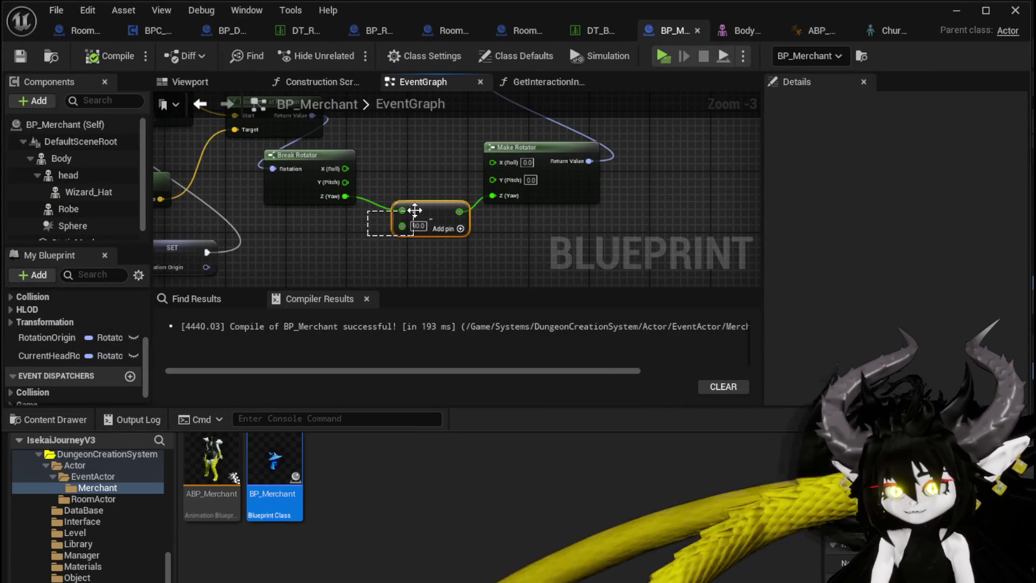
pyautogui.moveTo(349, 199); pyautogui.dragTo(377, 220)
pyautogui.write('+')
pyautogui.click(433, 348)
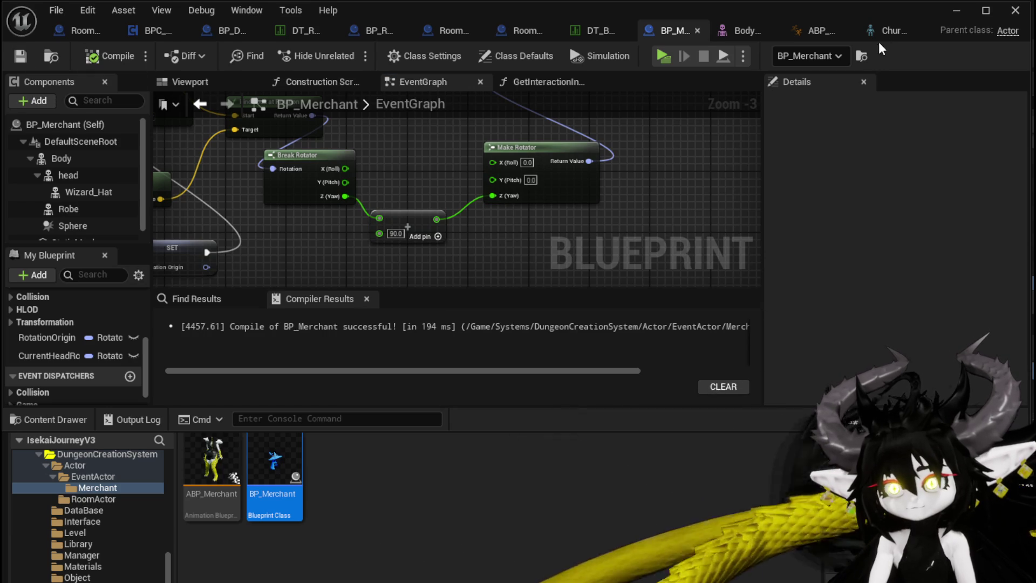
pyautogui.click(956, 11)
# Step: Playtest again, running the character back and forth past the merchant to check the head turn
pyautogui.click(347, 51)
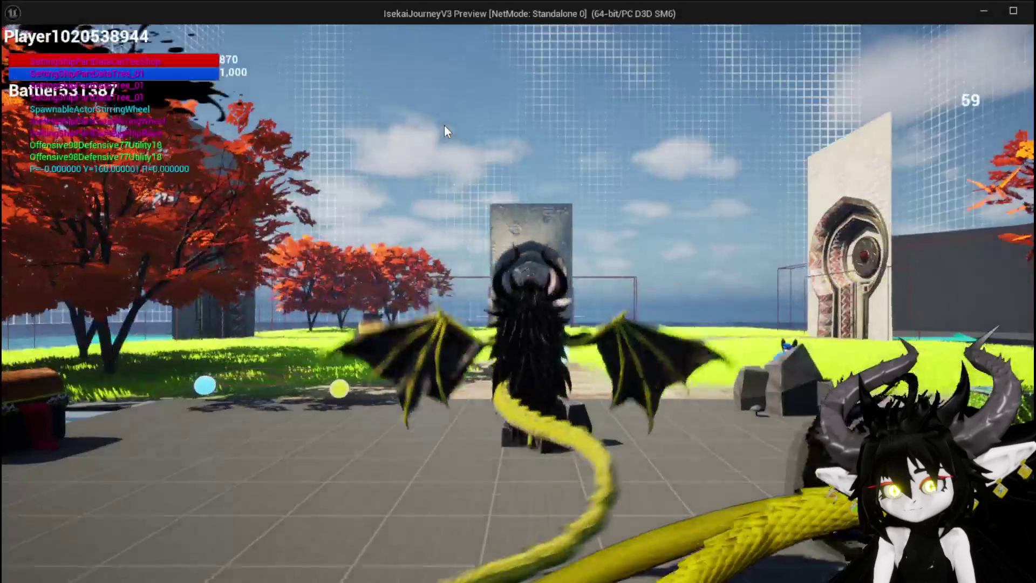
pyautogui.press('w')
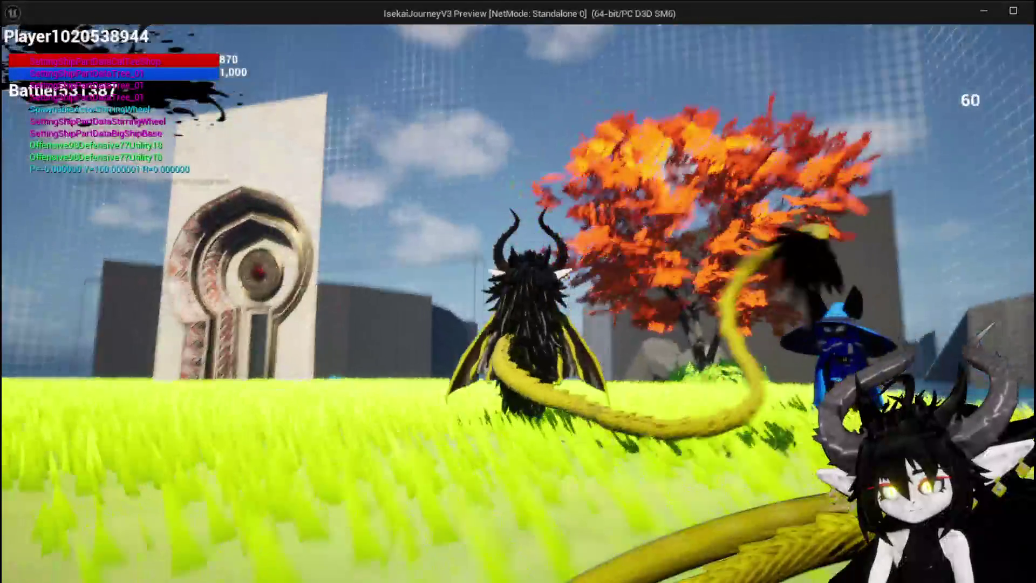
pyautogui.press('d')
pyautogui.press('a')
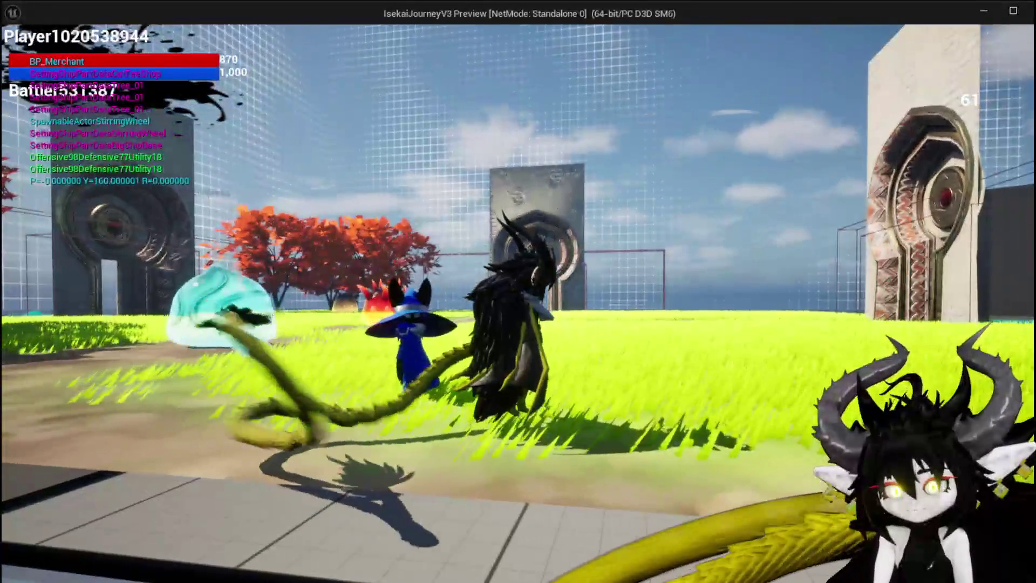
pyautogui.press('d')
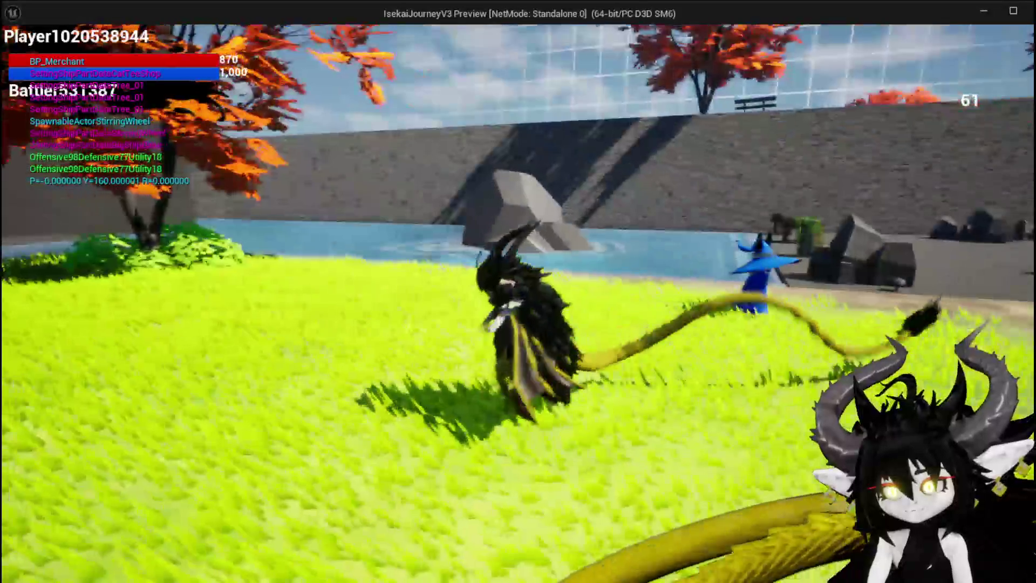
pyautogui.press('a')
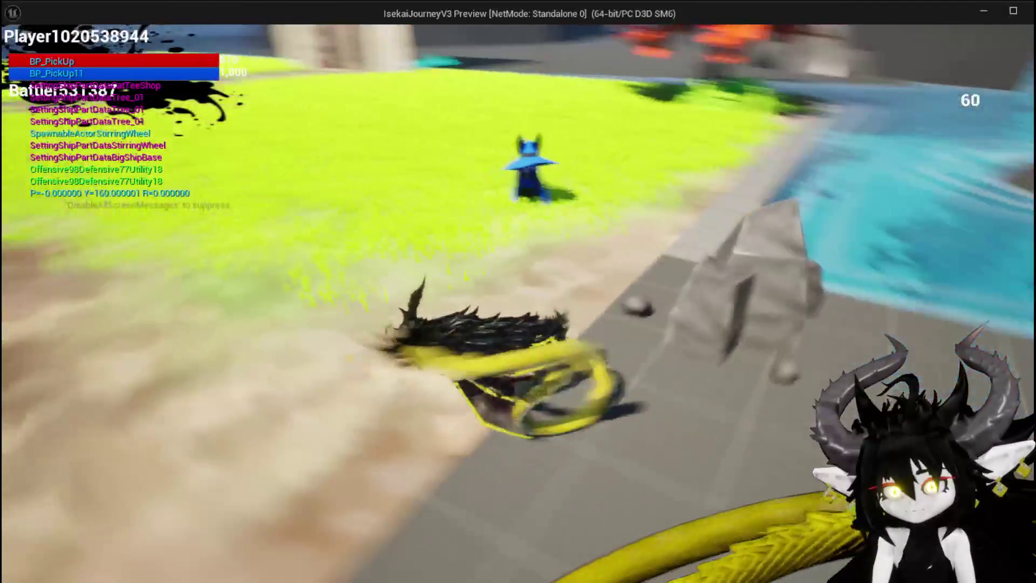
pyautogui.press('w')
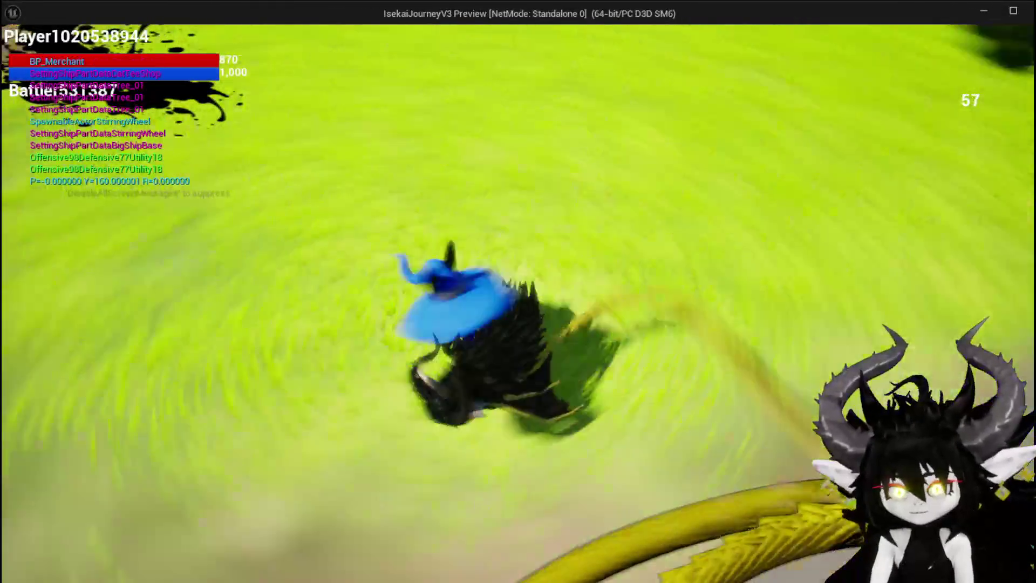
pyautogui.press('s')
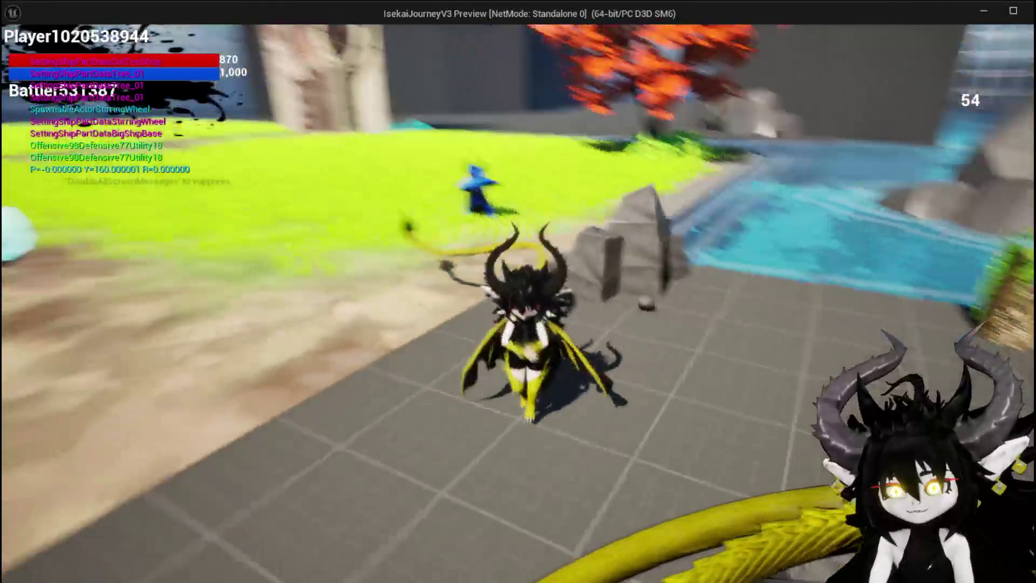
pyautogui.press('s')
pyautogui.press('Escape')
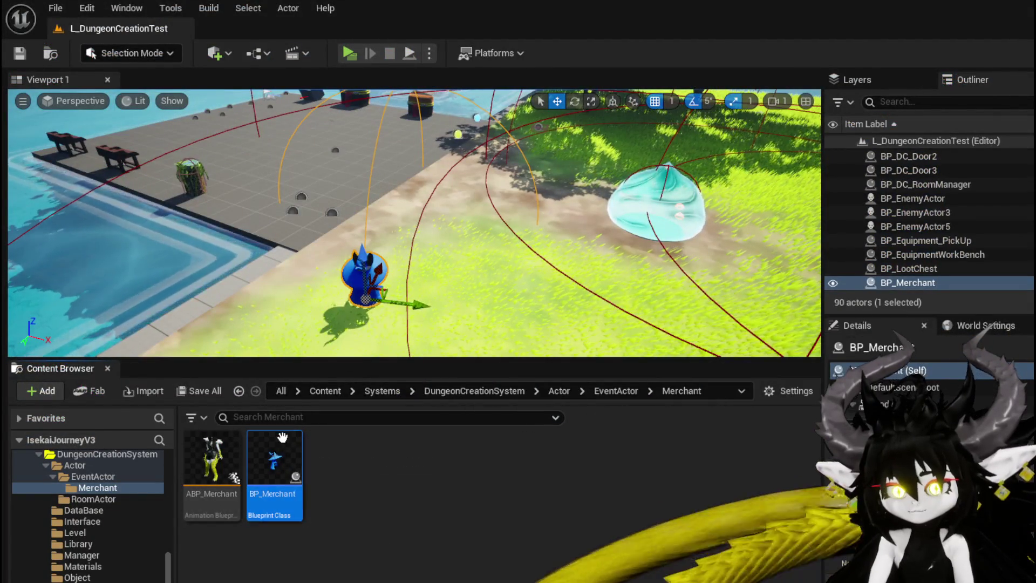
# Step: Add a Set World Rotation on the head, executed after SET and fed Current Head Rotation
pyautogui.doubleClick(282, 437)
pyautogui.click(500, 195)
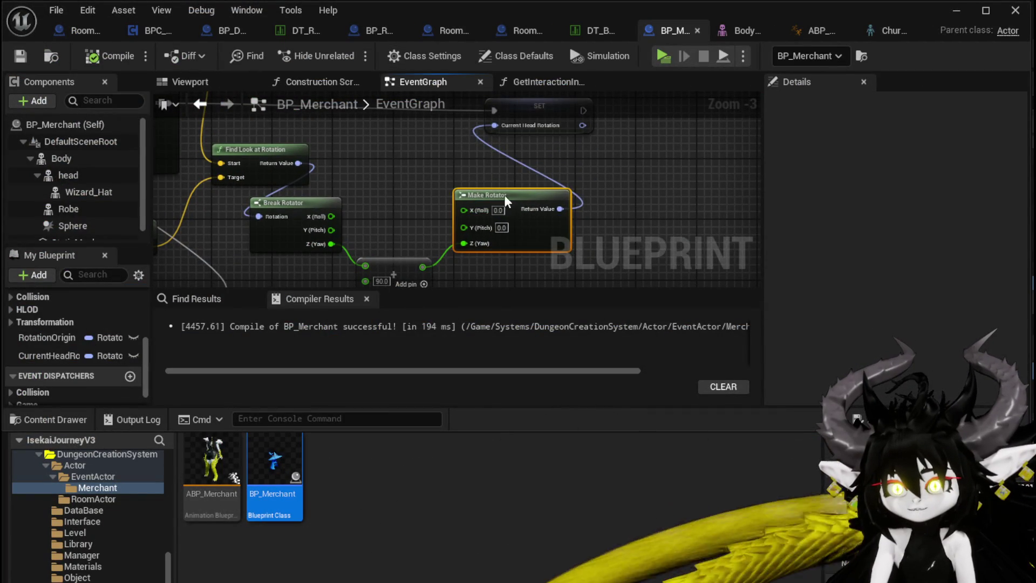
pyautogui.moveTo(68, 175); pyautogui.dragTo(382, 131)
pyautogui.moveTo(567, 159); pyautogui.dragTo(568, 159)
pyautogui.moveTo(632, 212); pyautogui.dragTo(636, 207)
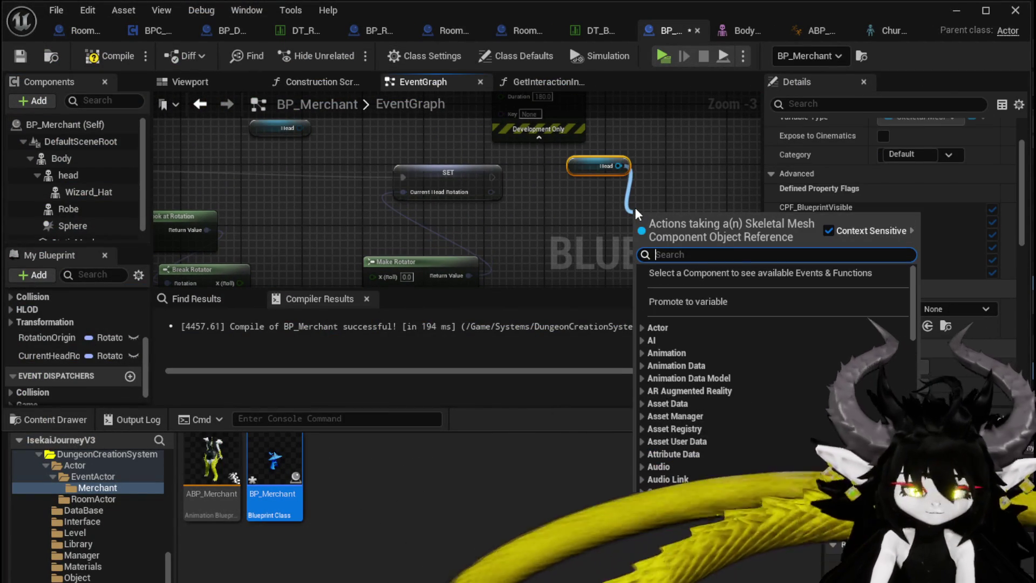
pyautogui.write('Set World Rot')
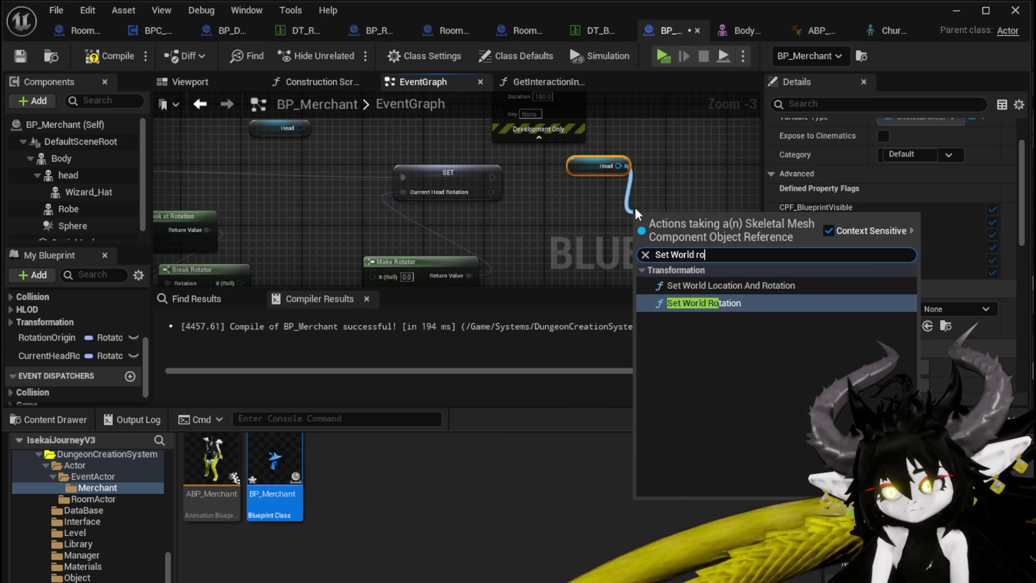
pyautogui.press('Return')
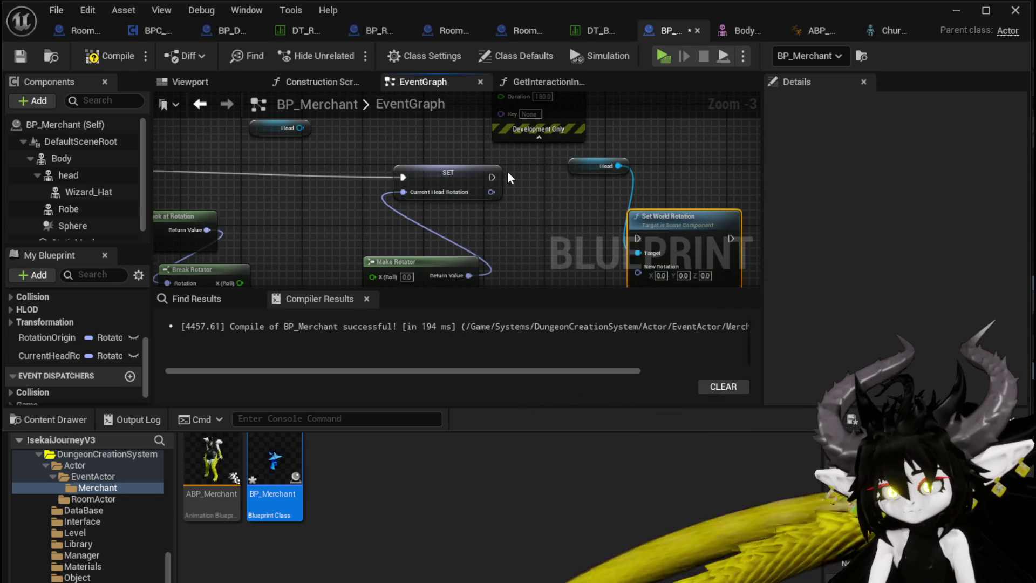
pyautogui.moveTo(490, 177)
pyautogui.mouseDown()
pyautogui.moveTo(637, 238)
pyautogui.moveTo(697, 158)
pyautogui.moveTo(687, 167)
pyautogui.mouseUp()
pyautogui.moveTo(599, 163); pyautogui.dragTo(701, 133)
pyautogui.moveTo(490, 192)
pyautogui.mouseDown()
pyautogui.moveTo(606, 202)
pyautogui.moveTo(498, 222)
pyautogui.mouseUp()
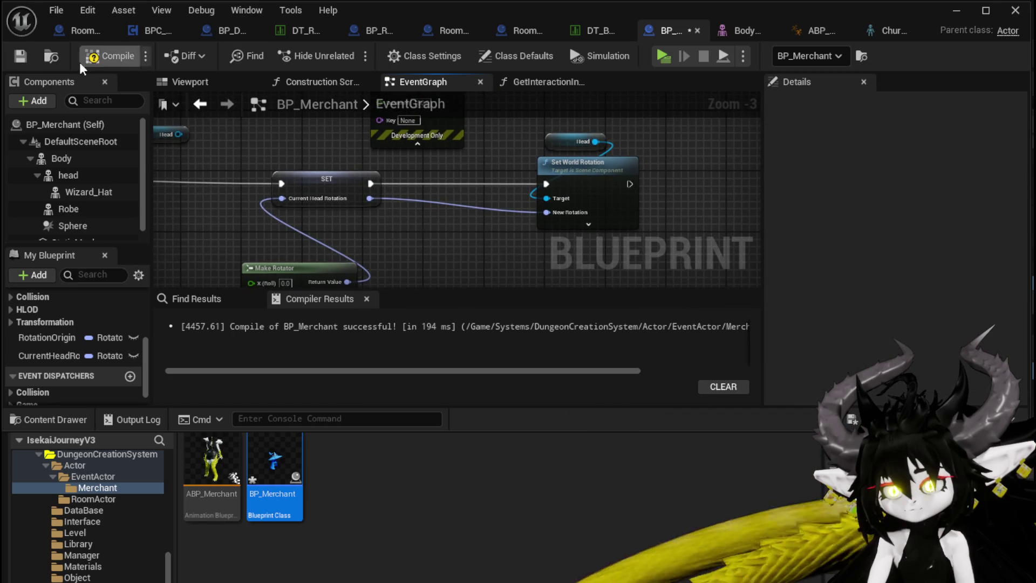
# Step: Playtest by walking toward the merchant, then save the changed packages
pyautogui.click(956, 11)
pyautogui.click(337, 51)
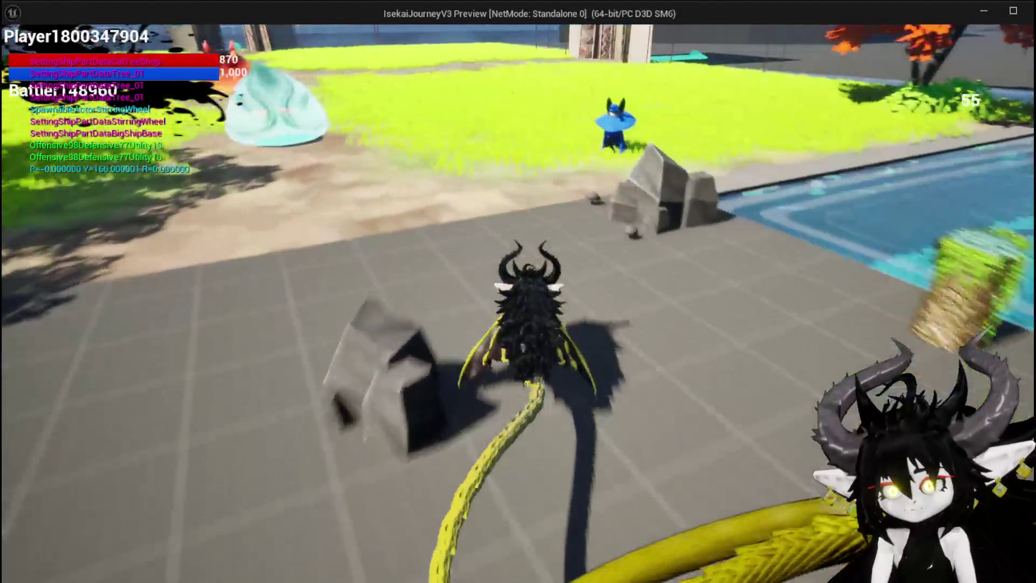
pyautogui.press('w')
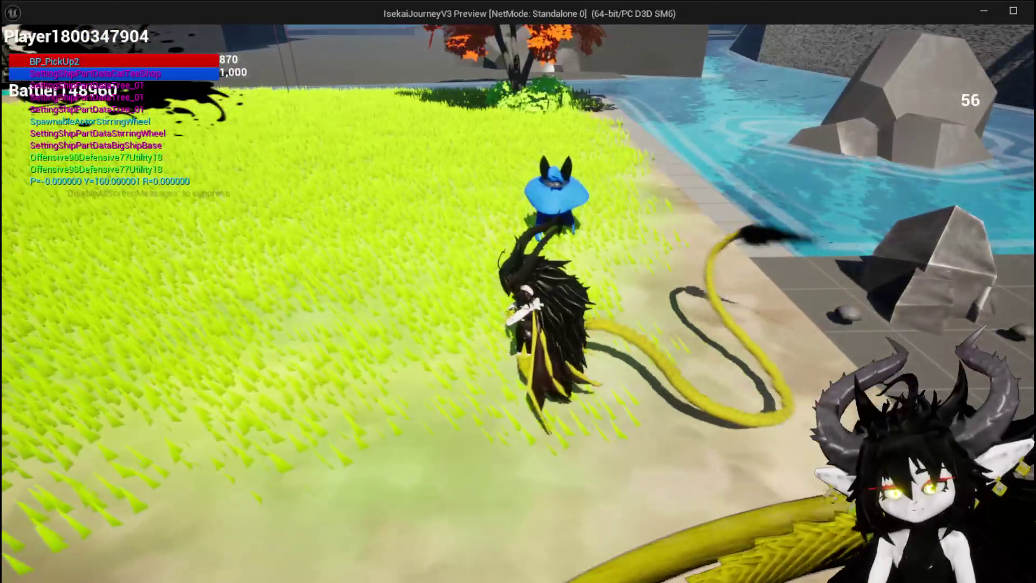
pyautogui.press('Escape')
pyautogui.hotkey('ctrl', 's')
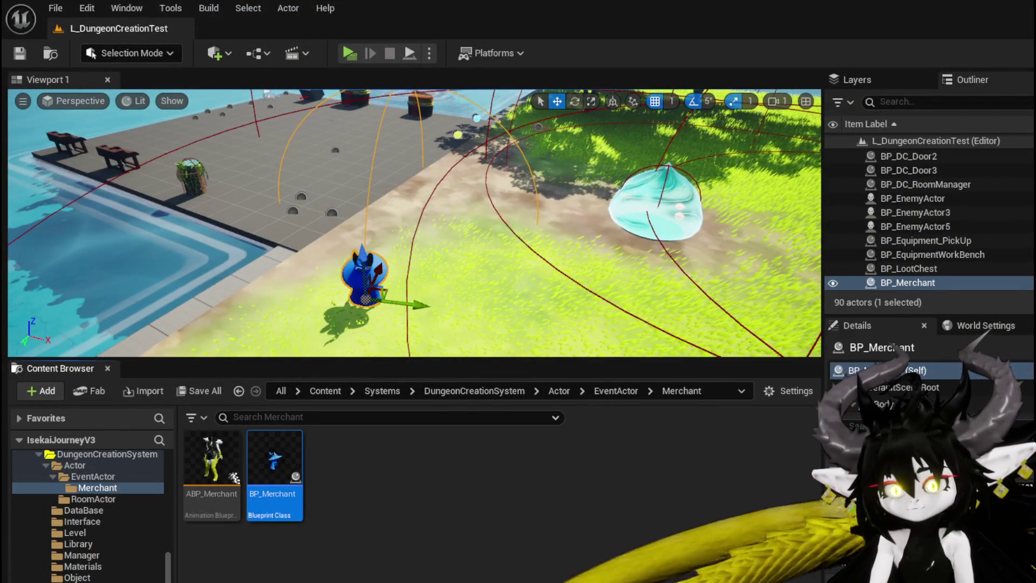
# Step: In BP_Merchant, set the Body's Animation Mode to Use Animation Asset with Idle_Anim1
pyautogui.doubleClick(298, 463)
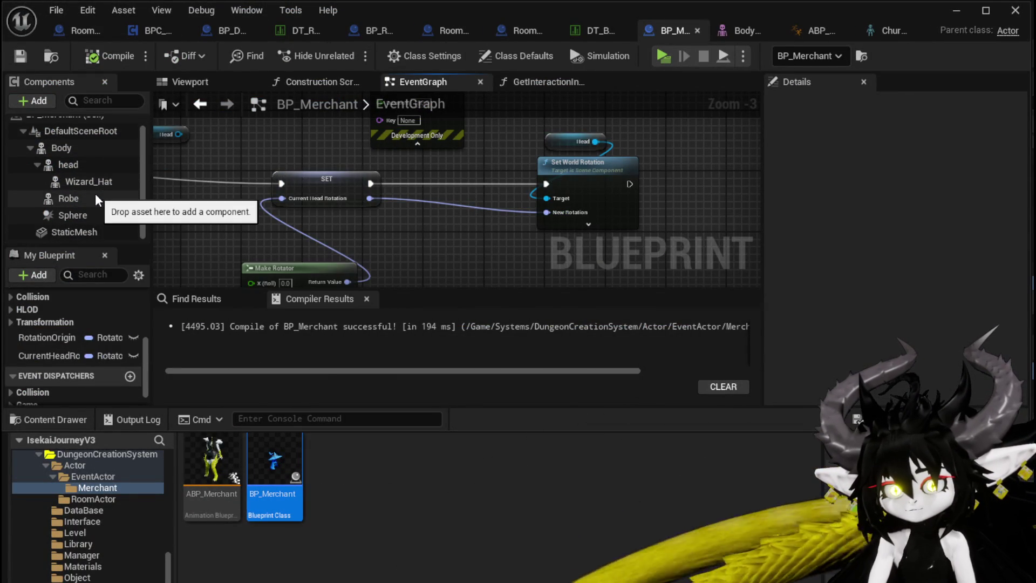
pyautogui.click(84, 158)
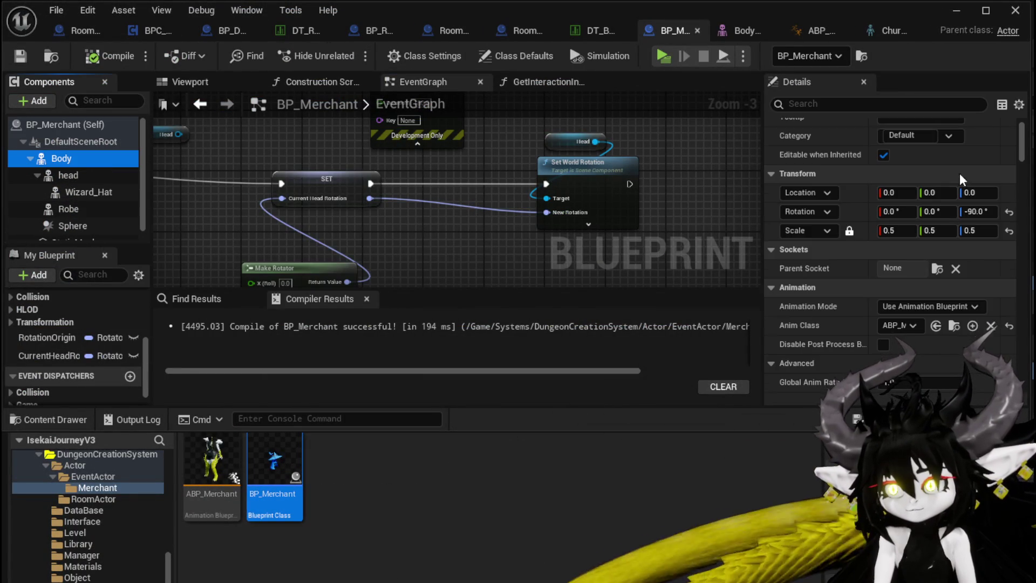
pyautogui.scroll(2, 957, 173)
pyautogui.scroll(-3, 972, 312)
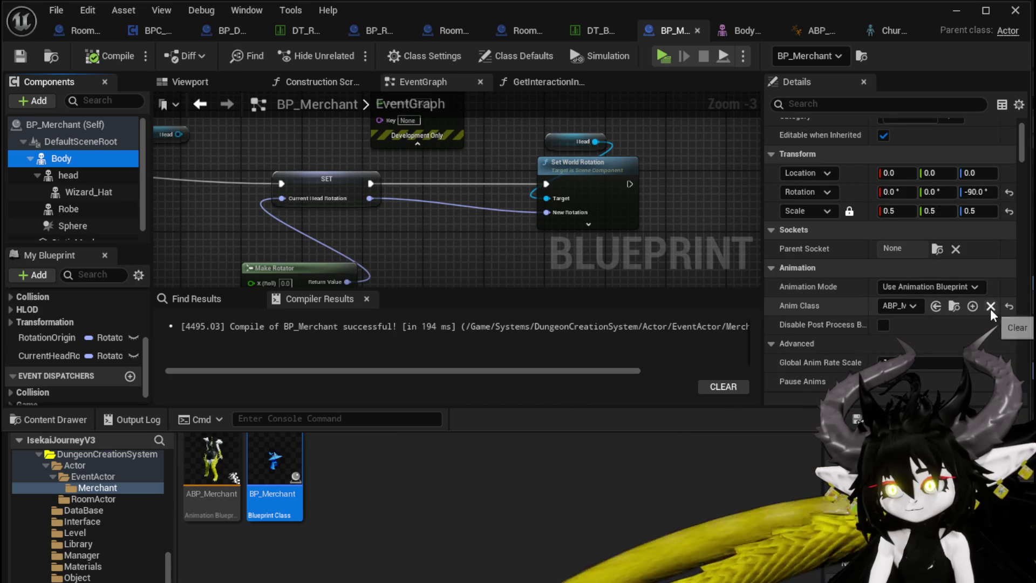
pyautogui.click(925, 287)
pyautogui.click(928, 312)
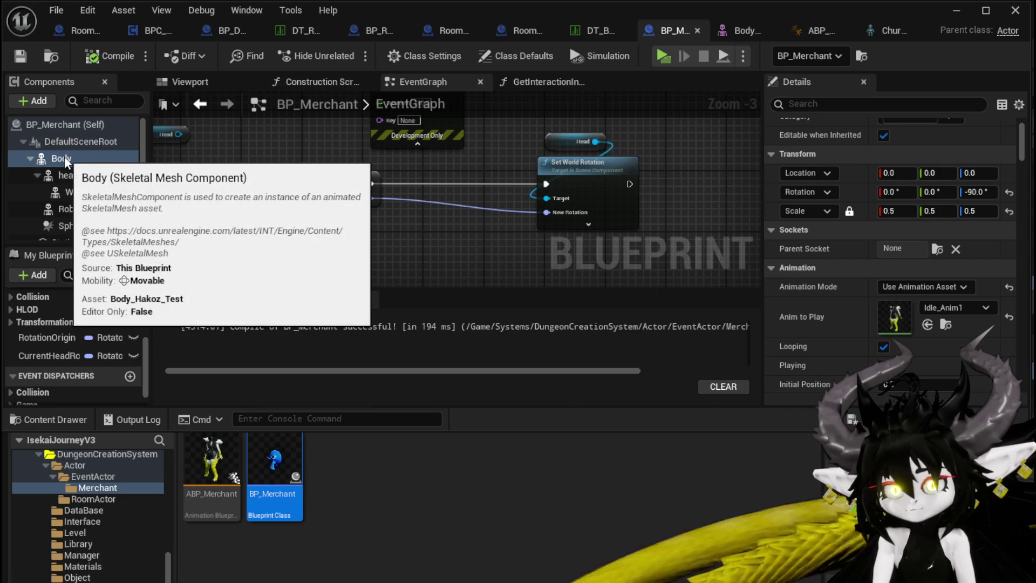
# Step: Attach the head component to headSocket as its Parent Socket
pyautogui.click(68, 175)
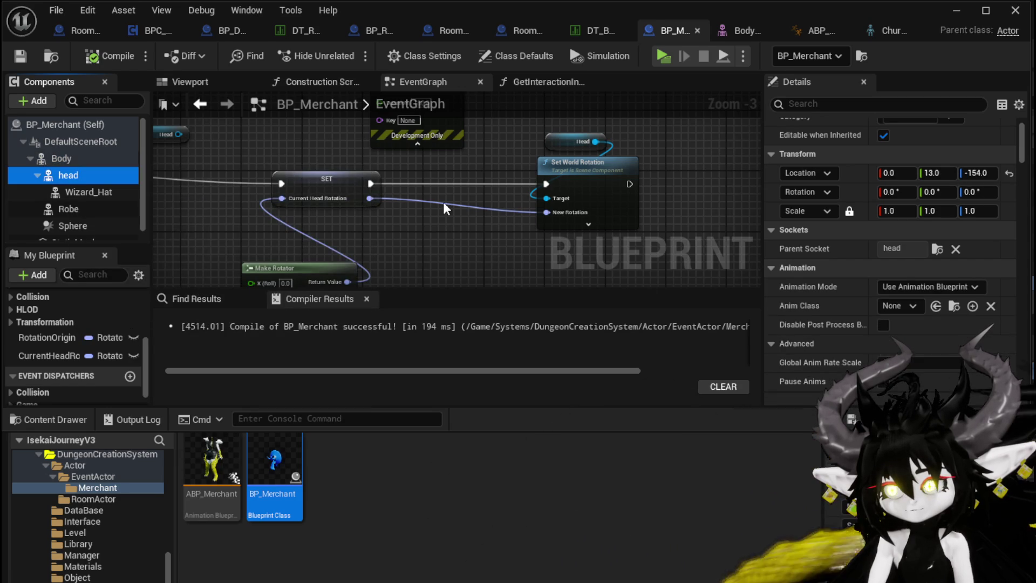
pyautogui.click(936, 250)
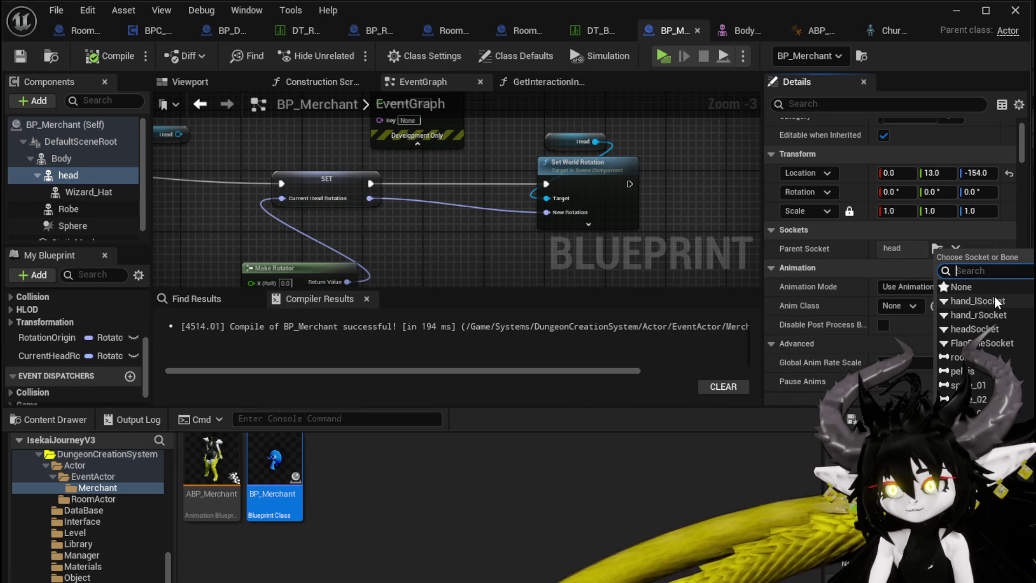
pyautogui.click(995, 329)
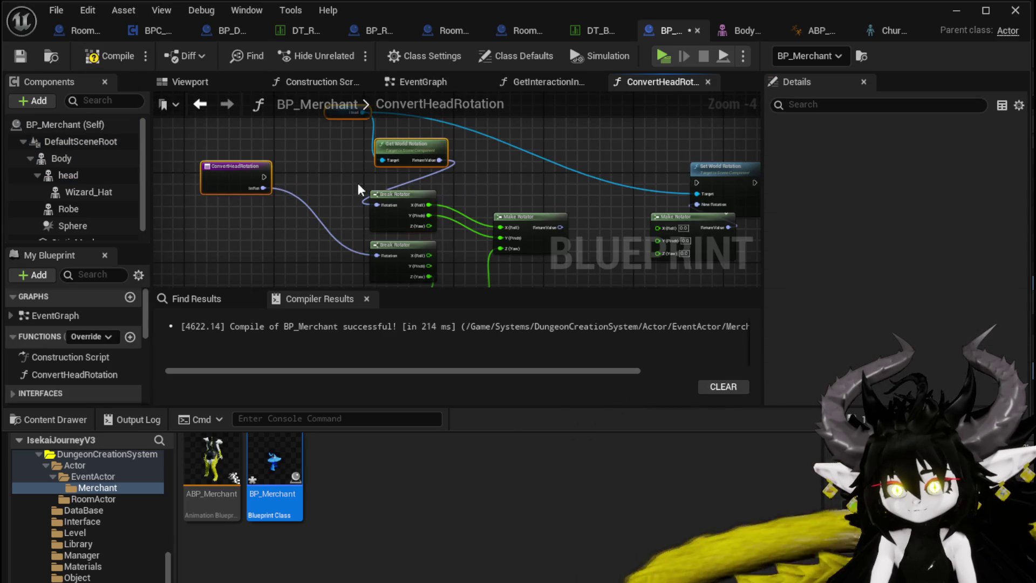
# Step: Wire Make Rotator's Return Value into Set World Rotation, compile, and play-test near the merchant
pyautogui.moveTo(264, 176)
pyautogui.mouseDown()
pyautogui.moveTo(673, 180)
pyautogui.moveTo(579, 171)
pyautogui.mouseUp()
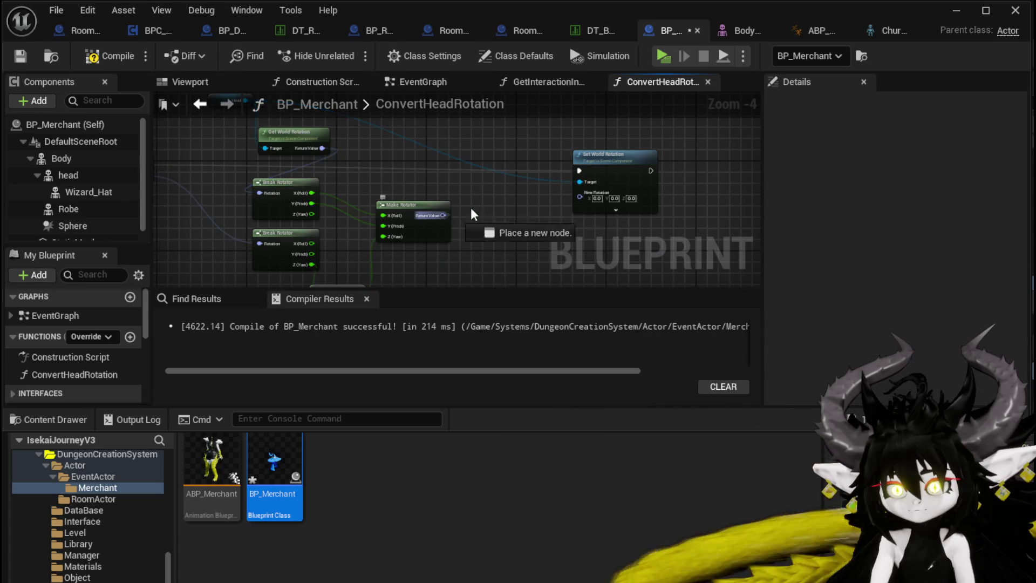
pyautogui.moveTo(443, 215); pyautogui.dragTo(580, 193)
pyautogui.click(118, 56)
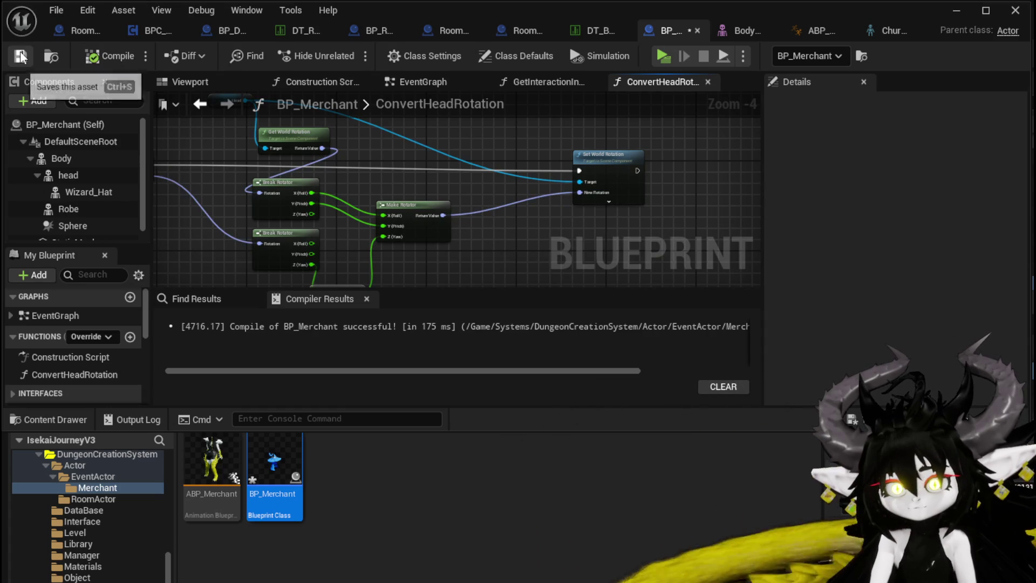
pyautogui.click(953, 10)
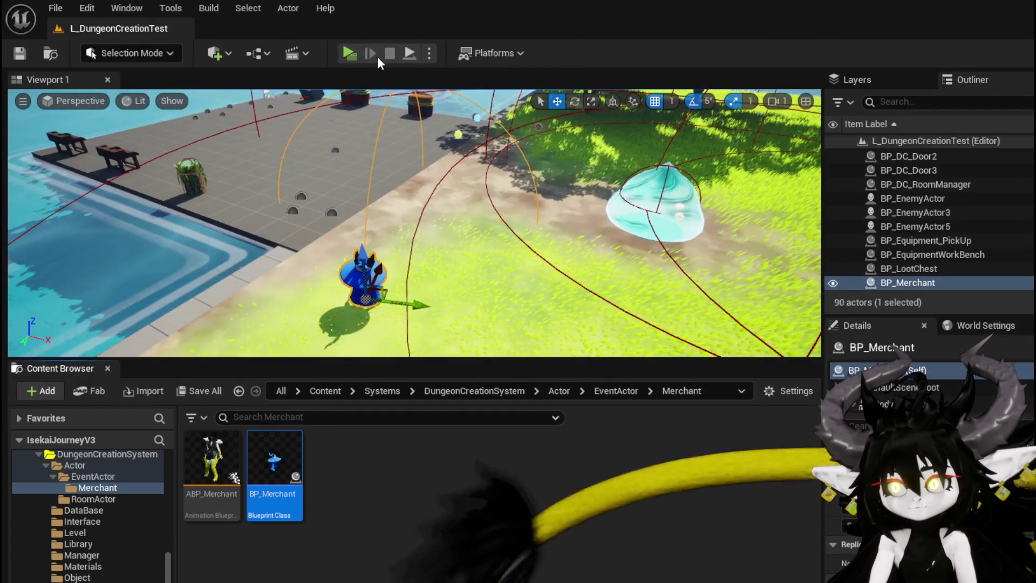
pyautogui.click(330, 56)
pyautogui.press('w')
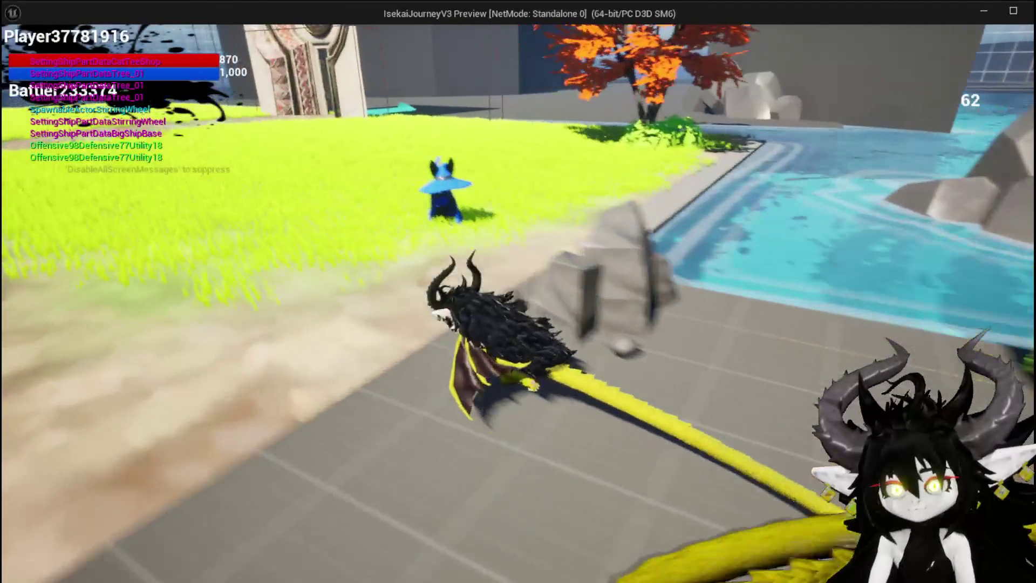
pyautogui.press('Escape')
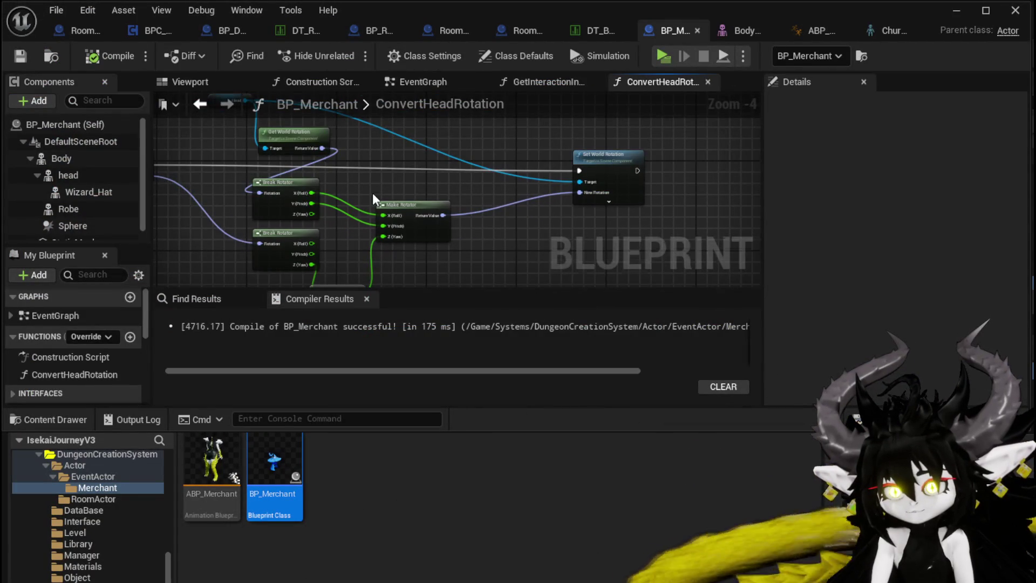
# Step: Disconnect Make Rotator's Roll and Pitch inputs, play-test again, and save the level
pyautogui.scroll(3, 372, 193)
pyautogui.keyDown('alt'); pyautogui.click(402, 209); pyautogui.keyUp('alt')
pyautogui.keyDown('alt'); pyautogui.click(412, 221); pyautogui.keyUp('alt')
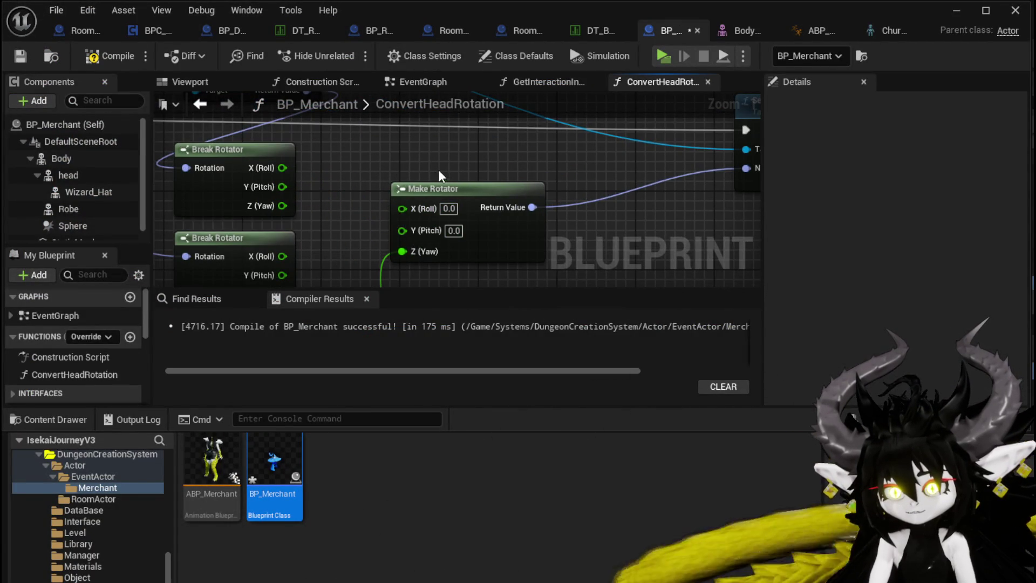
pyautogui.scroll(-3, 386, 158)
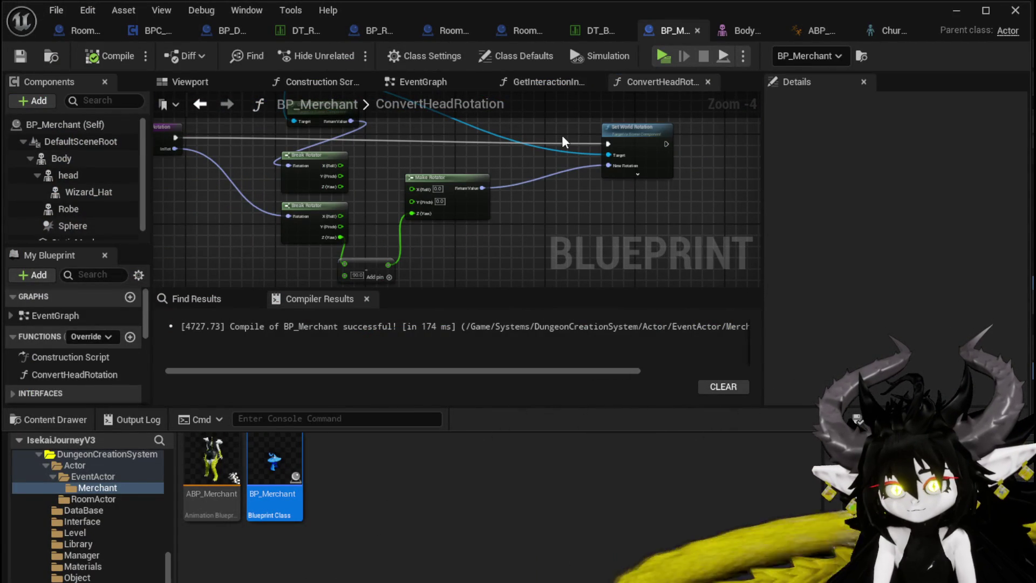
pyautogui.click(952, 16)
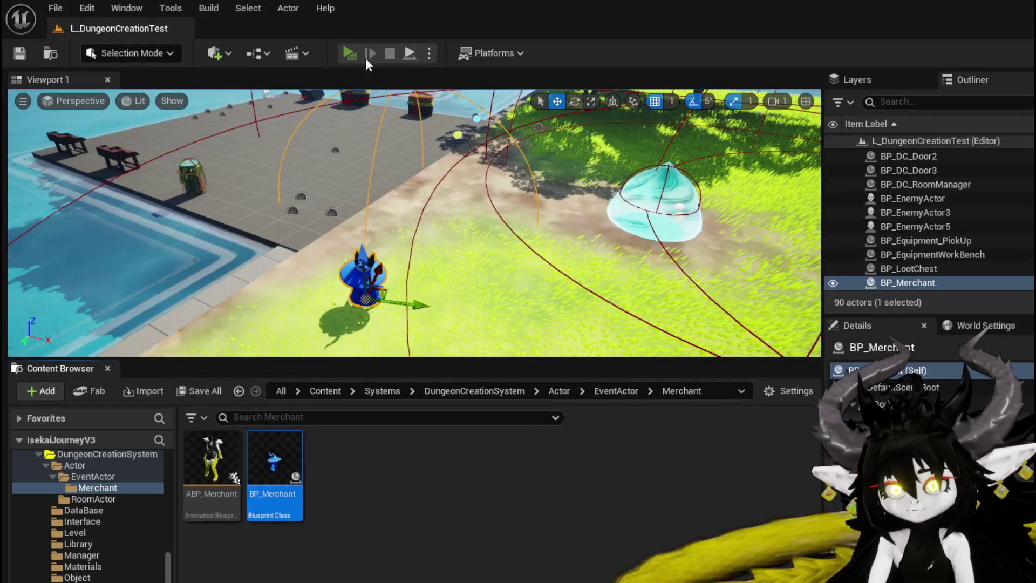
pyautogui.click(350, 52)
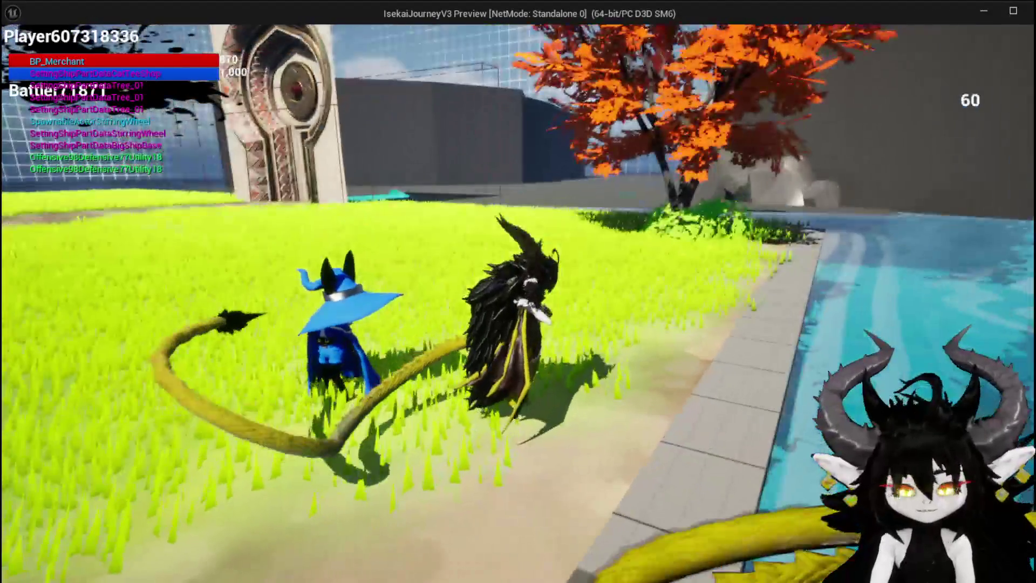
pyautogui.press('Escape')
pyautogui.click(29, 58)
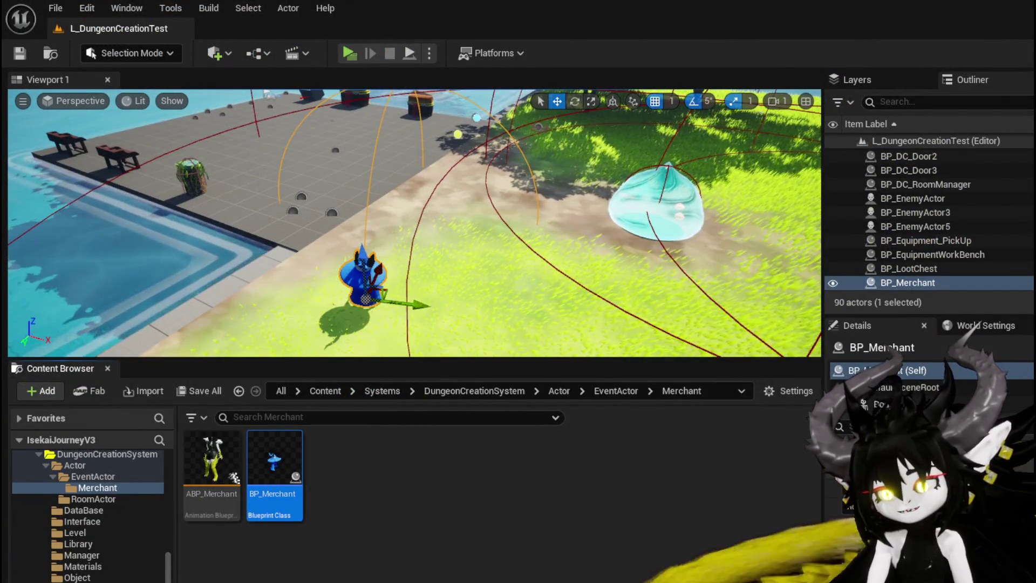
# Step: Rearrange the rotator nodes, delete the unused upper Break Rotator, and recompile
pyautogui.hotkey('alt', 'Tab')
pyautogui.moveTo(540, 229); pyautogui.dragTo(523, 249)
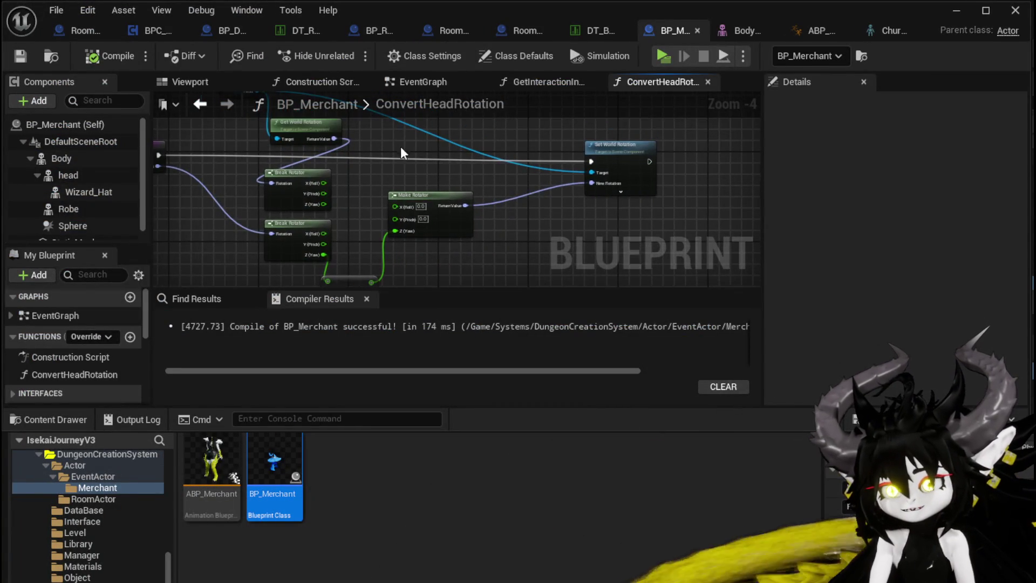
pyautogui.scroll(1, 400, 146)
pyautogui.scroll(1, 313, 183)
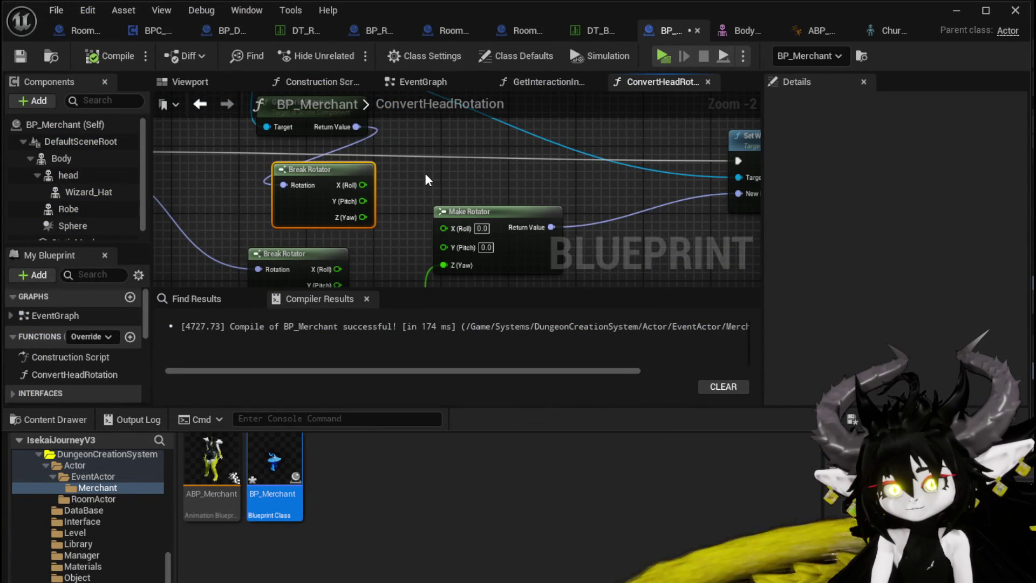
pyautogui.moveTo(425, 173); pyautogui.dragTo(396, 137)
pyautogui.moveTo(267, 203); pyautogui.dragTo(212, 161)
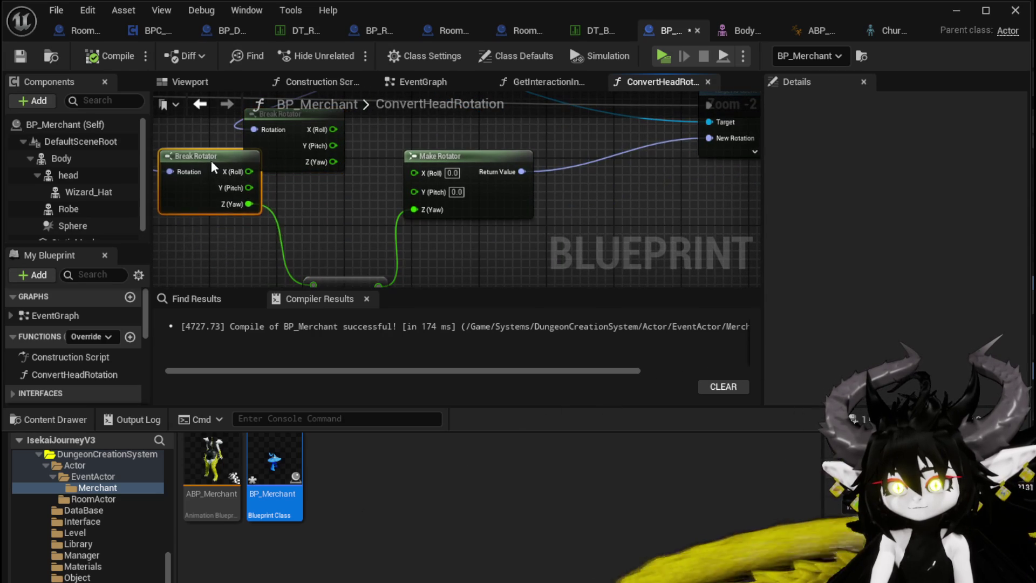
pyautogui.moveTo(340, 238); pyautogui.dragTo(331, 192)
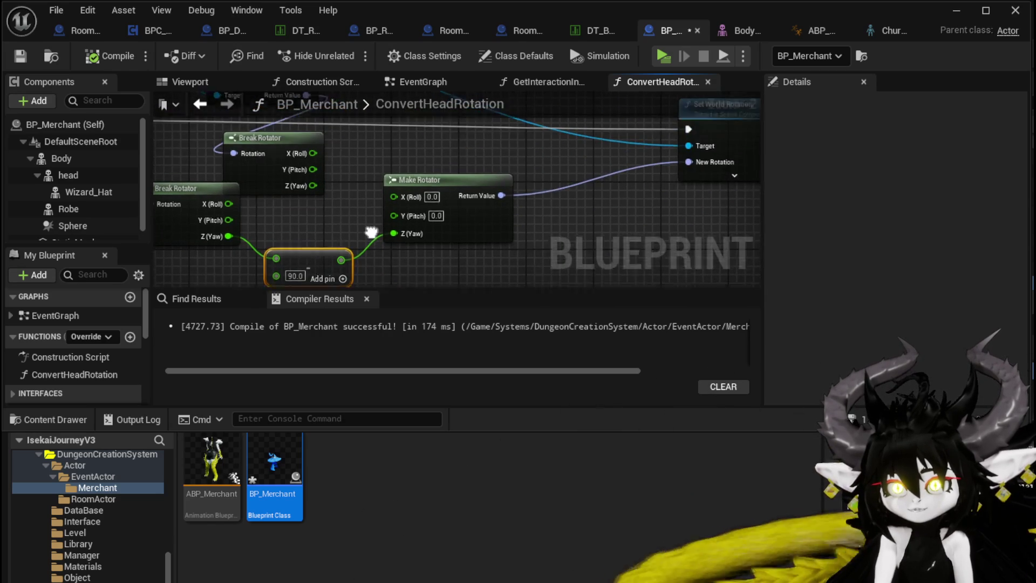
pyautogui.press('Delete')
pyautogui.click(103, 55)
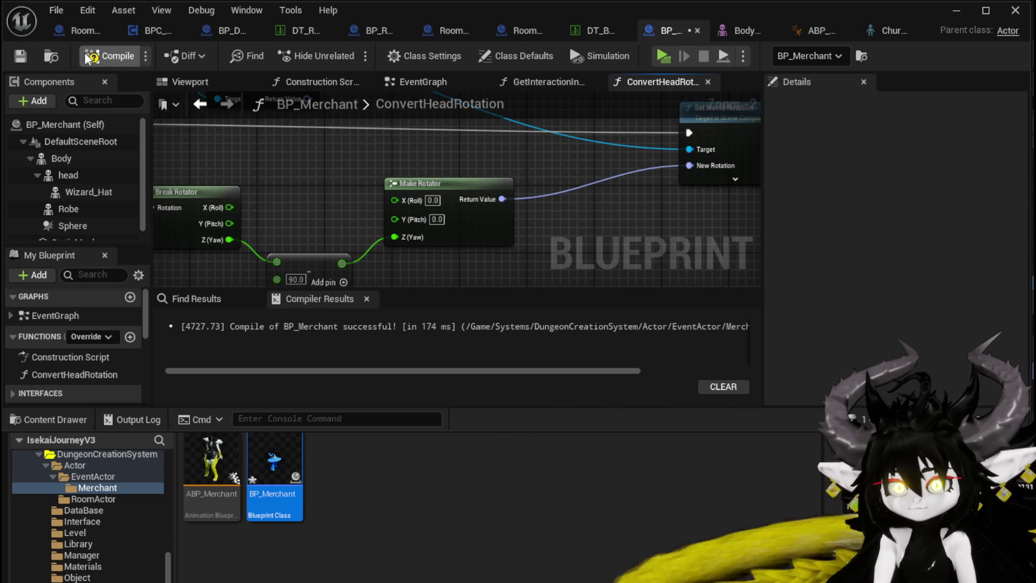
# Step: Add a Set Relative Rotation node on Head, fed by Make Rotator's Return Value
pyautogui.moveTo(299, 157)
pyautogui.mouseDown()
pyautogui.moveTo(344, 218)
pyautogui.moveTo(264, 181)
pyautogui.moveTo(405, 203)
pyautogui.moveTo(393, 208)
pyautogui.moveTo(527, 219)
pyautogui.moveTo(518, 248)
pyautogui.mouseUp()
pyautogui.moveTo(187, 150); pyautogui.dragTo(479, 160)
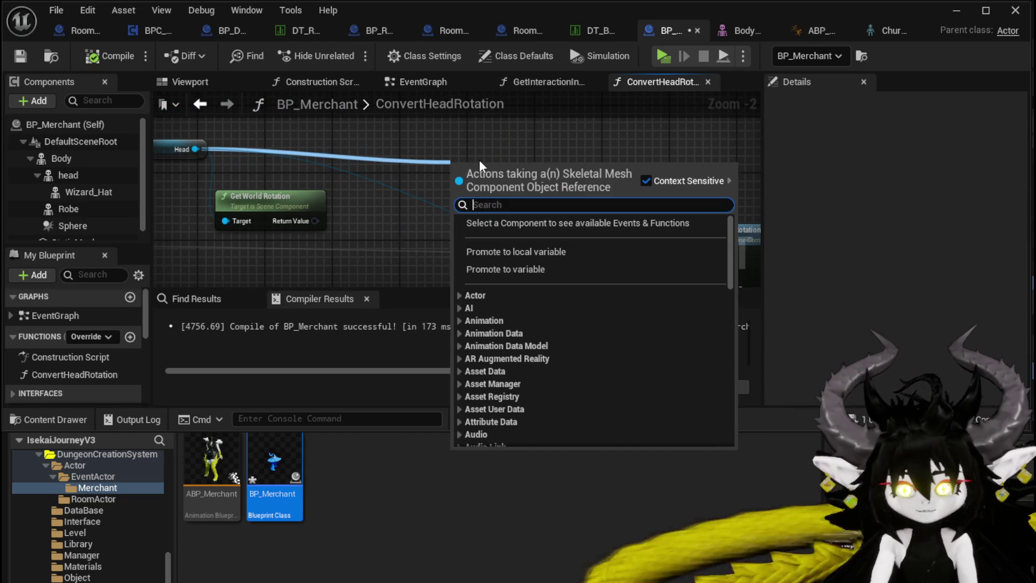
pyautogui.write('Set Relative')
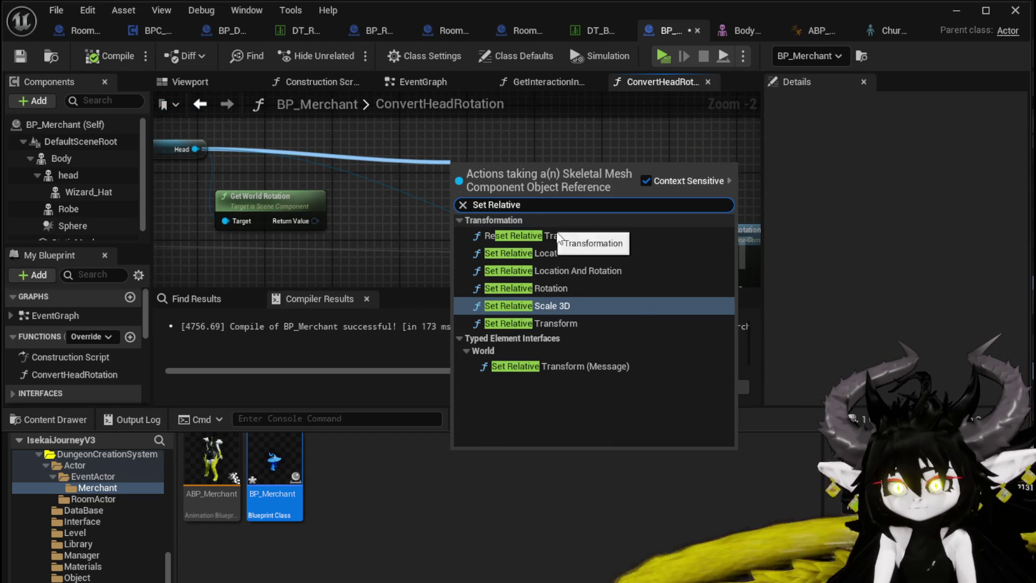
pyautogui.click(555, 289)
pyautogui.moveTo(525, 211); pyautogui.dragTo(583, 248)
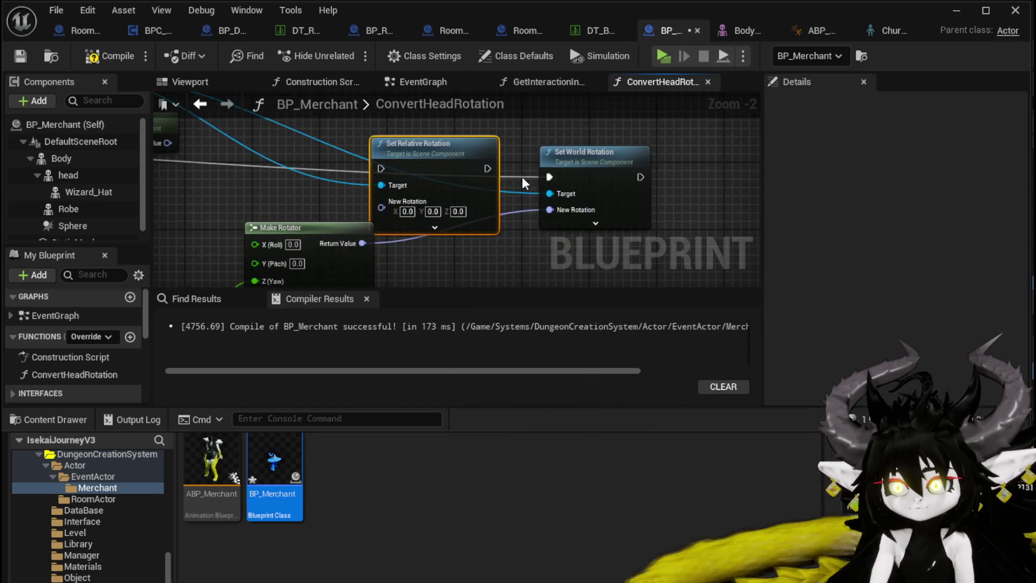
pyautogui.moveTo(440, 156)
pyautogui.mouseDown()
pyautogui.moveTo(474, 164)
pyautogui.moveTo(389, 182)
pyautogui.moveTo(335, 174)
pyautogui.moveTo(588, 186)
pyautogui.mouseUp()
pyautogui.moveTo(469, 238); pyautogui.dragTo(532, 214)
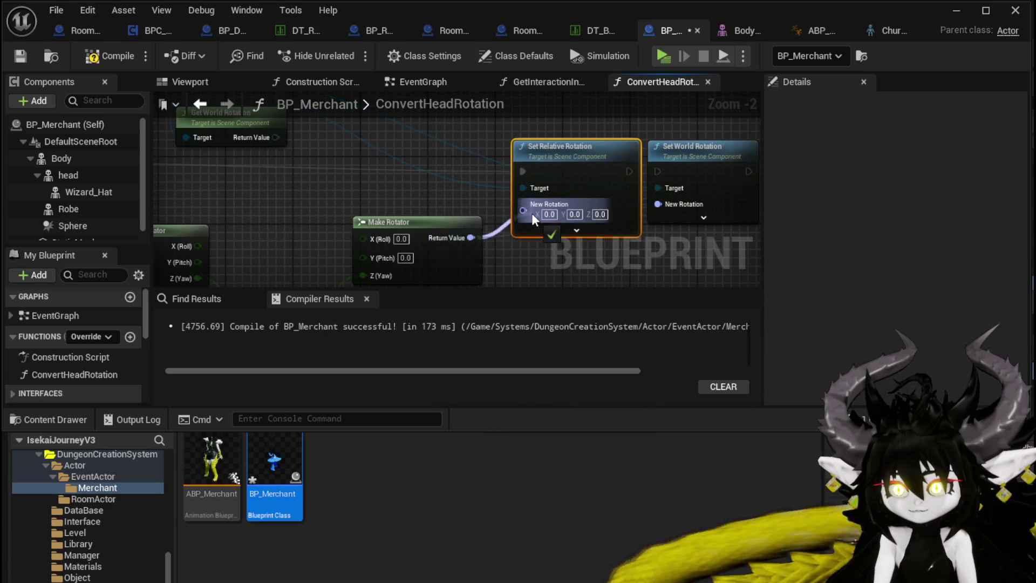
# Step: Tidy the positions of the Break Rotator and Add nodes
pyautogui.moveTo(407, 200); pyautogui.dragTo(454, 122)
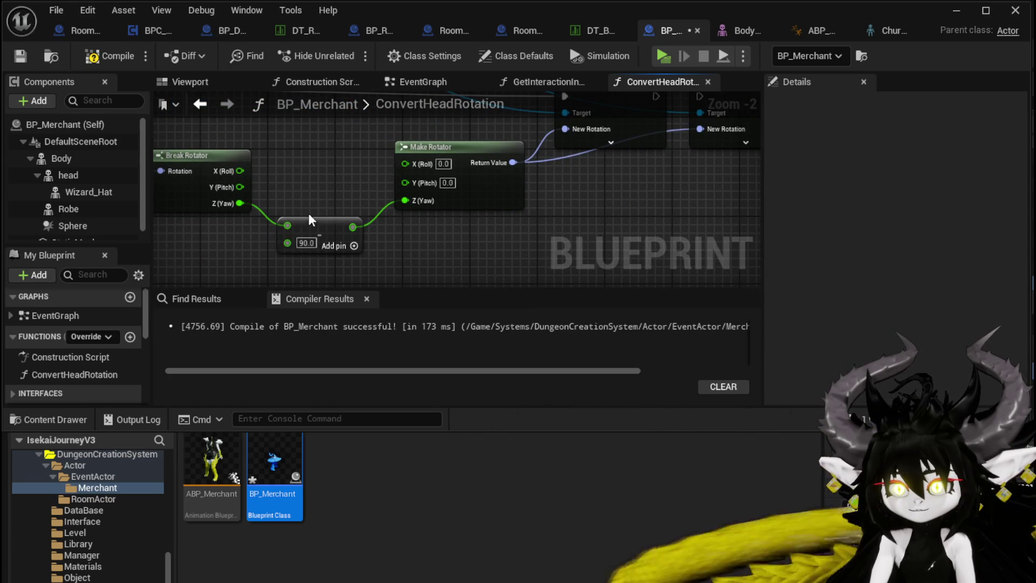
pyautogui.moveTo(263, 150); pyautogui.dragTo(345, 200)
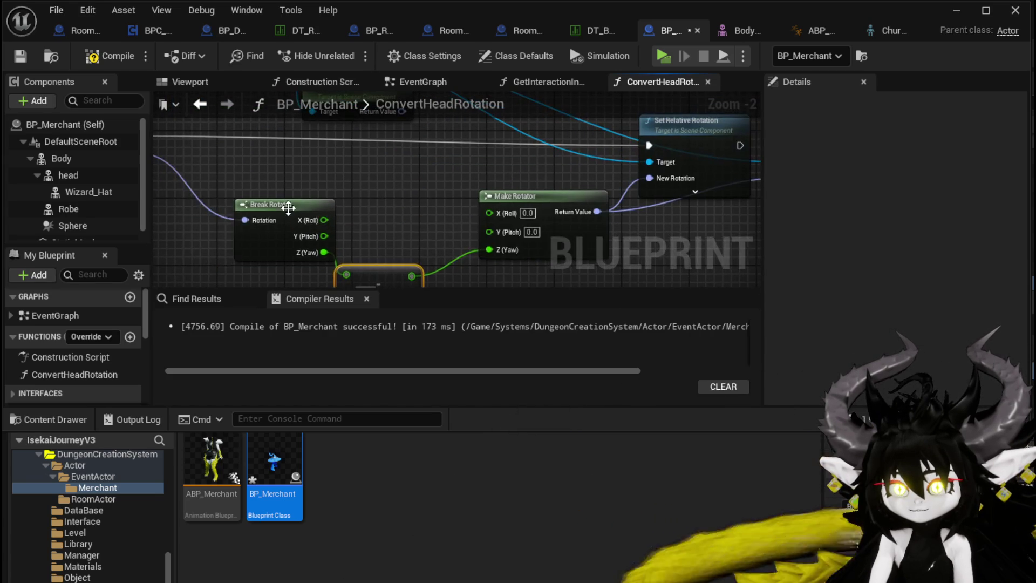
pyautogui.click(268, 199)
pyautogui.moveTo(268, 199)
pyautogui.mouseDown()
pyautogui.moveTo(356, 224)
pyautogui.moveTo(370, 215)
pyautogui.moveTo(266, 201)
pyautogui.mouseUp()
pyautogui.click(358, 258)
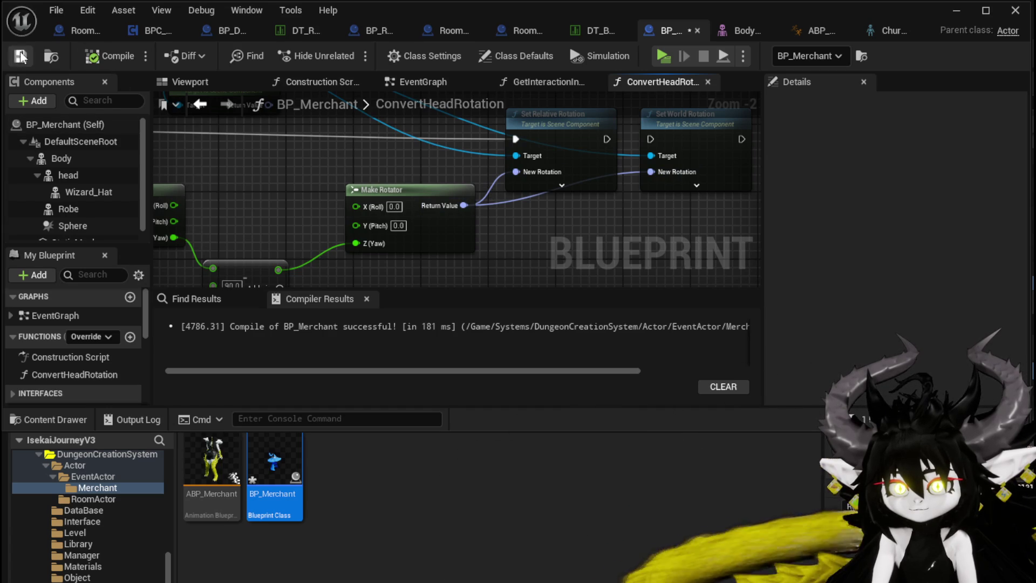
# Step: Start a play test and walk toward the merchant
pyautogui.click(962, 8)
pyautogui.click(350, 51)
pyautogui.press('w')
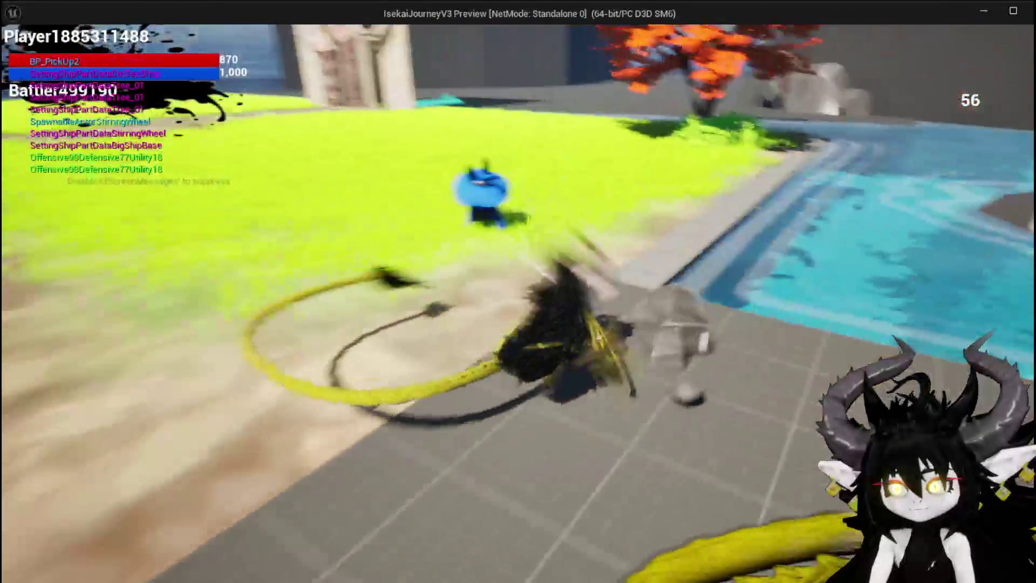
# Step: End the play test and wire the Z (Yaw) output into Make Rotator's Yaw
pyautogui.press('Escape')
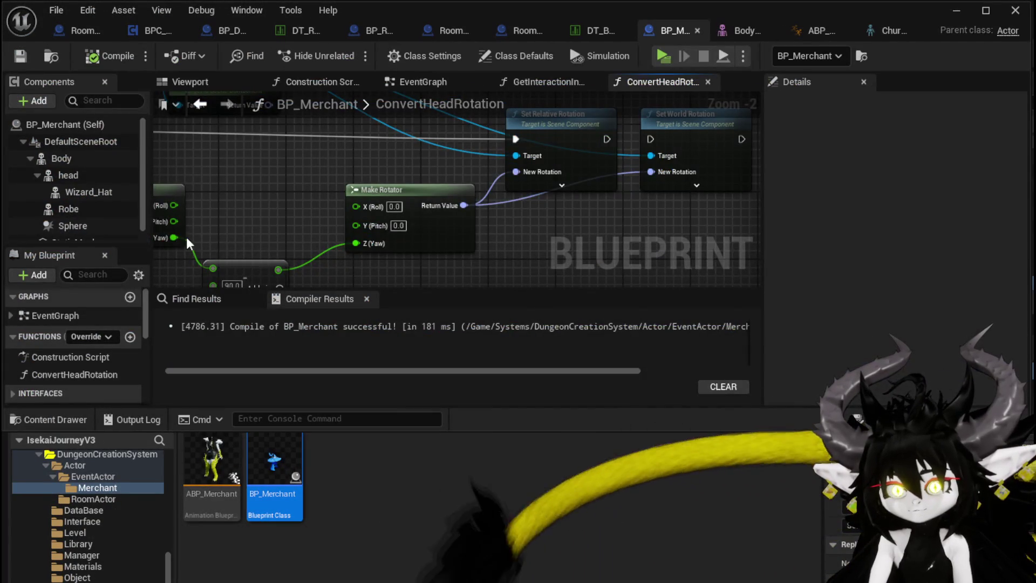
pyautogui.moveTo(174, 238); pyautogui.dragTo(204, 243)
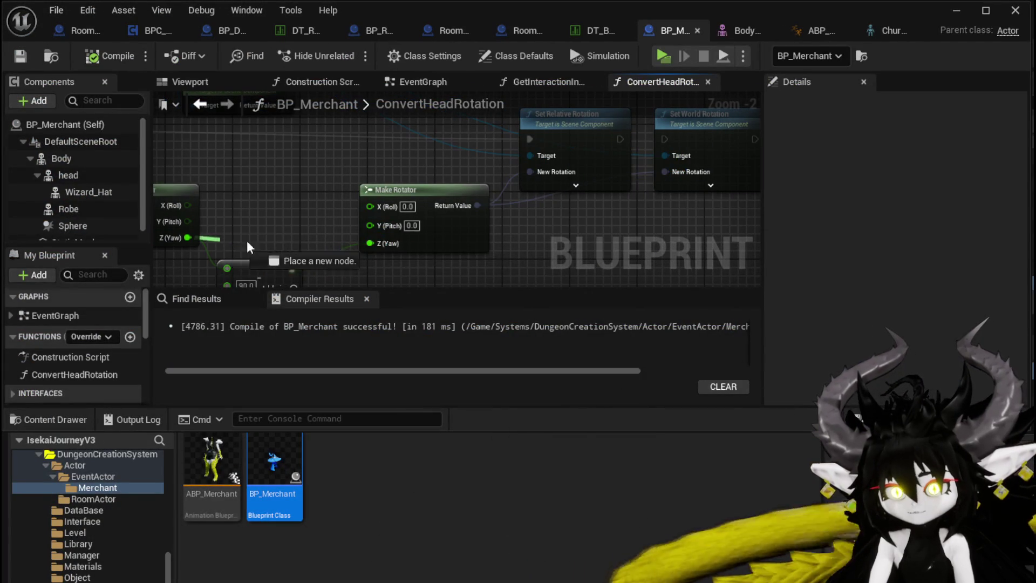
pyautogui.moveTo(370, 241); pyautogui.dragTo(370, 243)
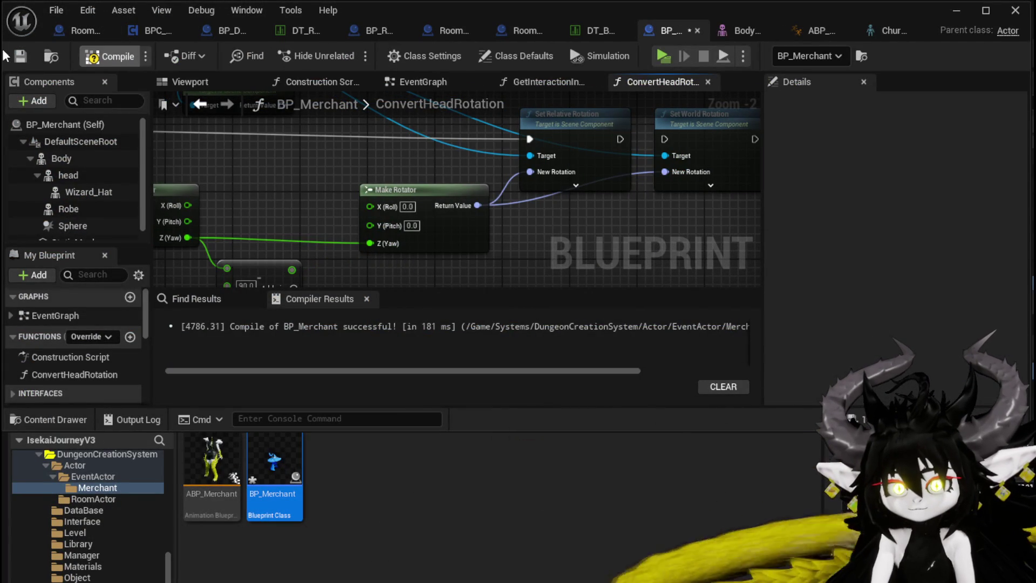
# Step: Run another quick play test, then return to the BP_Merchant ConvertHeadRotation graph
pyautogui.click(955, 9)
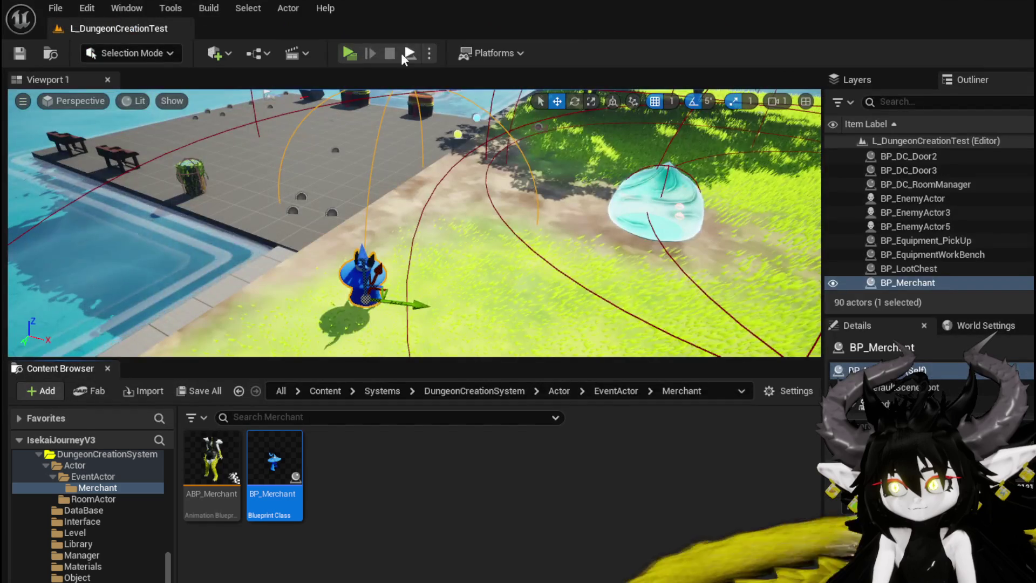
pyautogui.click(349, 52)
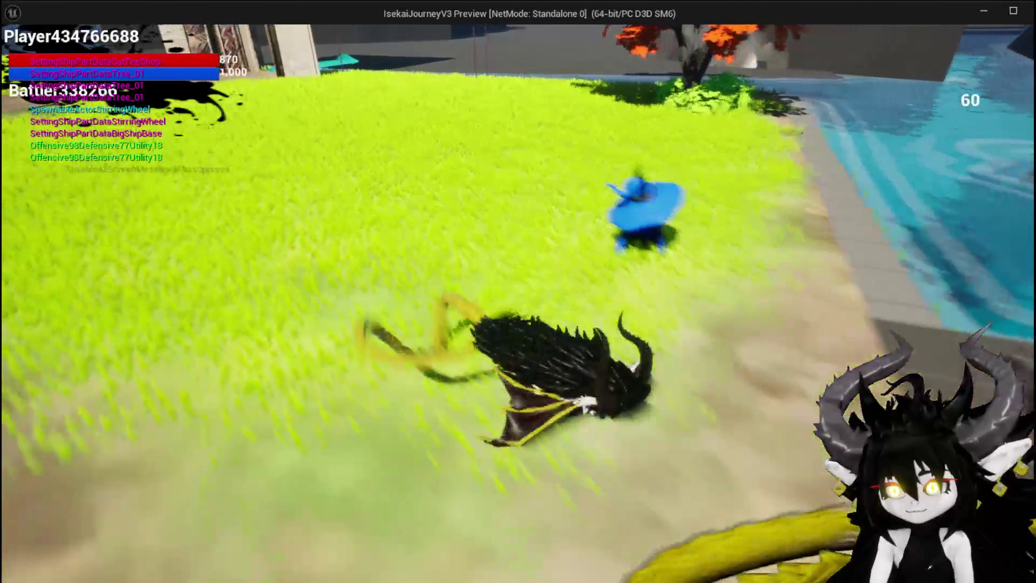
pyautogui.press('Escape')
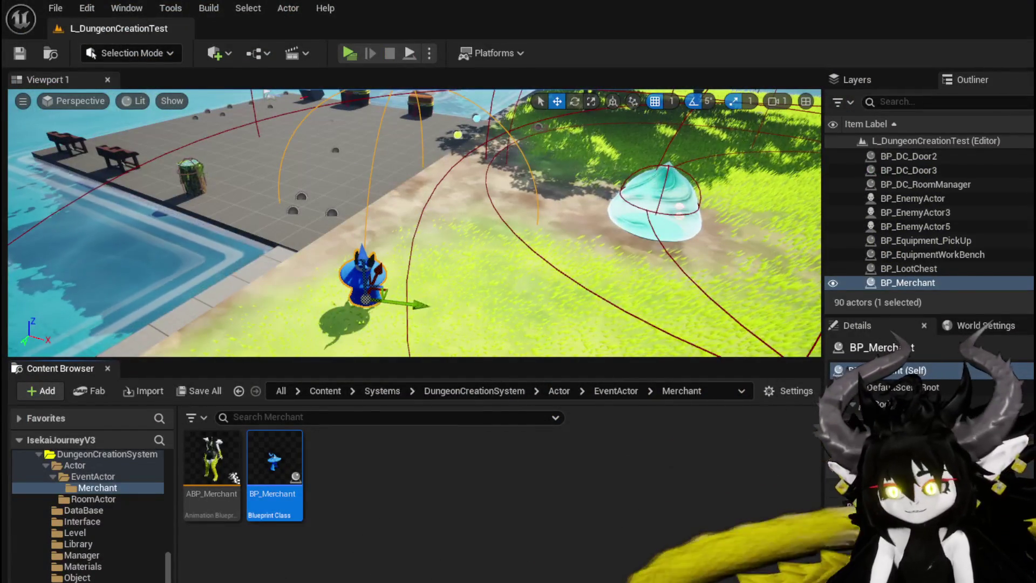
pyautogui.hotkey('alt', 'Tab')
pyautogui.scroll(2, 304, 229)
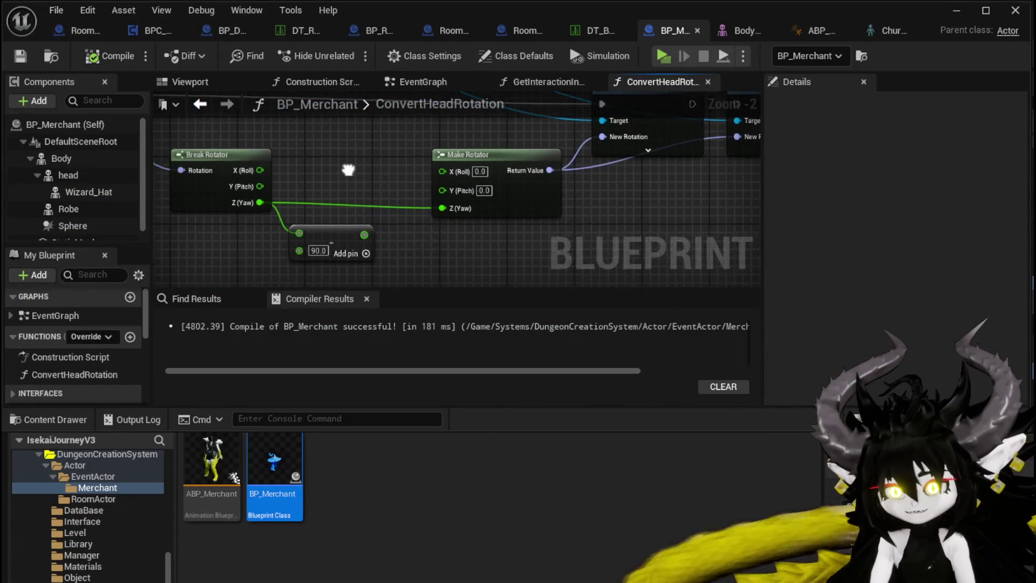
# Step: Insert an Add node adding 90 to Break Rotator's yaw, then start a play test
pyautogui.moveTo(269, 206); pyautogui.dragTo(326, 205)
pyautogui.write('add')
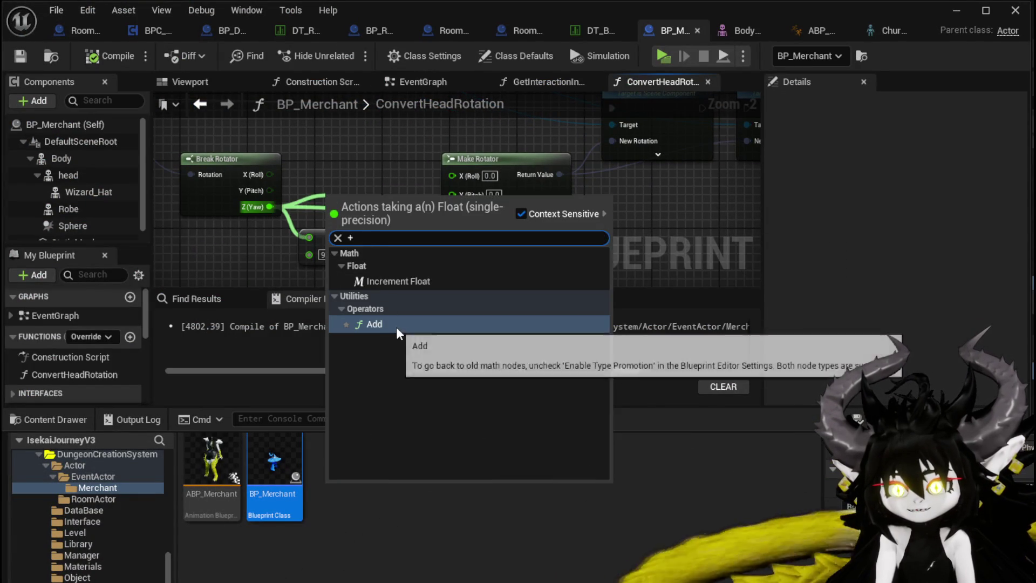
pyautogui.click(394, 327)
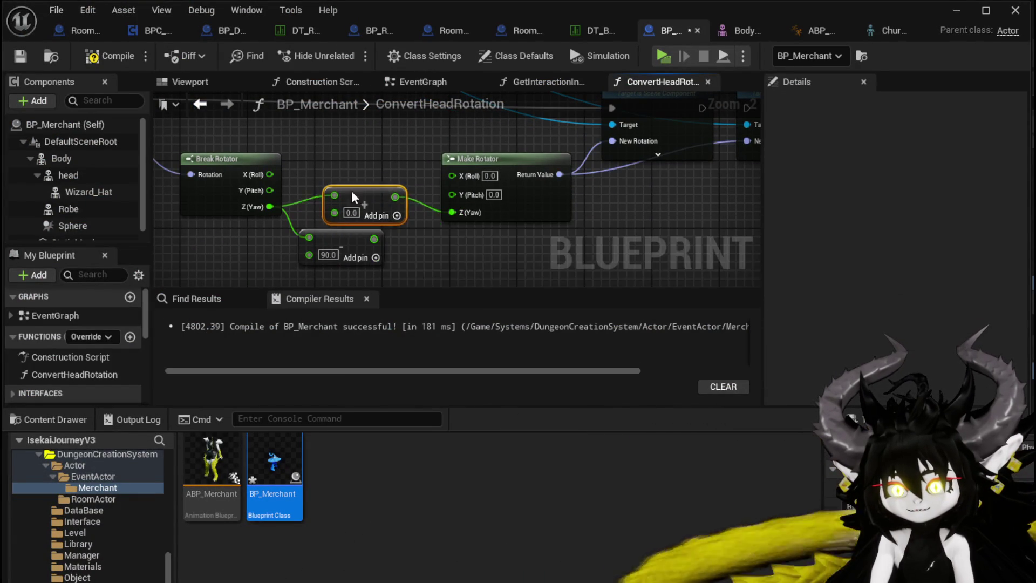
pyautogui.write('90')
pyautogui.click(384, 176)
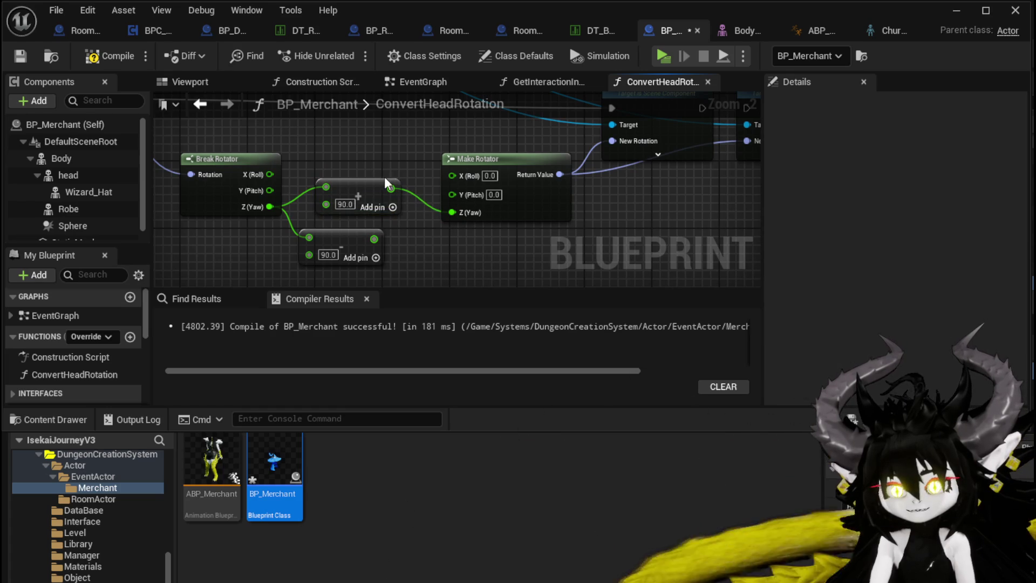
pyautogui.click(956, 10)
pyautogui.click(356, 54)
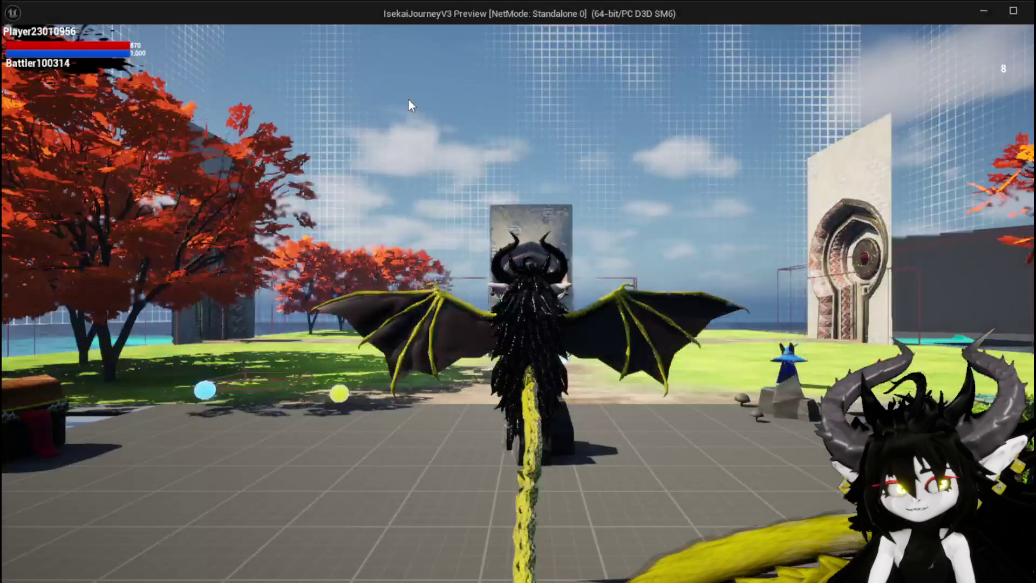
pyautogui.press('w')
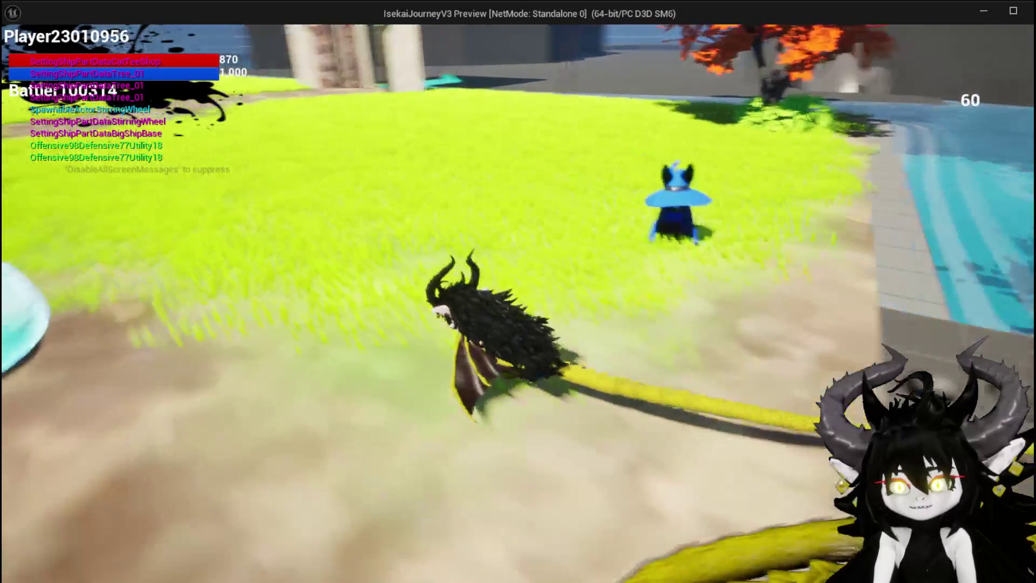
pyautogui.press('a')
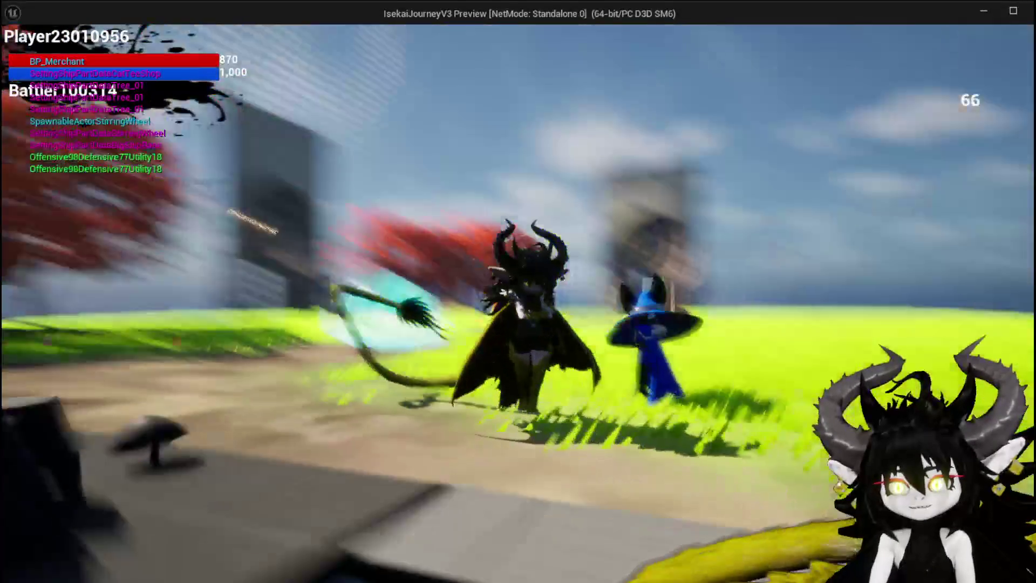
pyautogui.press('w')
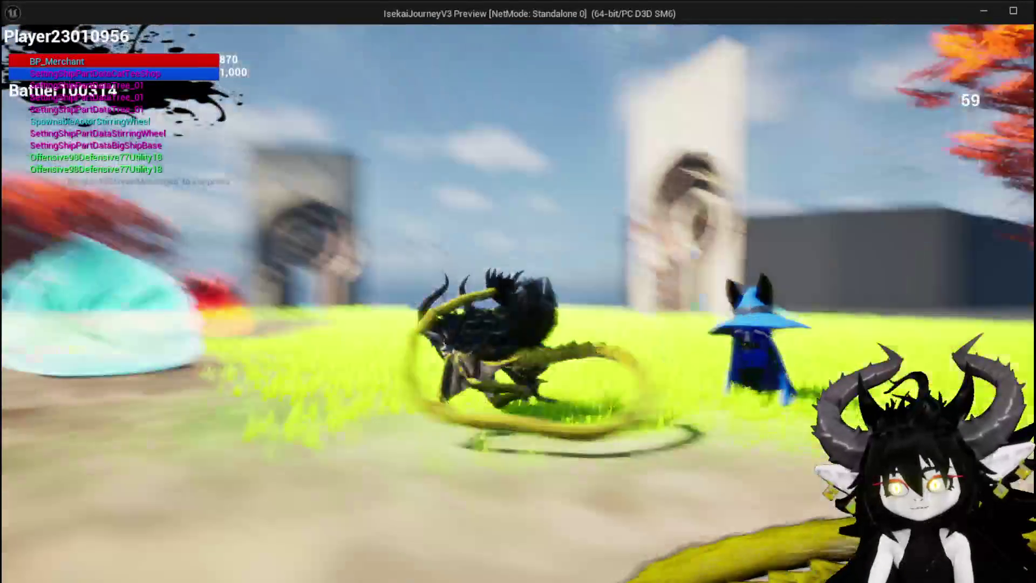
pyautogui.press('w')
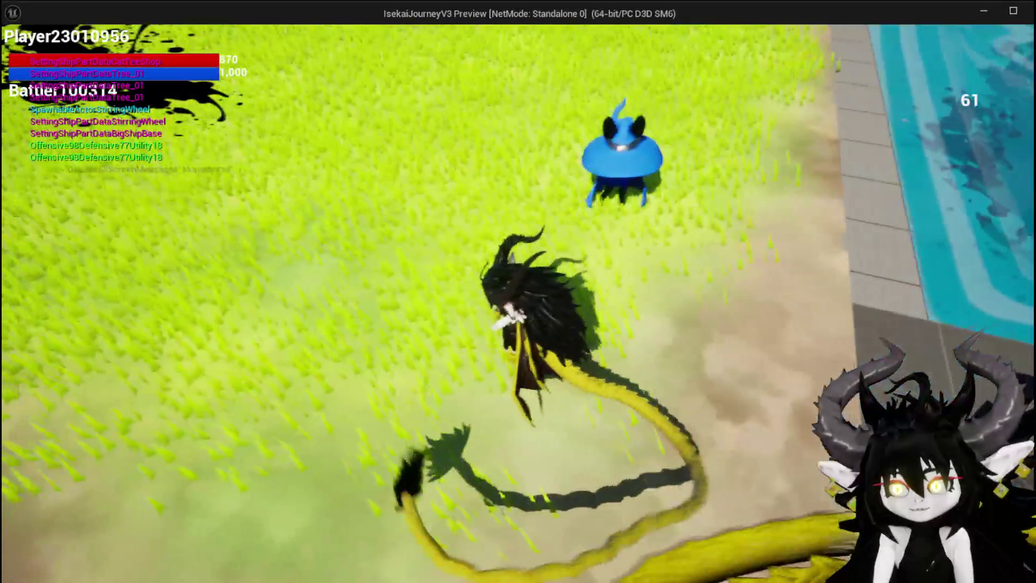
pyautogui.press('a')
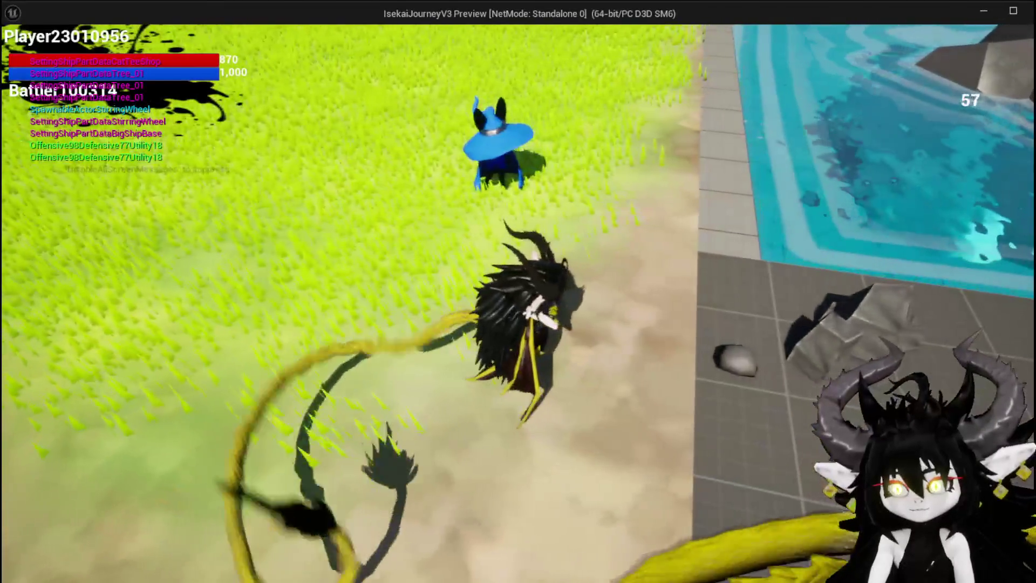
pyautogui.press('w')
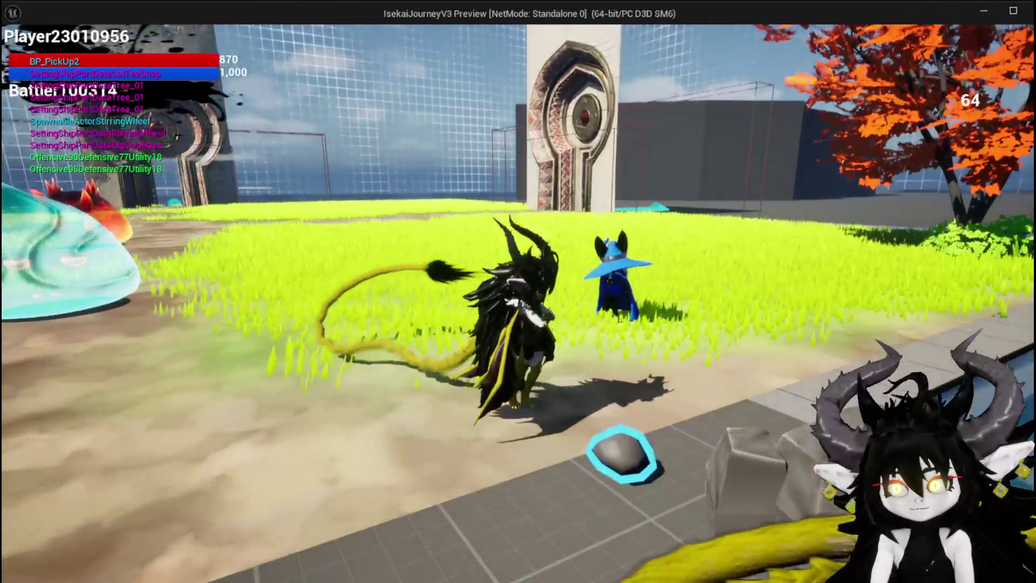
pyautogui.press('space')
pyautogui.press('w')
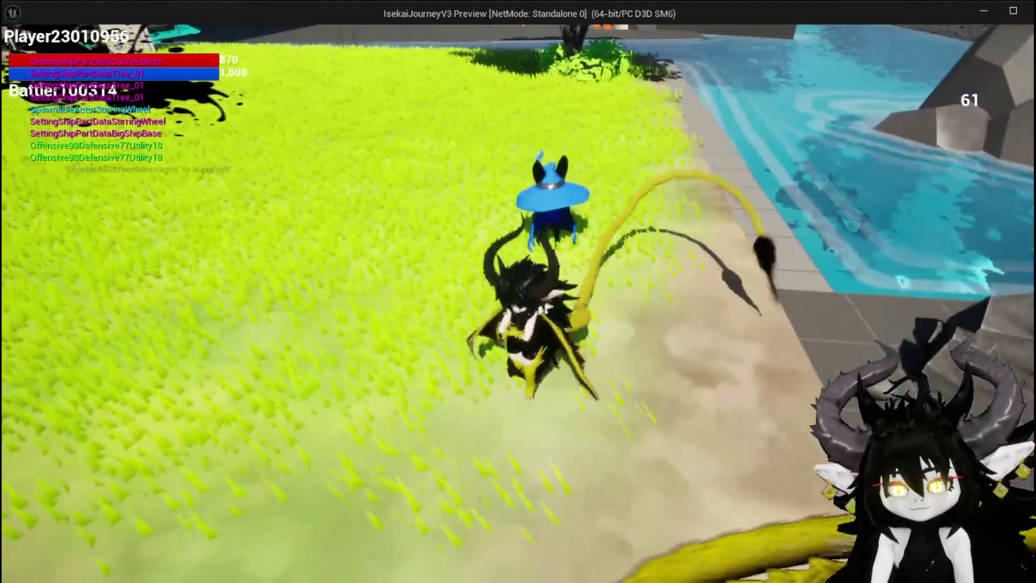
pyautogui.press('Escape')
pyautogui.click(19, 53)
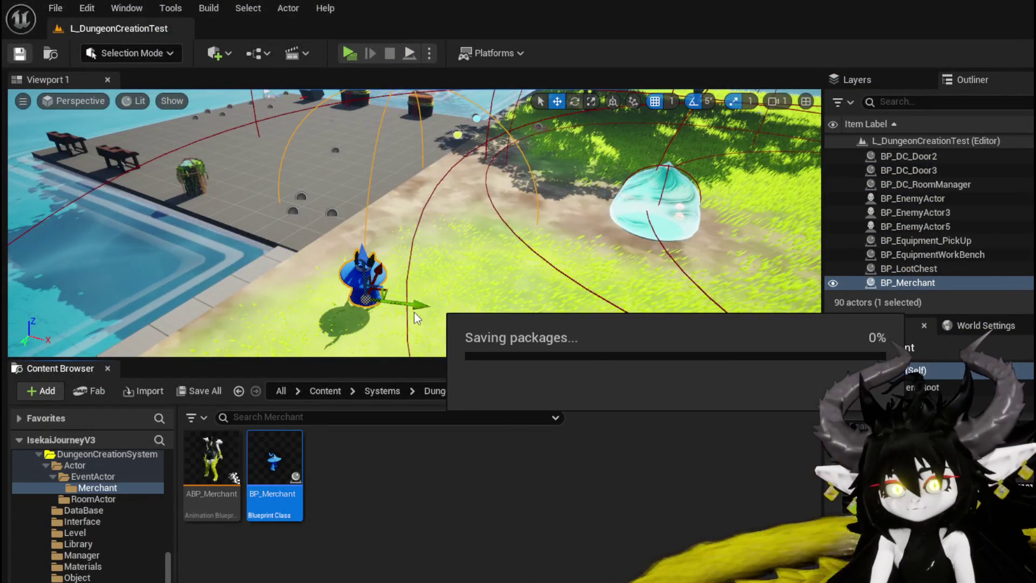
# Step: Undo the leftover Subtract node and rearrange Make Rotator and the Set Rotation nodes
pyautogui.hotkey('alt', 'Tab')
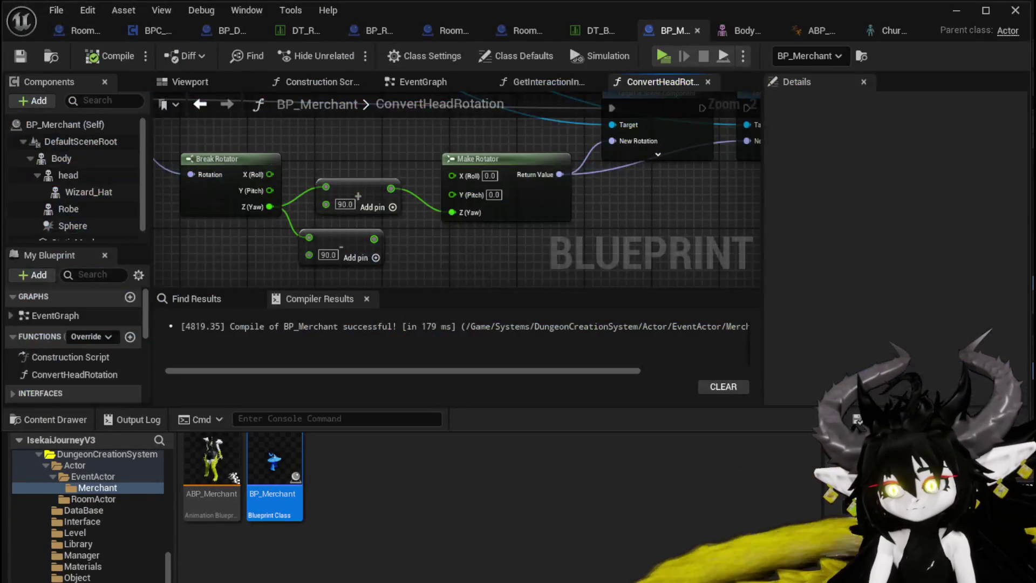
pyautogui.moveTo(559, 248); pyautogui.dragTo(488, 257)
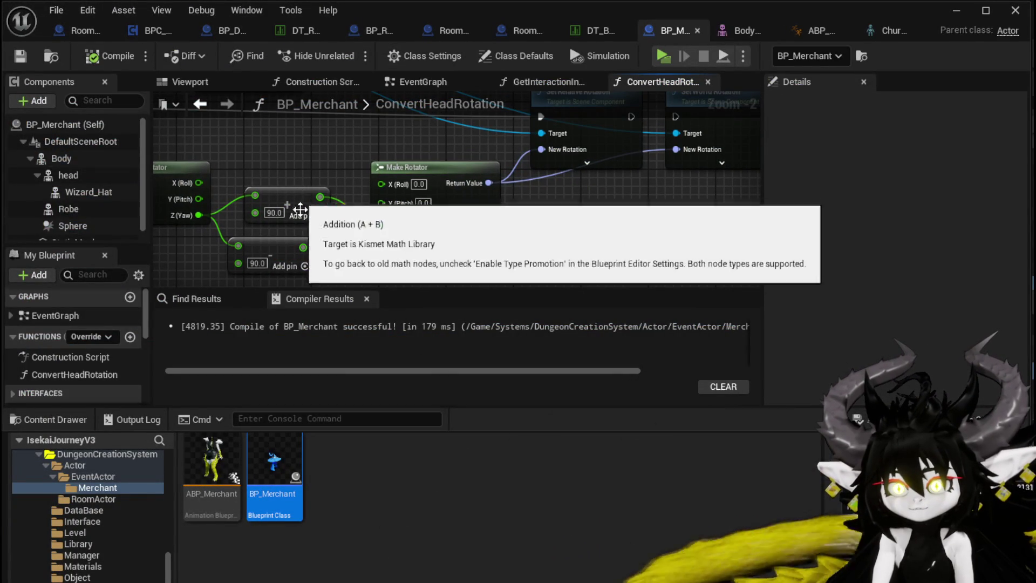
pyautogui.moveTo(300, 197); pyautogui.dragTo(358, 188)
pyautogui.hotkey('ctrl', 'z')
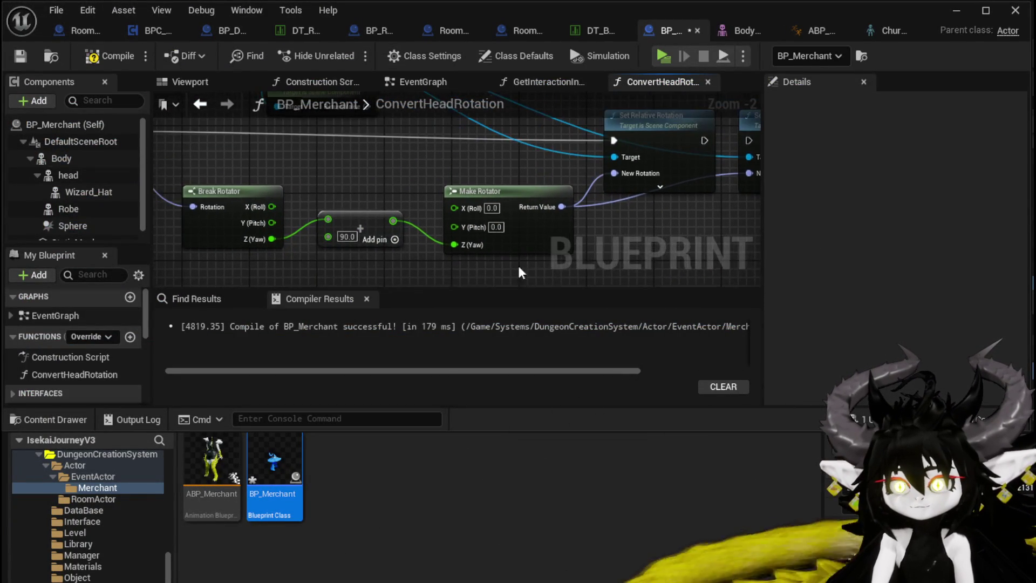
pyautogui.moveTo(502, 195)
pyautogui.mouseDown()
pyautogui.moveTo(348, 194)
pyautogui.moveTo(366, 192)
pyautogui.mouseUp()
pyautogui.moveTo(575, 192); pyautogui.dragTo(416, 192)
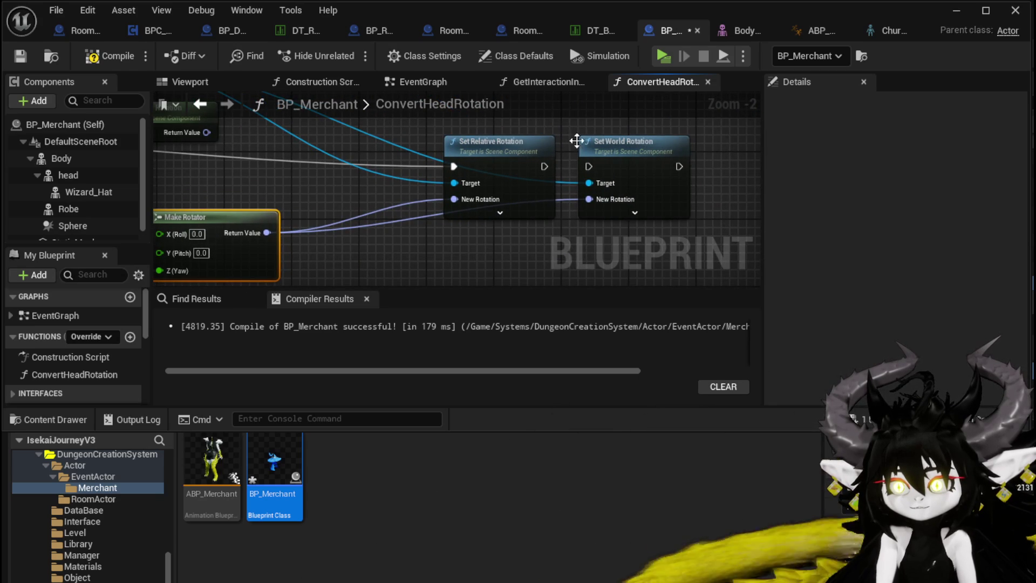
pyautogui.moveTo(654, 180)
pyautogui.mouseDown()
pyautogui.moveTo(566, 160)
pyautogui.moveTo(672, 127)
pyautogui.moveTo(355, 206)
pyautogui.moveTo(497, 146)
pyautogui.moveTo(442, 195)
pyautogui.mouseUp()
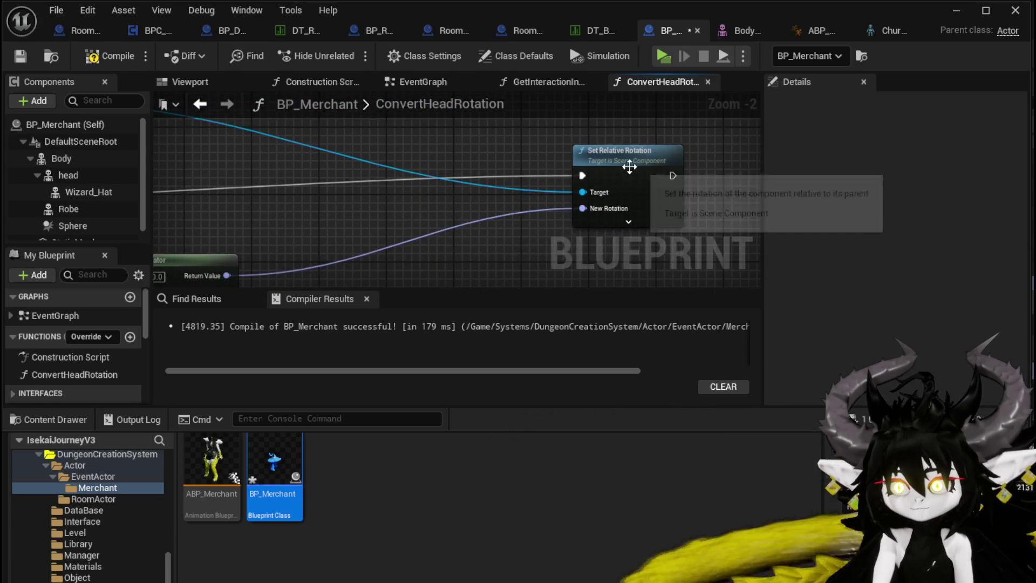
pyautogui.moveTo(574, 205)
pyautogui.mouseDown()
pyautogui.moveTo(347, 178)
pyautogui.moveTo(335, 201)
pyautogui.moveTo(398, 148)
pyautogui.mouseUp()
pyautogui.click(377, 204)
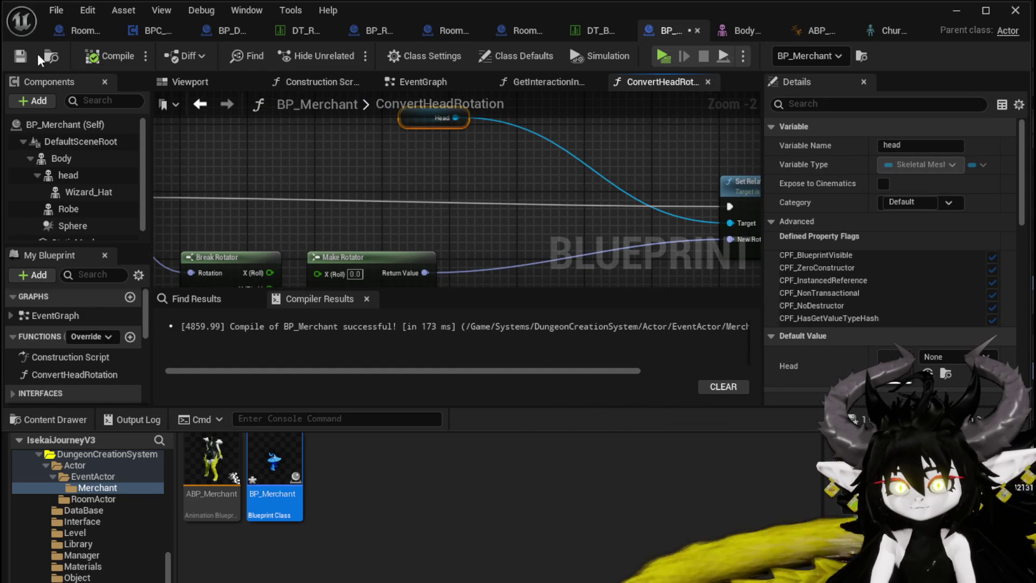
pyautogui.moveTo(426, 187); pyautogui.dragTo(383, 120)
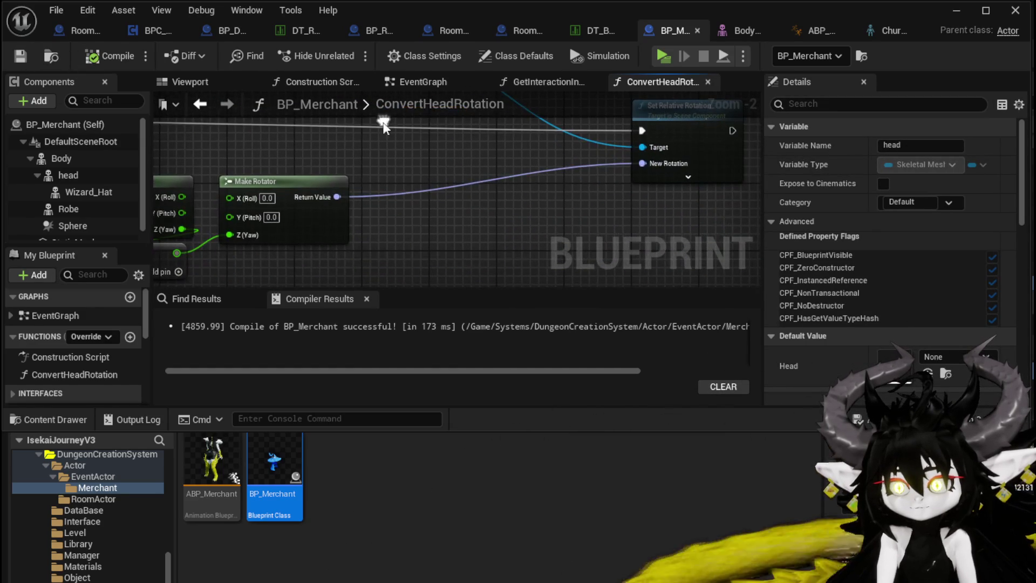
# Step: Break Make Rotator's output and add a Print String wired to the function's execution
pyautogui.moveTo(336, 197)
pyautogui.mouseDown()
pyautogui.moveTo(400, 196)
pyautogui.moveTo(416, 180)
pyautogui.moveTo(407, 174)
pyautogui.mouseUp()
pyautogui.write('brea')
pyautogui.click(478, 248)
pyautogui.rightClick(592, 207)
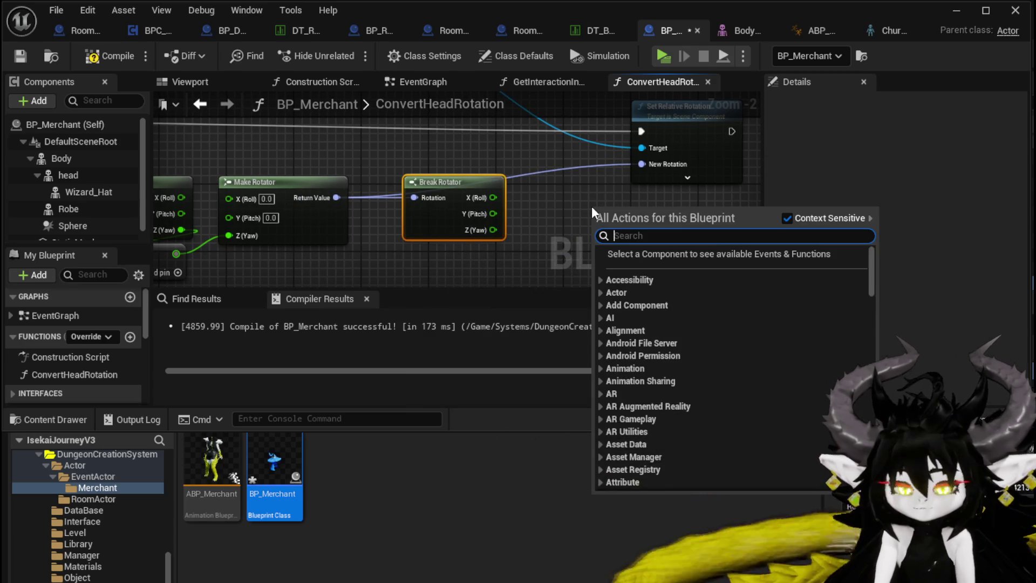
pyautogui.write('Print String')
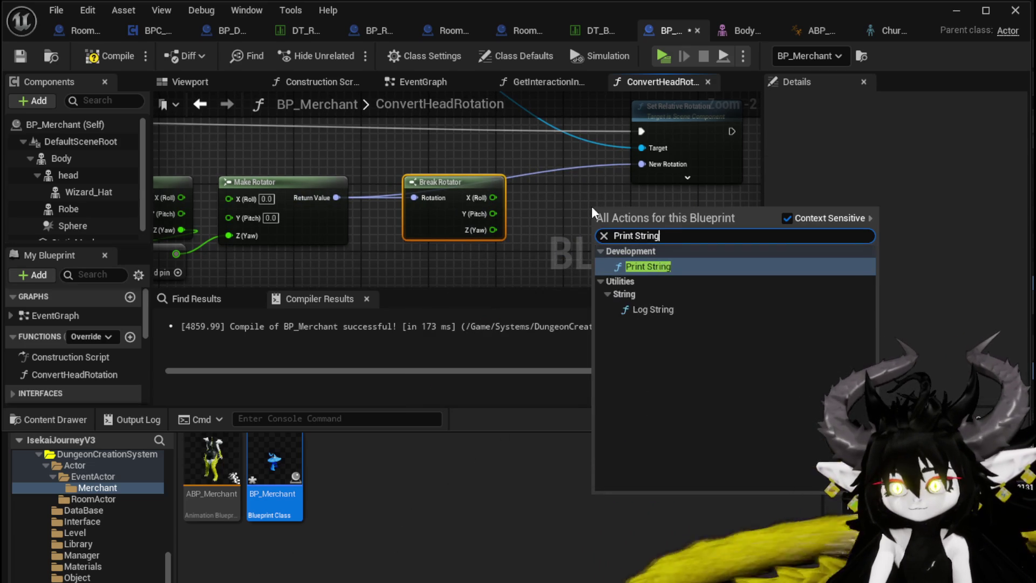
pyautogui.press('Return')
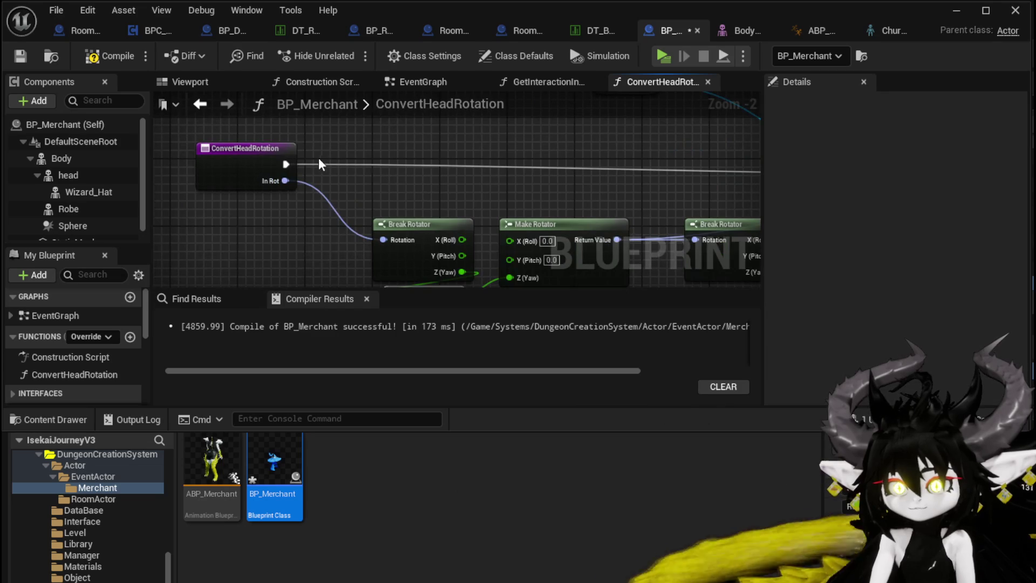
pyautogui.moveTo(344, 165); pyautogui.dragTo(445, 173)
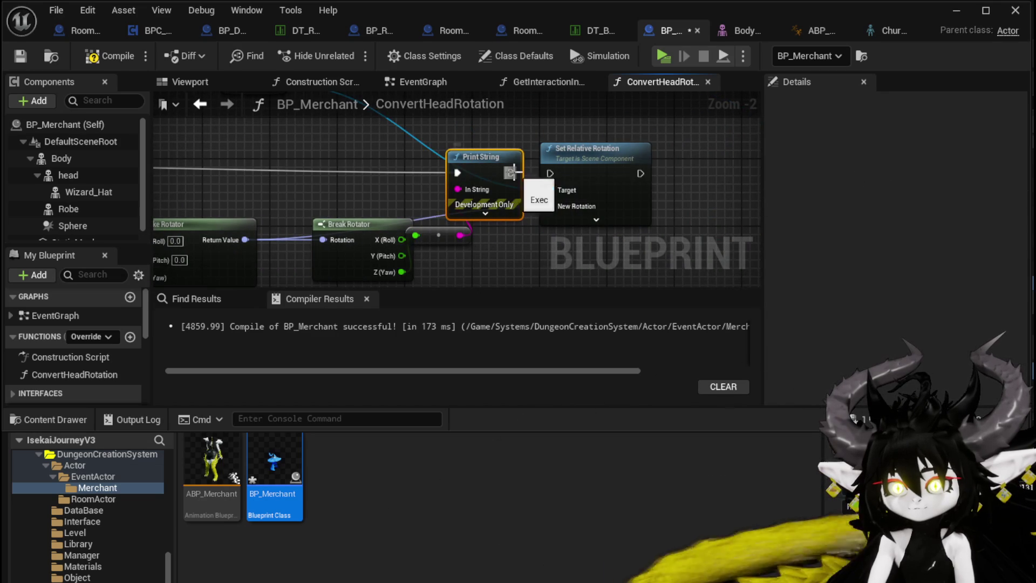
# Step: Feed the +90 yaw sum into a Clamp (Float) node, replacing a mistaken Clamp Axis
pyautogui.moveTo(464, 229); pyautogui.dragTo(435, 192)
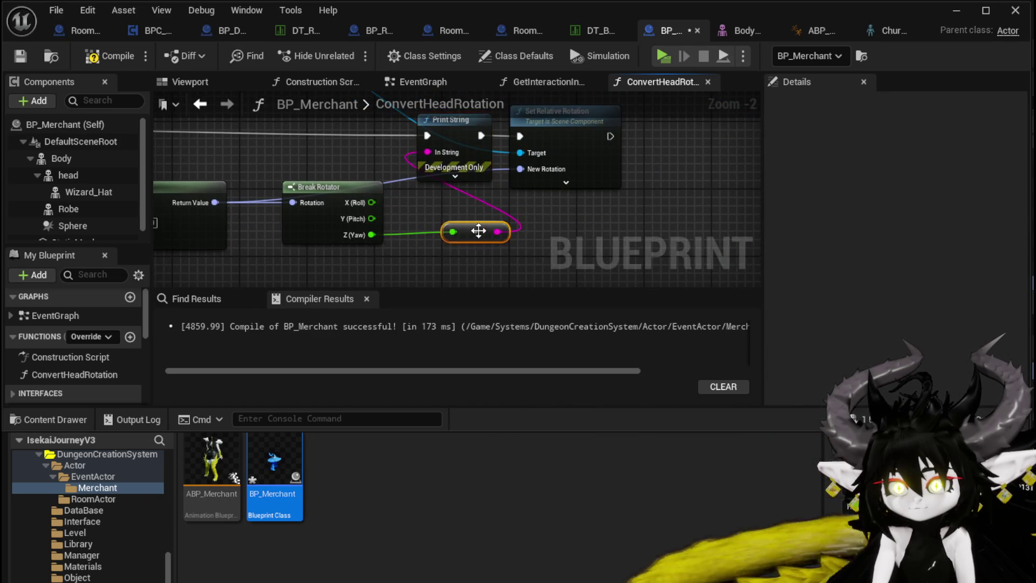
pyautogui.moveTo(482, 229); pyautogui.dragTo(602, 205)
pyautogui.moveTo(303, 220); pyautogui.dragTo(420, 244)
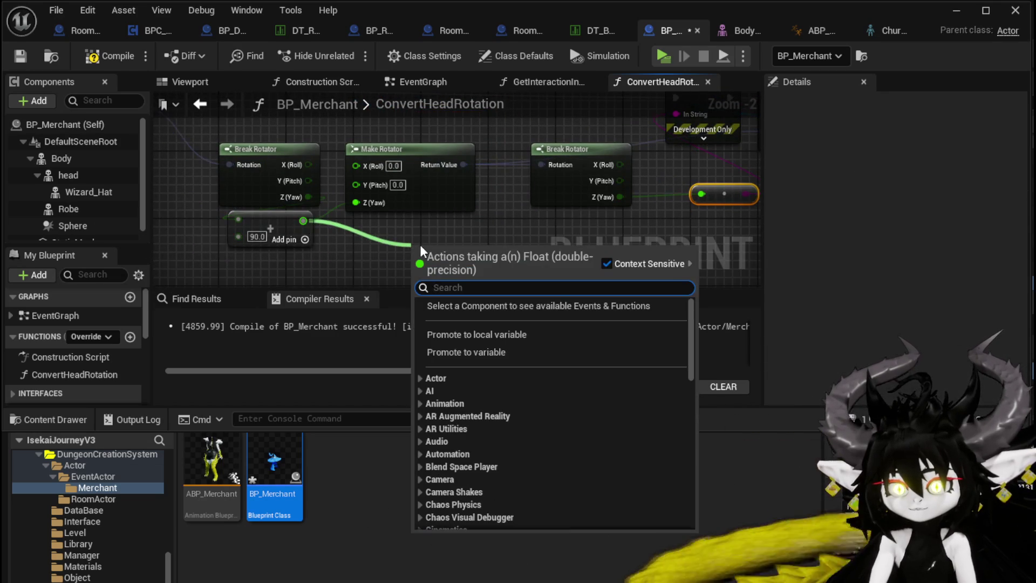
pyautogui.write('clamp')
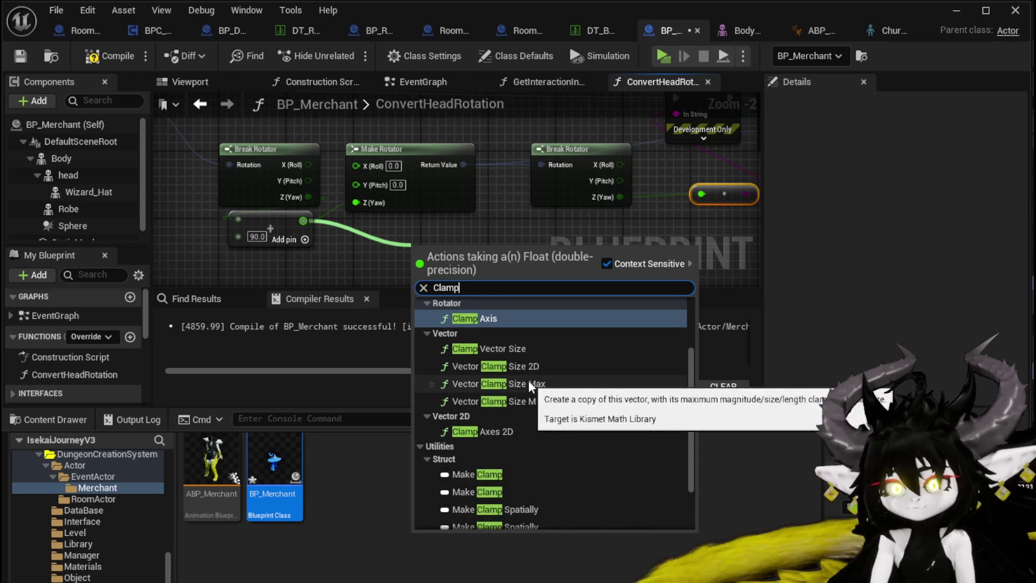
pyautogui.click(503, 318)
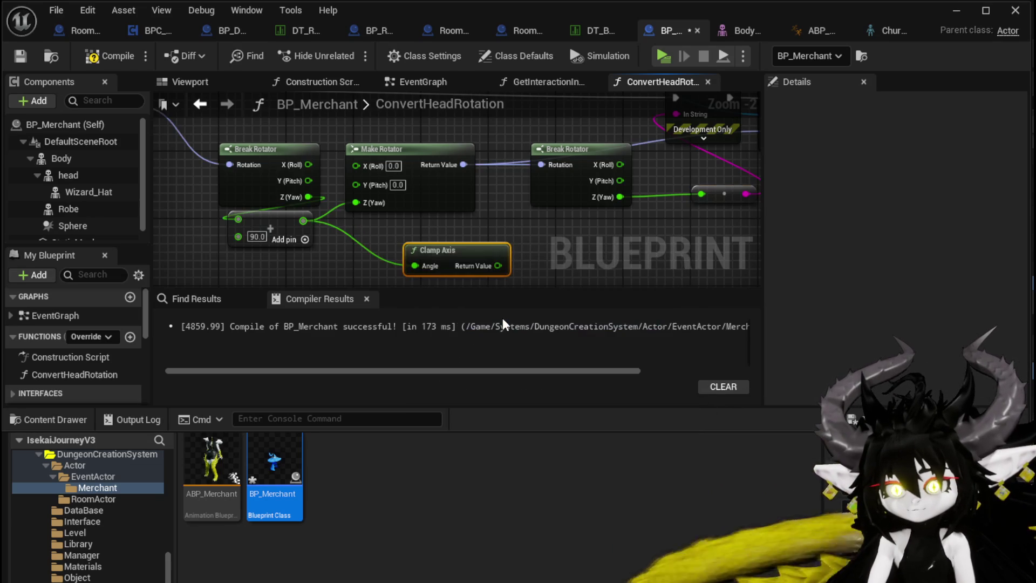
pyautogui.press('Delete')
pyautogui.moveTo(273, 214)
pyautogui.mouseDown()
pyautogui.moveTo(357, 231)
pyautogui.moveTo(349, 250)
pyautogui.mouseUp()
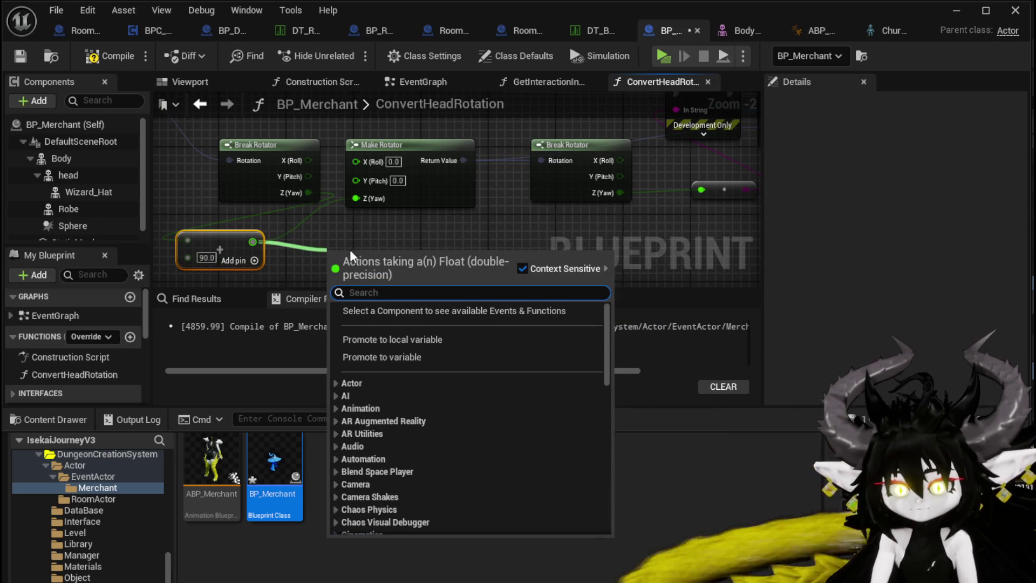
pyautogui.write('clamp floa')
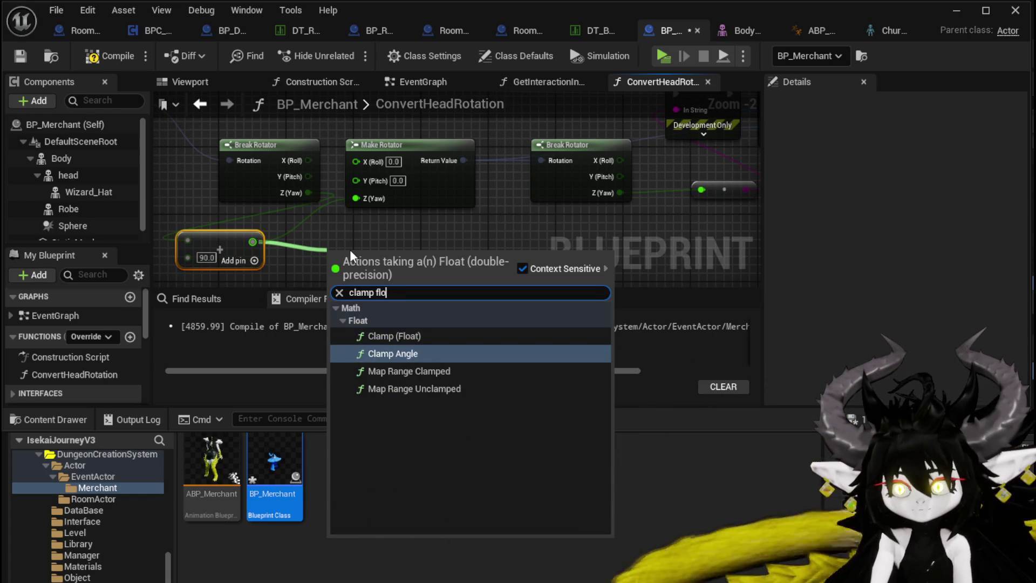
pyautogui.click(408, 335)
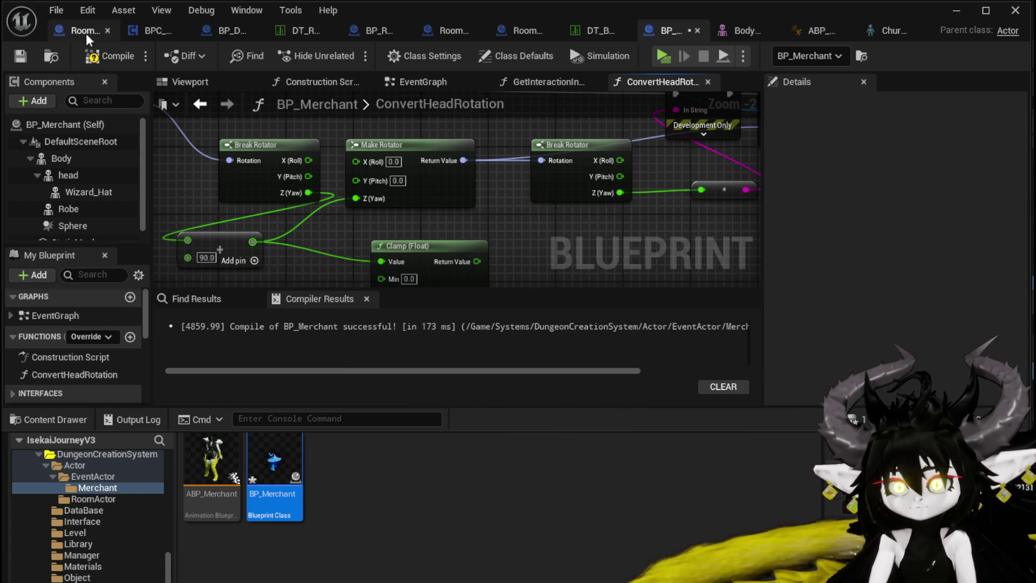
pyautogui.click(966, 17)
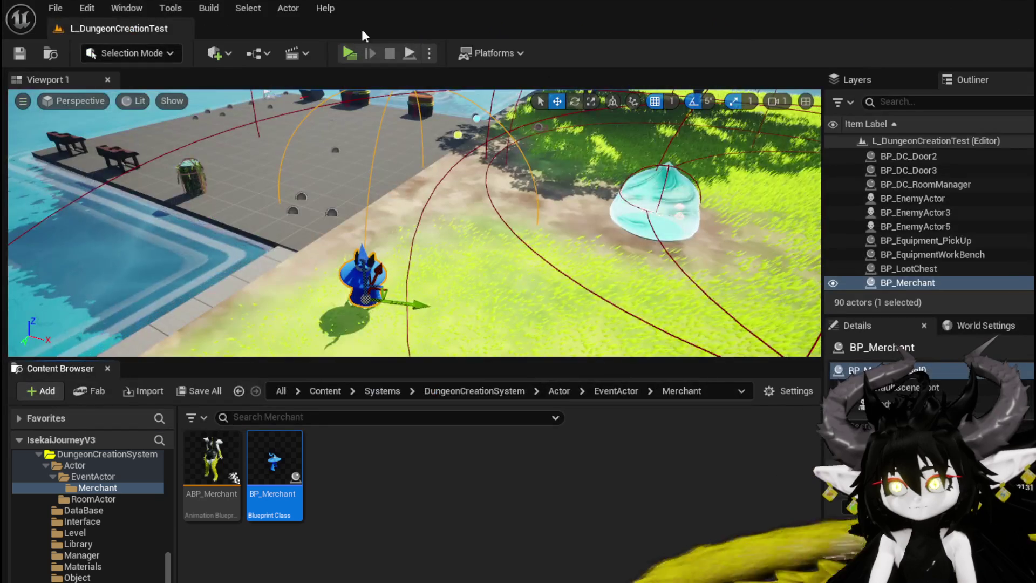
# Step: Play-test running with W, A and D around the merchant, then stop and save the map
pyautogui.click(340, 53)
pyautogui.press('w')
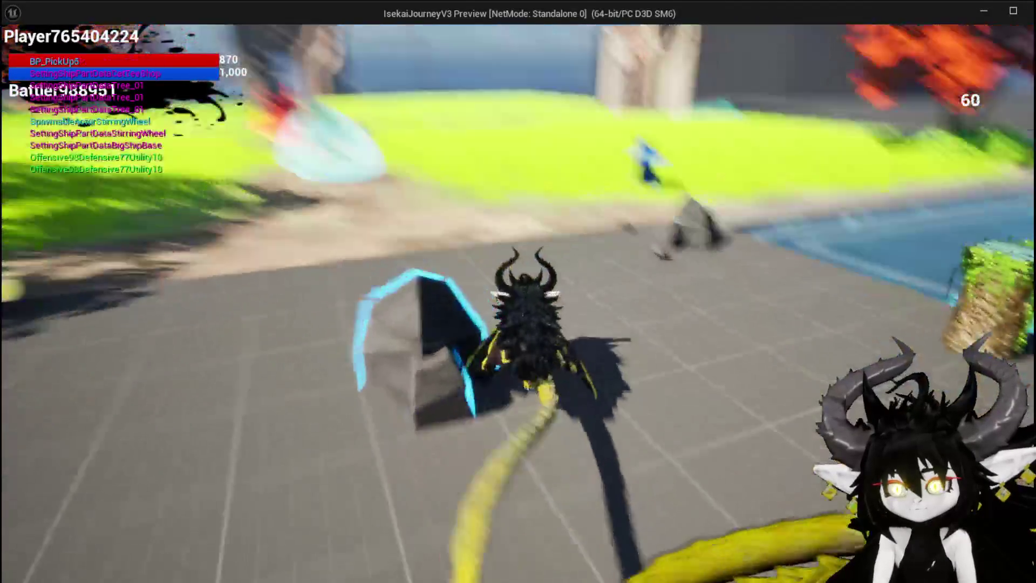
pyautogui.press('a')
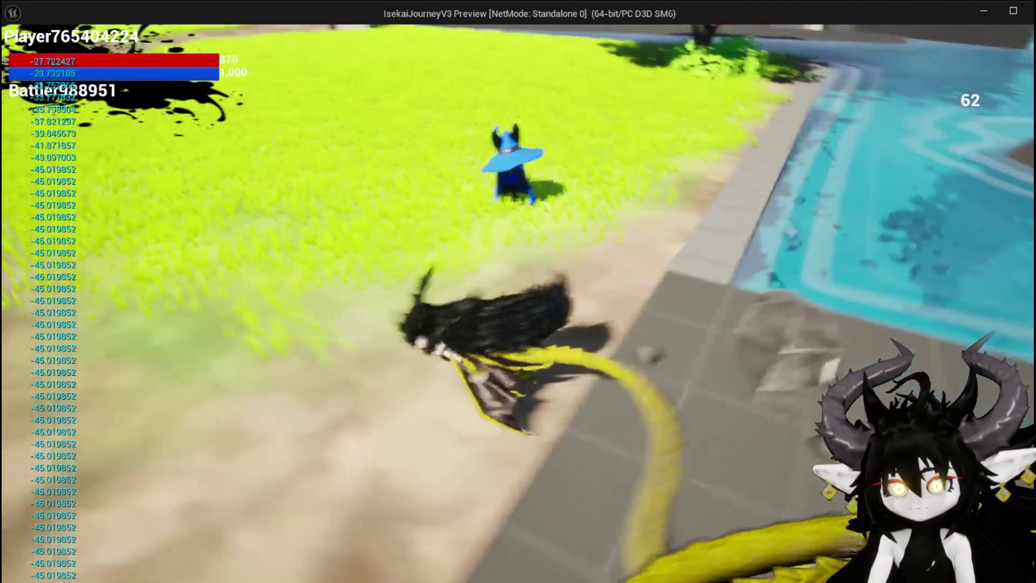
pyautogui.press('d')
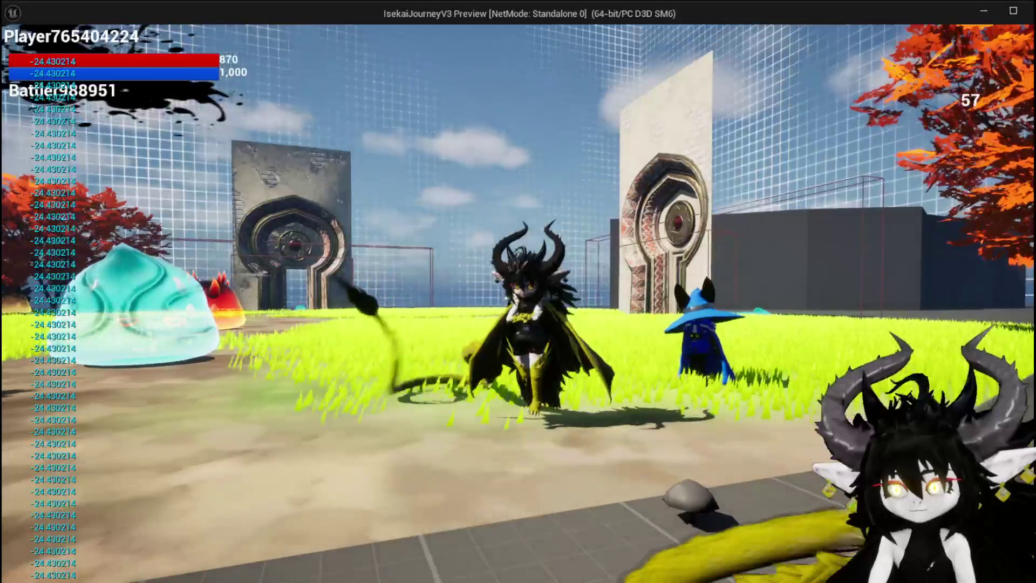
pyautogui.press('a')
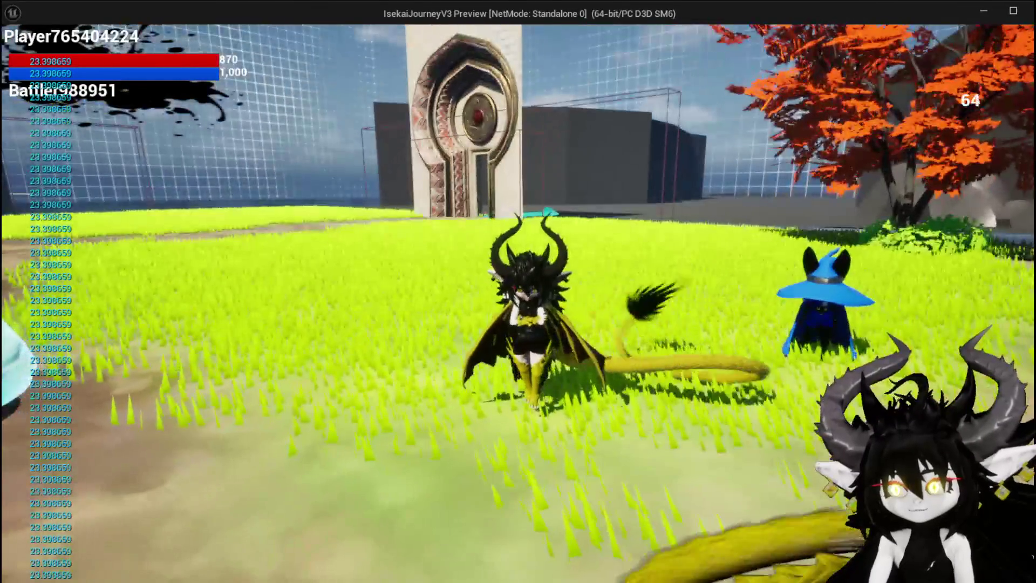
pyautogui.press('Escape')
pyautogui.click(22, 61)
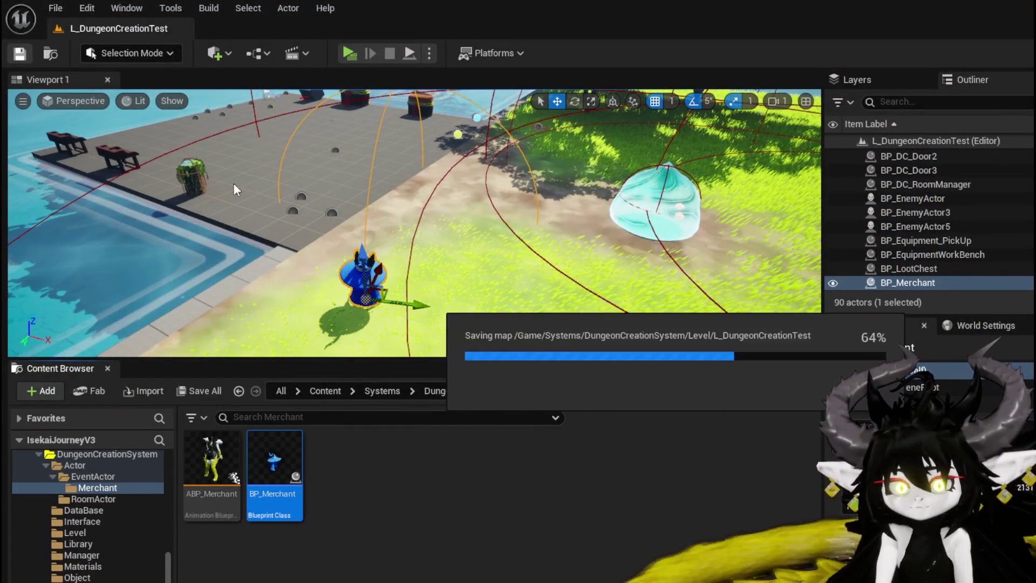
# Step: Set the Clamp (Float) minimum to -25 and maximum to 25
pyautogui.doubleClick(275, 459)
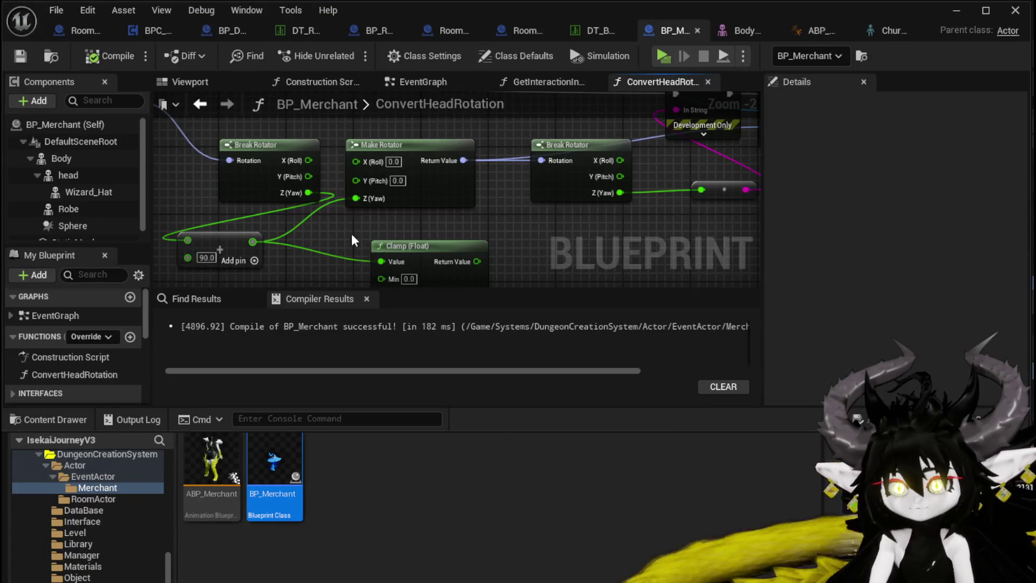
pyautogui.write('-25')
pyautogui.press('Return')
pyautogui.write('+25')
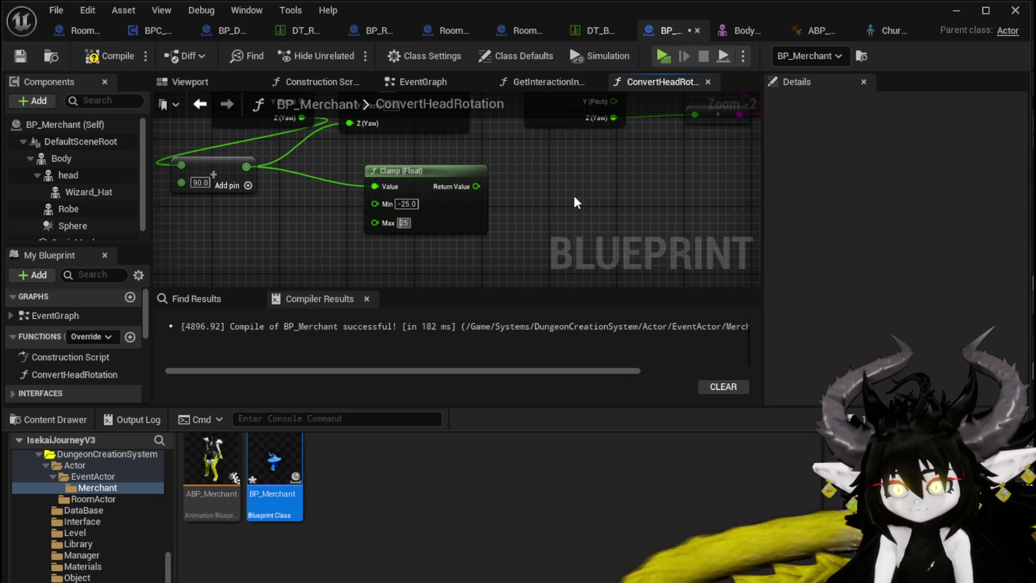
# Step: Wire the clamped value into Make Rotator's Yaw and start a new play test
pyautogui.moveTo(470, 228); pyautogui.dragTo(367, 170)
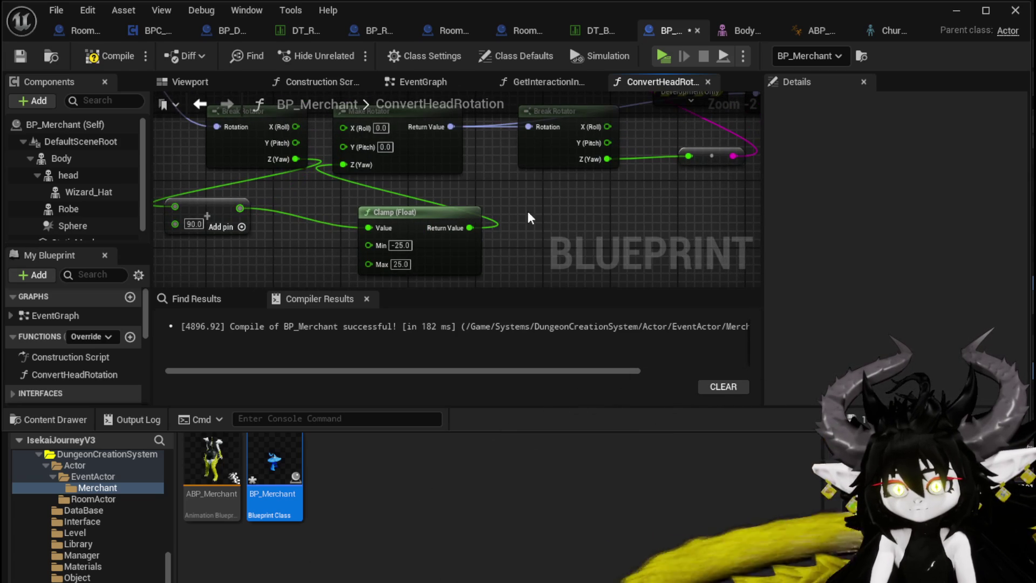
pyautogui.click(956, 13)
pyautogui.click(348, 53)
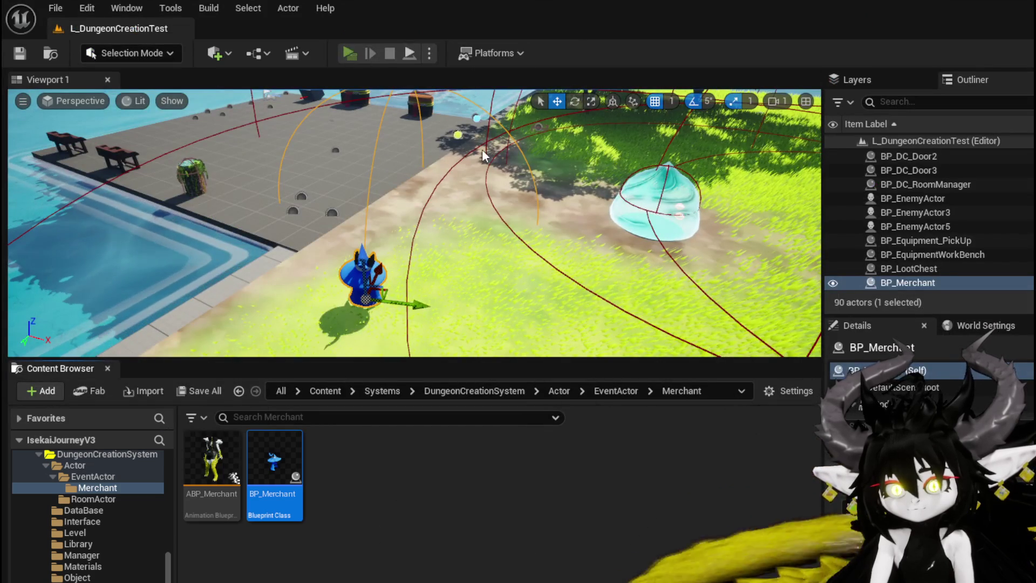
# Step: Run to and from the merchant, checking the printed yaw stops at ±25, then reopen BP_Merchant
pyautogui.press('w')
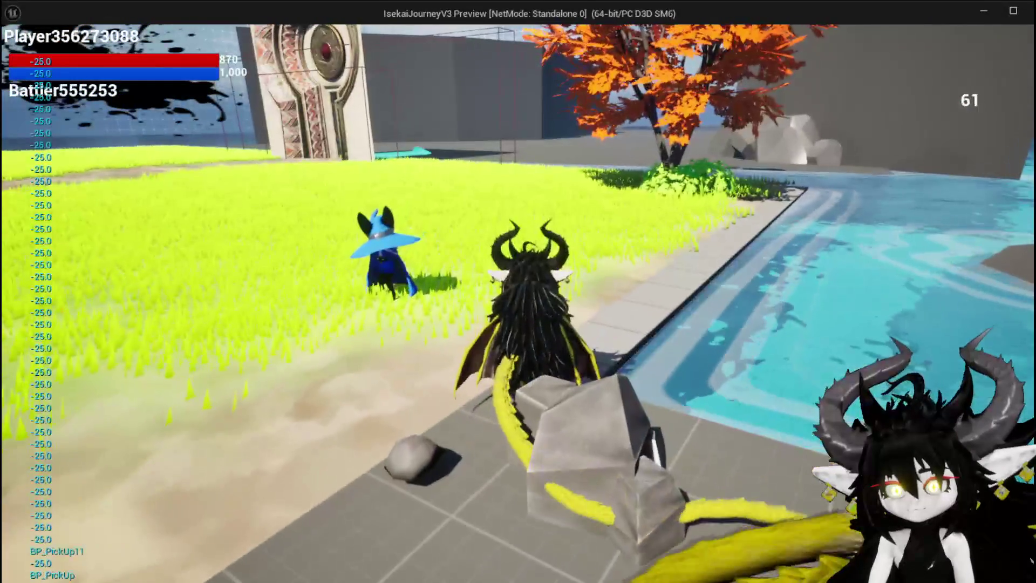
pyautogui.press('w')
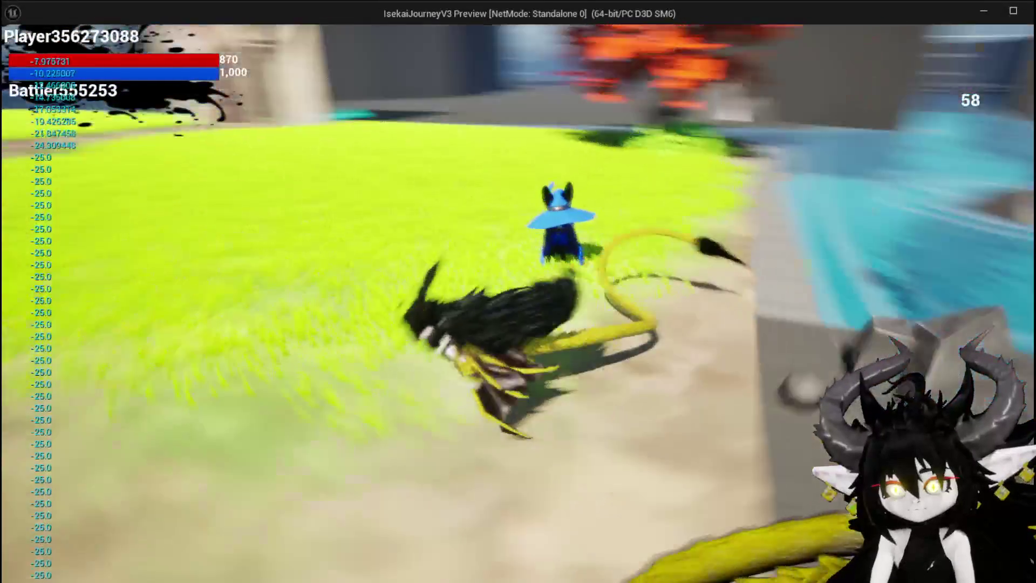
pyautogui.press('w')
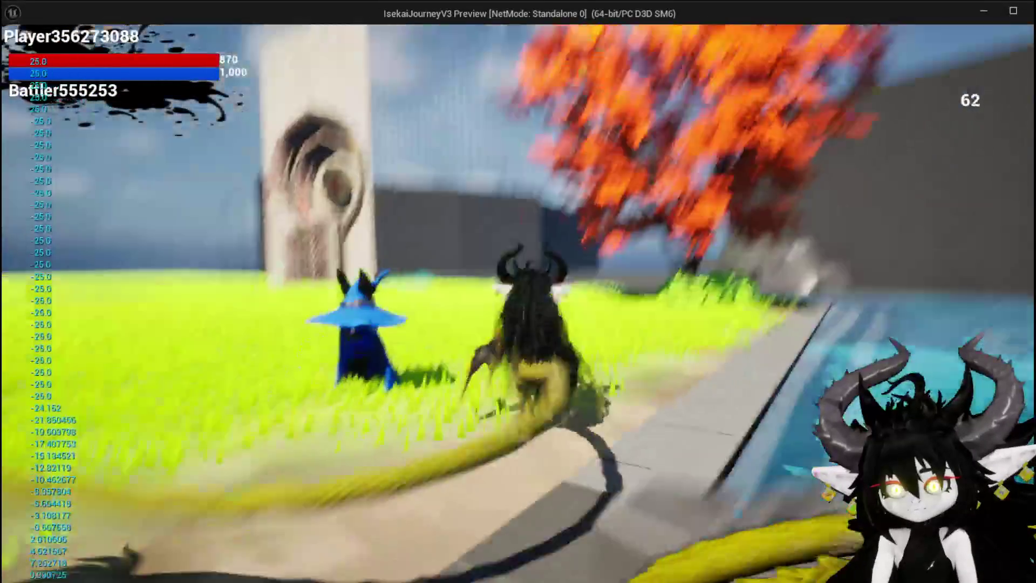
pyautogui.press('w')
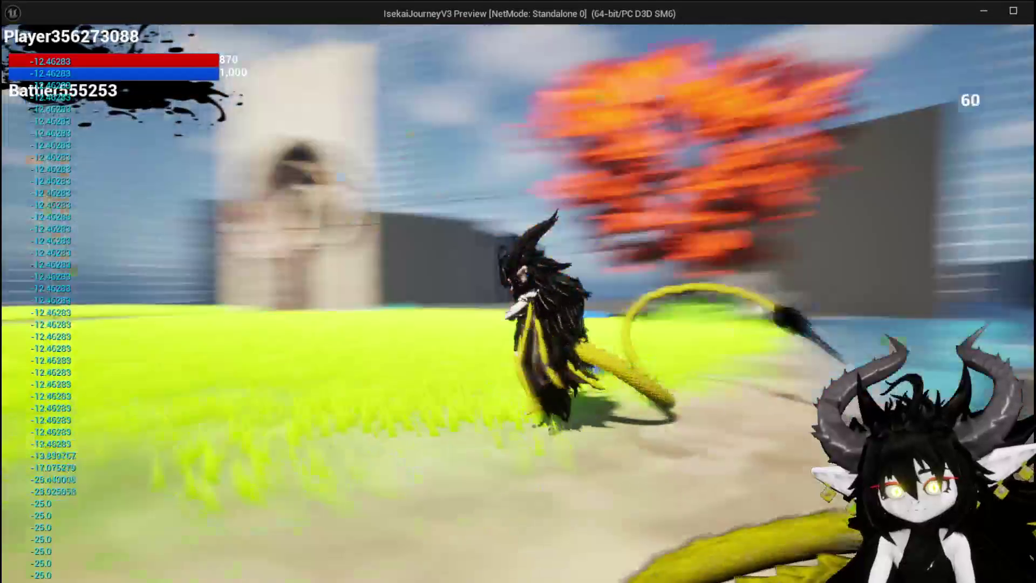
pyautogui.press('w')
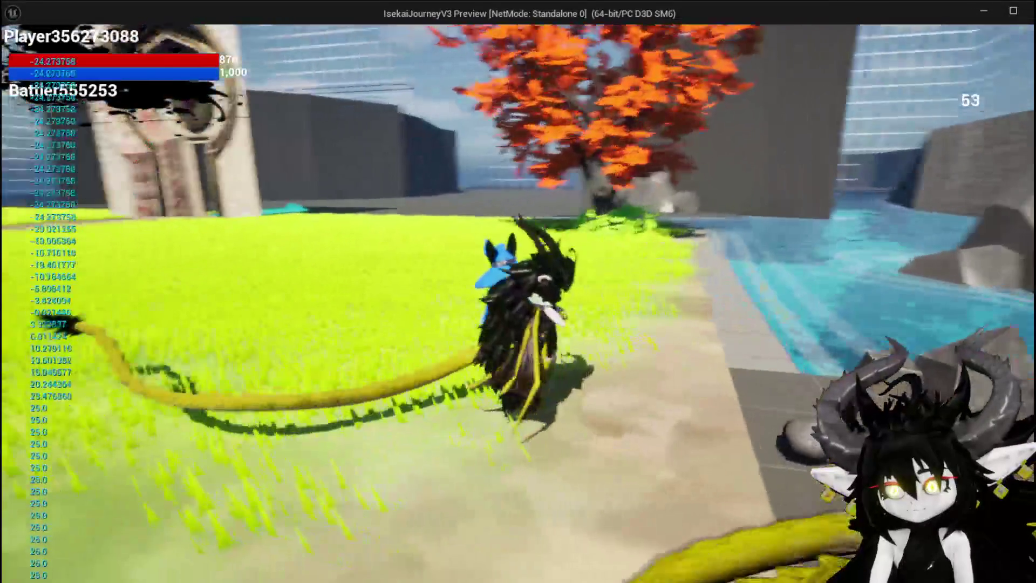
pyautogui.press('w')
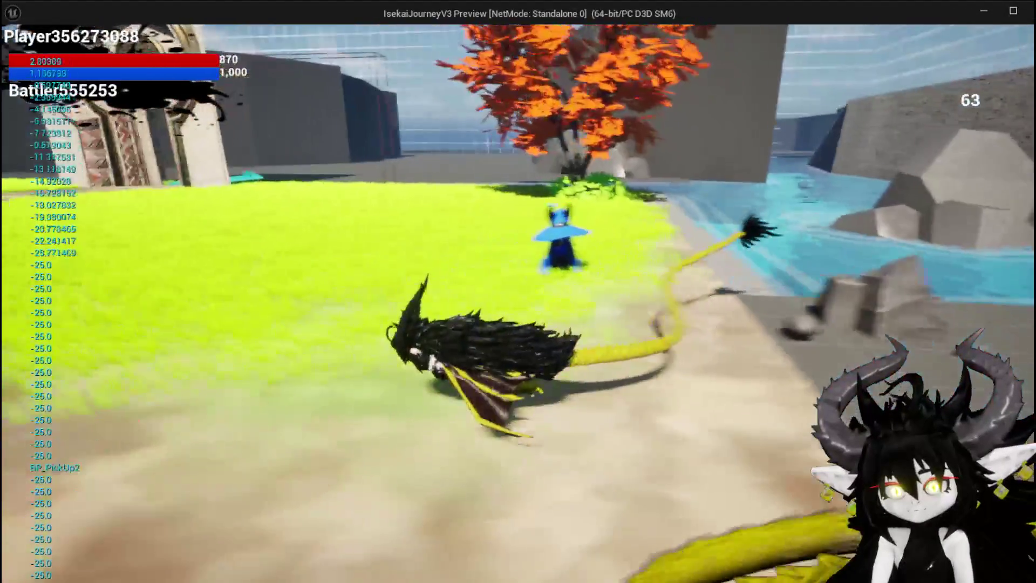
pyautogui.press('w')
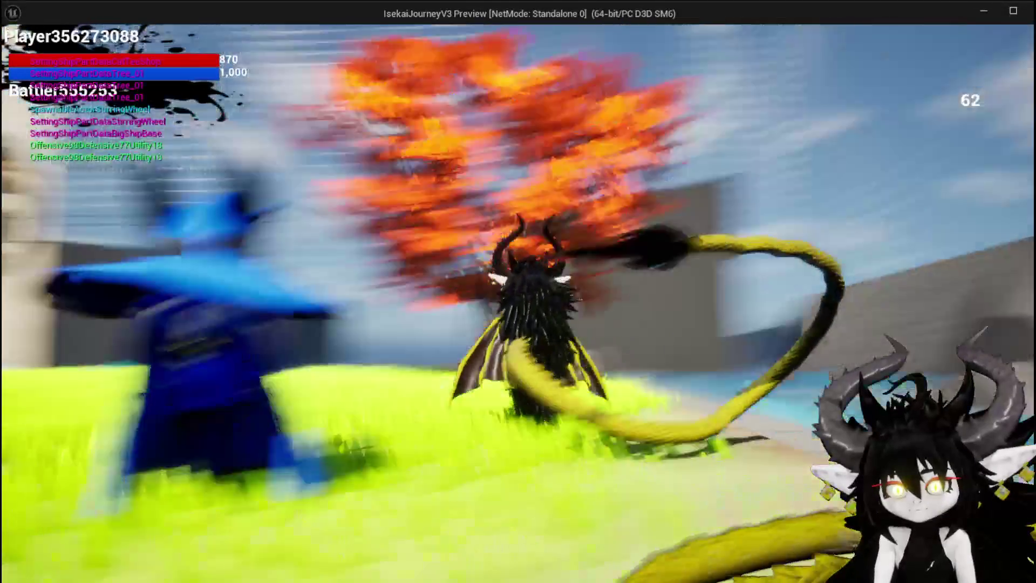
pyautogui.press('Escape')
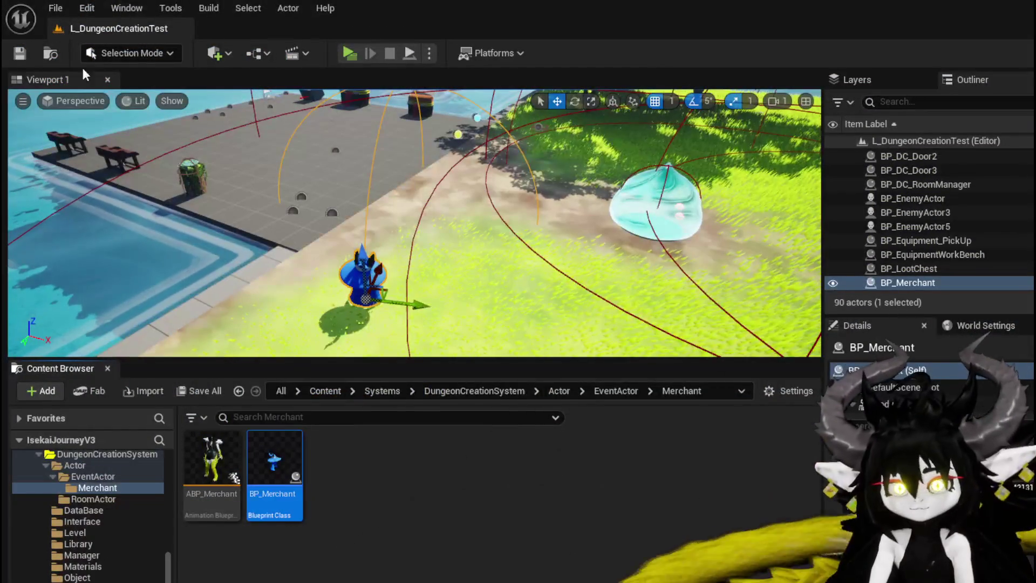
pyautogui.doubleClick(274, 464)
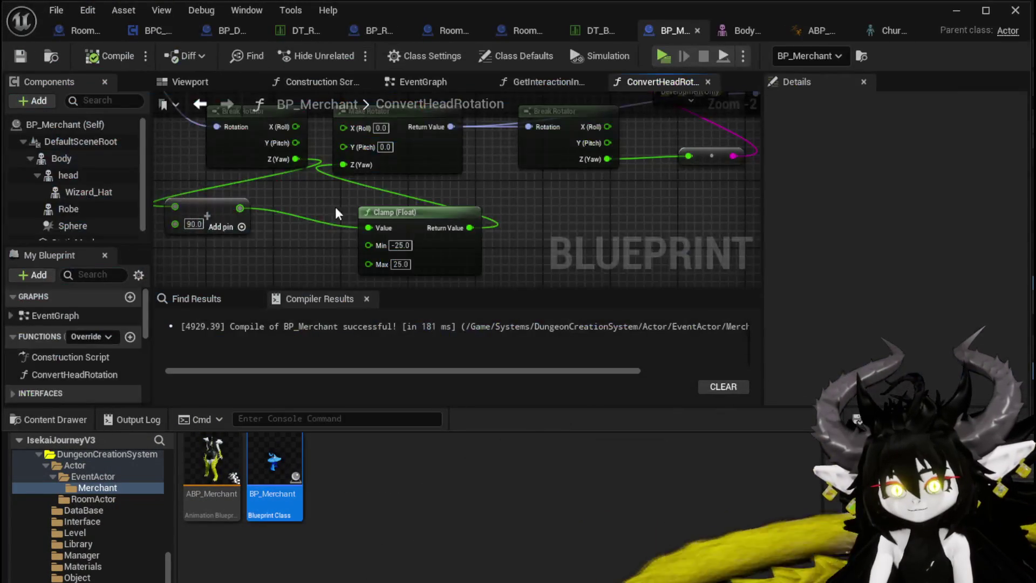
# Step: Drag the head component into ConvertHeadRotation and add a Set Morph Target node from it
pyautogui.scroll(-6, 464, 249)
pyautogui.moveTo(68, 175)
pyautogui.mouseDown()
pyautogui.moveTo(249, 190)
pyautogui.moveTo(425, 223)
pyautogui.mouseUp()
pyautogui.scroll(4, 274, 202)
pyautogui.write('Se')
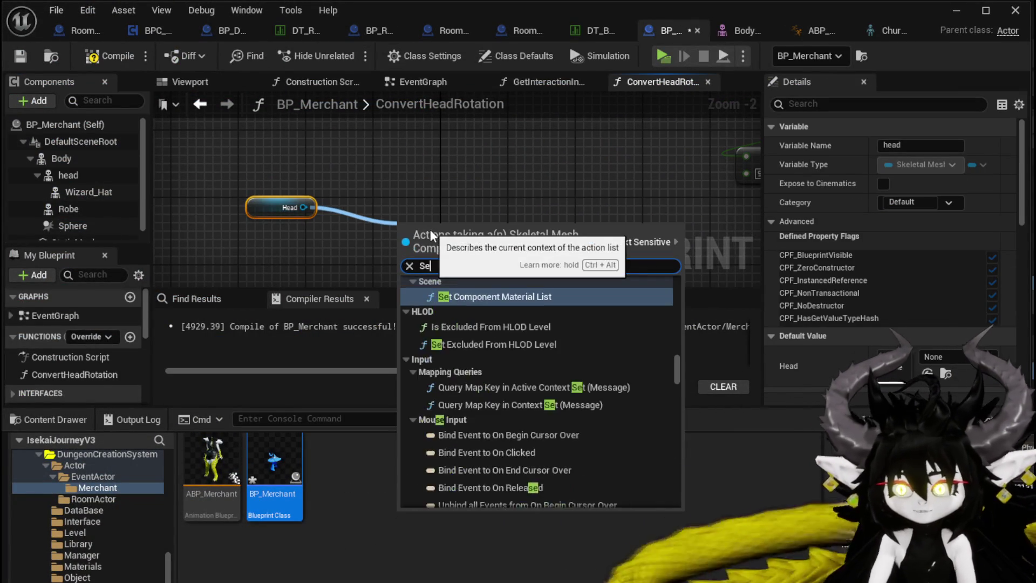
pyautogui.write('to')
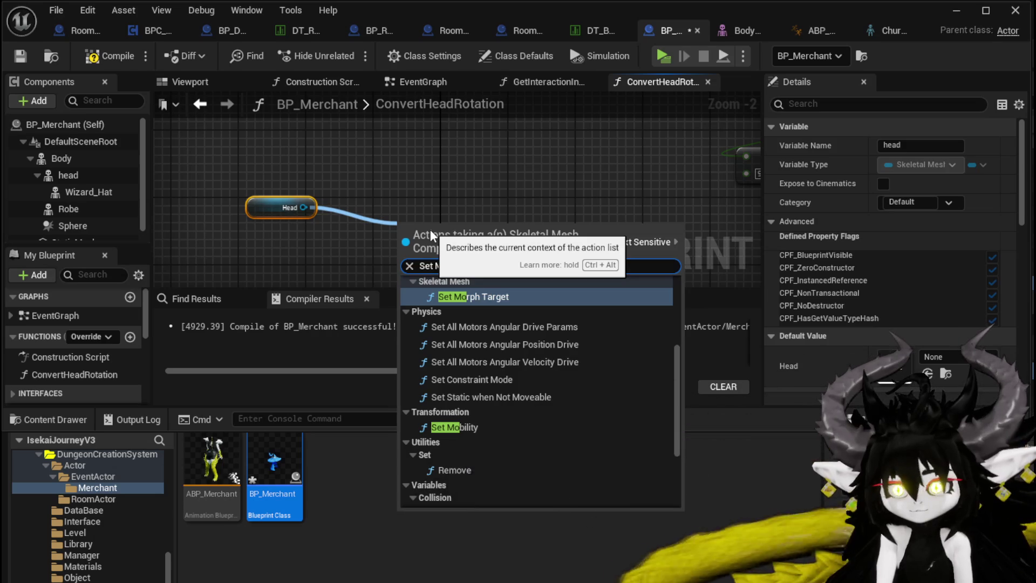
pyautogui.press('Return')
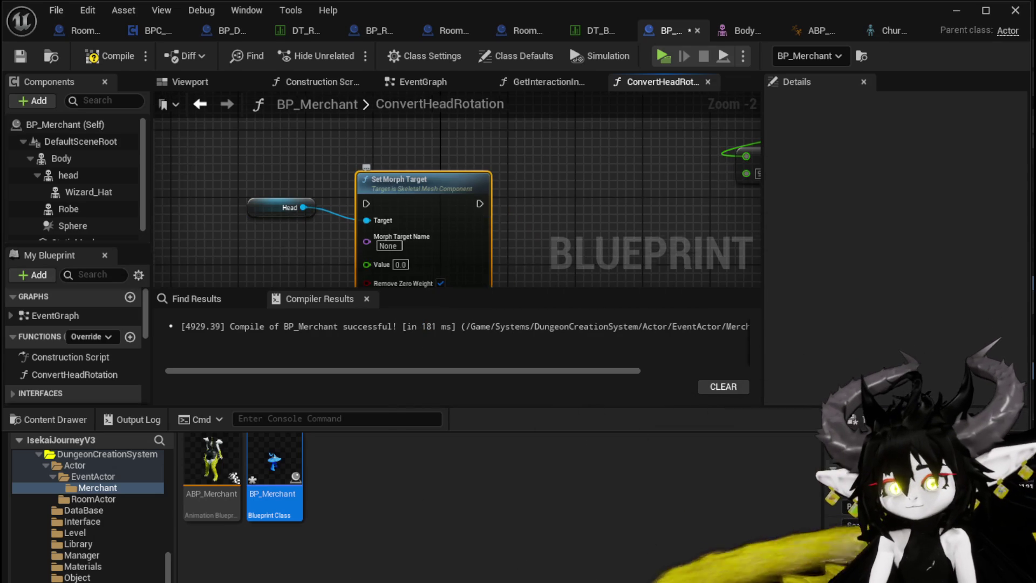
pyautogui.moveTo(490, 215); pyautogui.dragTo(384, 202)
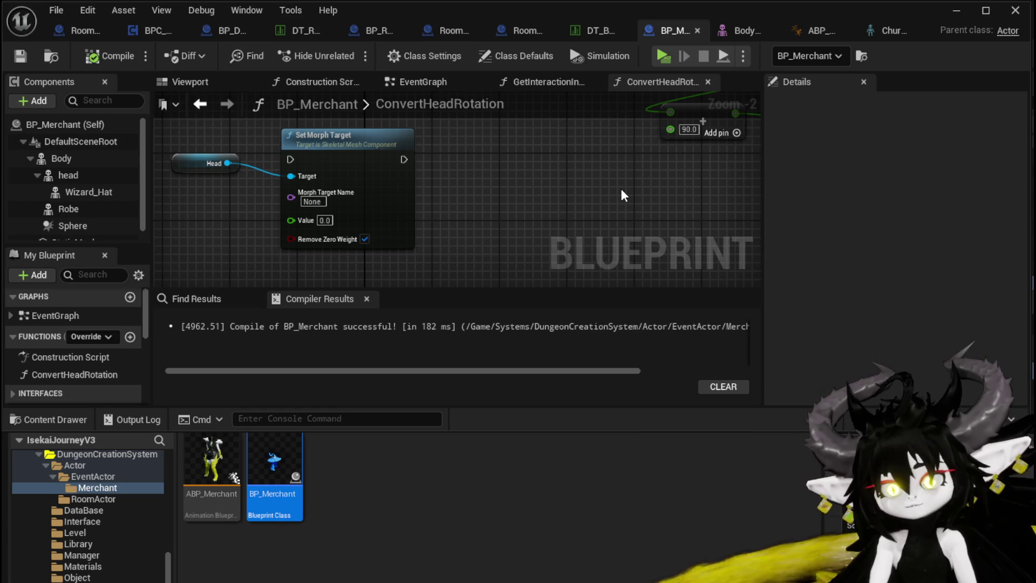
pyautogui.click(743, 30)
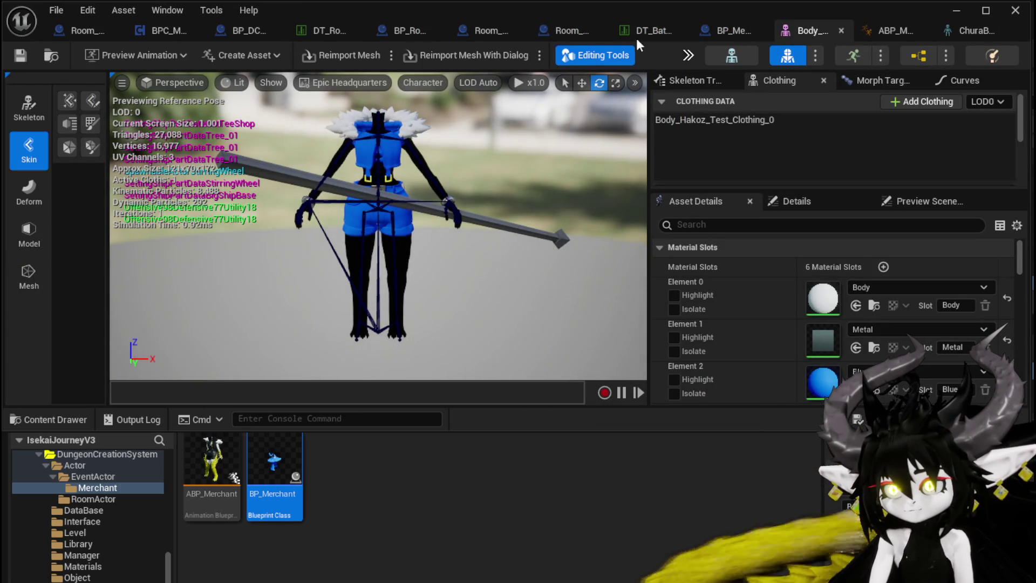
# Step: Open the merchant head's skeletal mesh from BP_Merchant and enlarge its morph target list
pyautogui.click(739, 31)
pyautogui.click(99, 176)
pyautogui.scroll(-10, 836, 289)
pyautogui.doubleClick(904, 238)
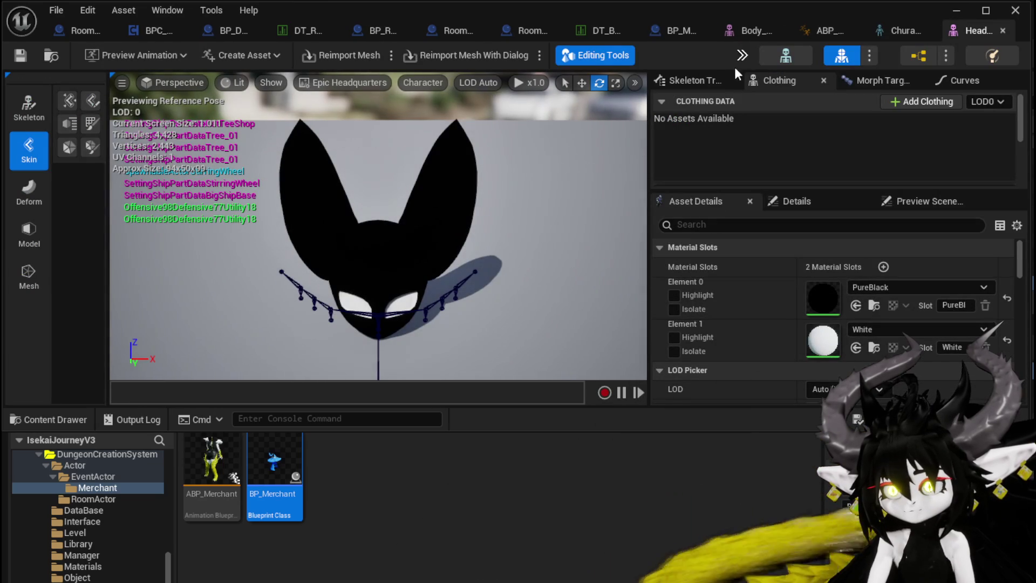
pyautogui.click(896, 80)
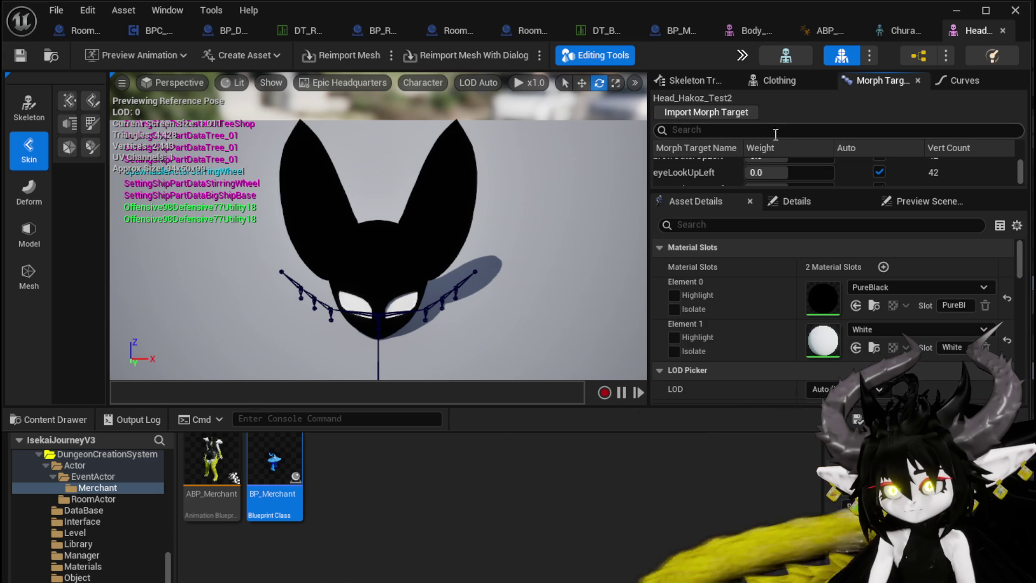
pyautogui.moveTo(762, 190); pyautogui.dragTo(762, 291)
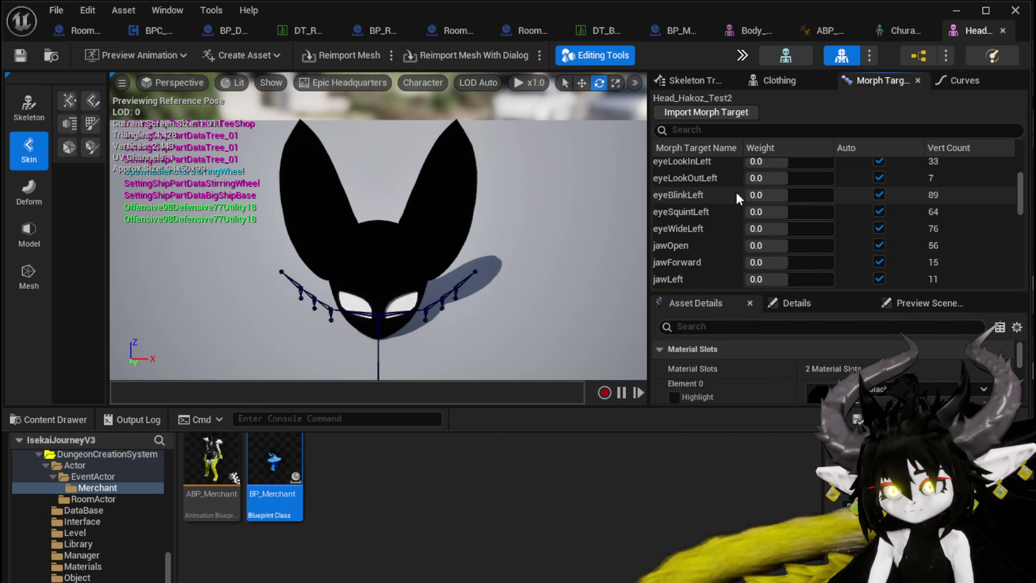
# Step: Find mouthSmileLeft in the morph target list, preview it, and copy its name
pyautogui.scroll(1, 736, 192)
pyautogui.scroll(1, 736, 192)
pyautogui.scroll(-5, 736, 192)
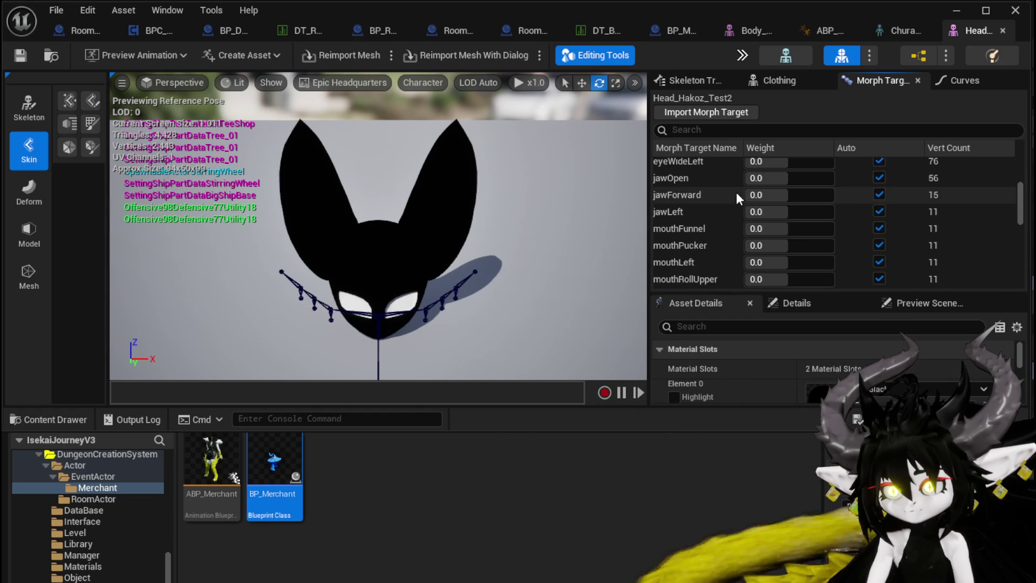
pyautogui.scroll(-3, 736, 192)
pyautogui.moveTo(797, 212)
pyautogui.mouseDown()
pyautogui.moveTo(818, 211)
pyautogui.moveTo(780, 212)
pyautogui.mouseUp()
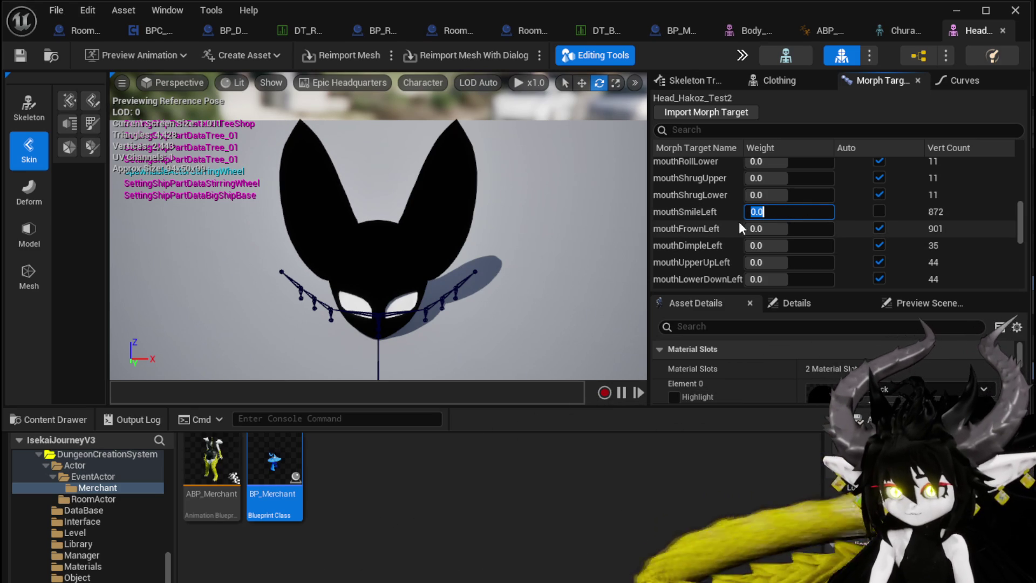
pyautogui.scroll(-1, 734, 220)
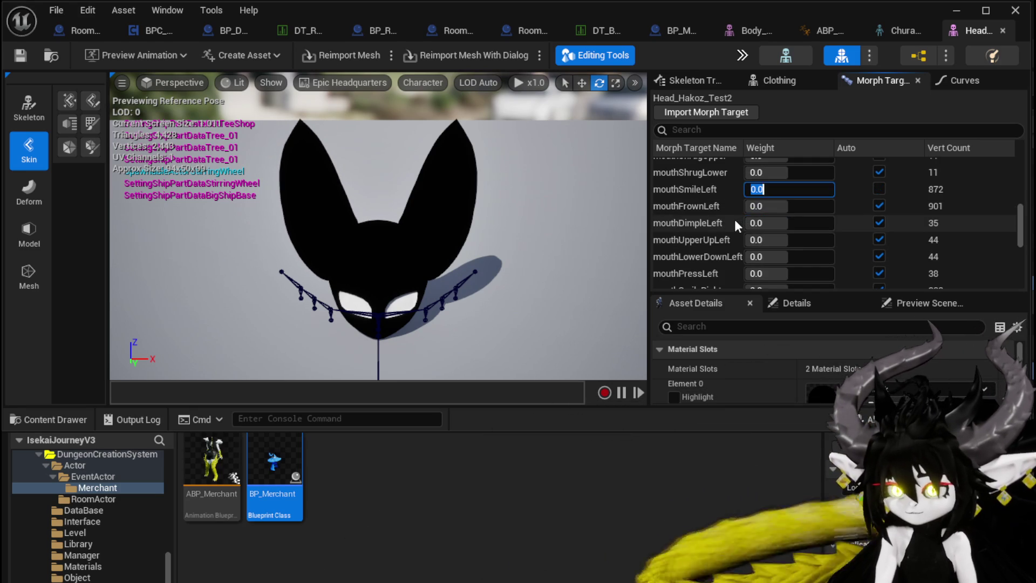
pyautogui.click(704, 192)
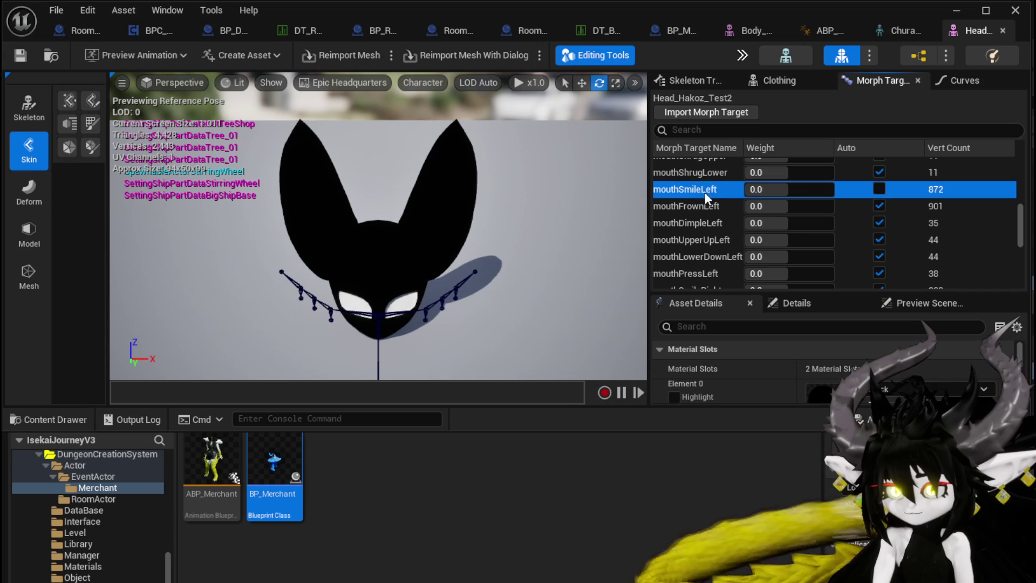
pyautogui.rightClick(704, 190)
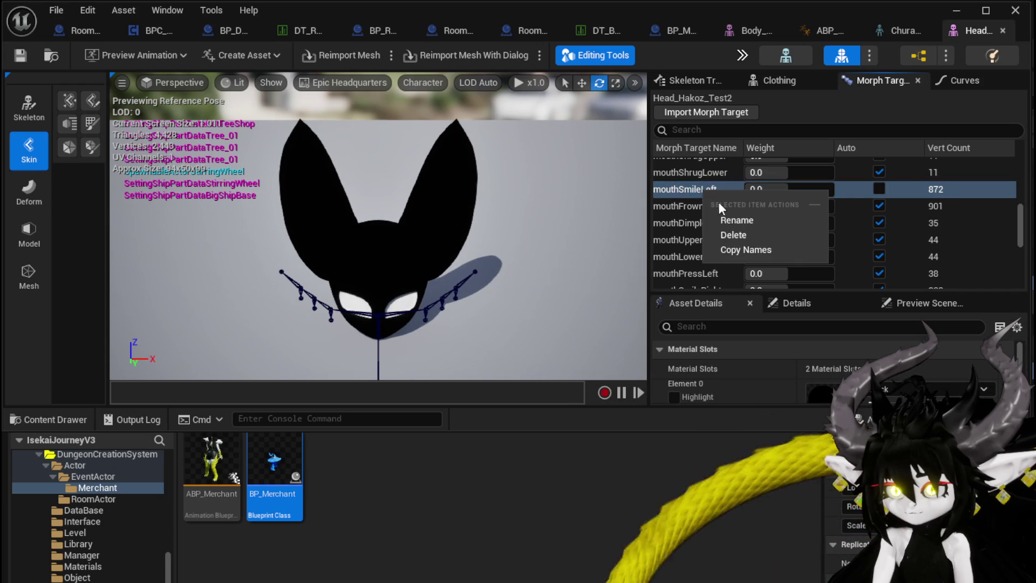
pyautogui.click(740, 248)
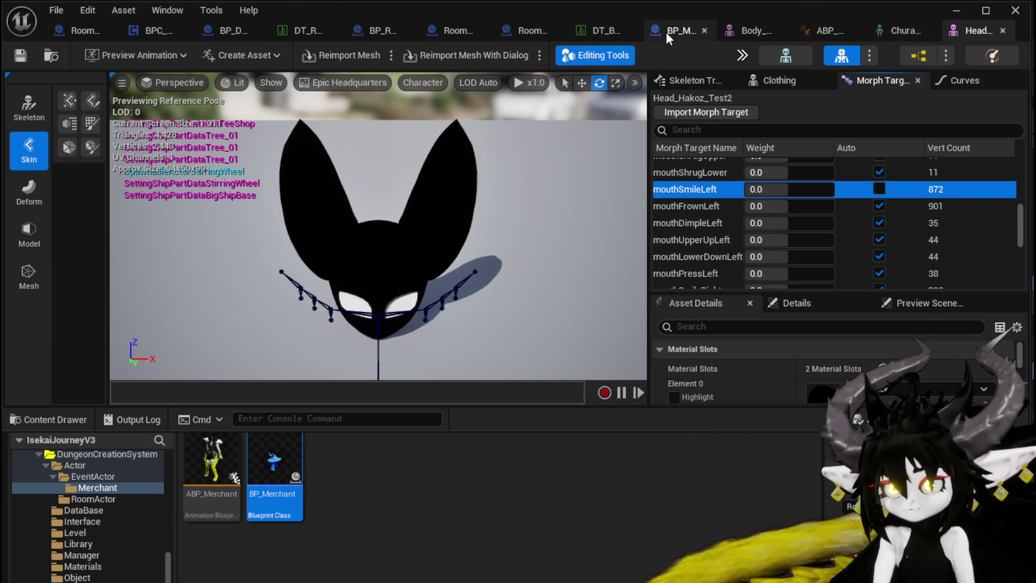
# Step: Name the Set Morph Target node mouthSmileLeft, compile and save BP_Merchant, and return to the head mesh
pyautogui.click(666, 31)
pyautogui.click(318, 194)
pyautogui.hotkey('ctrl', 'v')
pyautogui.press('Return')
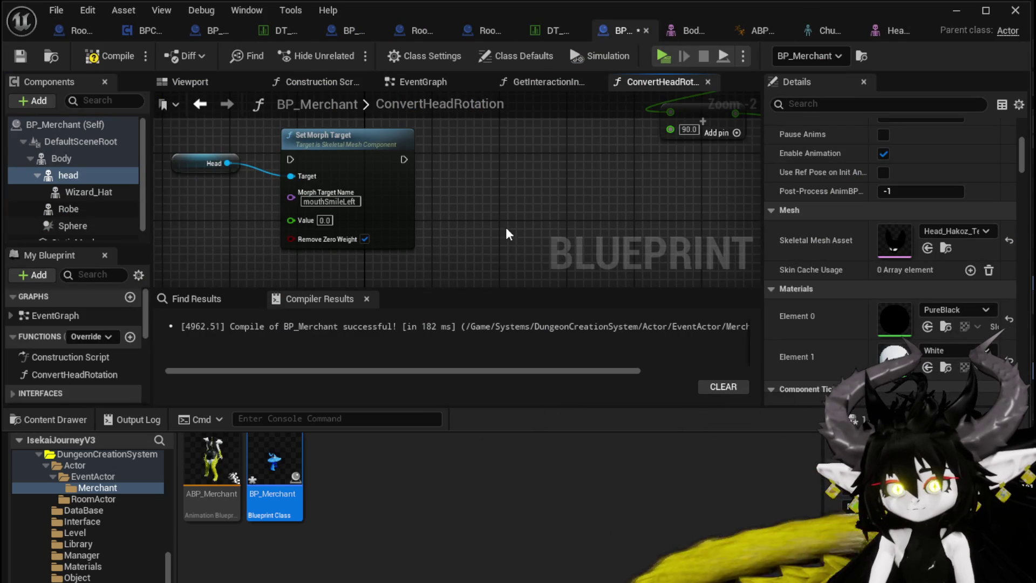
pyautogui.click(111, 56)
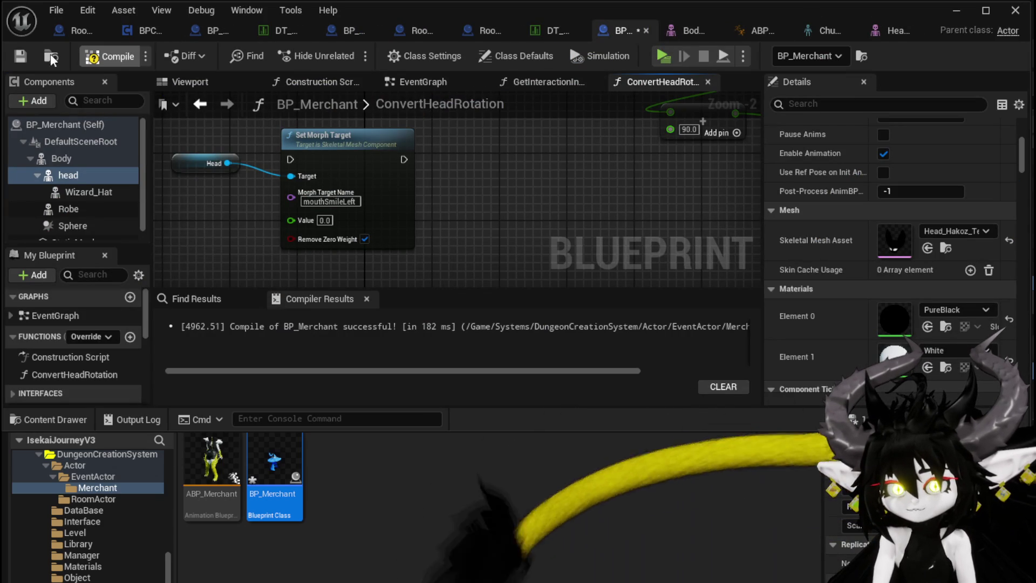
pyautogui.click(20, 55)
pyautogui.click(885, 33)
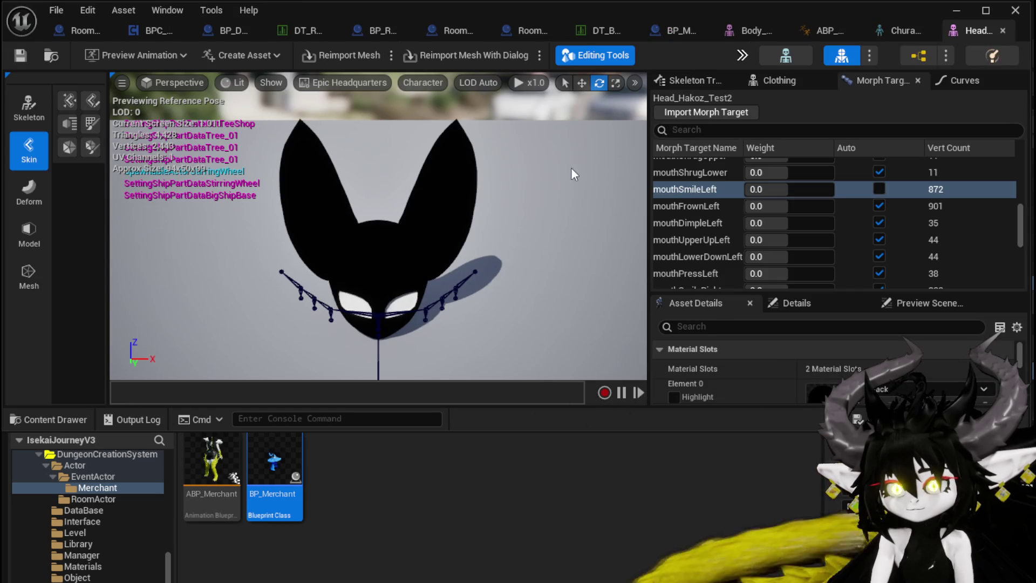
pyautogui.scroll(5, 712, 216)
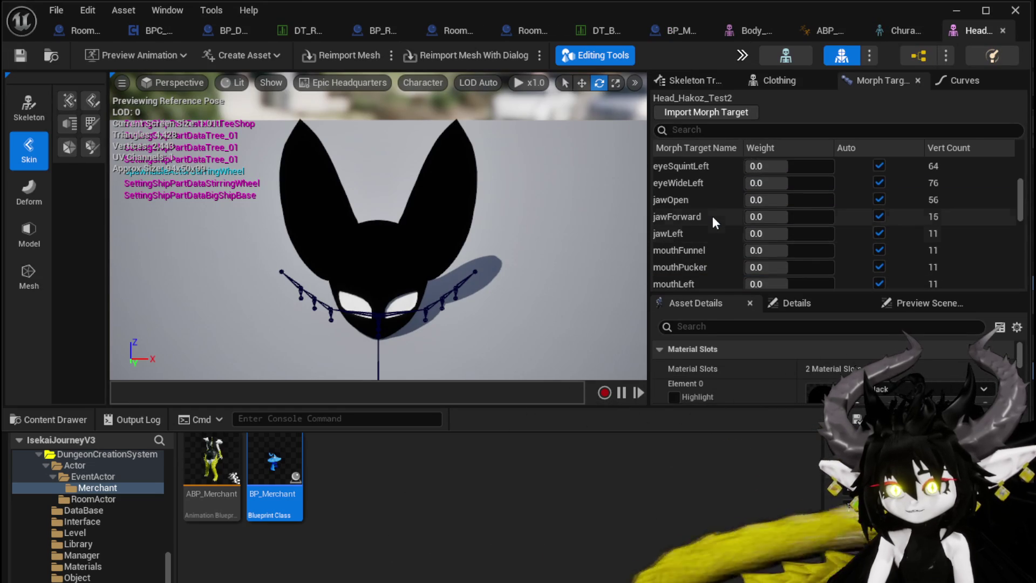
# Step: Preview the eye morphs, reset eyeSquintLeft to 0, and copy the eyeSquintLeft name
pyautogui.scroll(2, 710, 213)
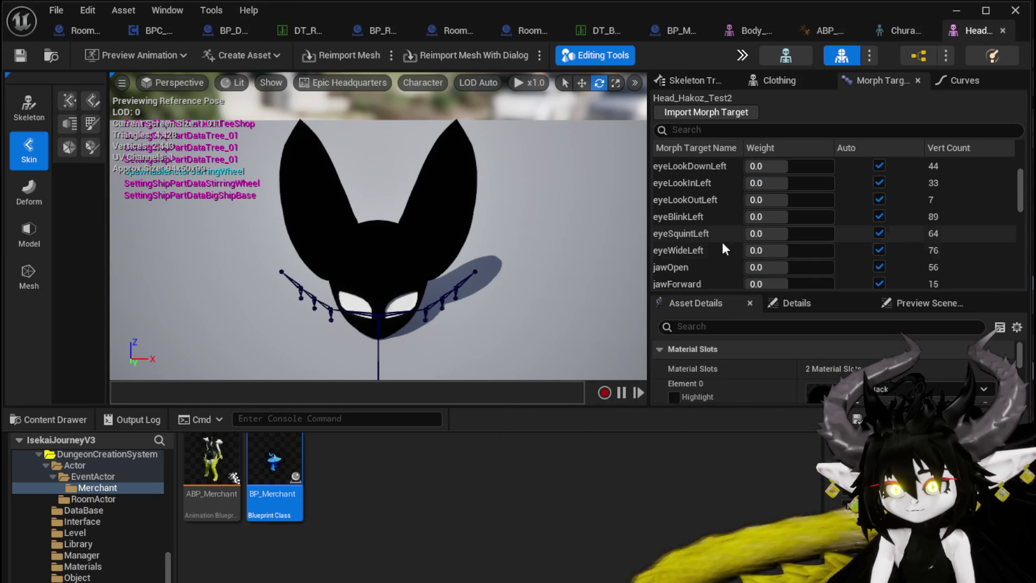
pyautogui.moveTo(805, 250)
pyautogui.mouseDown()
pyautogui.moveTo(771, 250)
pyautogui.moveTo(803, 233)
pyautogui.moveTo(841, 233)
pyautogui.moveTo(737, 243)
pyautogui.mouseUp()
pyautogui.press('Return')
pyautogui.rightClick(691, 232)
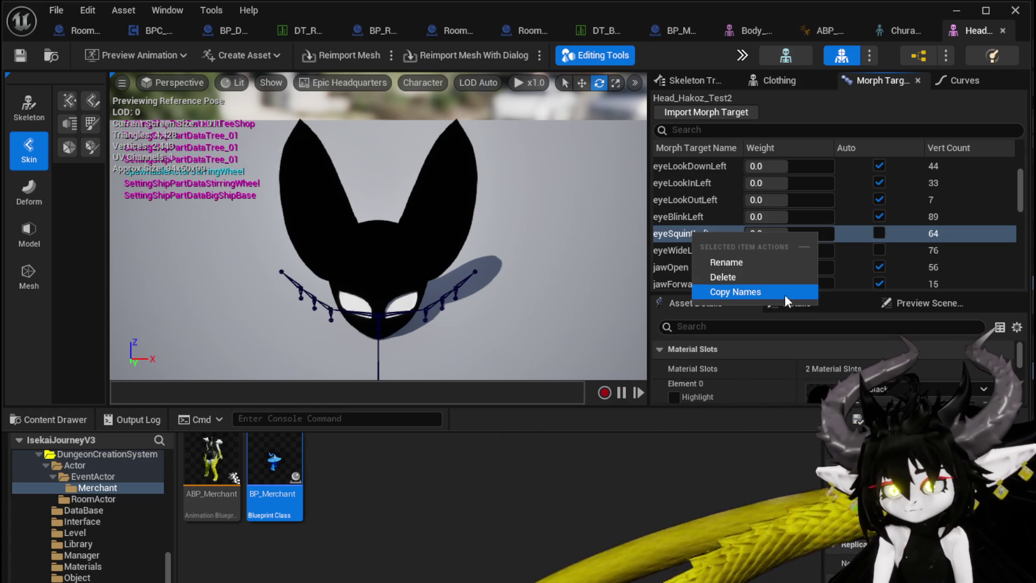
pyautogui.click(736, 290)
# Step: Close the head mesh editor and return to BP_Merchant's ConvertHeadRotation graph
pyautogui.click(1002, 30)
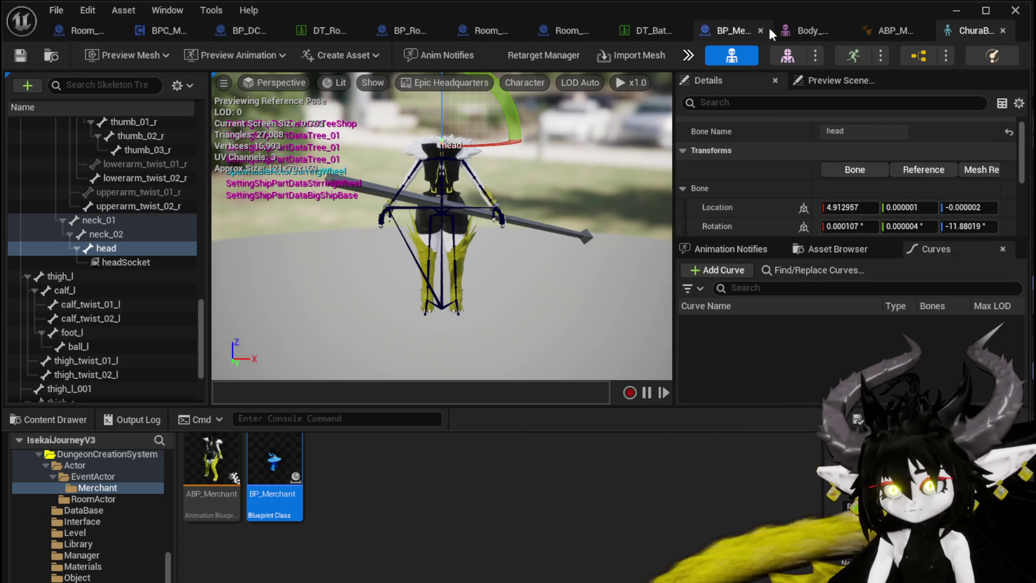
pyautogui.click(804, 33)
pyautogui.click(717, 30)
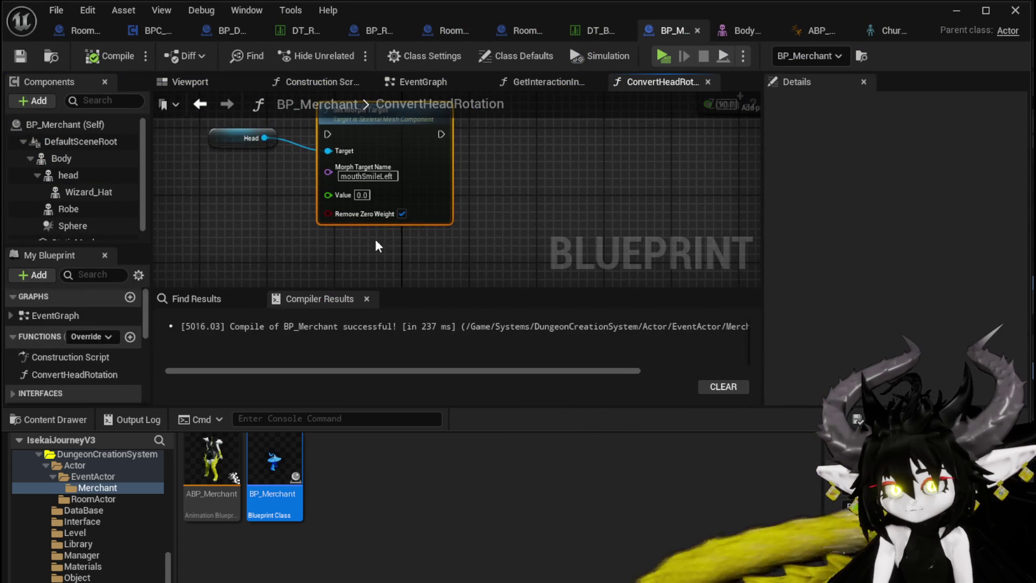
# Step: Duplicate the Set Morph Target node in the ConvertHeadRotation graph
pyautogui.click(302, 243)
pyautogui.moveTo(282, 232)
pyautogui.mouseDown()
pyautogui.moveTo(456, 197)
pyautogui.moveTo(464, 183)
pyautogui.mouseUp()
pyautogui.hotkey('ctrl', 'c')
pyautogui.hotkey('ctrl', 'v')
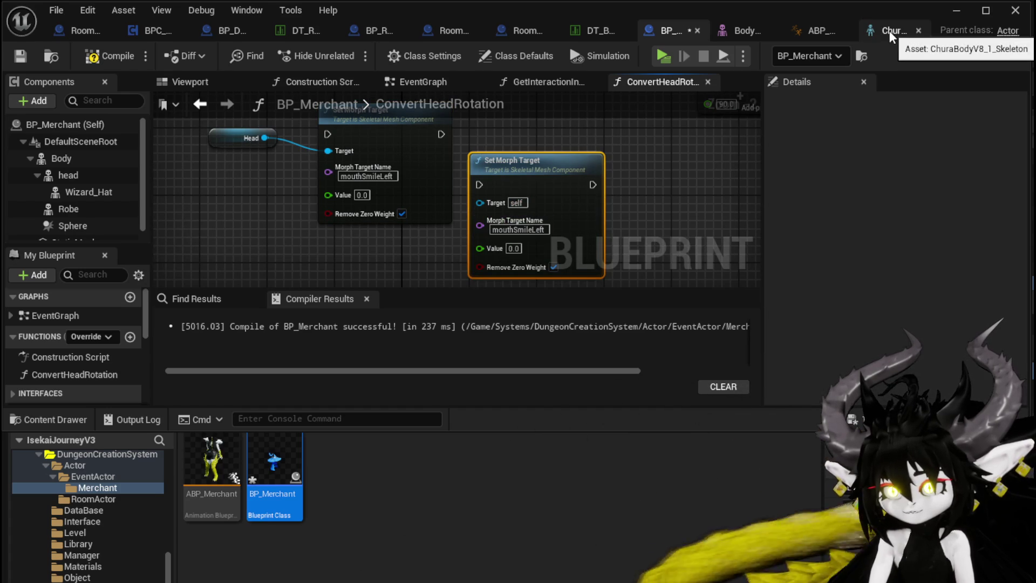
# Step: Open the head's skeletal mesh and copy the eyeSquintLeft morph target name
pyautogui.click(69, 176)
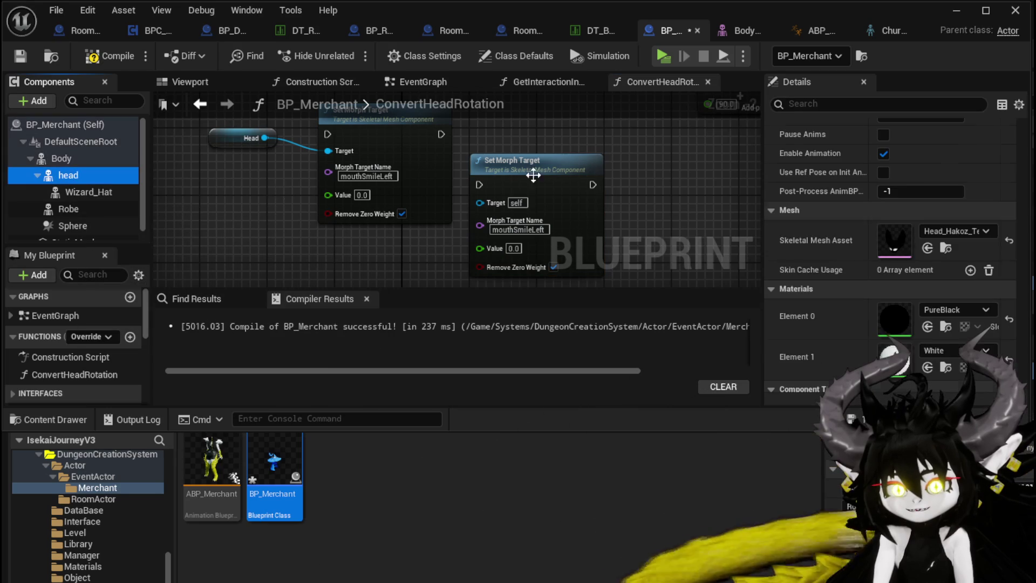
pyautogui.doubleClick(904, 247)
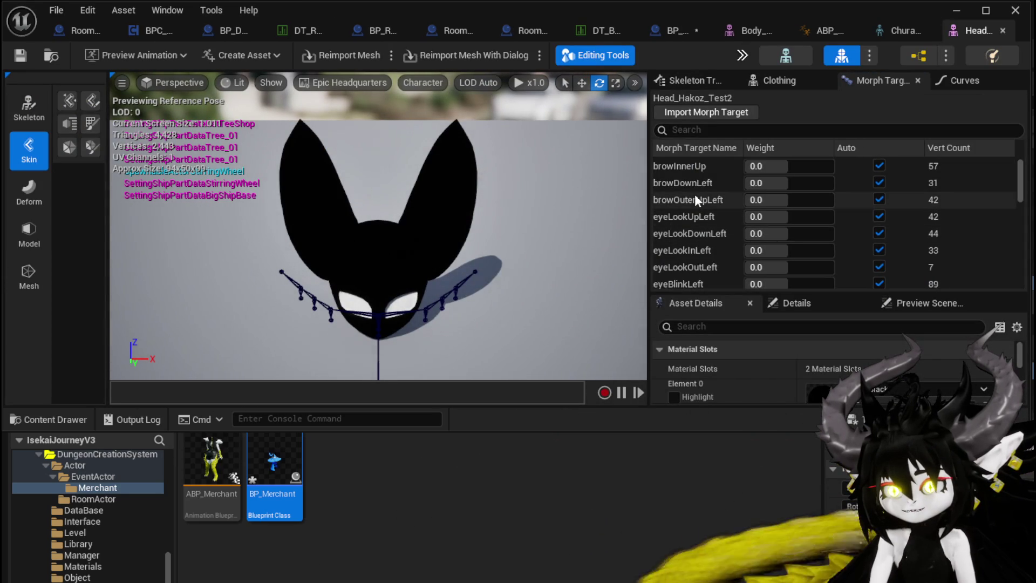
pyautogui.scroll(-1, 707, 261)
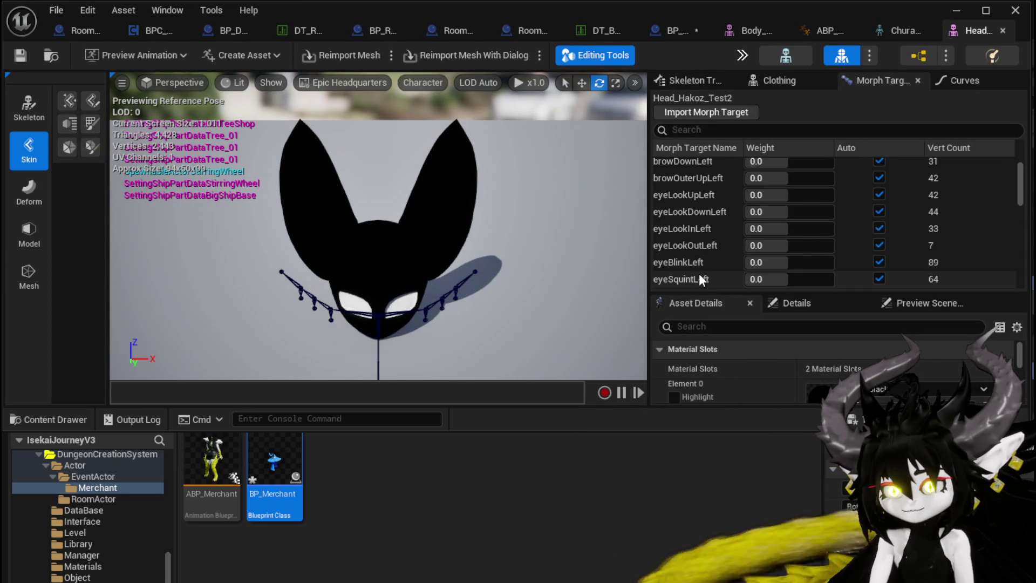
pyautogui.rightClick(676, 278)
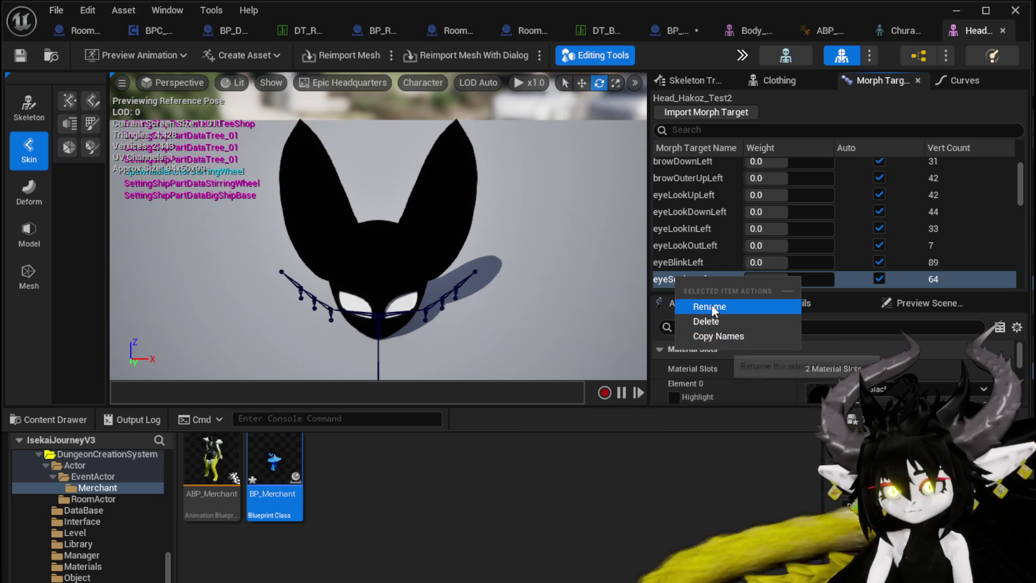
pyautogui.click(712, 335)
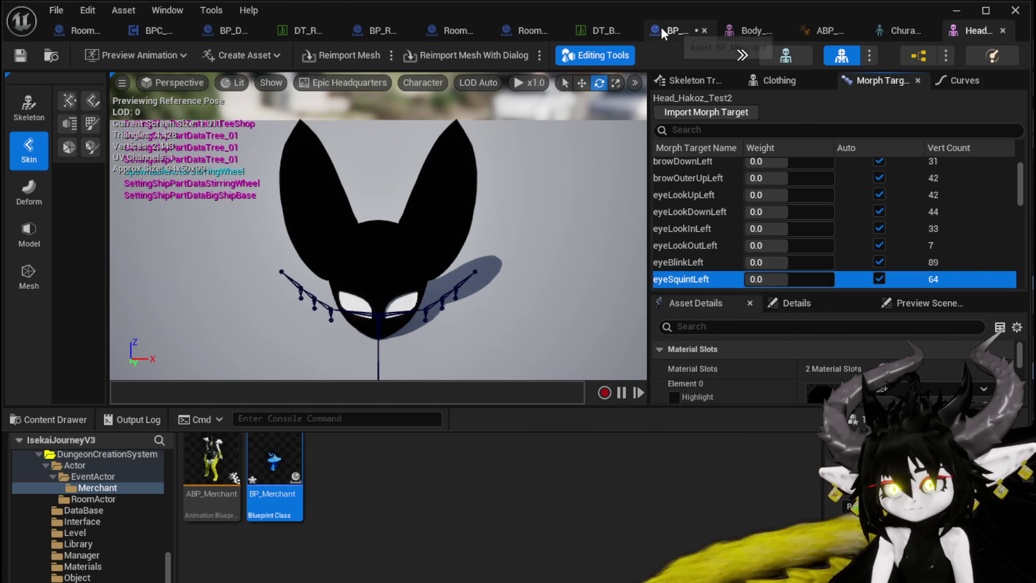
# Step: Set the duplicate node's name to eyeSquintLeft, recompile, and place it beside the first
pyautogui.click(656, 28)
pyautogui.click(545, 230)
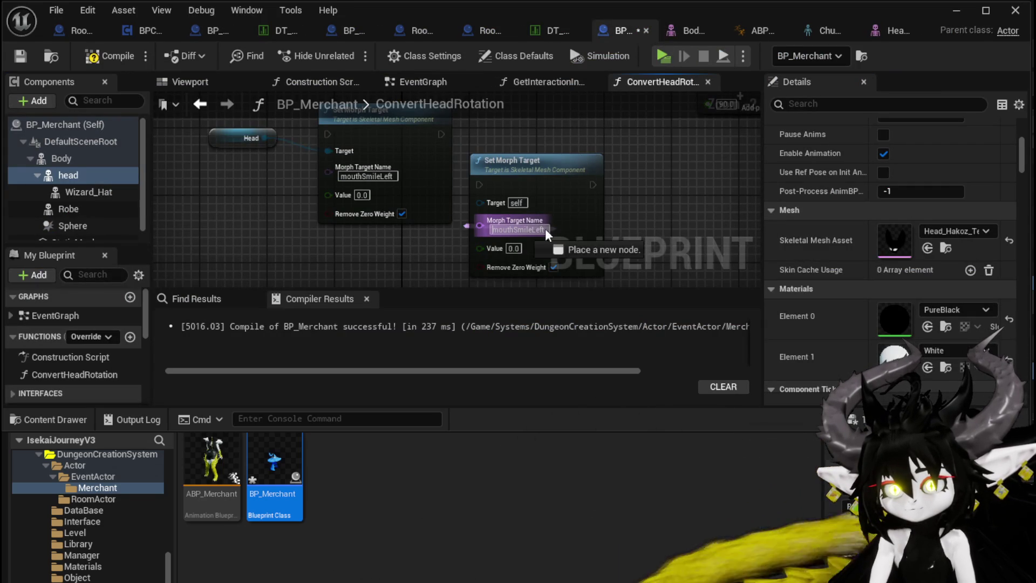
pyautogui.hotkey('ctrl', 'v')
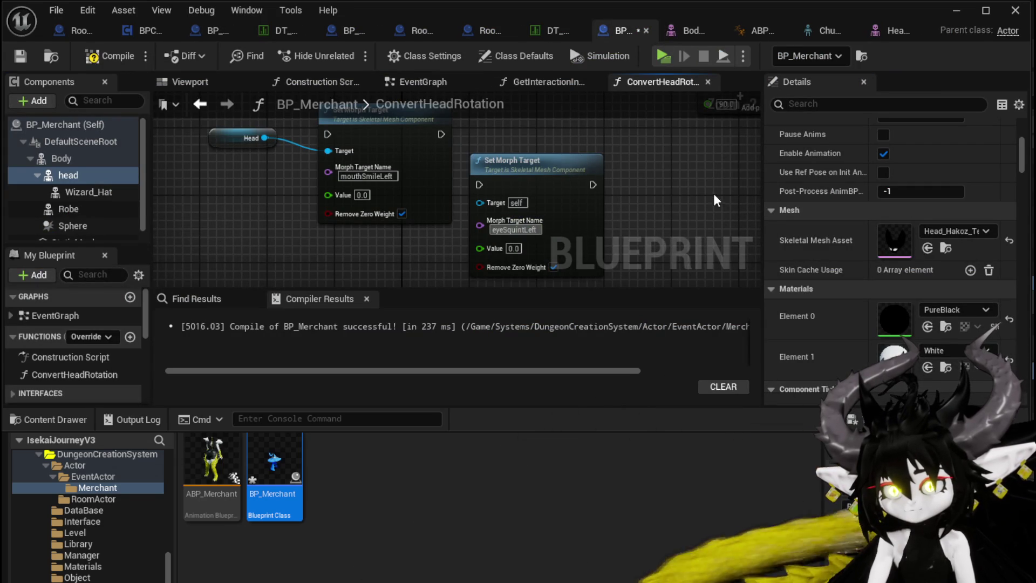
pyautogui.click(110, 57)
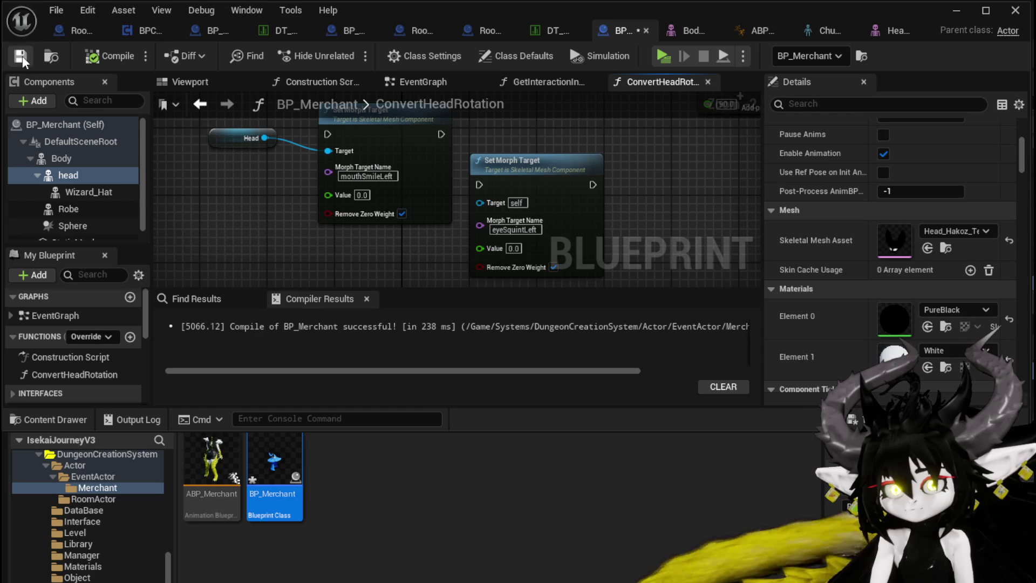
pyautogui.moveTo(534, 165); pyautogui.dragTo(523, 115)
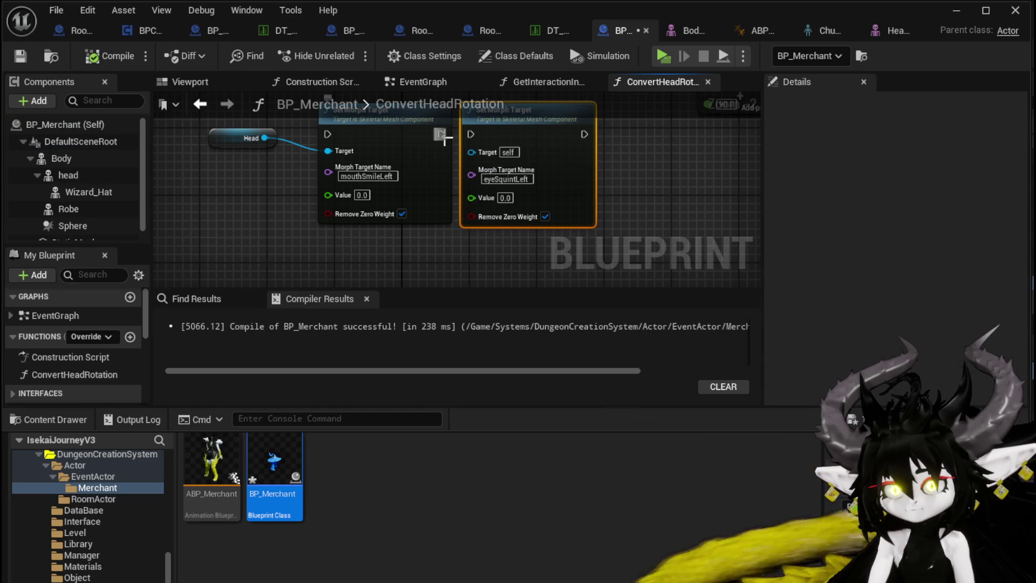
# Step: Duplicate both Set Morph Target nodes, chain them after the originals, and wire the head as Target
pyautogui.keyDown('shift'); pyautogui.click(431, 218); pyautogui.keyUp('shift')
pyautogui.hotkey('ctrl', 'c')
pyautogui.hotkey('ctrl', 'v')
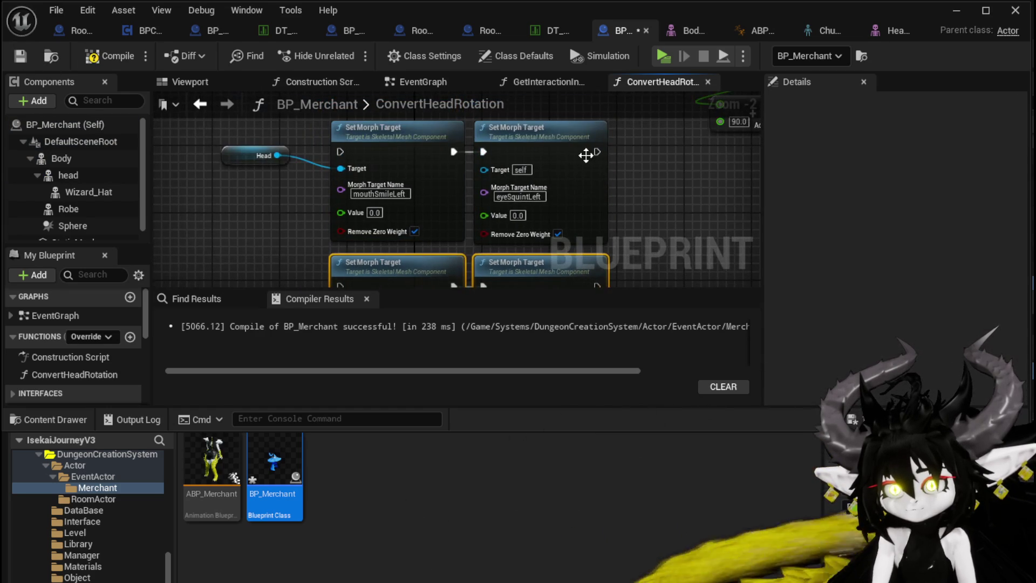
pyautogui.moveTo(593, 153); pyautogui.dragTo(343, 238)
pyautogui.scroll(-1, 312, 227)
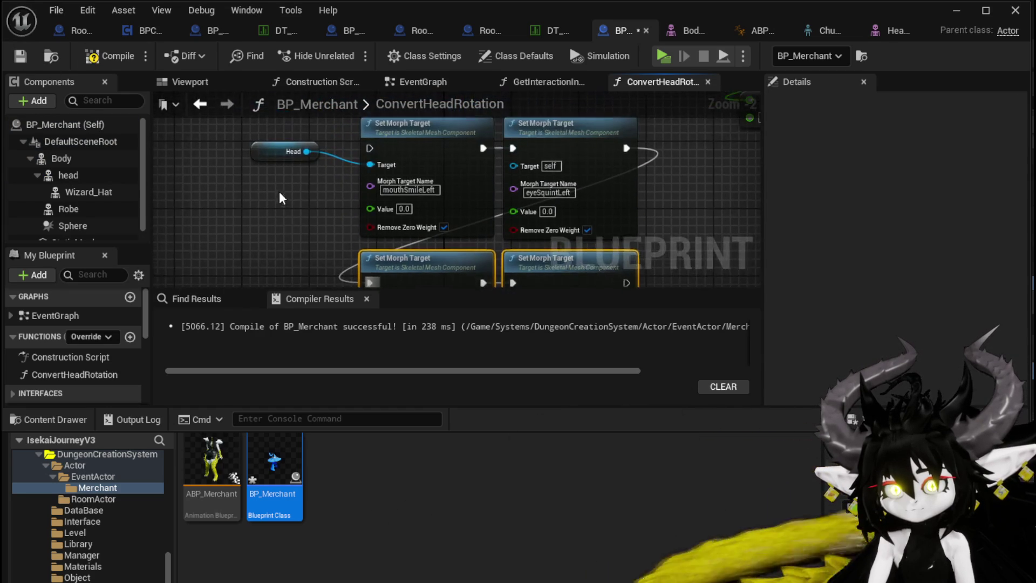
pyautogui.moveTo(498, 188)
pyautogui.mouseDown()
pyautogui.moveTo(507, 118)
pyautogui.moveTo(487, 189)
pyautogui.moveTo(362, 277)
pyautogui.moveTo(374, 212)
pyautogui.mouseUp()
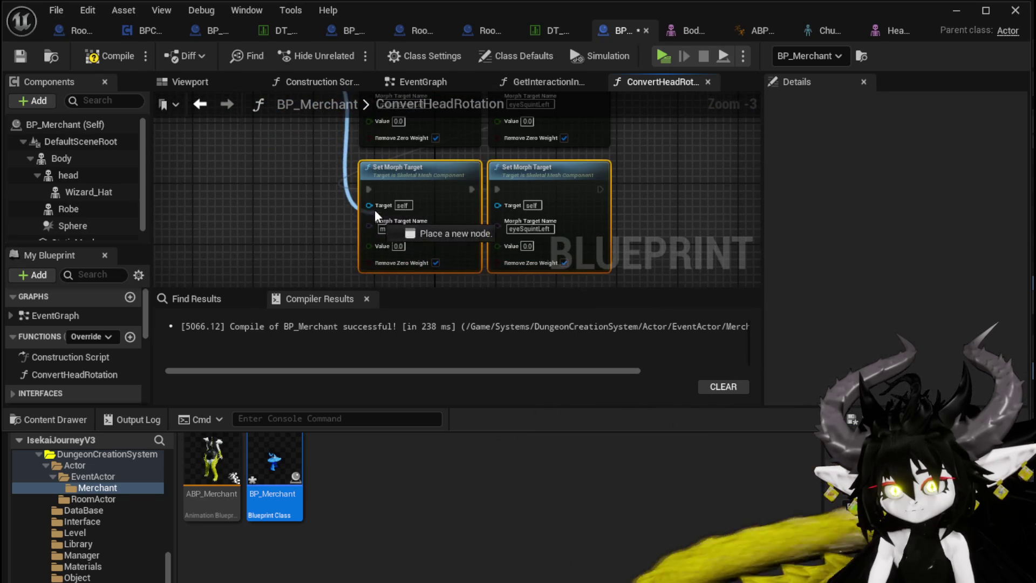
pyautogui.moveTo(561, 202); pyautogui.dragTo(514, 205)
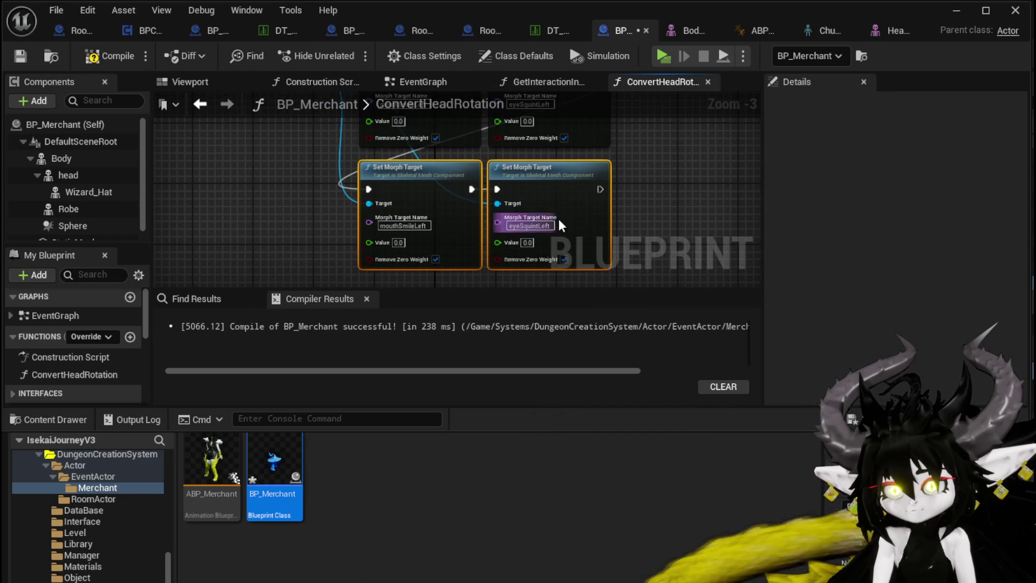
pyautogui.scroll(2, 444, 217)
# Step: Rename the copies to mouthSmileRight and eyeSquintRight, then compile and save
pyautogui.moveTo(418, 229); pyautogui.dragTo(404, 229)
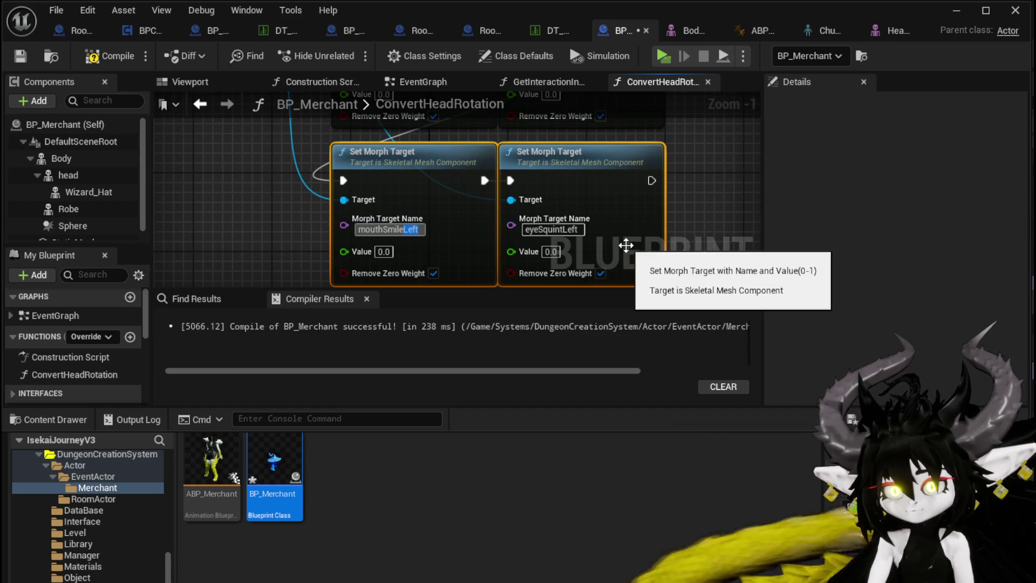
pyautogui.write('Right')
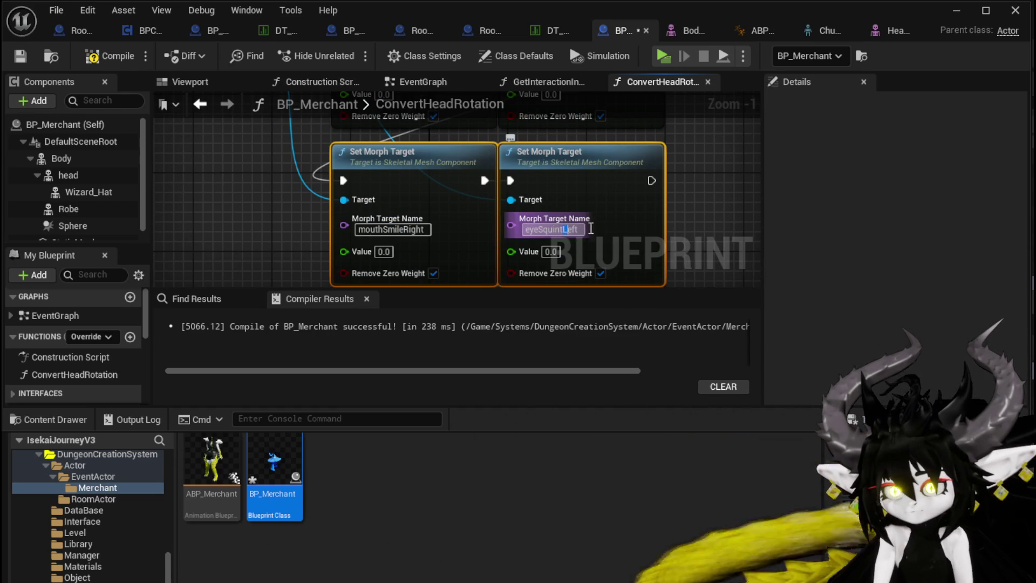
pyautogui.write('Right')
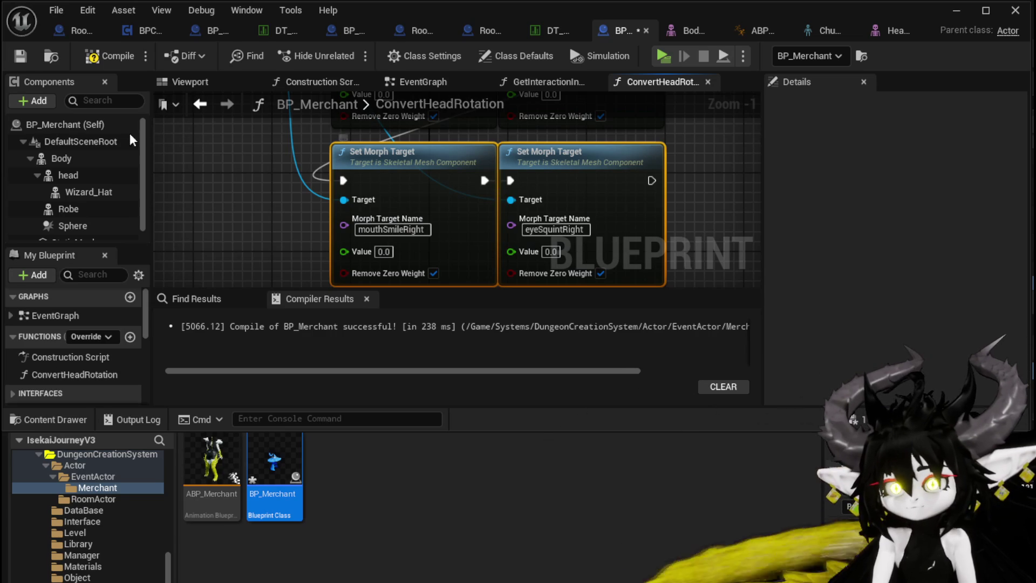
pyautogui.click(20, 56)
# Step: Box-select all four Set Morph Target nodes and bring up their actions
pyautogui.scroll(-3, 266, 197)
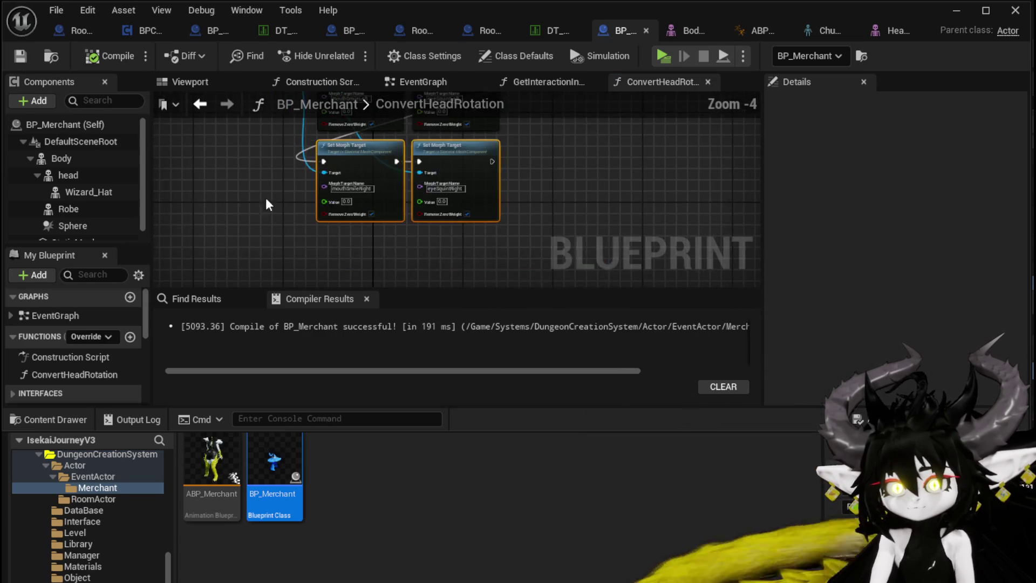
pyautogui.scroll(1, 263, 259)
pyautogui.moveTo(262, 263)
pyautogui.mouseDown()
pyautogui.moveTo(493, 119)
pyautogui.moveTo(520, 133)
pyautogui.mouseUp()
pyautogui.rightClick(527, 157)
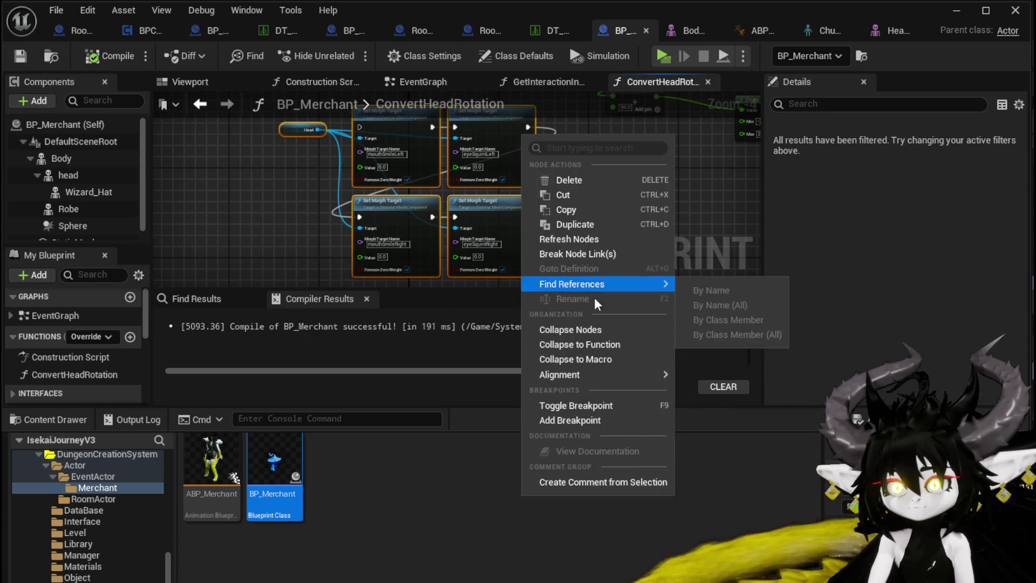
# Step: Collapse the nodes into a MorphTargets function, add a second call on End Overlap, and save
pyautogui.press('Escape')
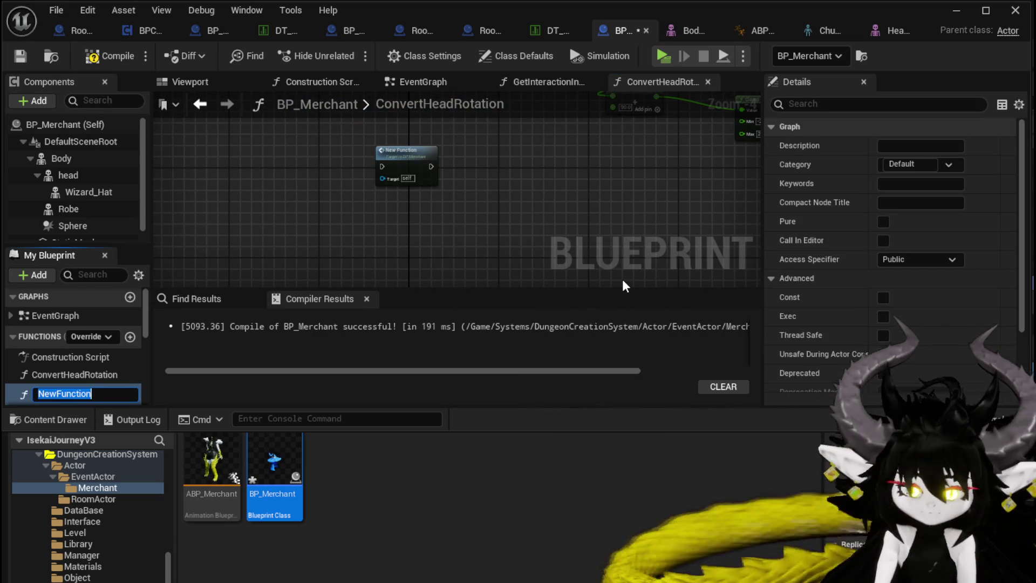
pyautogui.write('MorphTargets')
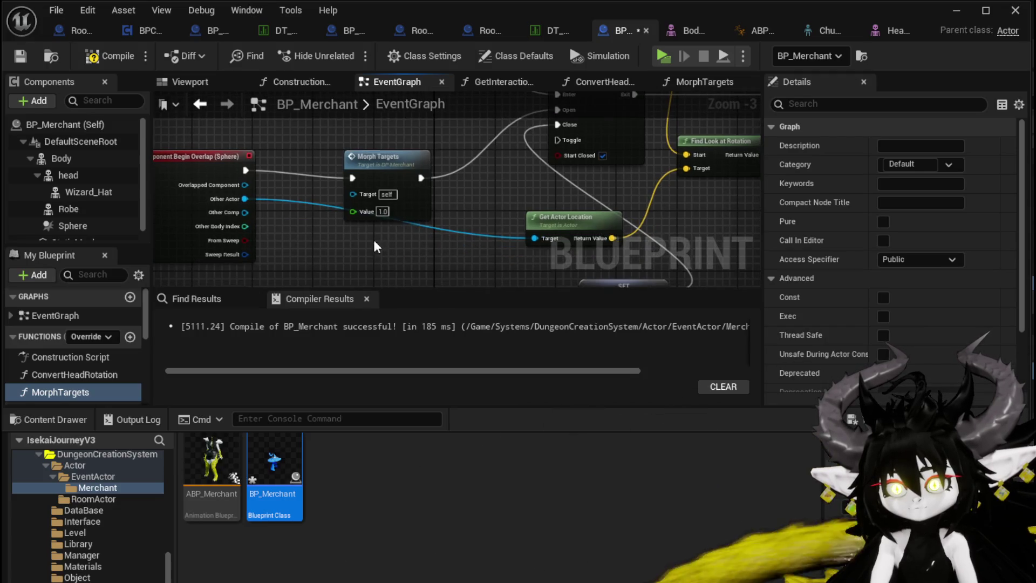
pyautogui.click(398, 230)
pyautogui.hotkey('ctrl', 'c')
pyautogui.hotkey('ctrl', 'v')
pyautogui.moveTo(259, 208)
pyautogui.mouseDown()
pyautogui.moveTo(346, 237)
pyautogui.moveTo(327, 235)
pyautogui.moveTo(358, 198)
pyautogui.moveTo(605, 199)
pyautogui.mouseUp()
pyautogui.click(399, 210)
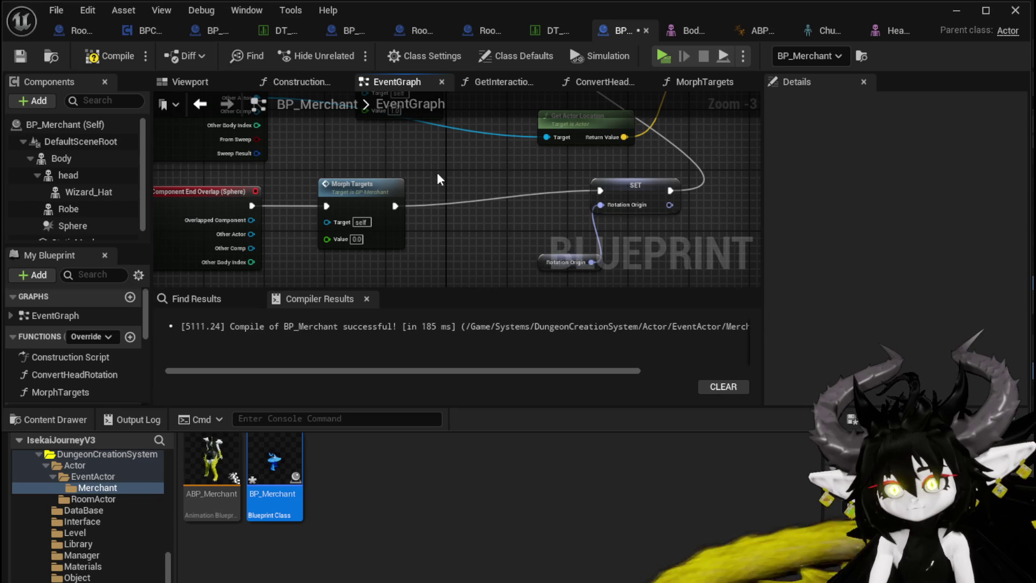
pyautogui.click(20, 57)
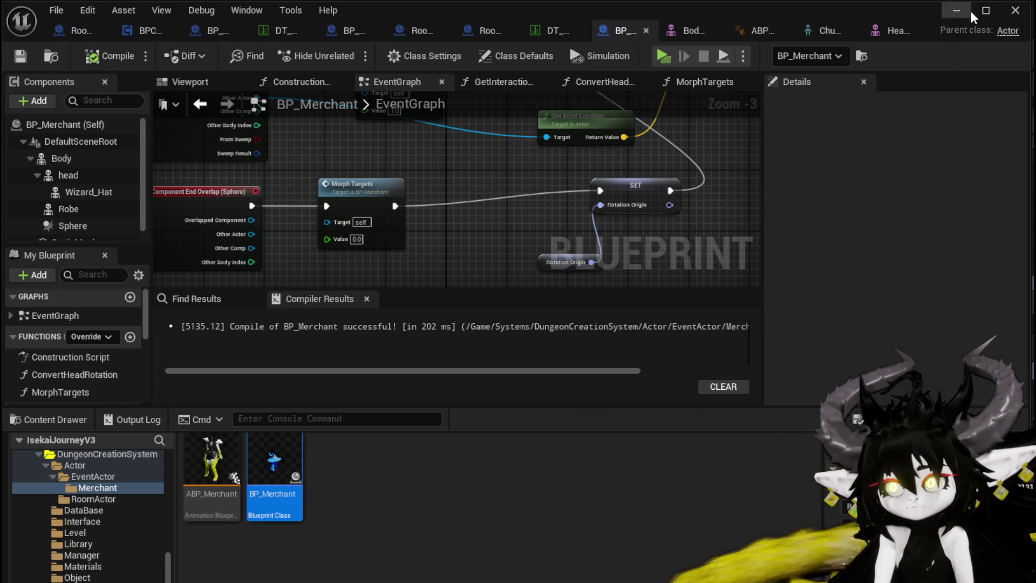
# Step: Play the level, run the character around the blue-hatted merchant with WASD, then stop
pyautogui.click(956, 11)
pyautogui.click(349, 47)
pyautogui.press('w')
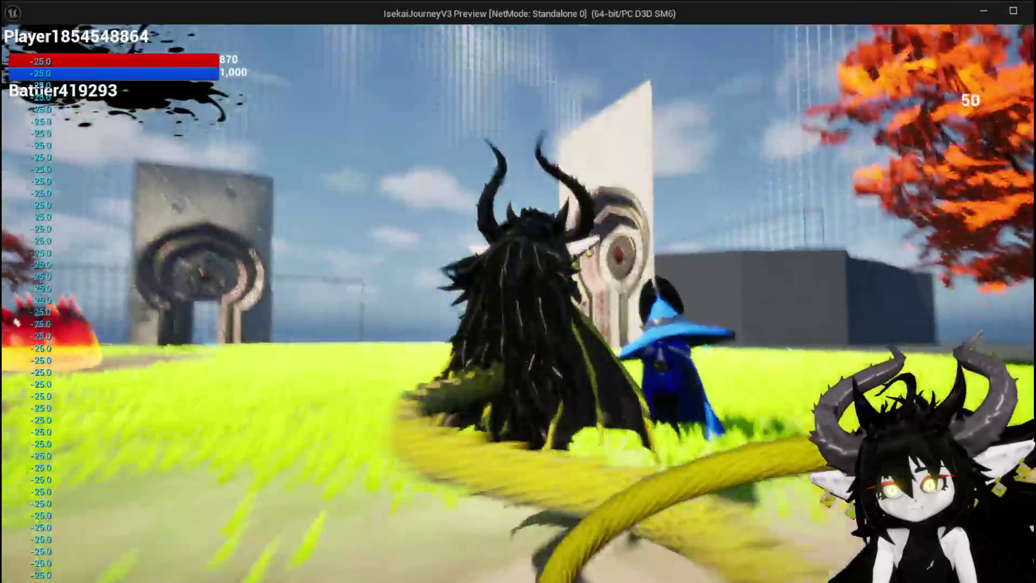
pyautogui.press('a')
pyautogui.press('w')
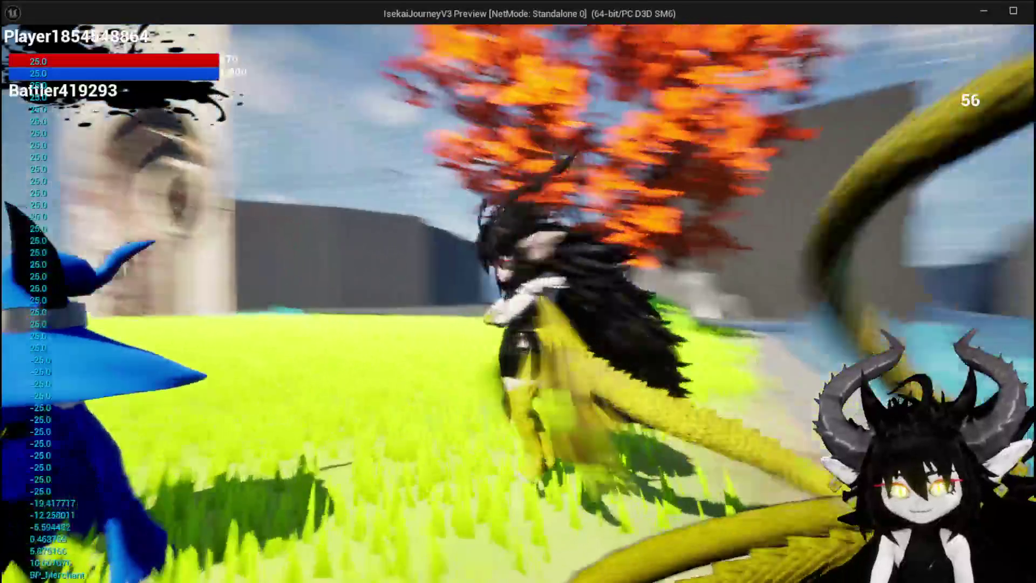
pyautogui.press('w')
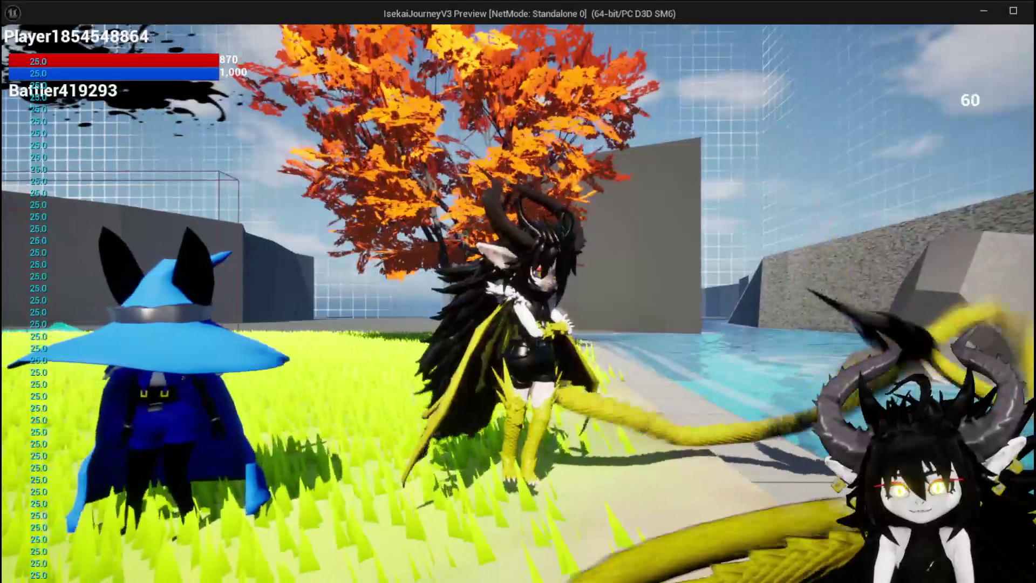
pyautogui.press('s')
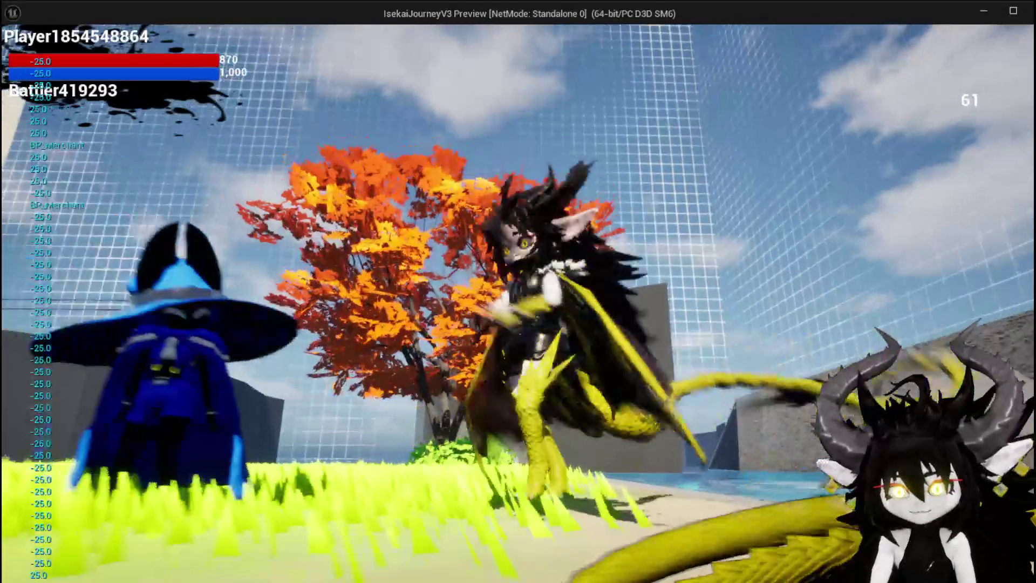
pyautogui.press('w')
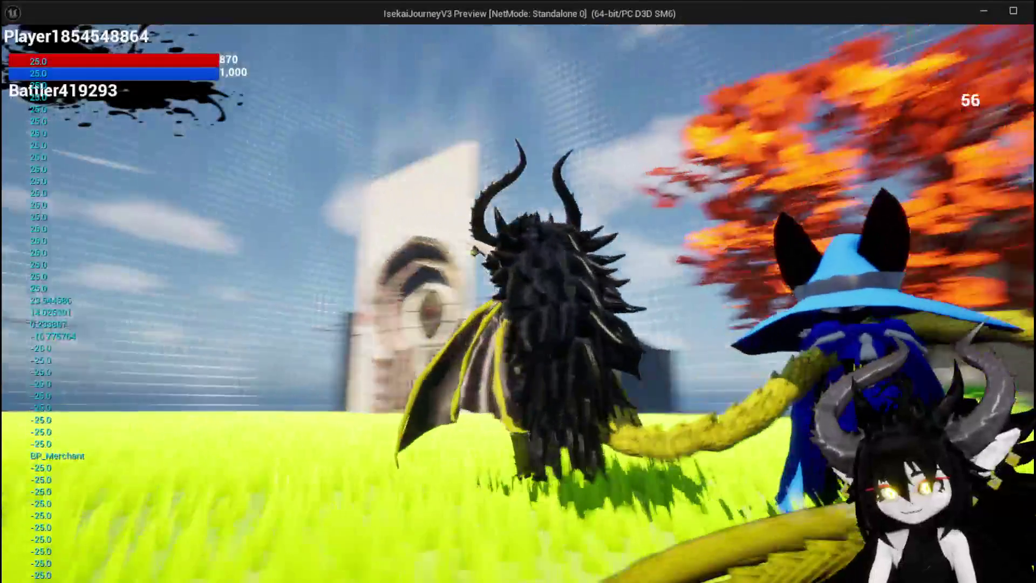
pyautogui.press('s')
pyautogui.press('a')
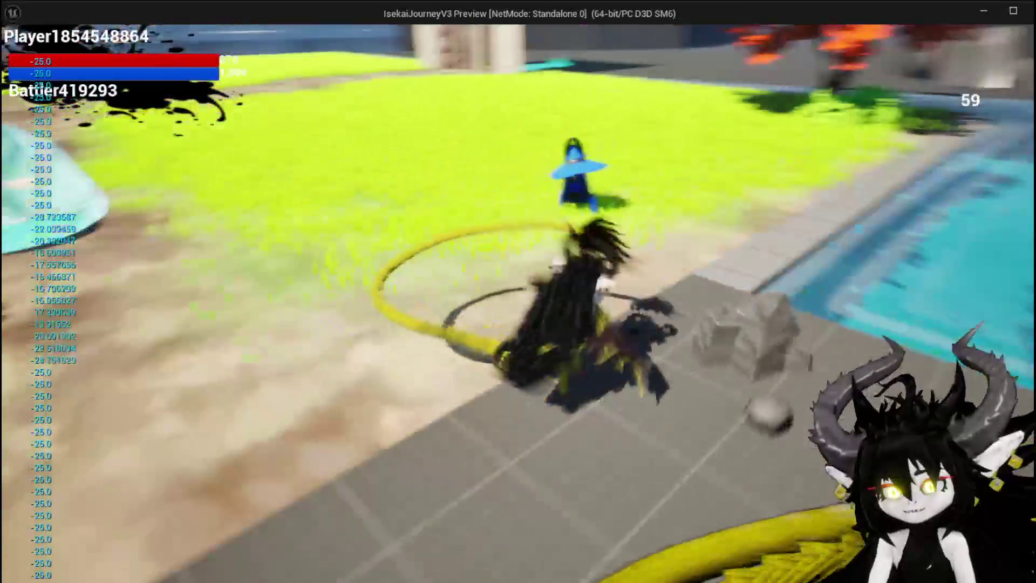
pyautogui.press('Escape')
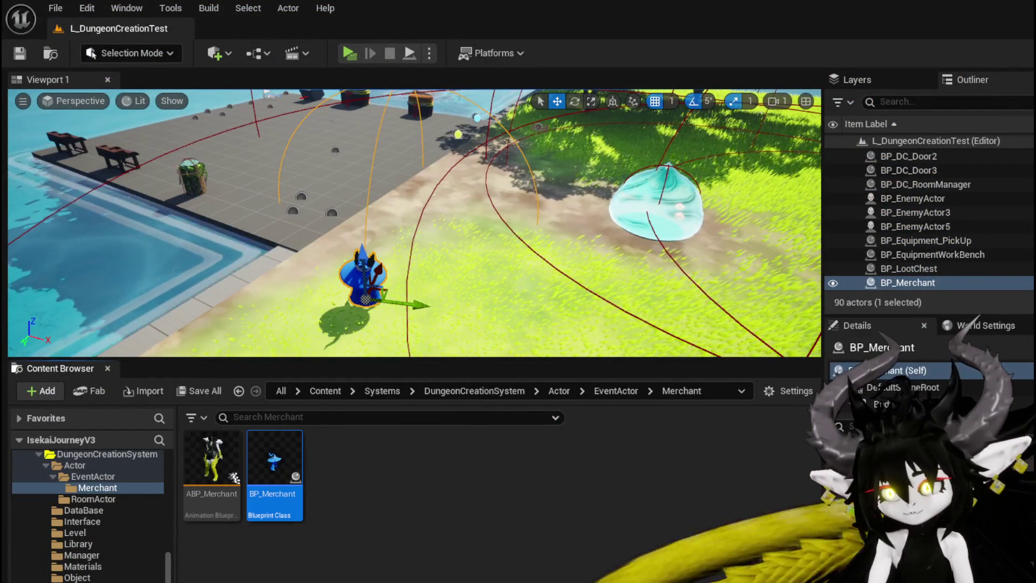
# Step: Review the Tick, Gate, overlap and Morph Targets nodes, recompile BP_Merchant, and minimize it
pyautogui.hotkey('alt', 'Tab')
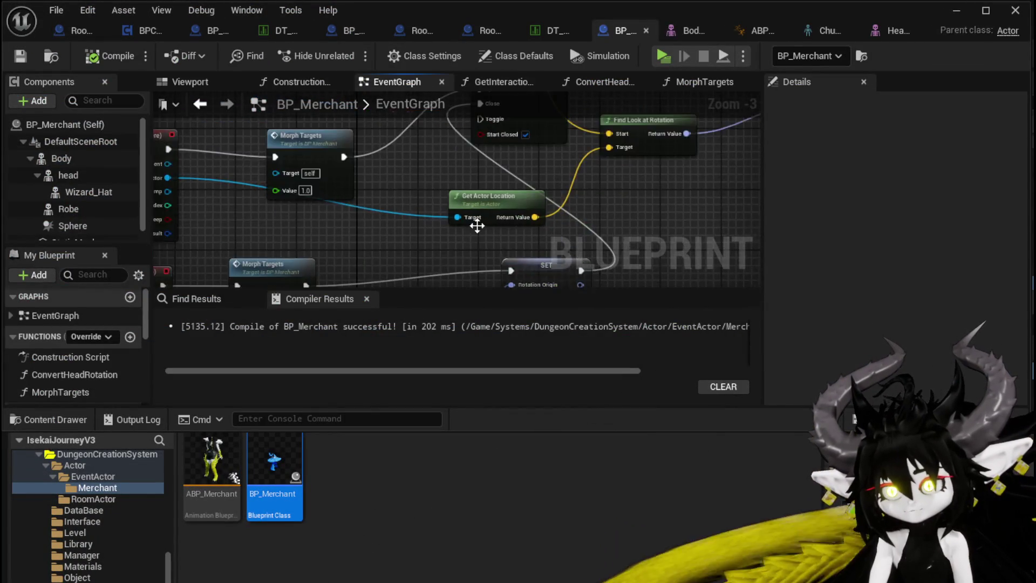
pyautogui.moveTo(530, 244)
pyautogui.mouseDown()
pyautogui.moveTo(537, 222)
pyautogui.moveTo(479, 255)
pyautogui.mouseUp()
pyautogui.scroll(-2, 456, 183)
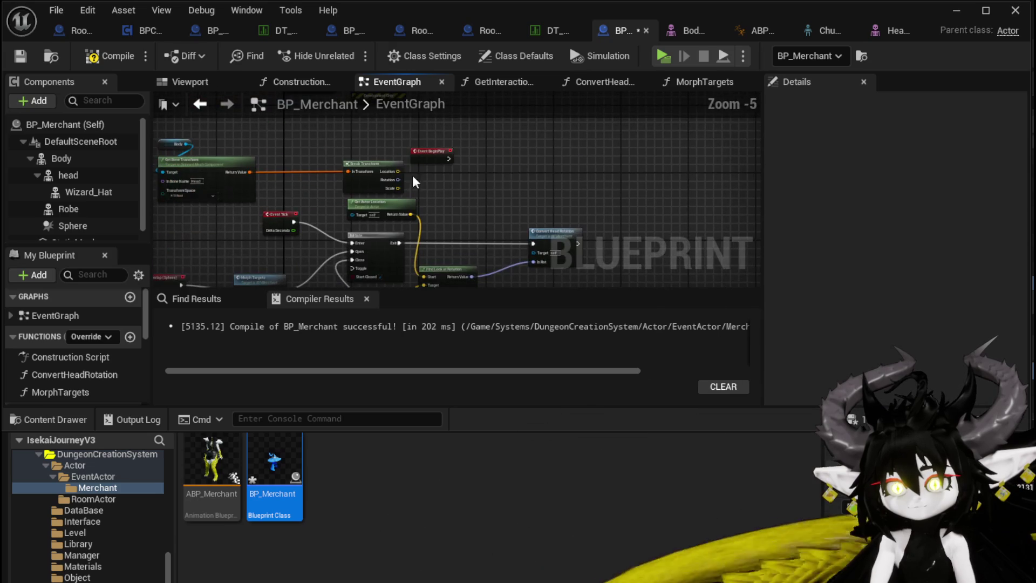
pyautogui.moveTo(360, 171)
pyautogui.mouseDown()
pyautogui.moveTo(439, 231)
pyautogui.moveTo(315, 259)
pyautogui.moveTo(248, 162)
pyautogui.mouseUp()
pyautogui.scroll(2, 323, 216)
pyautogui.moveTo(322, 215)
pyautogui.mouseDown()
pyautogui.moveTo(295, 214)
pyautogui.moveTo(390, 176)
pyautogui.mouseUp()
pyautogui.scroll(-3, 422, 203)
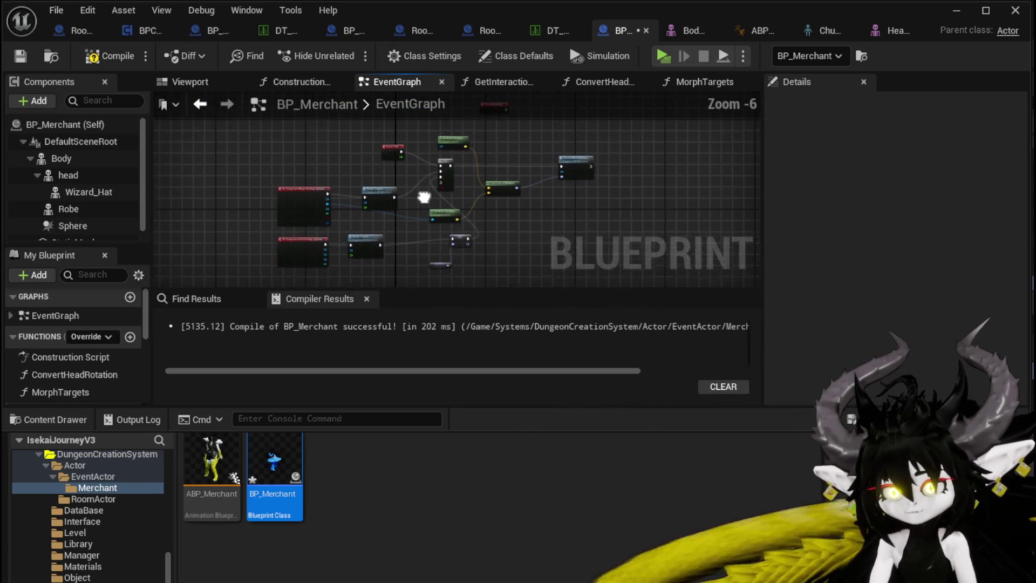
pyautogui.scroll(1, 411, 218)
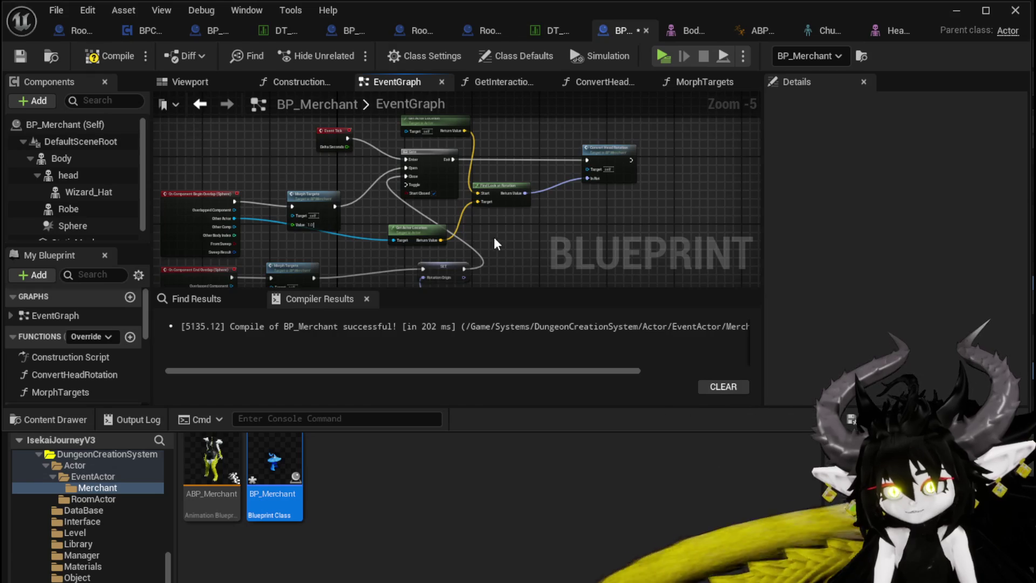
pyautogui.click(108, 55)
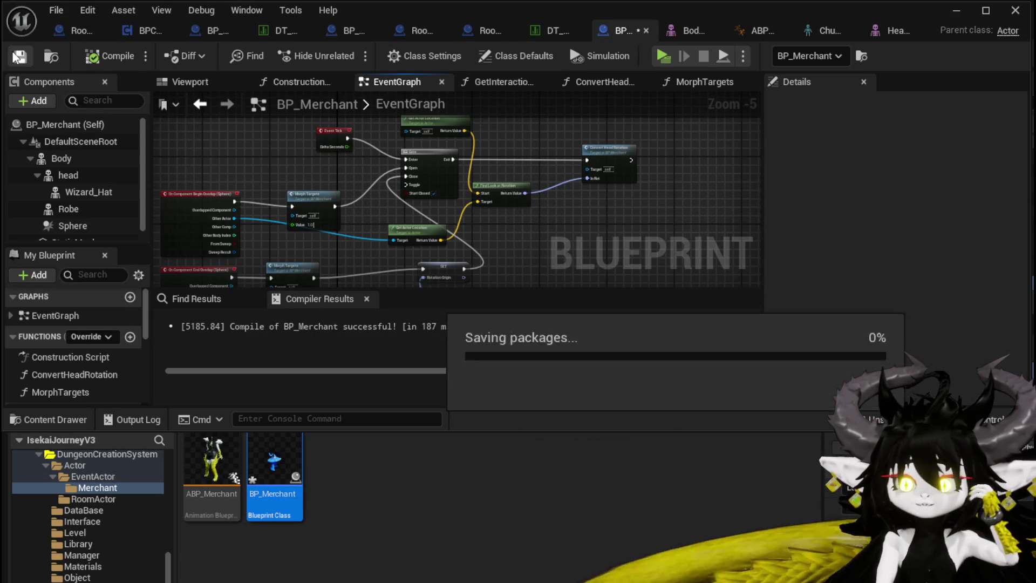
pyautogui.click(955, 11)
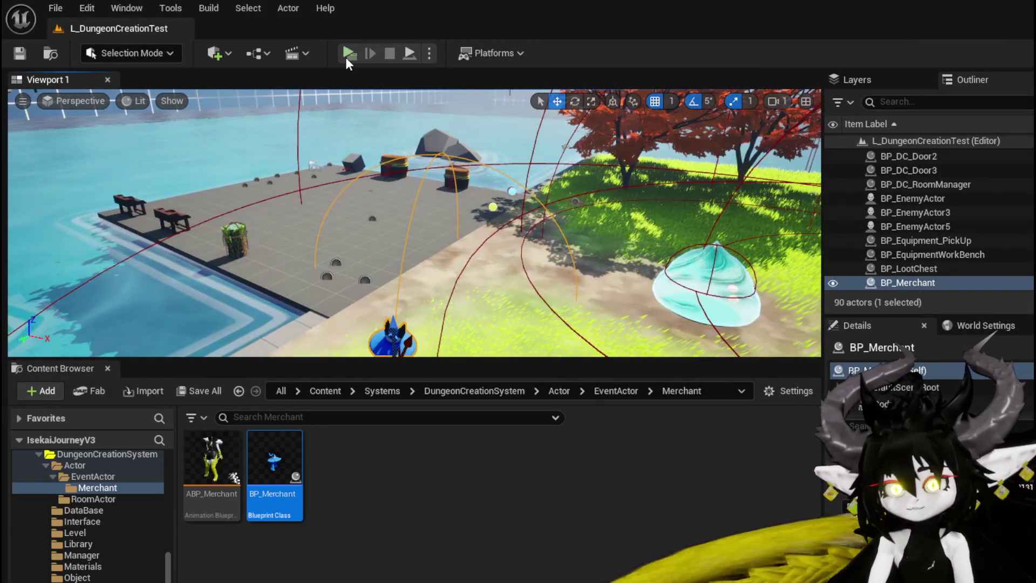
# Step: Start a new play session and pick the SecretPassage room, then MarketPlace
pyautogui.click(349, 53)
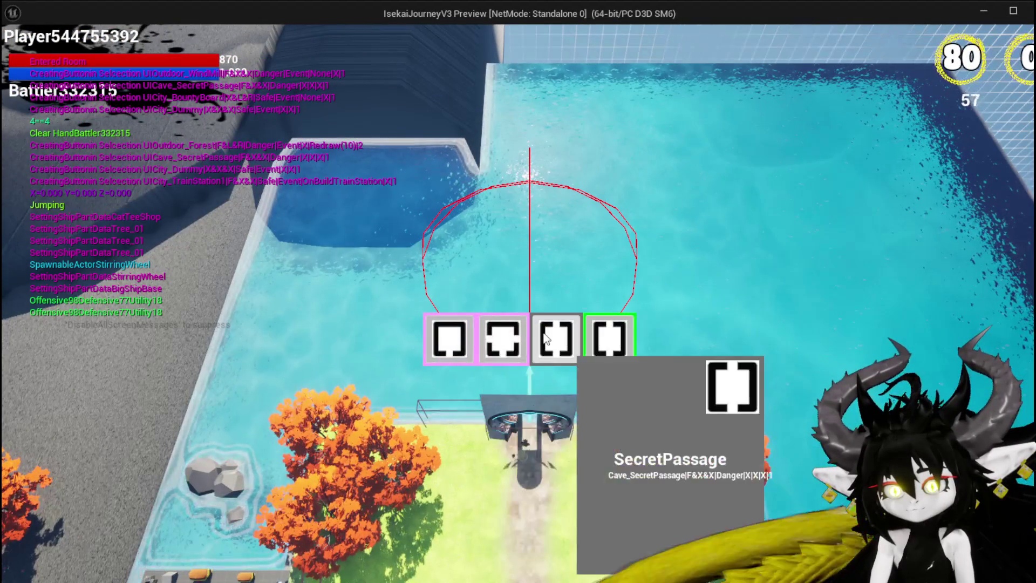
pyautogui.click(546, 334)
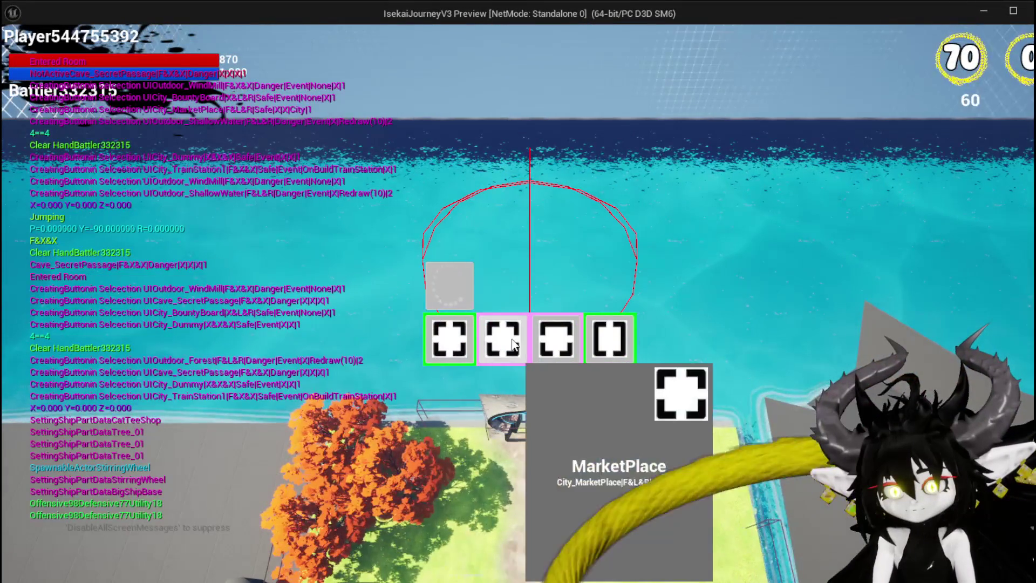
pyautogui.click(513, 343)
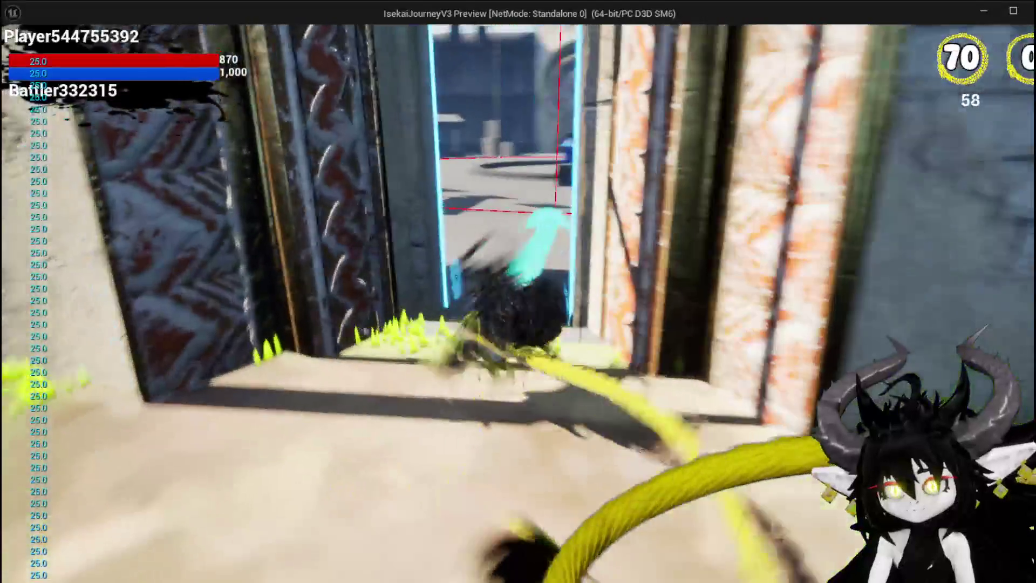
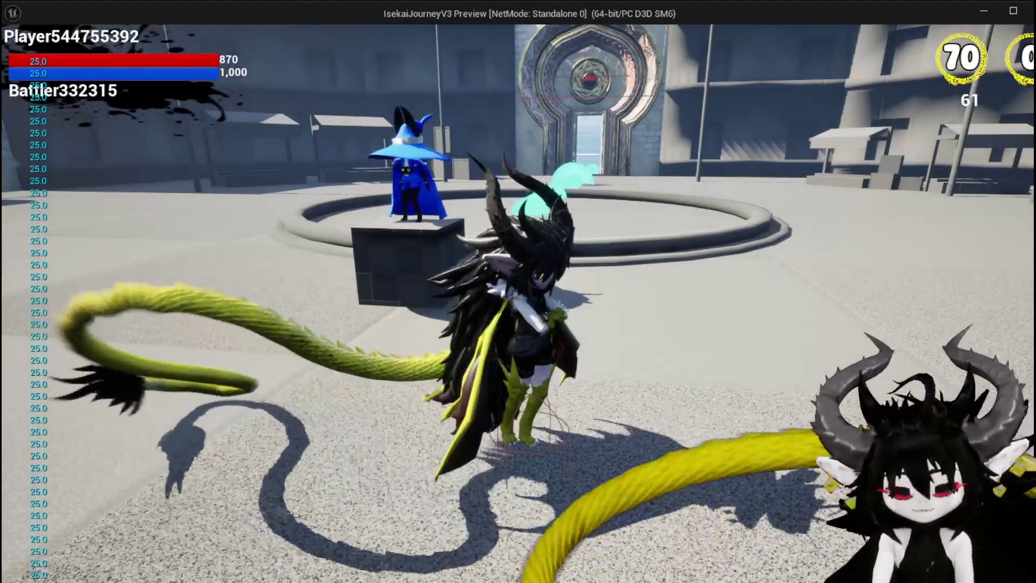
# Step: Stop the playtest, save all changes, and open the BP_Merchant Blueprint's EventGraph
pyautogui.press('Escape')
pyautogui.hotkey('ctrl', 's')
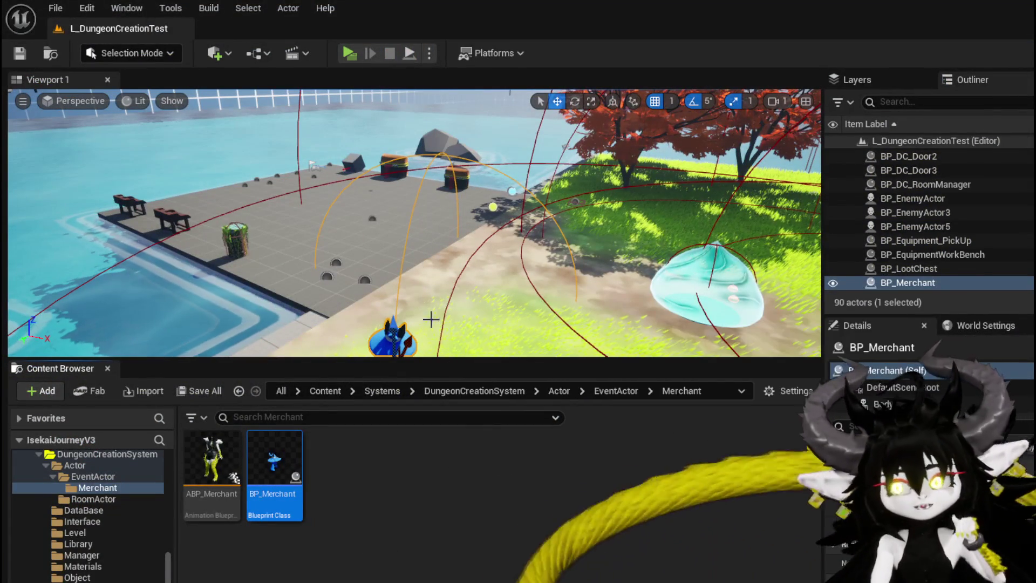
pyautogui.doubleClick(274, 458)
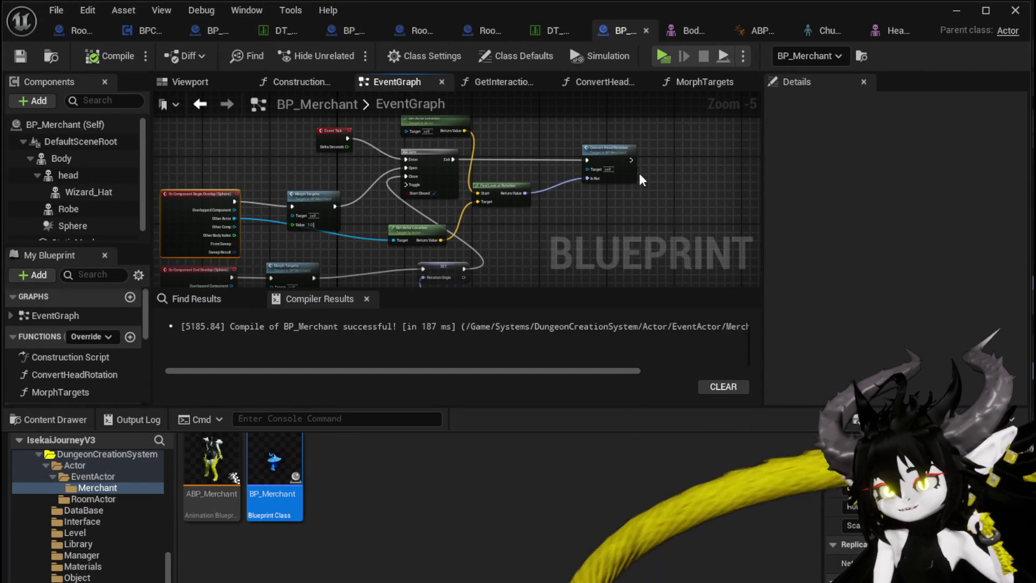
# Step: Tidy the Find Look at Rotation and Get Actor Location nodes near Convert Head Rotation
pyautogui.moveTo(363, 133); pyautogui.dragTo(321, 147)
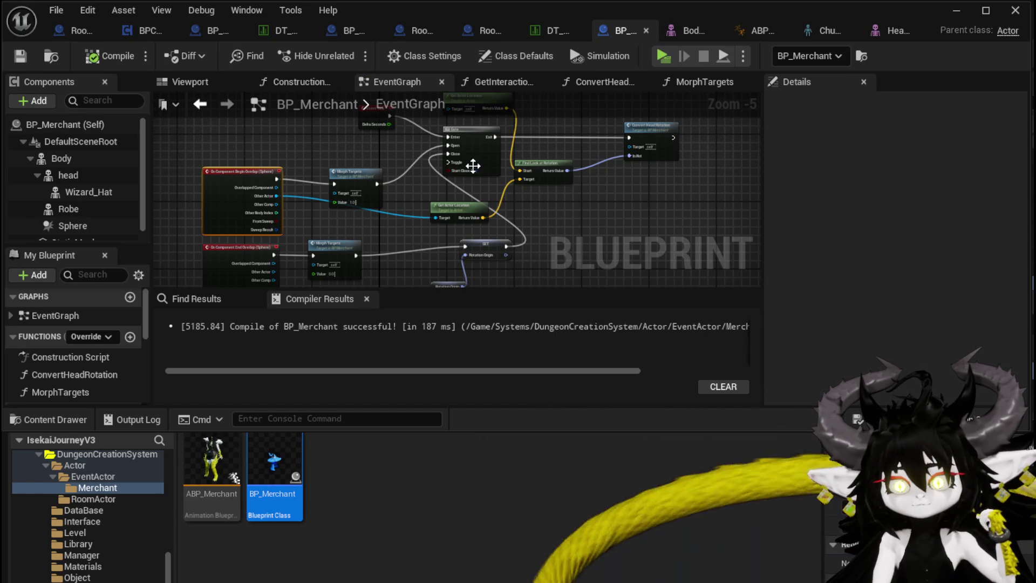
pyautogui.scroll(3, 540, 157)
pyautogui.moveTo(477, 242)
pyautogui.mouseDown()
pyautogui.moveTo(450, 184)
pyautogui.moveTo(460, 192)
pyautogui.mouseUp()
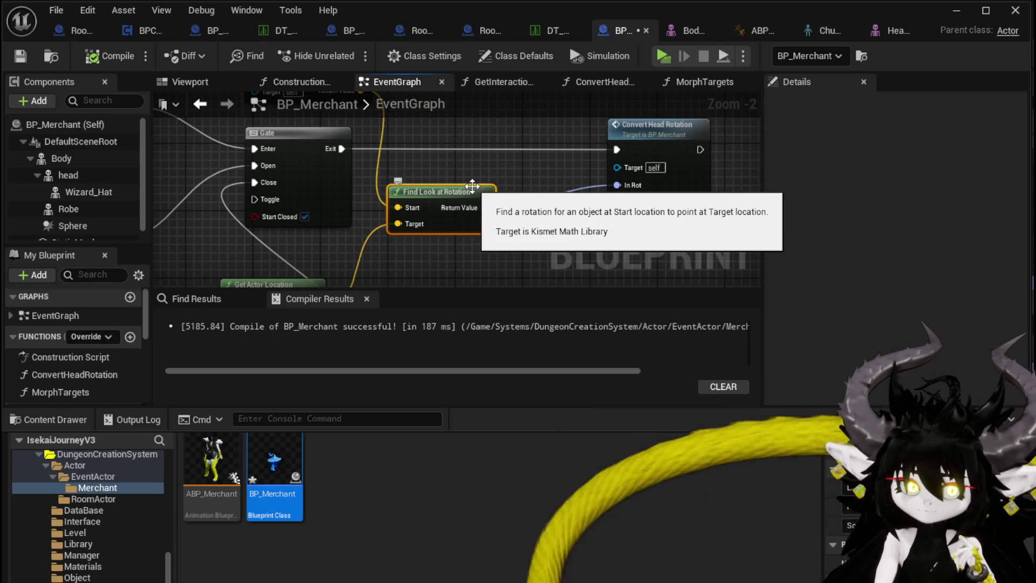
pyautogui.moveTo(472, 186); pyautogui.dragTo(454, 172)
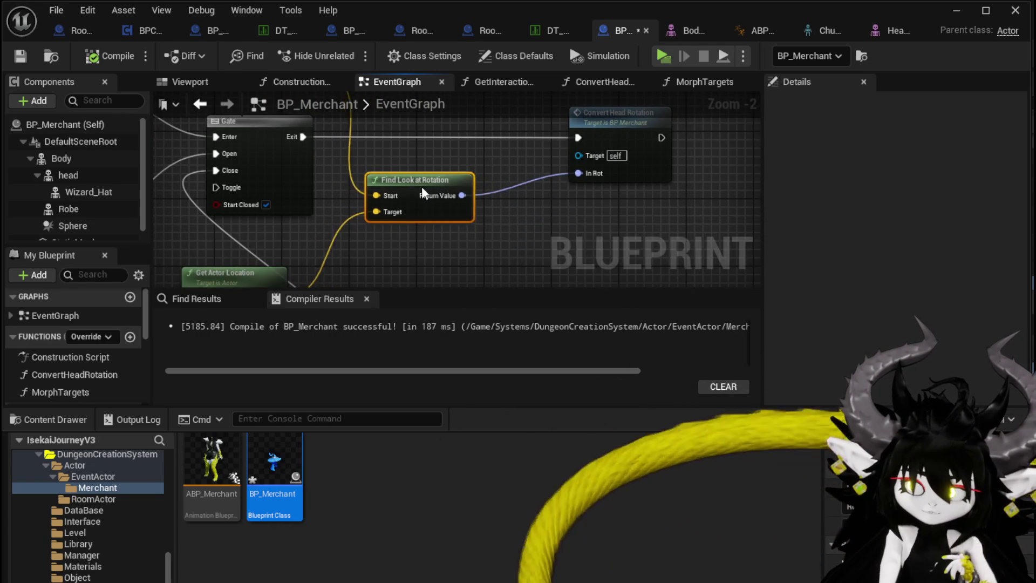
pyautogui.moveTo(338, 222); pyautogui.dragTo(392, 187)
pyautogui.moveTo(274, 246); pyautogui.dragTo(308, 204)
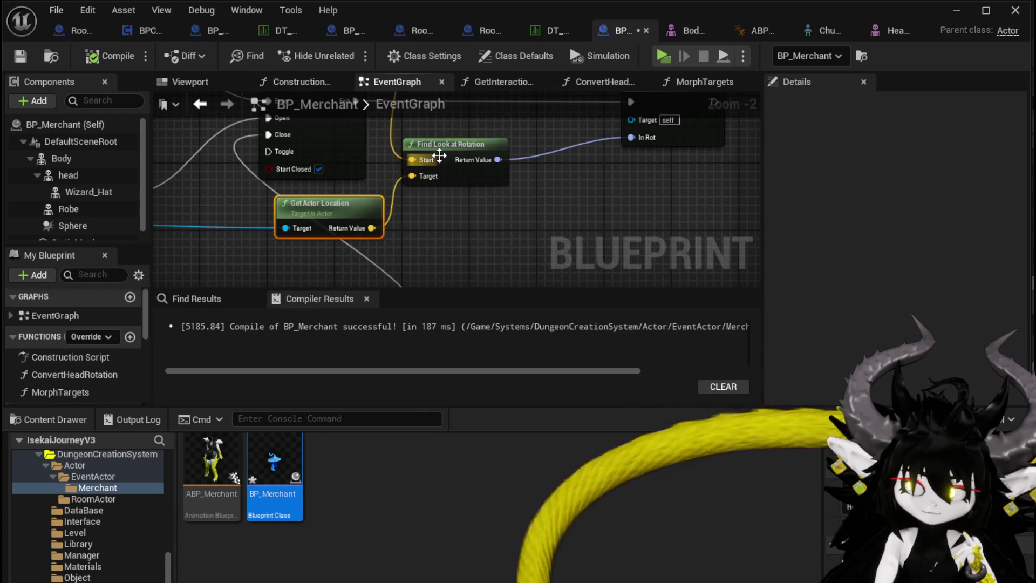
pyautogui.moveTo(436, 160); pyautogui.dragTo(321, 232)
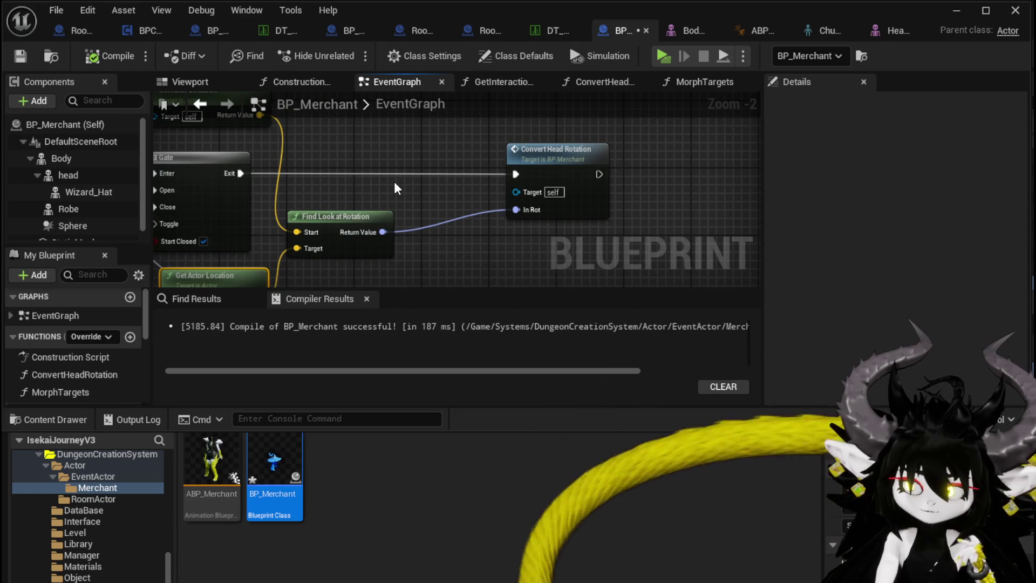
# Step: Try a Delta (Rotator) off Find Look at Rotation's output, remove it again, and compile
pyautogui.moveTo(383, 232); pyautogui.dragTo(447, 233)
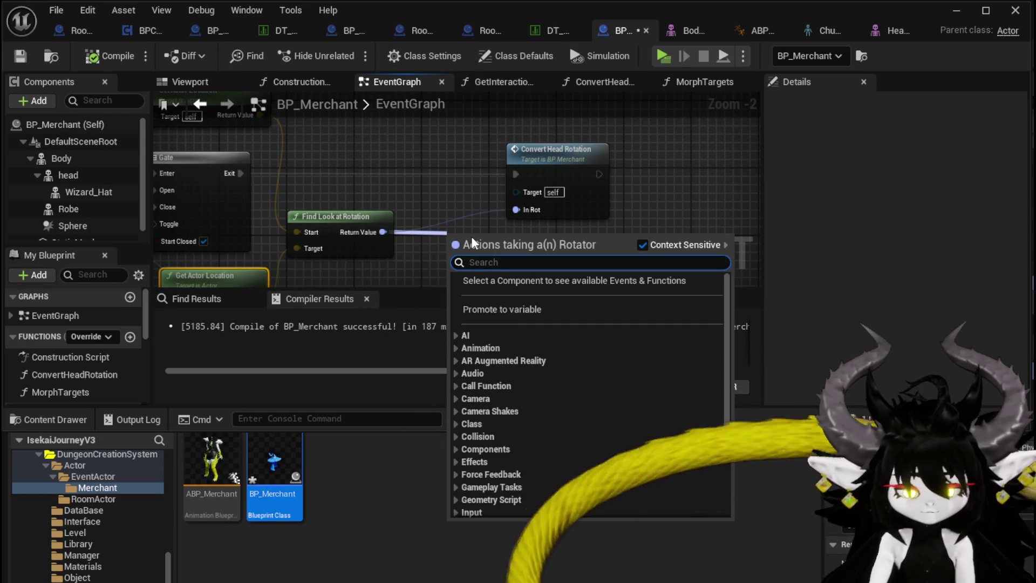
pyautogui.write('make rel')
pyautogui.press('BackSpace')
pyautogui.press('BackSpace')
pyautogui.press('BackSpace')
pyautogui.write('delta')
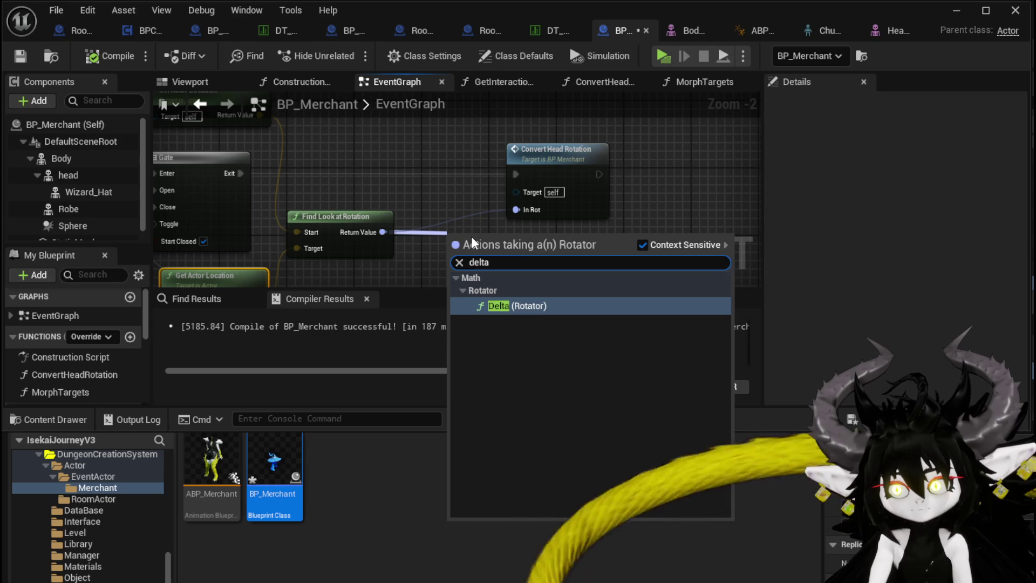
pyautogui.press('Return')
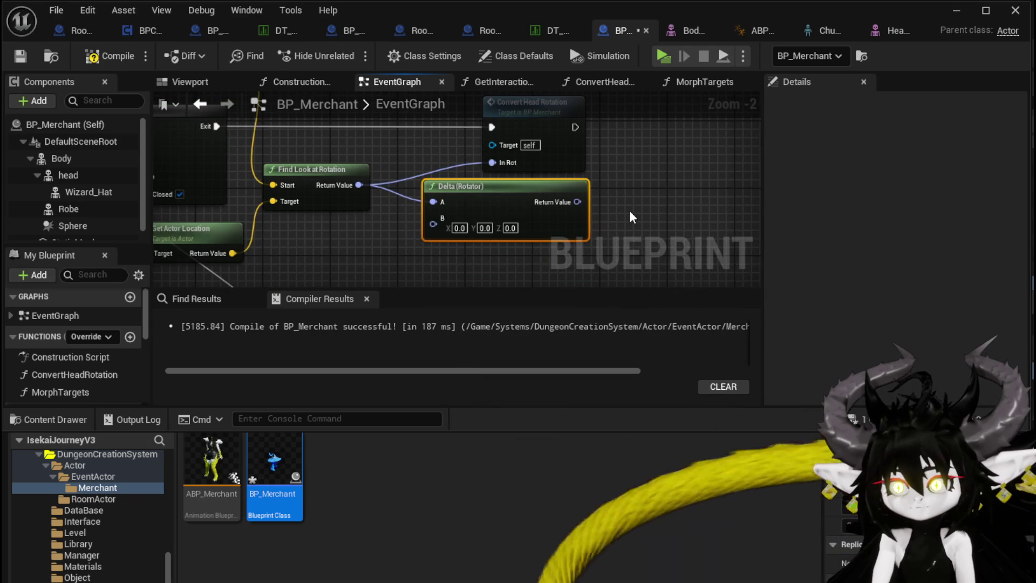
pyautogui.hotkey('ctrl', 'z')
pyautogui.hotkey('ctrl', 'z')
pyautogui.moveTo(400, 224); pyautogui.dragTo(460, 230)
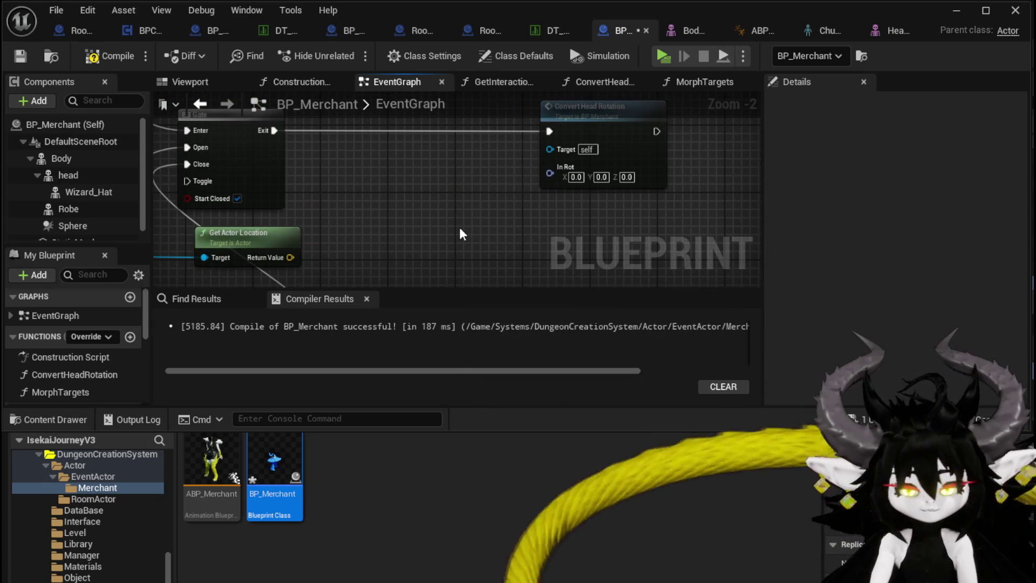
pyautogui.hotkey('ctrl', 'y')
pyautogui.hotkey('ctrl', 'y')
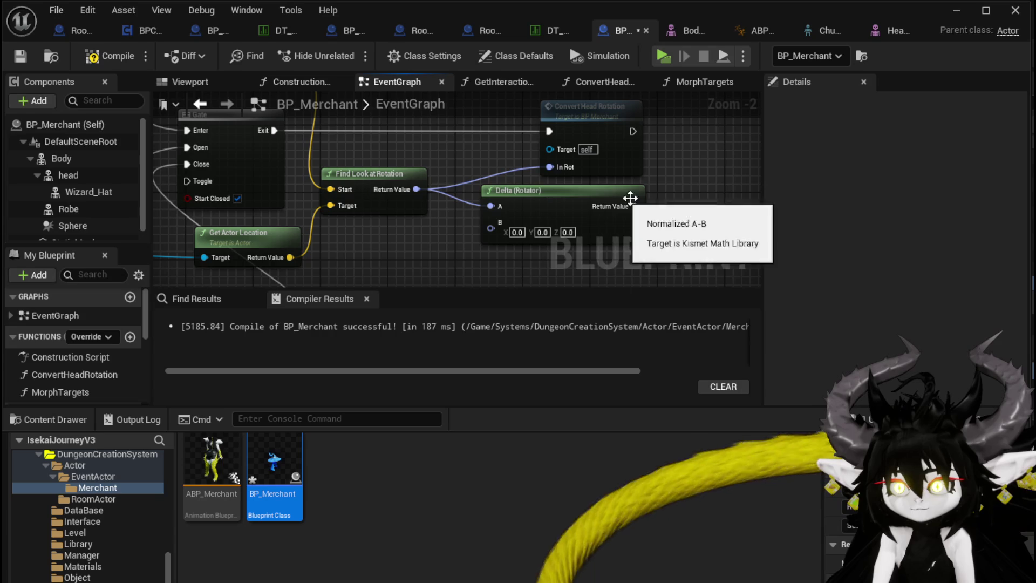
pyautogui.hotkey('ctrl', 'z')
pyautogui.click(101, 56)
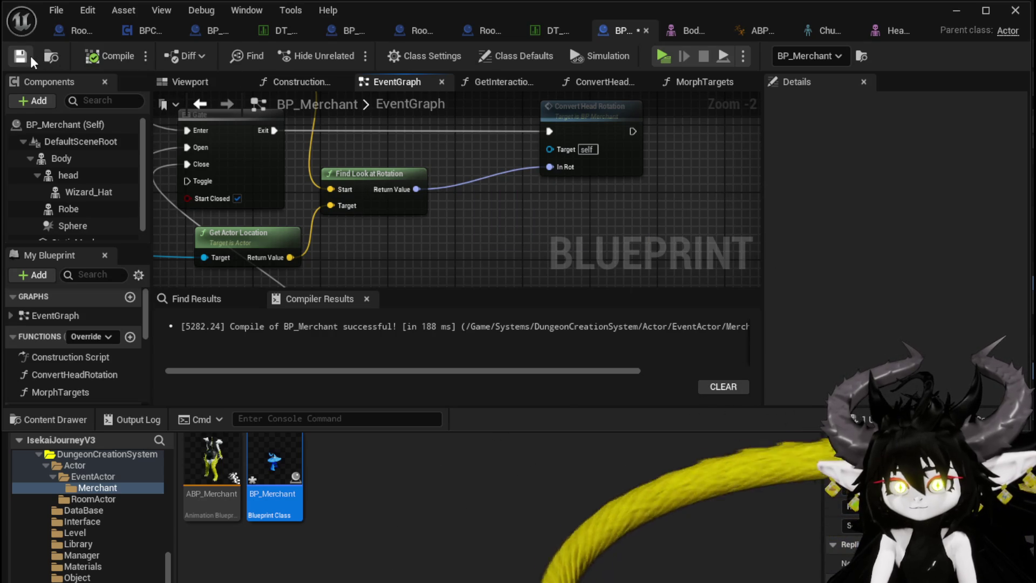
pyautogui.scroll(-1, 498, 106)
# Step: Reposition the Rotation Origin SET node and its getter in the EventGraph
pyautogui.moveTo(423, 169)
pyautogui.mouseDown()
pyautogui.moveTo(396, 196)
pyautogui.moveTo(316, 180)
pyautogui.mouseUp()
pyautogui.keyDown('ctrl'); pyautogui.click(442, 242); pyautogui.keyUp('ctrl')
pyautogui.click(461, 178)
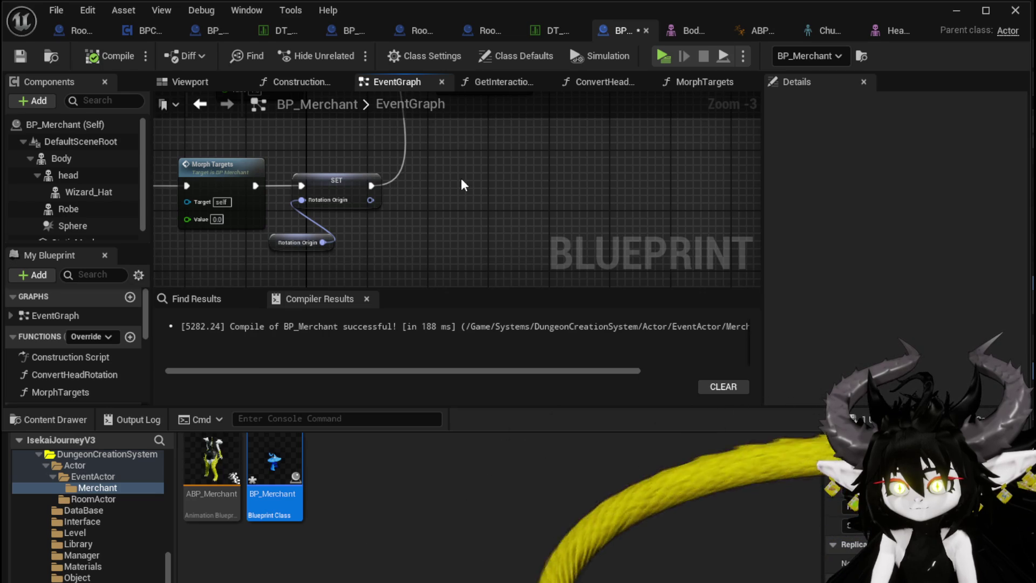
pyautogui.click(302, 244)
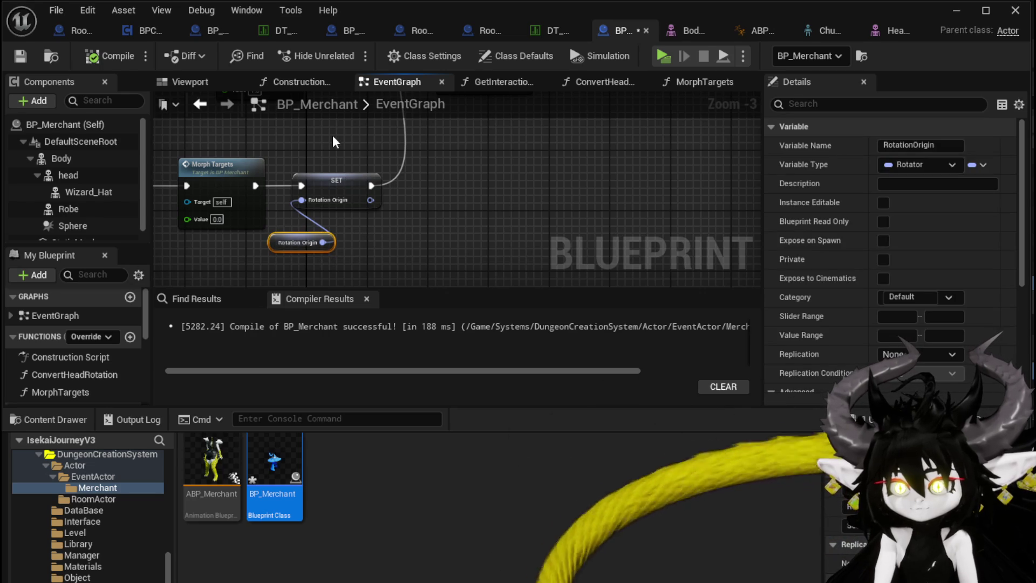
pyautogui.scroll(-2, 358, 269)
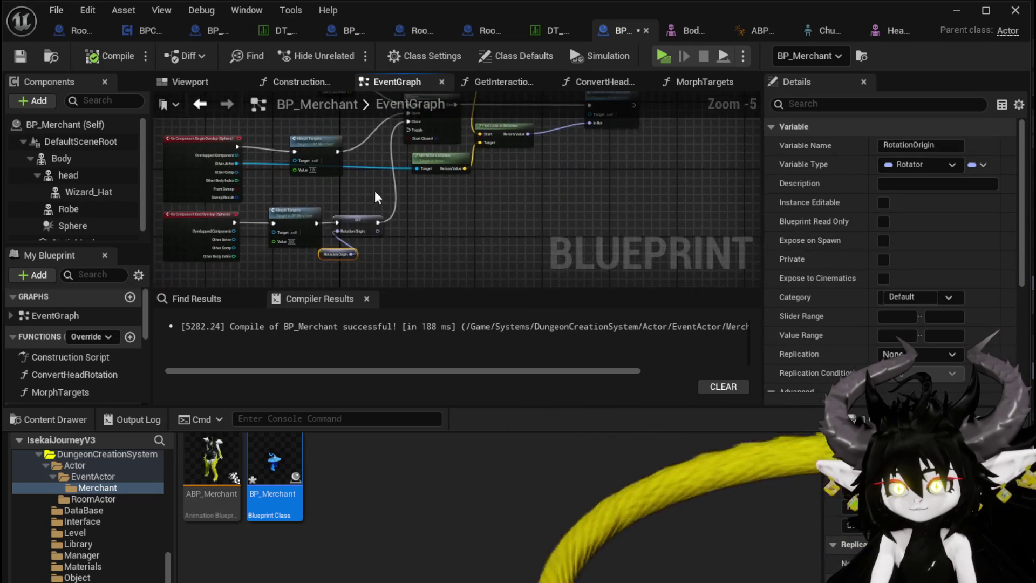
pyautogui.scroll(2, 355, 206)
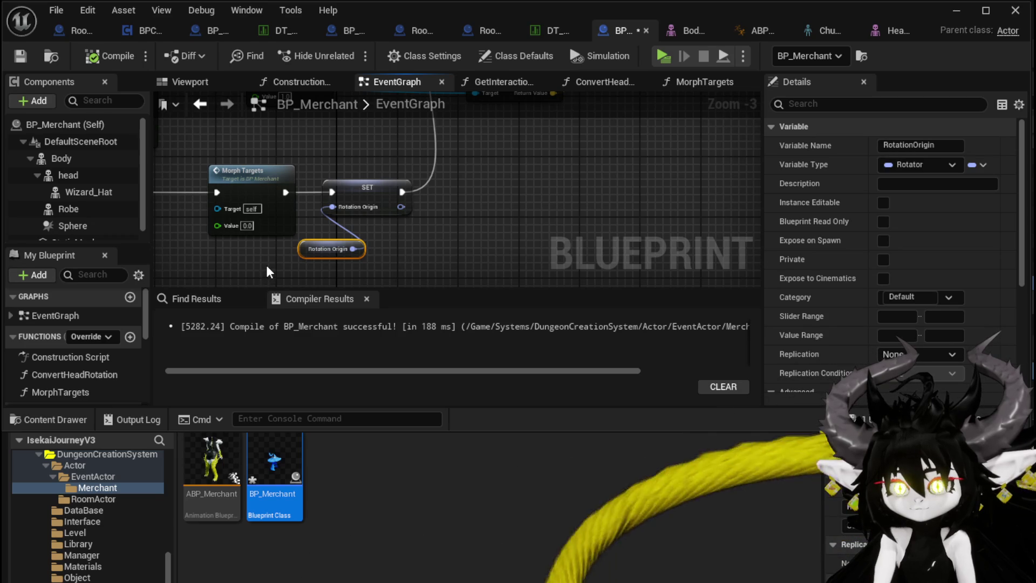
pyautogui.moveTo(303, 248); pyautogui.dragTo(296, 251)
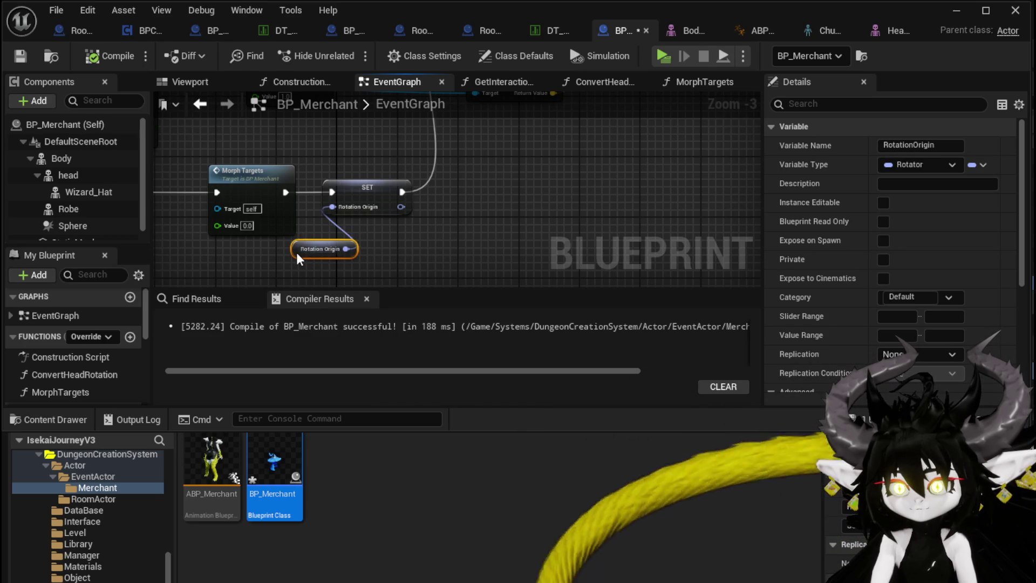
# Step: Link Morph Targets' execution output, recompile, and select the Convert Head Rotation call
pyautogui.moveTo(285, 192)
pyautogui.mouseDown()
pyautogui.moveTo(323, 151)
pyautogui.moveTo(454, 214)
pyautogui.moveTo(443, 200)
pyautogui.moveTo(468, 128)
pyautogui.mouseUp()
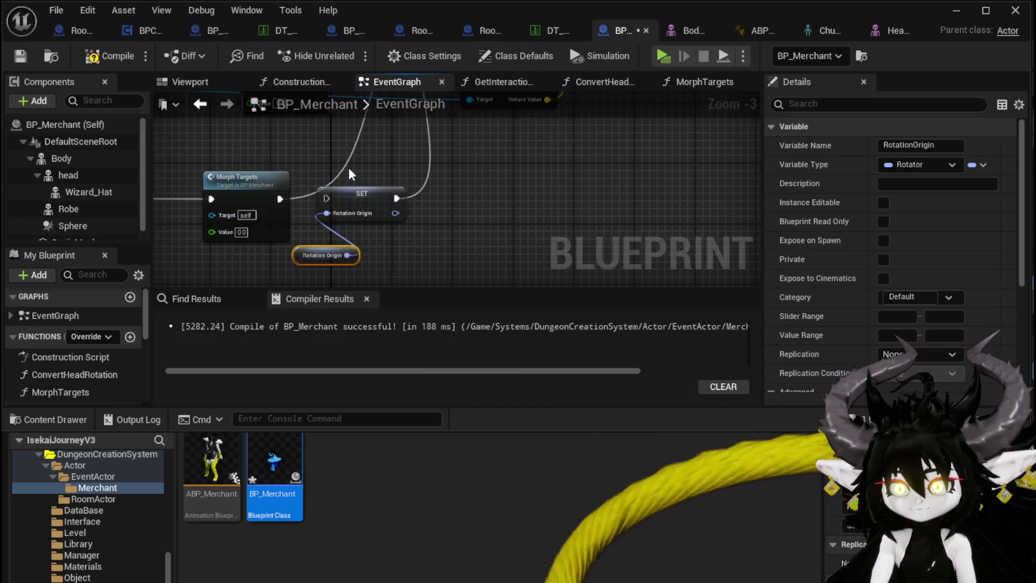
pyautogui.click(349, 168)
pyautogui.click(107, 57)
pyautogui.click(595, 136)
# Step: In ConvertHeadRotation, delete the Morph Targets node and save-compile the Blueprint
pyautogui.doubleClick(596, 136)
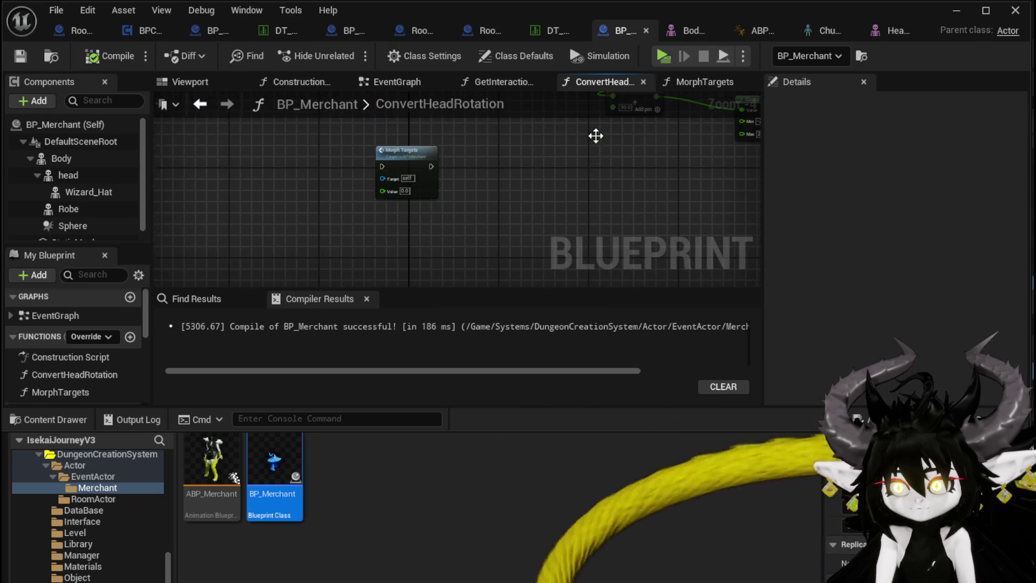
pyautogui.click(347, 223)
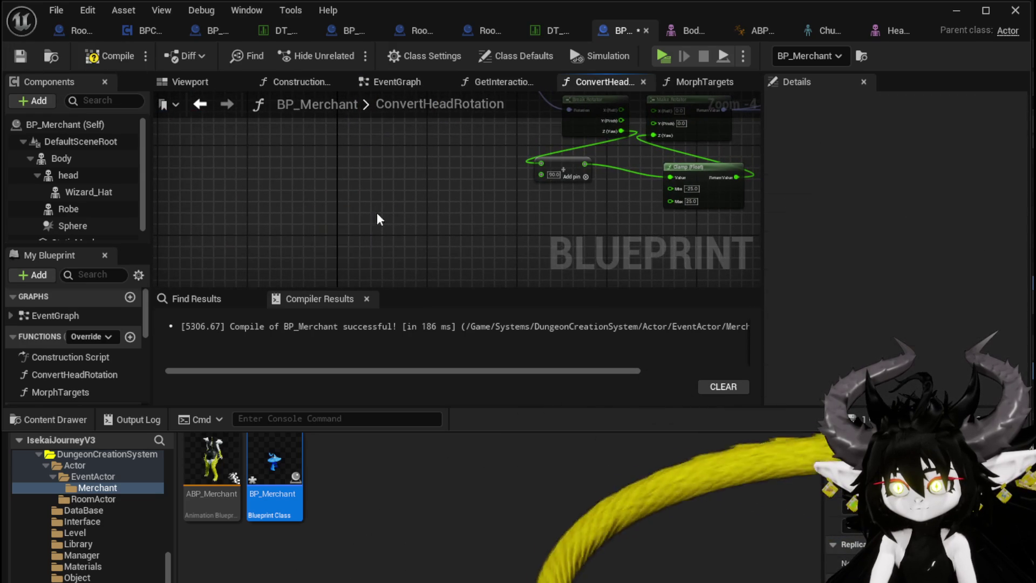
pyautogui.press('Delete')
pyautogui.scroll(-1, 240, 264)
pyautogui.click(21, 56)
pyautogui.scroll(2, 378, 188)
# Step: Rearrange the Break Rotator, Add and Clamp (Float) nodes in ConvertHeadRotation
pyautogui.moveTo(361, 175); pyautogui.dragTo(315, 175)
pyautogui.moveTo(347, 255); pyautogui.dragTo(401, 246)
pyautogui.click(375, 242)
pyautogui.moveTo(351, 224)
pyautogui.mouseDown()
pyautogui.moveTo(462, 240)
pyautogui.moveTo(584, 201)
pyautogui.moveTo(490, 162)
pyautogui.mouseUp()
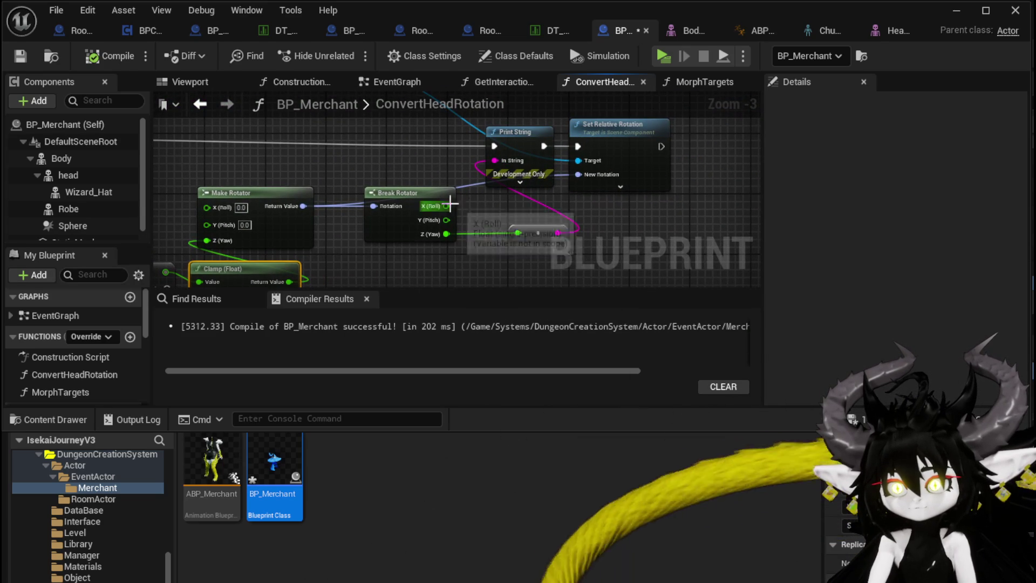
pyautogui.click(424, 240)
# Step: Move the second Break Rotator far left and wire In Rot into the first Break Rotator
pyautogui.moveTo(321, 174)
pyautogui.mouseDown()
pyautogui.moveTo(381, 169)
pyautogui.moveTo(615, 212)
pyautogui.mouseUp()
pyautogui.moveTo(221, 205); pyautogui.dragTo(300, 153)
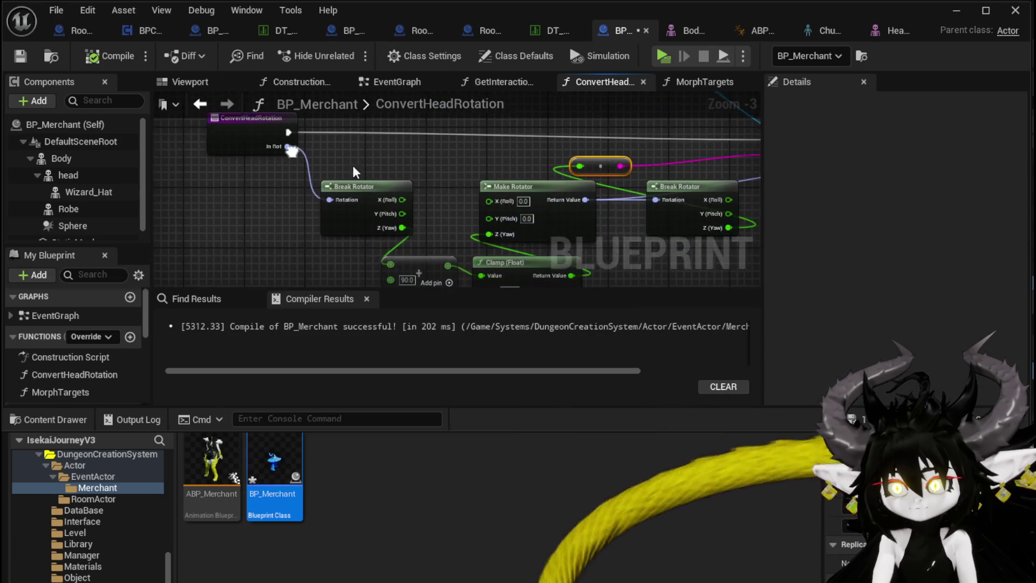
pyautogui.moveTo(666, 198); pyautogui.dragTo(267, 213)
pyautogui.moveTo(209, 193)
pyautogui.mouseDown()
pyautogui.moveTo(290, 146)
pyautogui.moveTo(196, 193)
pyautogui.moveTo(294, 178)
pyautogui.mouseUp()
pyautogui.moveTo(289, 140); pyautogui.dragTo(228, 137)
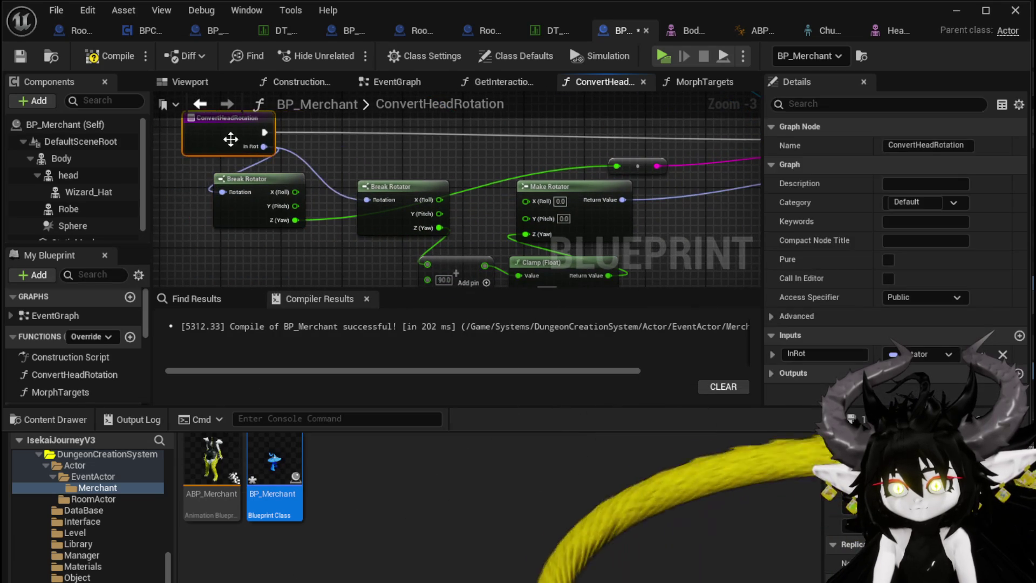
pyautogui.click(347, 175)
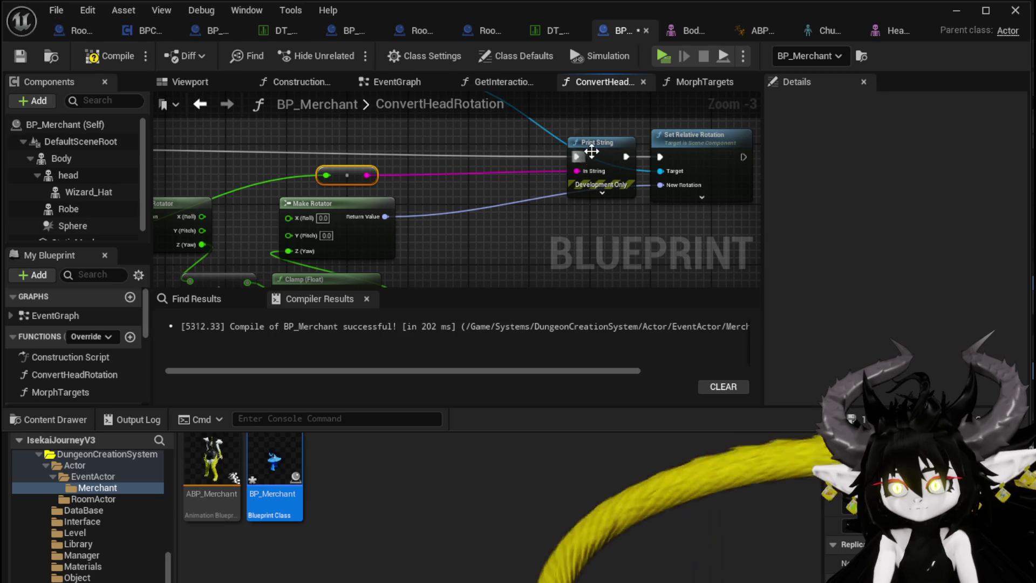
pyautogui.click(950, 11)
# Step: Playtest by walking around the blue-hatted merchant while watching the printed rotation values, then stop
pyautogui.click(354, 53)
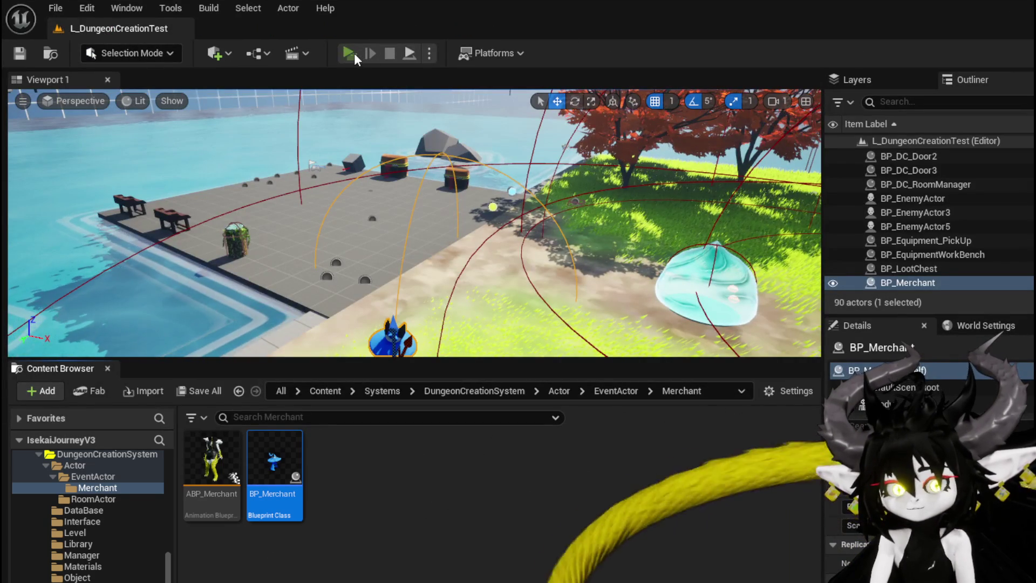
pyautogui.click(439, 94)
pyautogui.press('w')
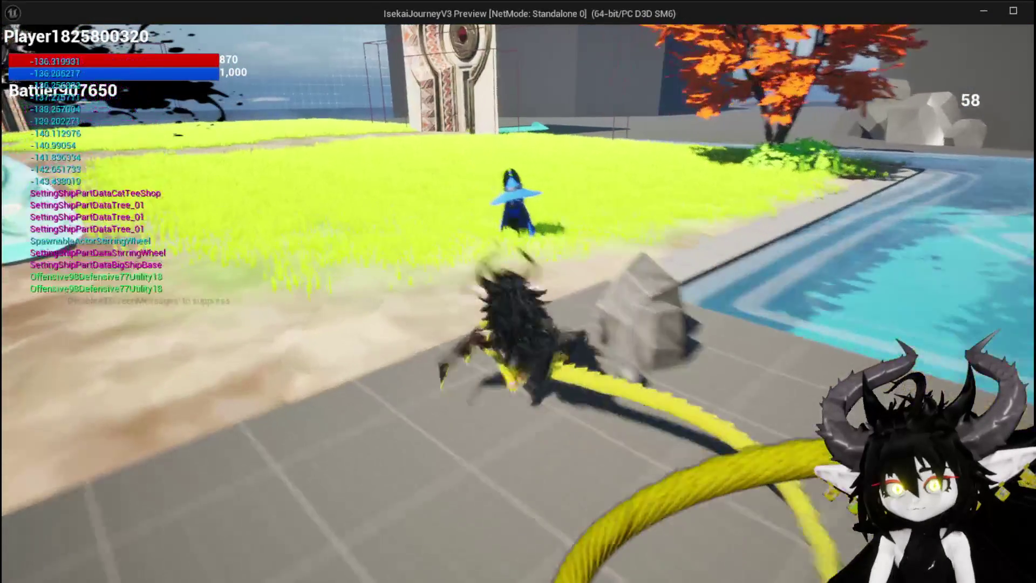
pyautogui.press('a')
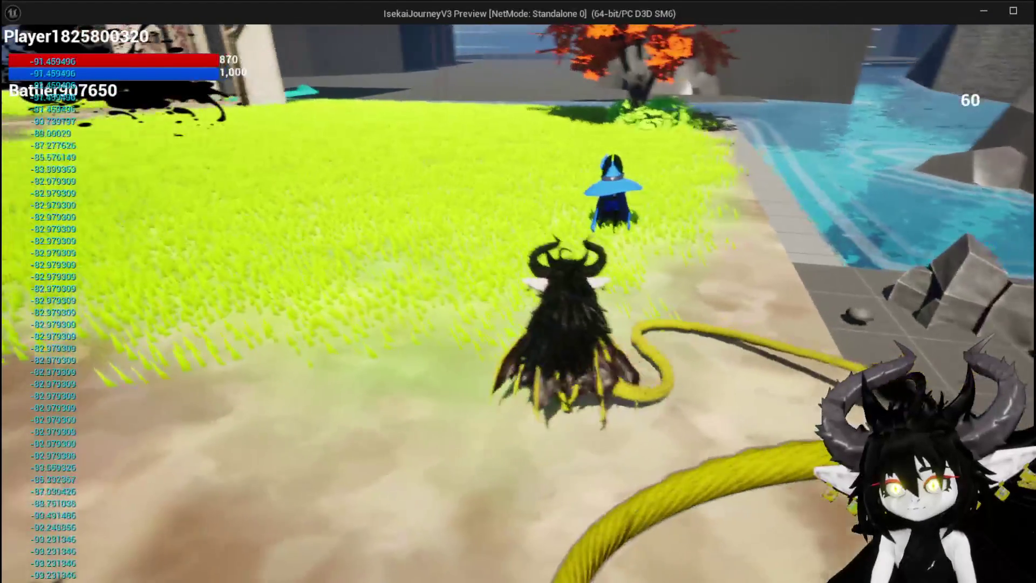
pyautogui.press('d')
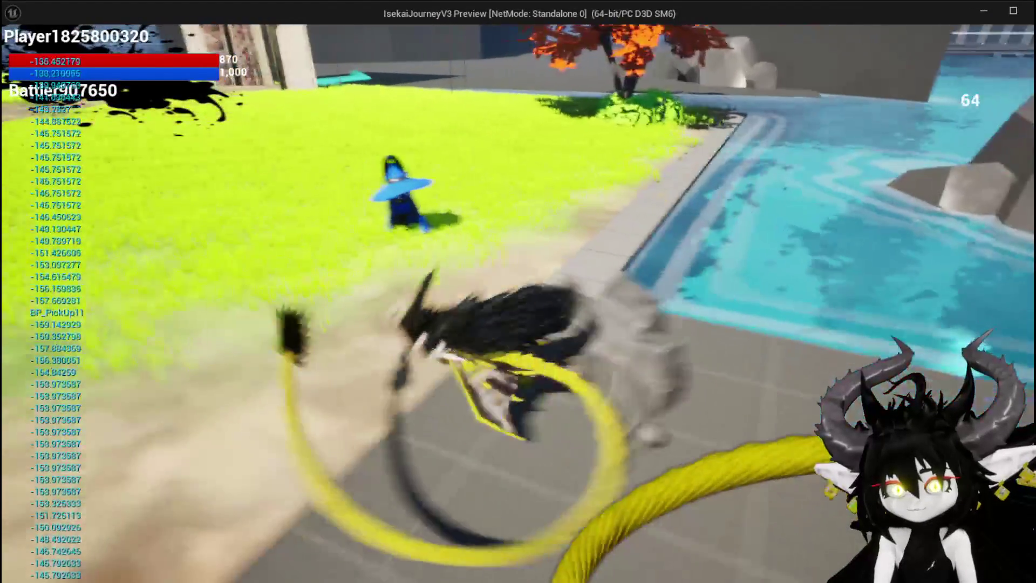
pyautogui.press('w')
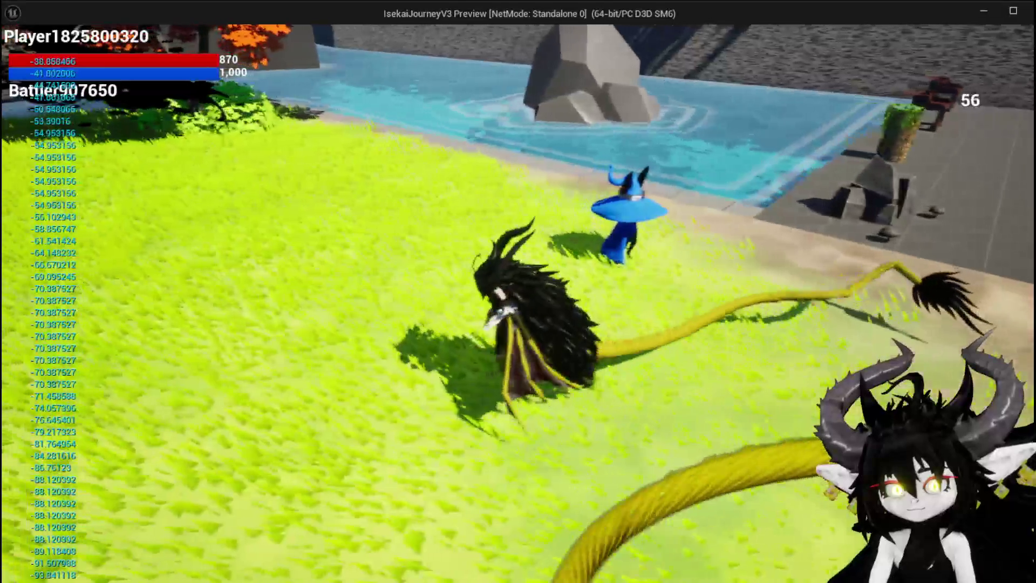
pyautogui.press('a')
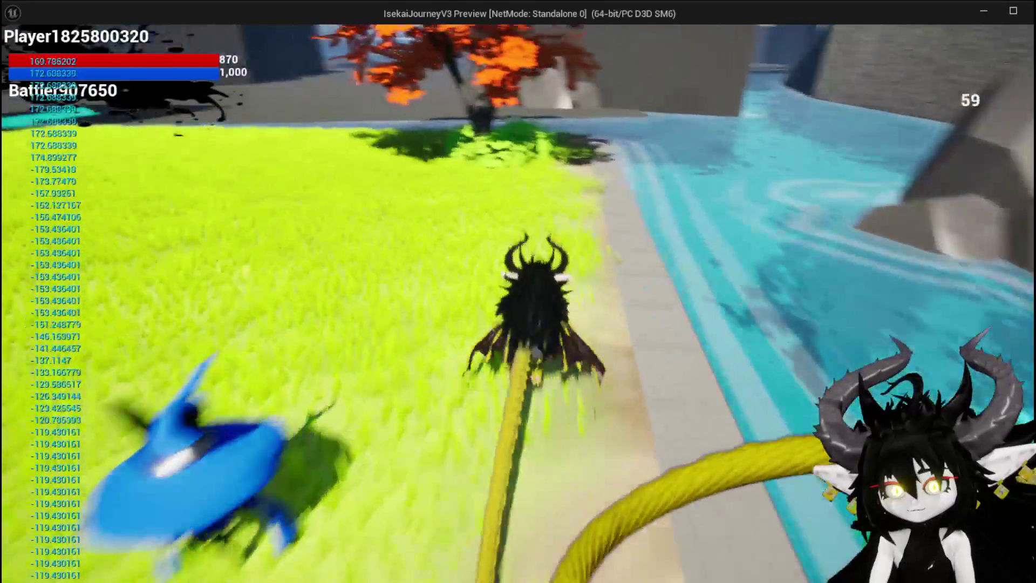
pyautogui.press('w')
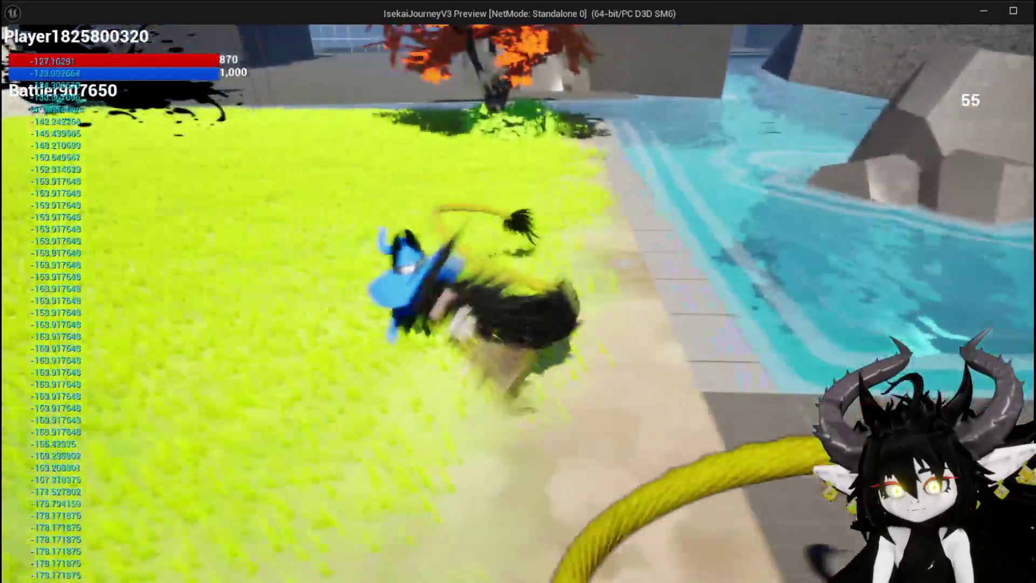
pyautogui.press('w')
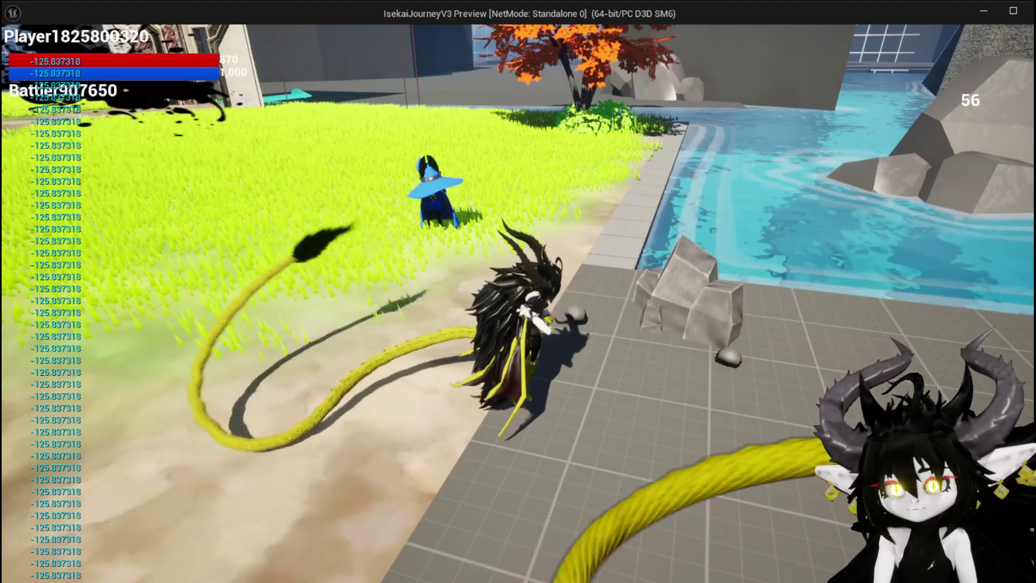
pyautogui.press('a')
pyautogui.press('Escape')
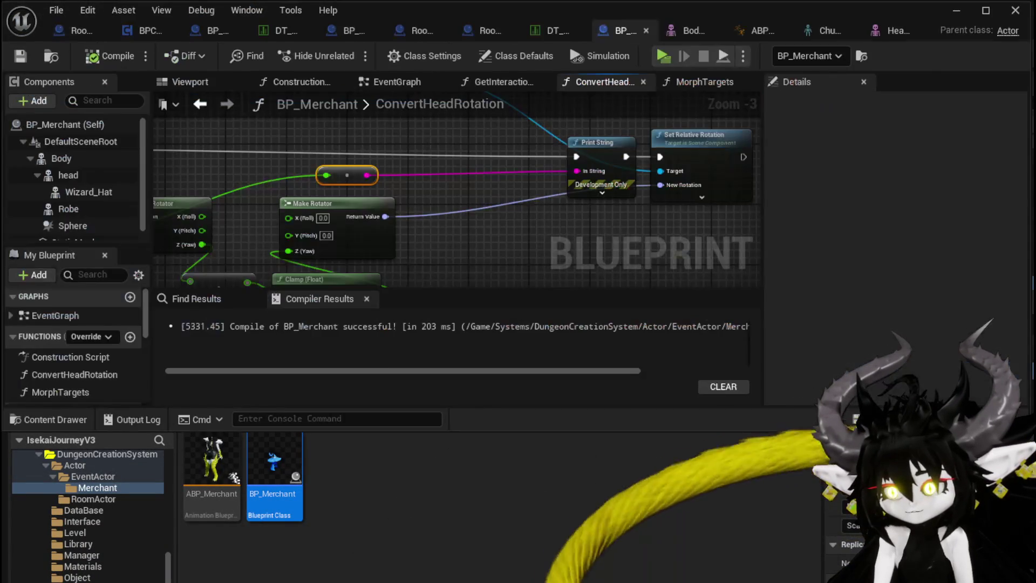
# Step: Add a Delta (Rotator) node wired from ConvertHeadRotation's In Rot pin
pyautogui.moveTo(315, 270); pyautogui.dragTo(621, 221)
pyautogui.moveTo(367, 183)
pyautogui.mouseDown()
pyautogui.moveTo(447, 197)
pyautogui.moveTo(260, 169)
pyautogui.moveTo(392, 184)
pyautogui.moveTo(385, 203)
pyautogui.mouseUp()
pyautogui.write('Delta')
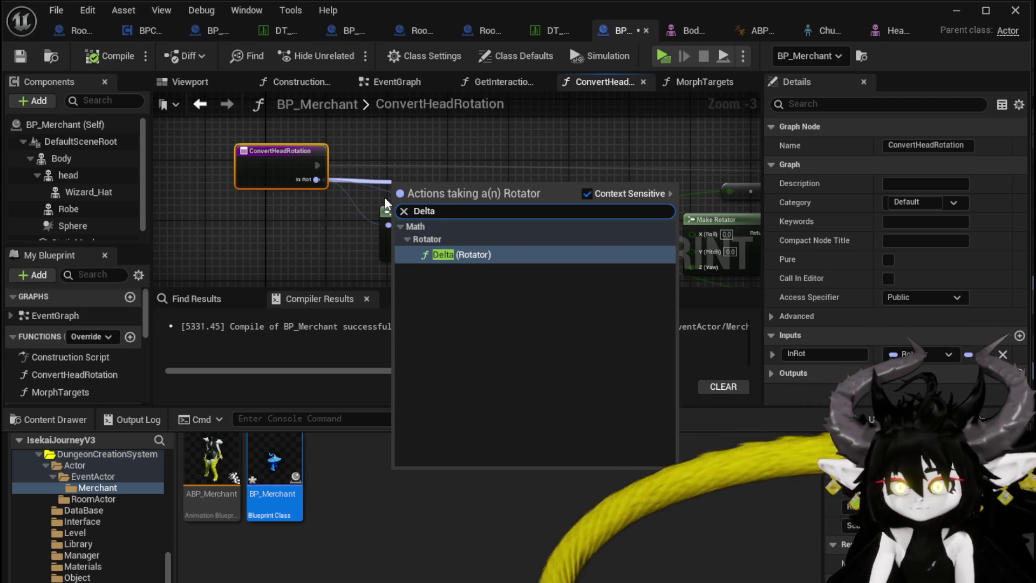
pyautogui.click(451, 254)
pyautogui.moveTo(449, 154)
pyautogui.mouseDown()
pyautogui.moveTo(397, 170)
pyautogui.moveTo(480, 171)
pyautogui.moveTo(443, 134)
pyautogui.mouseUp()
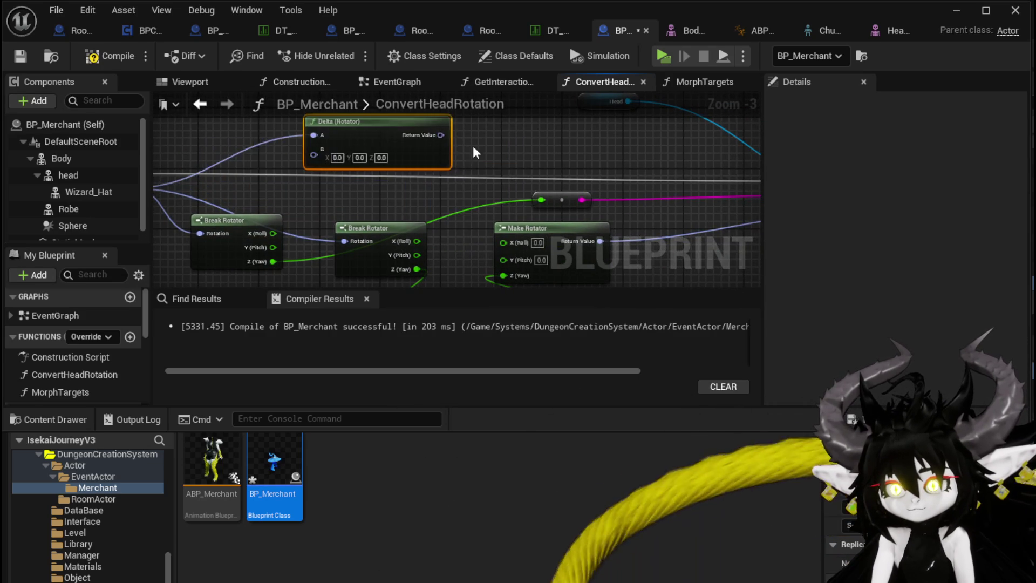
pyautogui.scroll(-1, 377, 163)
# Step: Feed the Delta result into the Break Rotator, tidy the entry node, and save BP_Merchant
pyautogui.moveTo(369, 152)
pyautogui.mouseDown()
pyautogui.moveTo(439, 199)
pyautogui.moveTo(210, 222)
pyautogui.mouseUp()
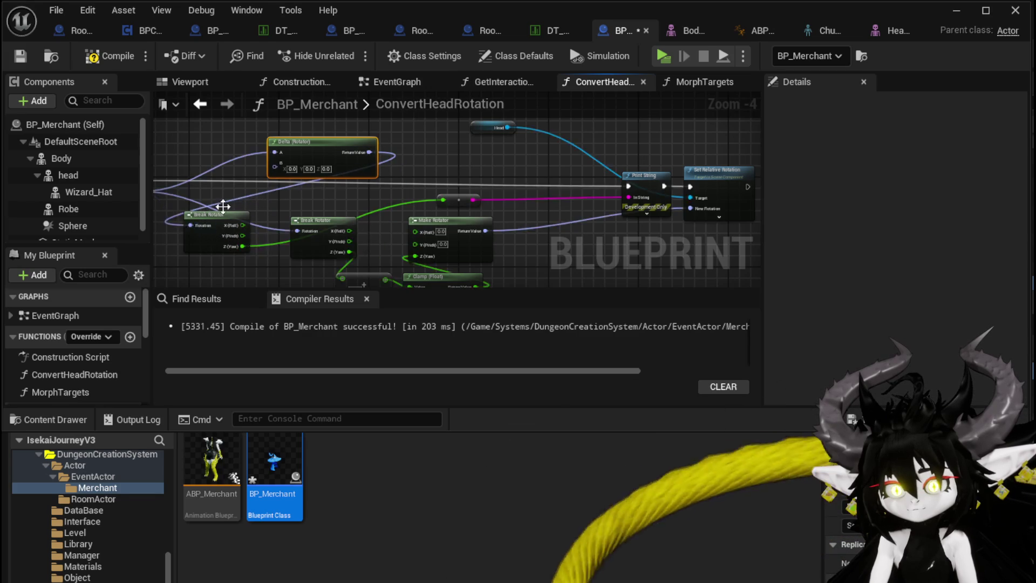
pyautogui.scroll(2, 439, 153)
pyautogui.scroll(1, 377, 160)
pyautogui.moveTo(340, 159); pyautogui.dragTo(390, 192)
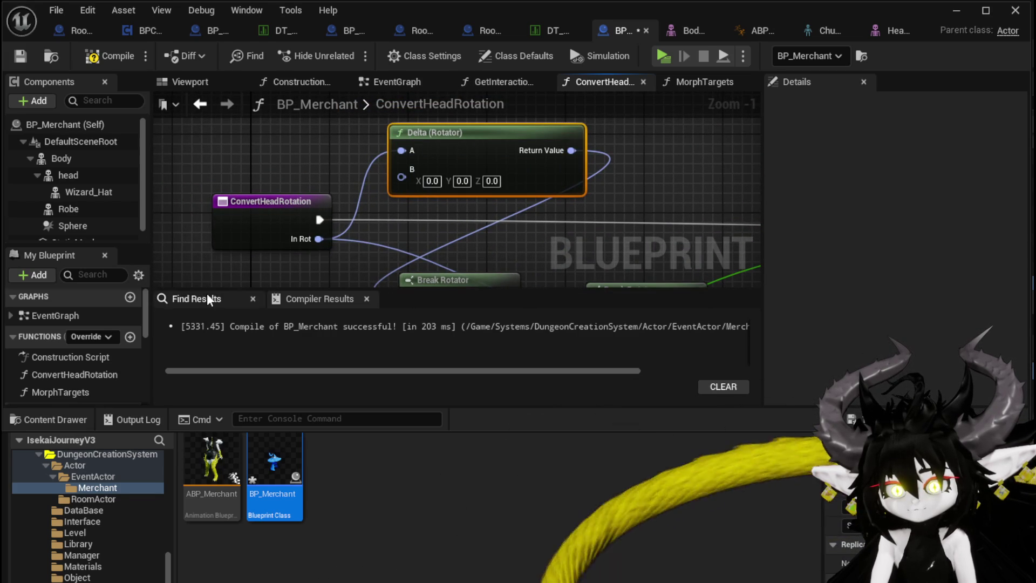
pyautogui.scroll(-2, 115, 345)
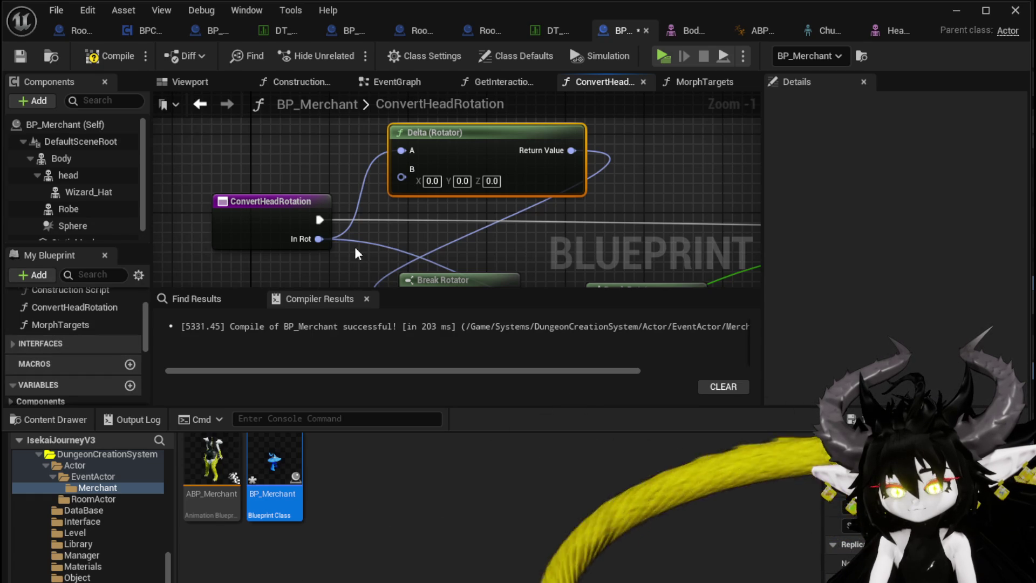
pyautogui.moveTo(261, 214); pyautogui.dragTo(221, 213)
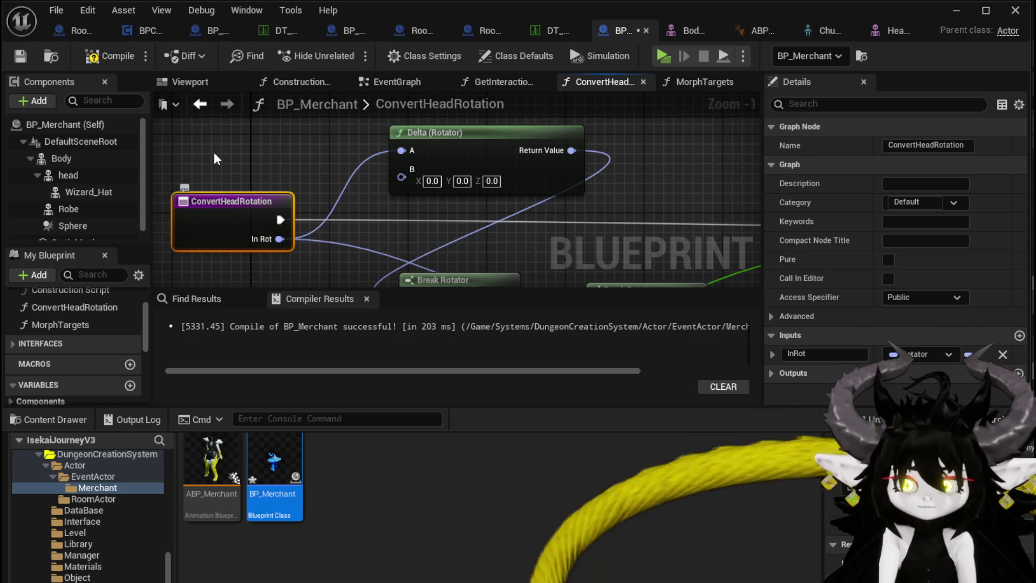
pyautogui.click(13, 60)
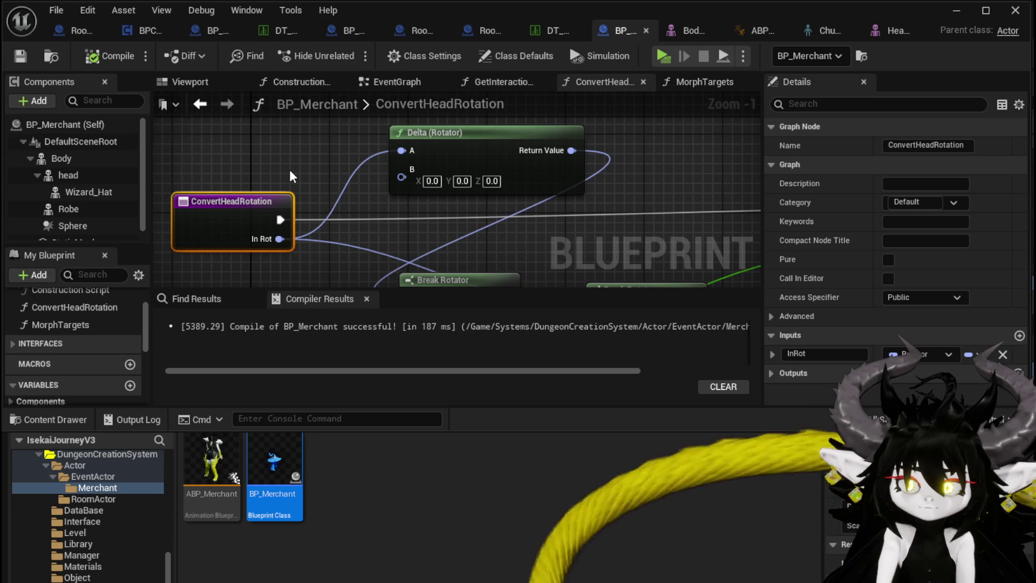
pyautogui.moveTo(289, 170)
pyautogui.mouseDown()
pyautogui.moveTo(245, 132)
pyautogui.moveTo(390, 192)
pyautogui.mouseUp()
pyautogui.scroll(-1, 246, 130)
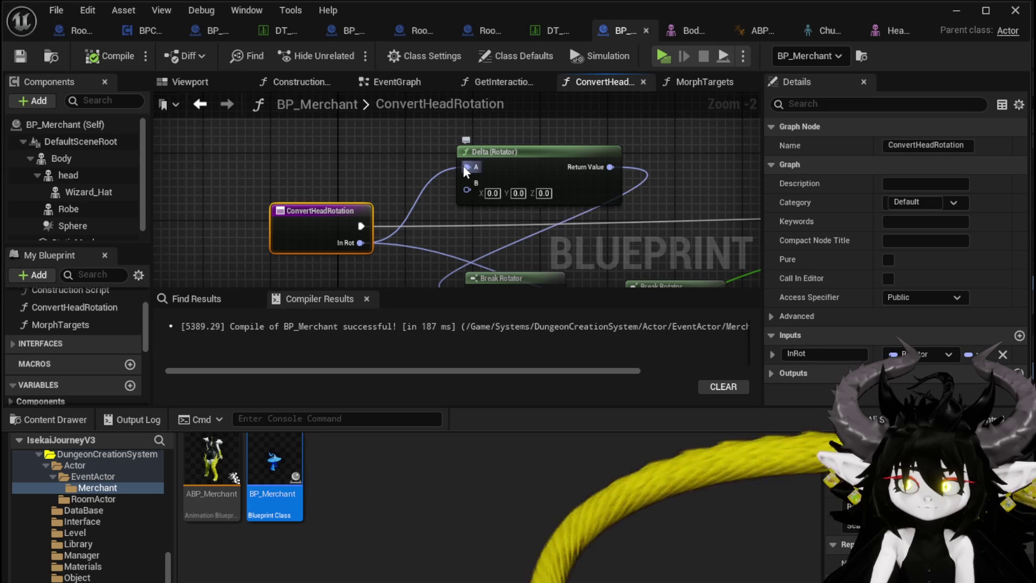
# Step: Promote Delta's A input to a new variable named PreviousHeadRotation
pyautogui.rightClick(470, 166)
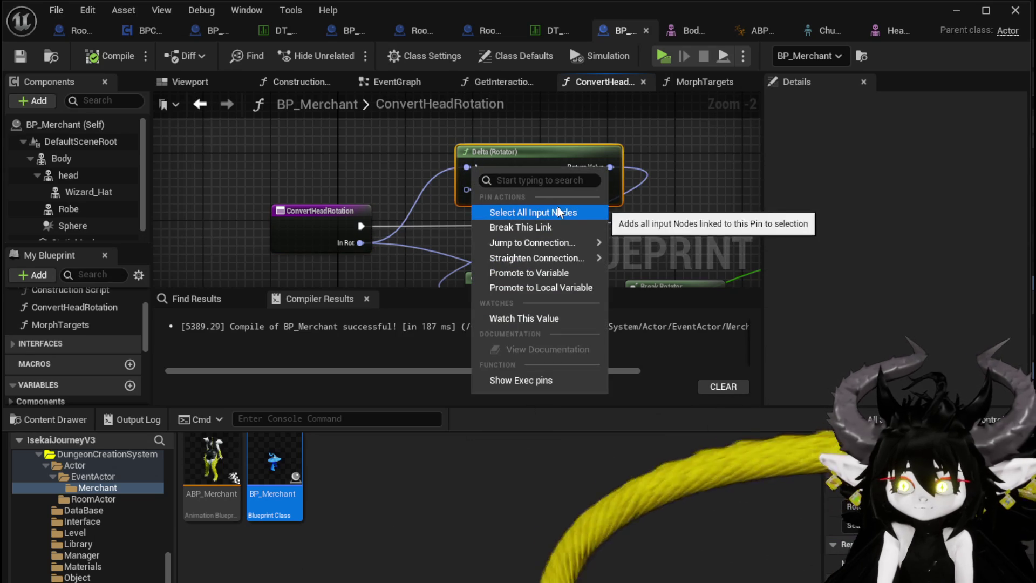
pyautogui.click(533, 272)
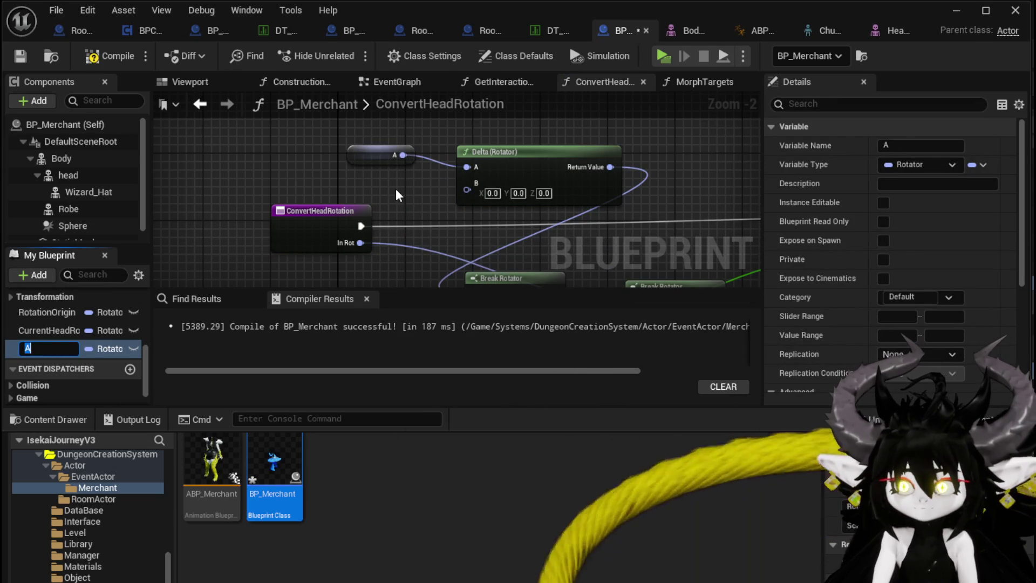
pyautogui.write('P')
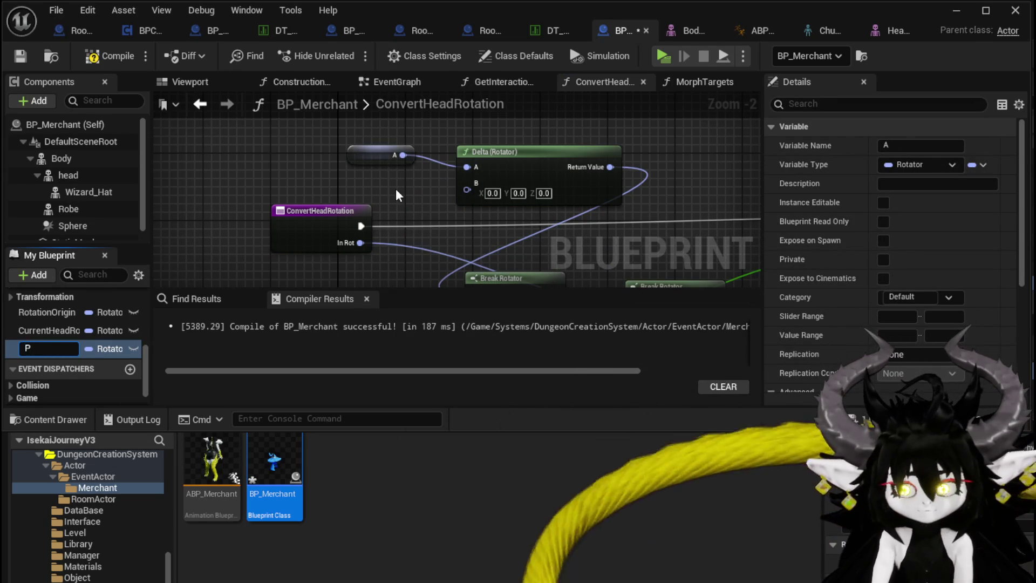
pyautogui.write('revisHeadRot')
pyautogui.write('ation')
pyautogui.press('Return')
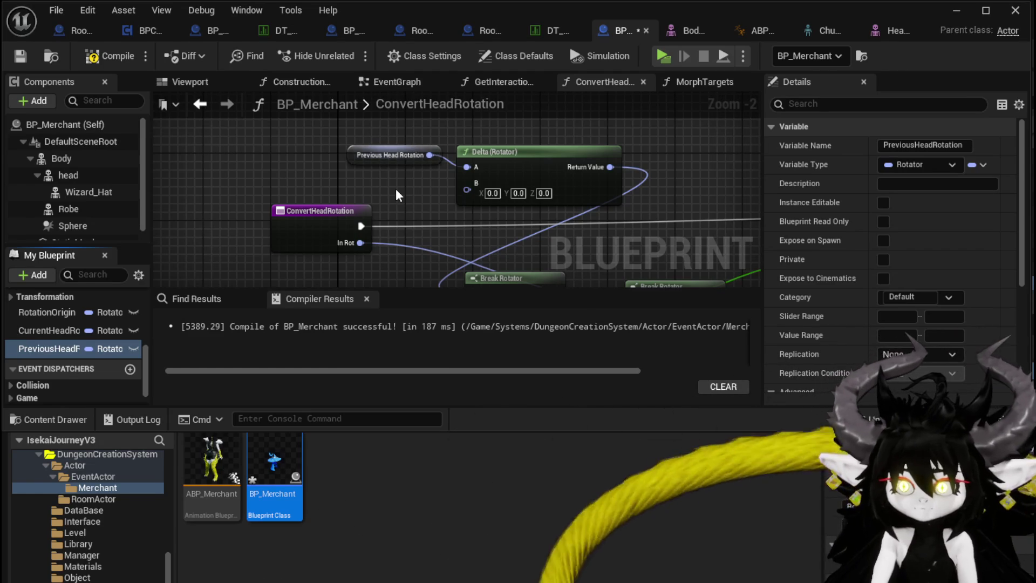
pyautogui.moveTo(365, 159); pyautogui.dragTo(365, 185)
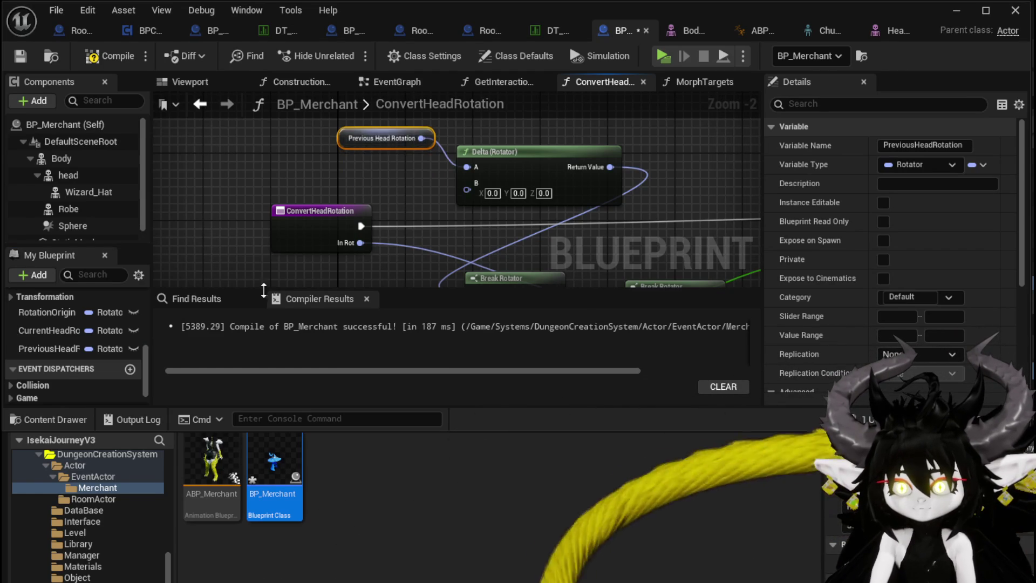
# Step: Connect a Current Head Rotation getter to Delta's B input and save the blueprint
pyautogui.moveTo(43, 329); pyautogui.dragTo(286, 199)
pyautogui.moveTo(340, 169); pyautogui.dragTo(340, 169)
pyautogui.moveTo(466, 196); pyautogui.dragTo(466, 189)
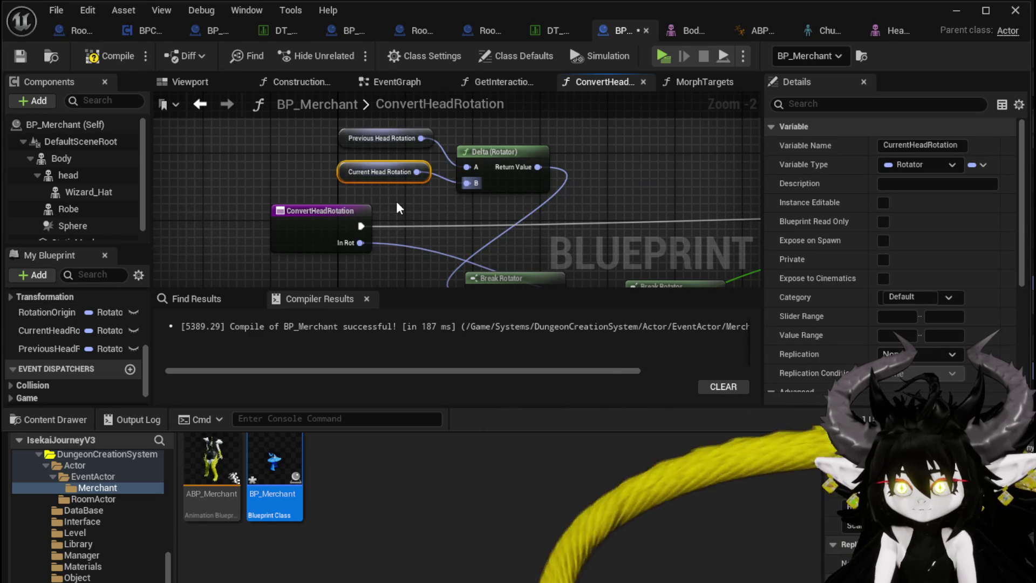
pyautogui.click(16, 56)
pyautogui.moveTo(356, 132); pyautogui.dragTo(348, 141)
pyautogui.click(374, 182)
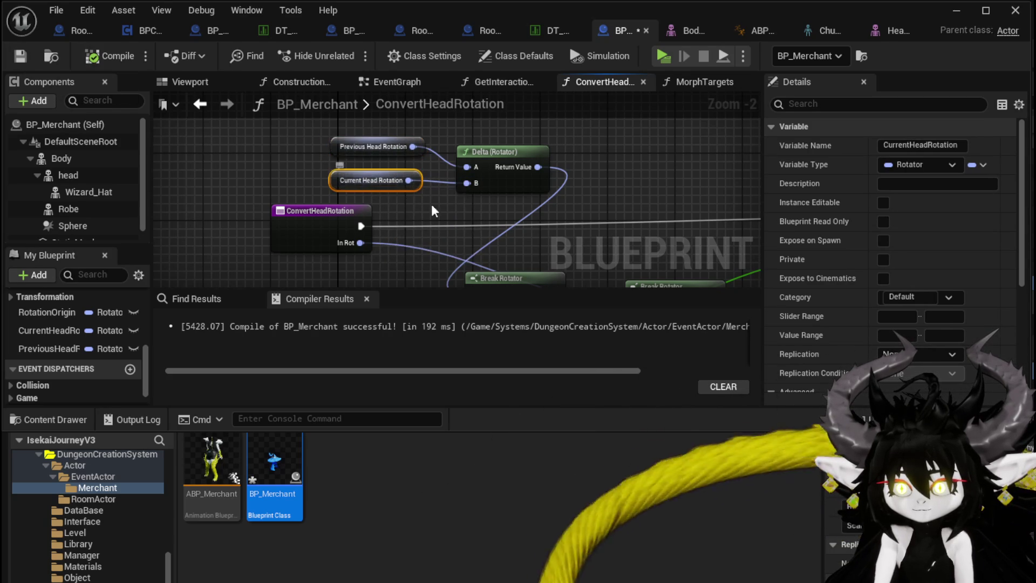
pyautogui.click(464, 215)
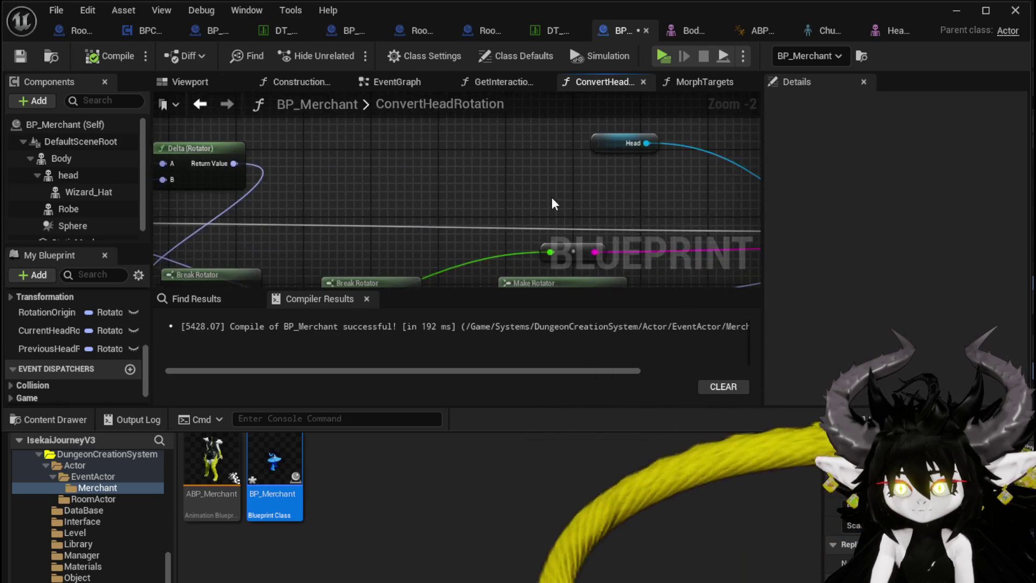
# Step: Add a SET PreviousHeadRotation node after Set Relative Rotation and compile
pyautogui.scroll(-2, 214, 187)
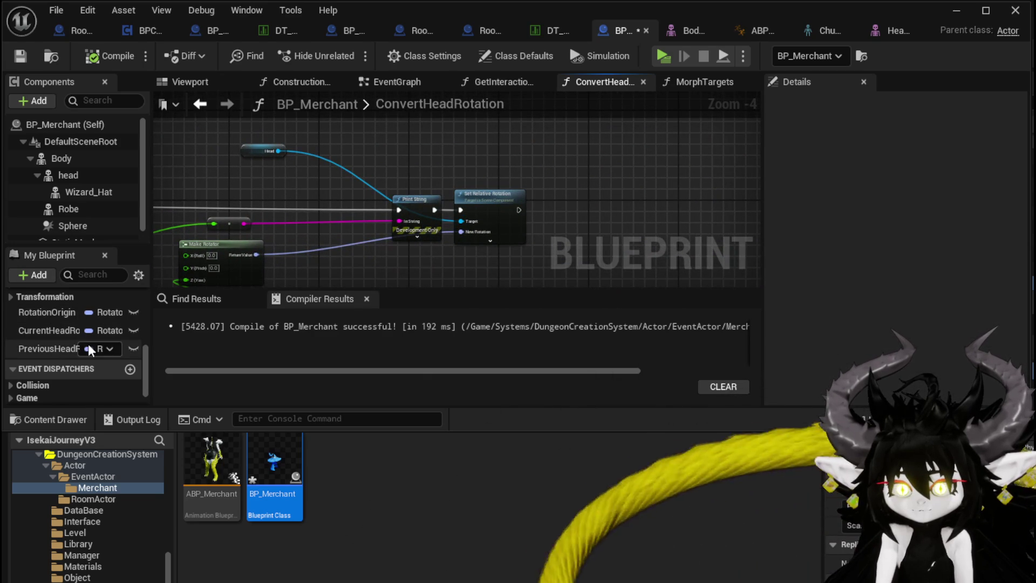
pyautogui.moveTo(40, 348)
pyautogui.mouseDown()
pyautogui.moveTo(620, 180)
pyautogui.moveTo(555, 200)
pyautogui.moveTo(588, 181)
pyautogui.mouseUp()
pyautogui.click(566, 223)
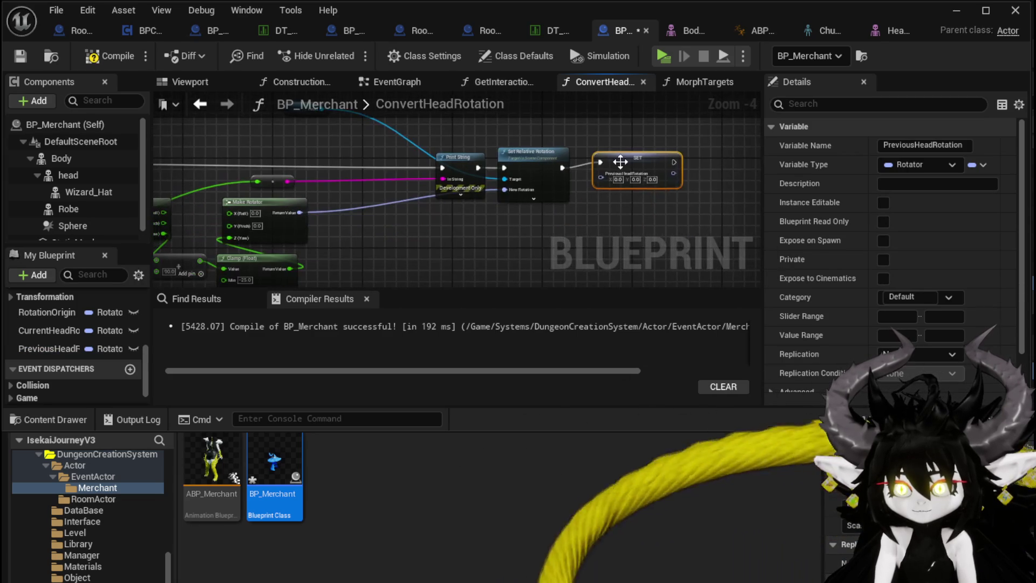
pyautogui.moveTo(162, 161); pyautogui.dragTo(465, 162)
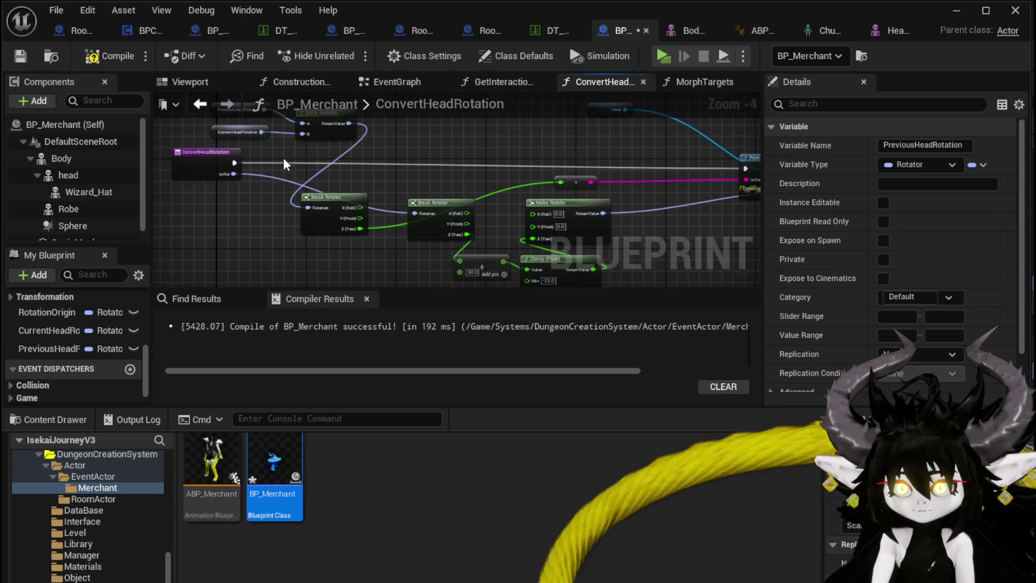
pyautogui.moveTo(233, 175)
pyautogui.mouseDown()
pyautogui.moveTo(785, 178)
pyautogui.moveTo(671, 190)
pyautogui.moveTo(723, 189)
pyautogui.mouseUp()
pyautogui.moveTo(305, 135); pyautogui.dragTo(494, 178)
pyautogui.click(99, 59)
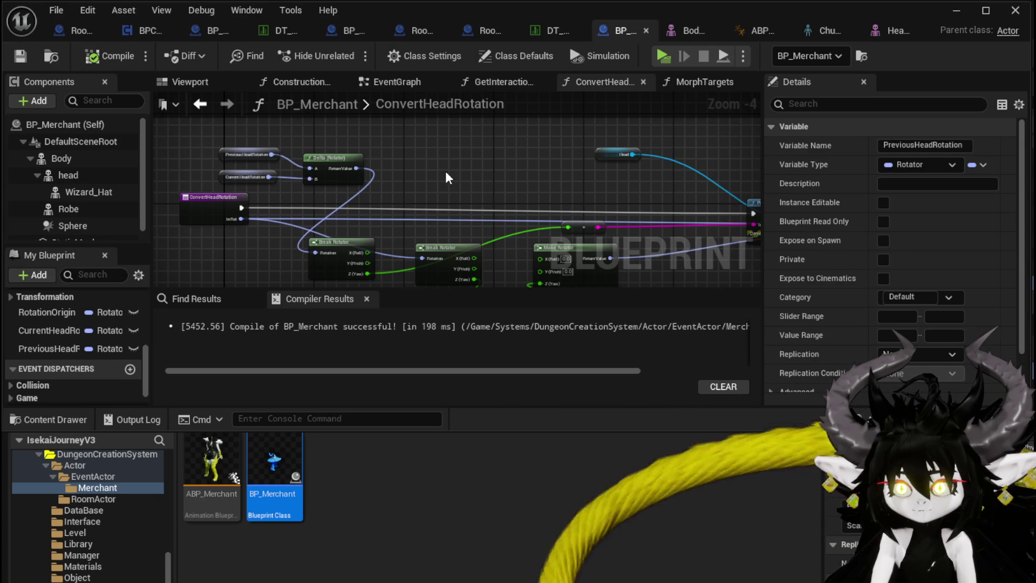
# Step: Store In Rot in SET CurrentHeadRotation before Print String and feed a CurrentHeadRotation getter to SET PreviousHeadRotation
pyautogui.moveTo(445, 170)
pyautogui.mouseDown()
pyautogui.moveTo(214, 159)
pyautogui.moveTo(453, 164)
pyautogui.mouseUp()
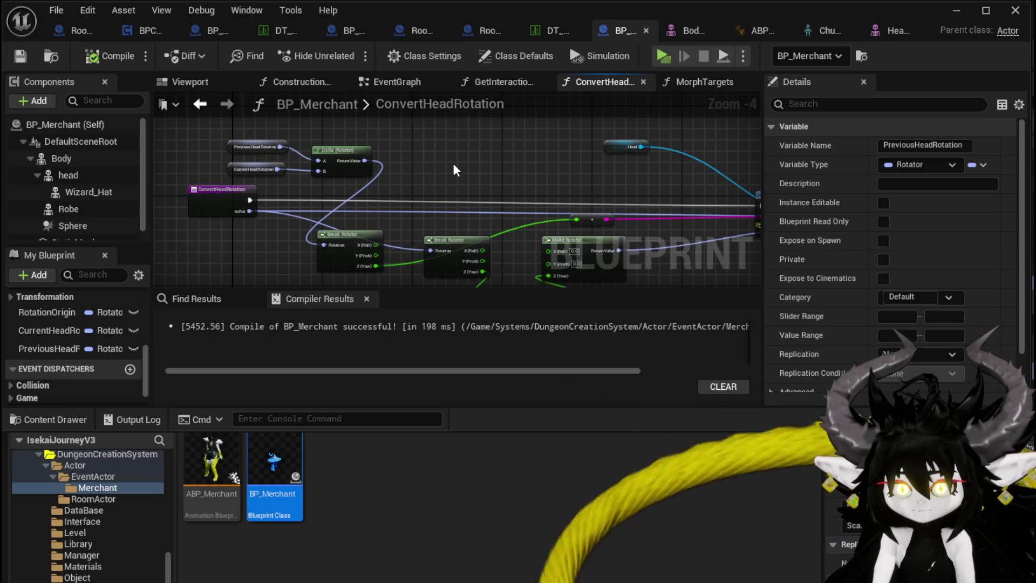
pyautogui.moveTo(68, 332); pyautogui.dragTo(403, 168)
pyautogui.moveTo(307, 202); pyautogui.dragTo(318, 207)
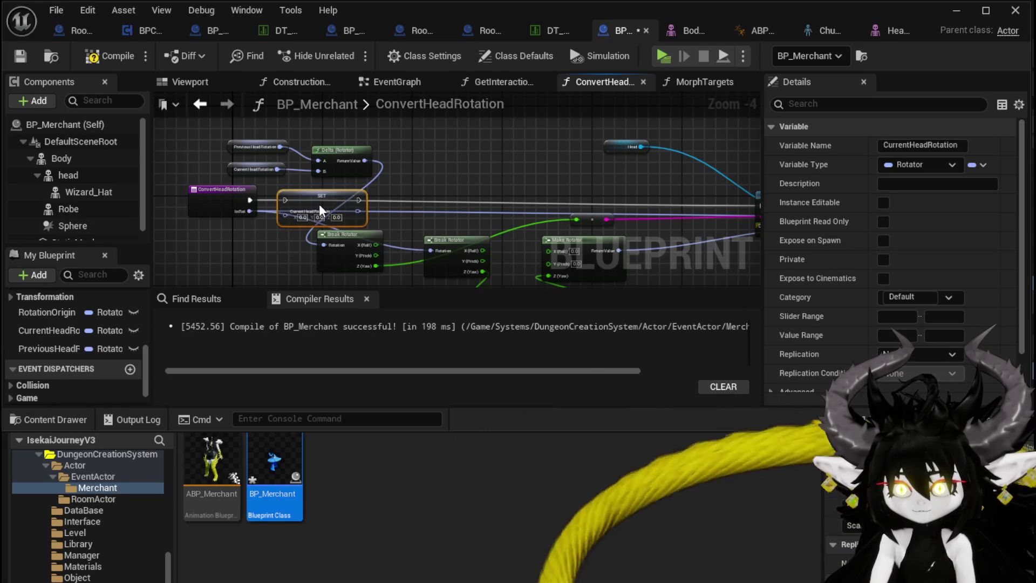
pyautogui.moveTo(250, 201)
pyautogui.mouseDown()
pyautogui.moveTo(284, 198)
pyautogui.moveTo(322, 244)
pyautogui.mouseUp()
pyautogui.moveTo(596, 203); pyautogui.dragTo(674, 205)
pyautogui.moveTo(620, 172); pyautogui.dragTo(194, 171)
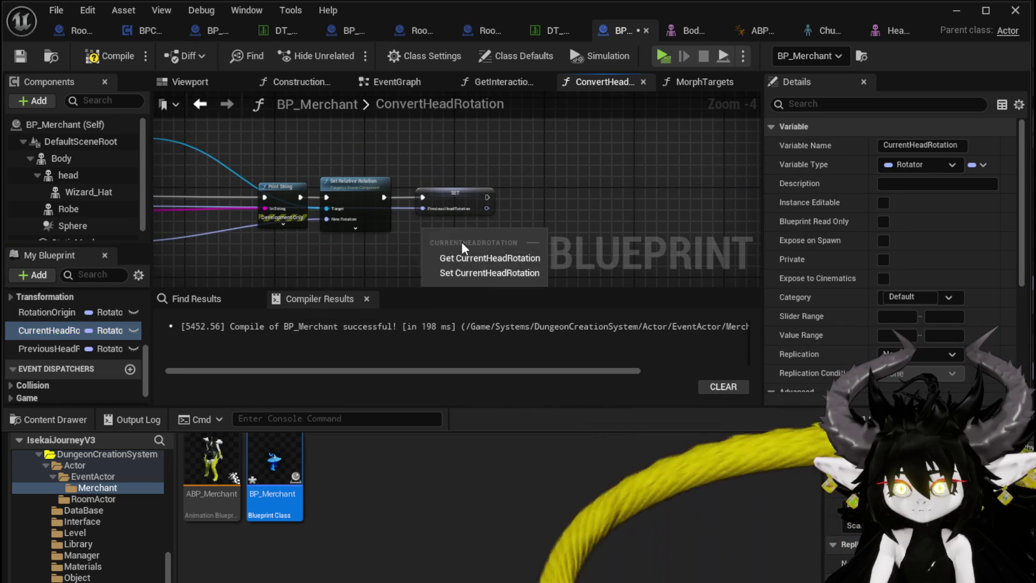
pyautogui.click(469, 257)
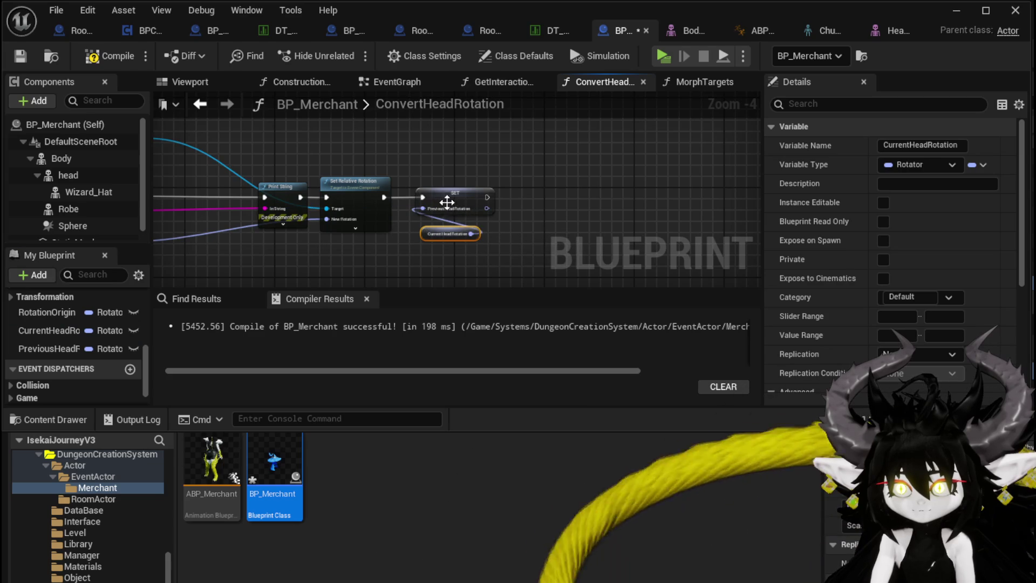
pyautogui.click(433, 183)
pyautogui.click(486, 192)
pyautogui.scroll(-1, 461, 181)
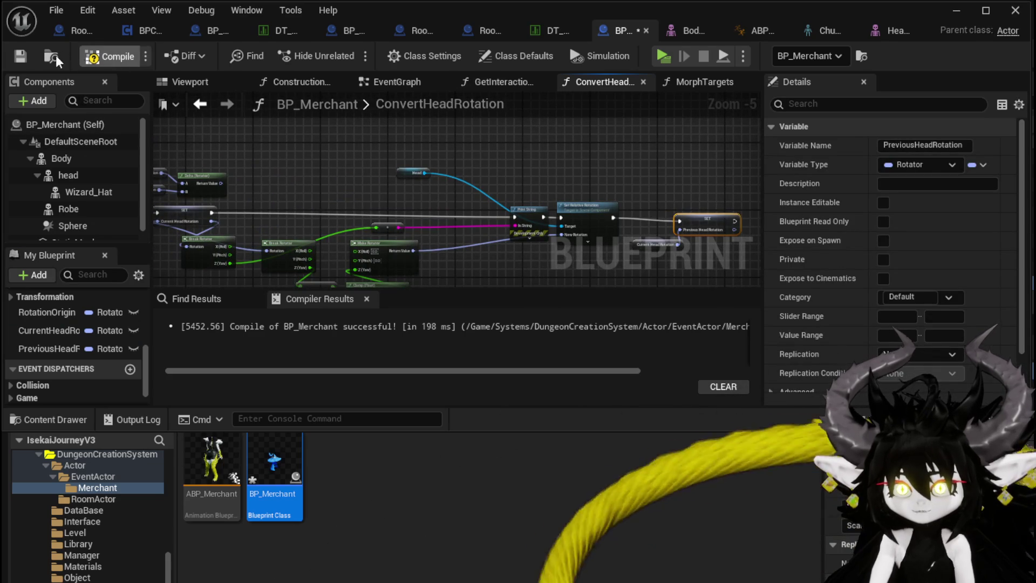
# Step: Run a standalone playtest circling the blue wizard merchant, watching values near -107.46, then exit
pyautogui.click(955, 10)
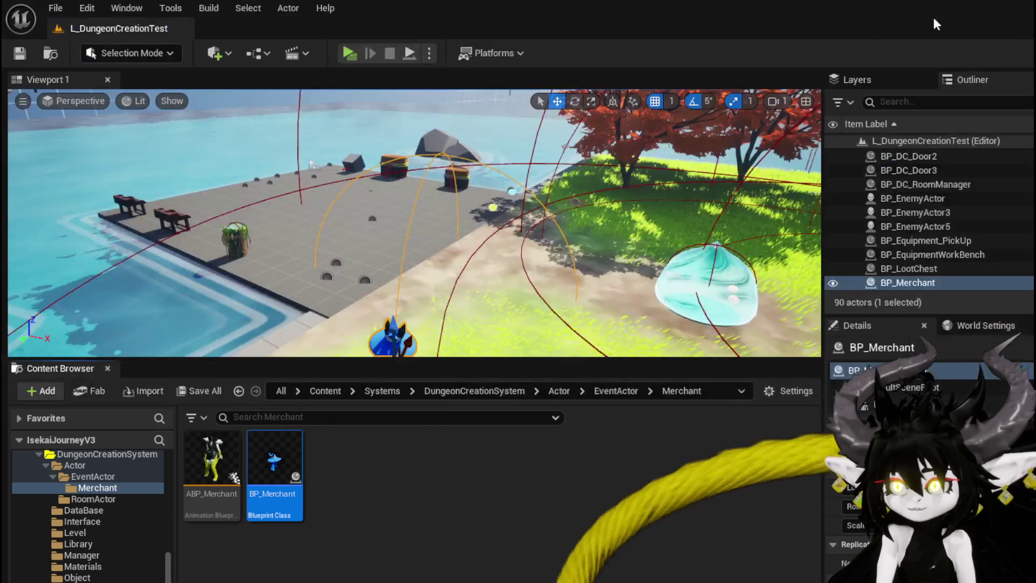
pyautogui.click(346, 50)
pyautogui.click(489, 172)
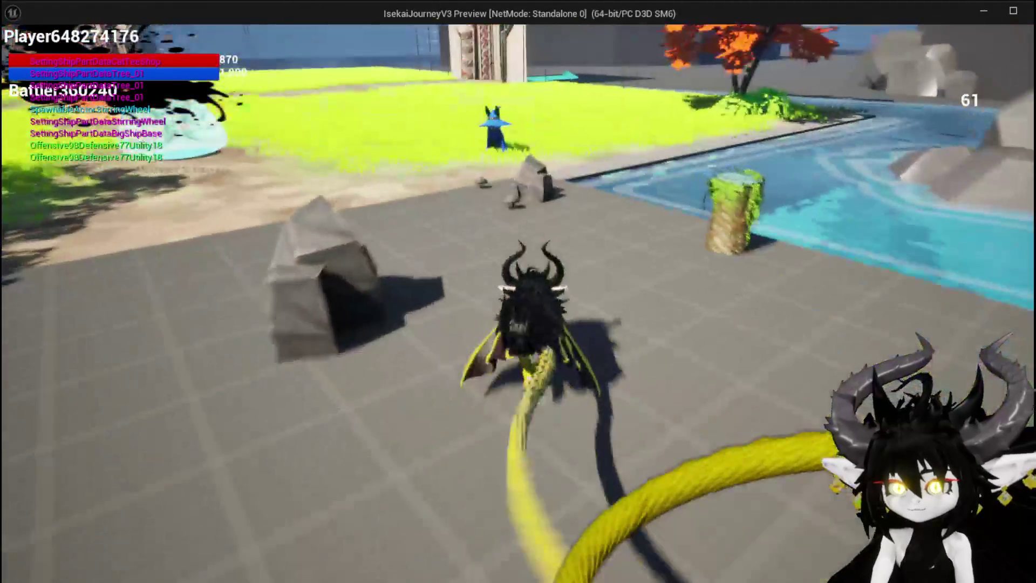
pyautogui.press('w')
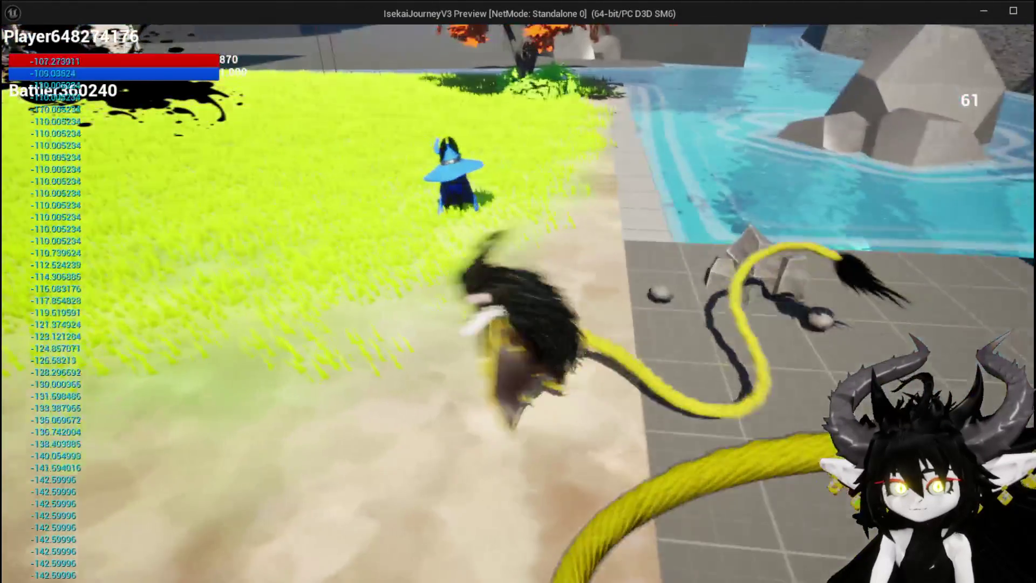
pyautogui.press('w')
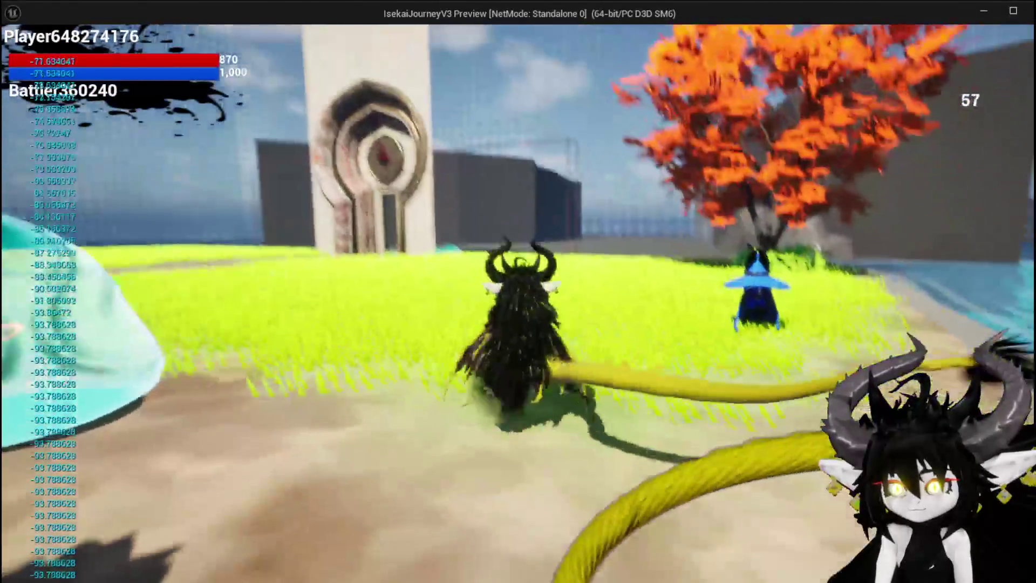
pyautogui.press('w')
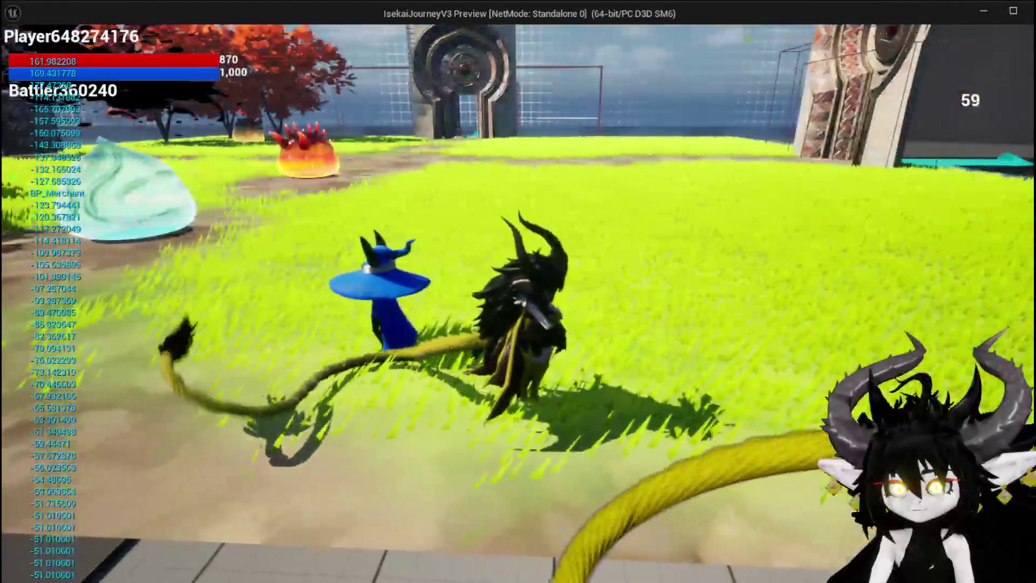
pyautogui.press('w')
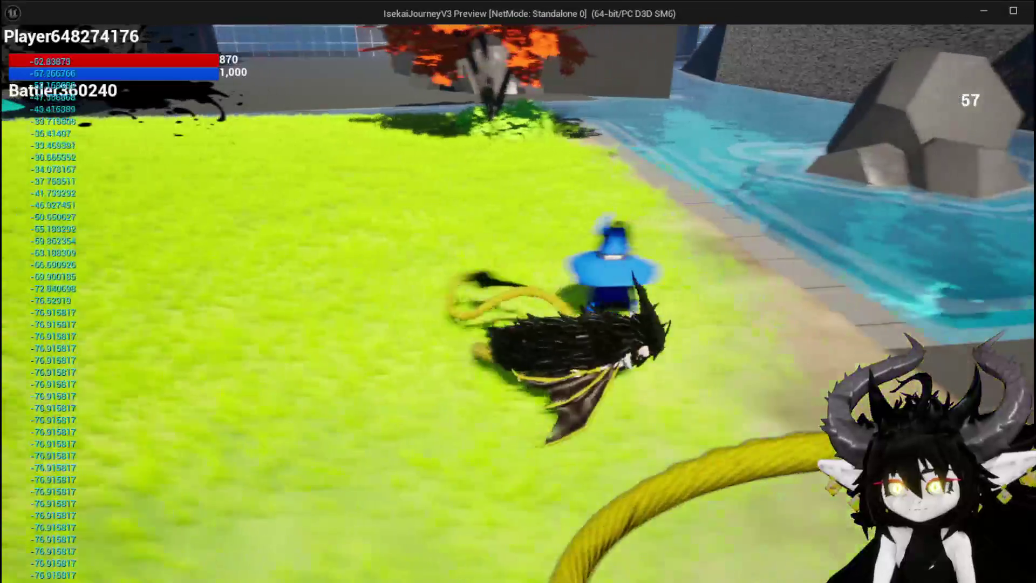
pyautogui.press('w')
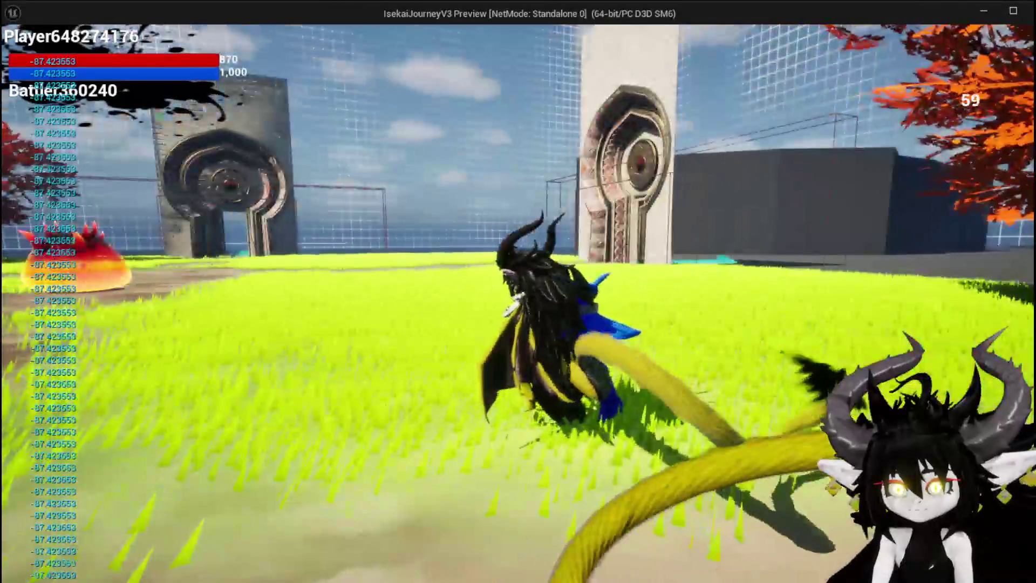
pyautogui.press('w')
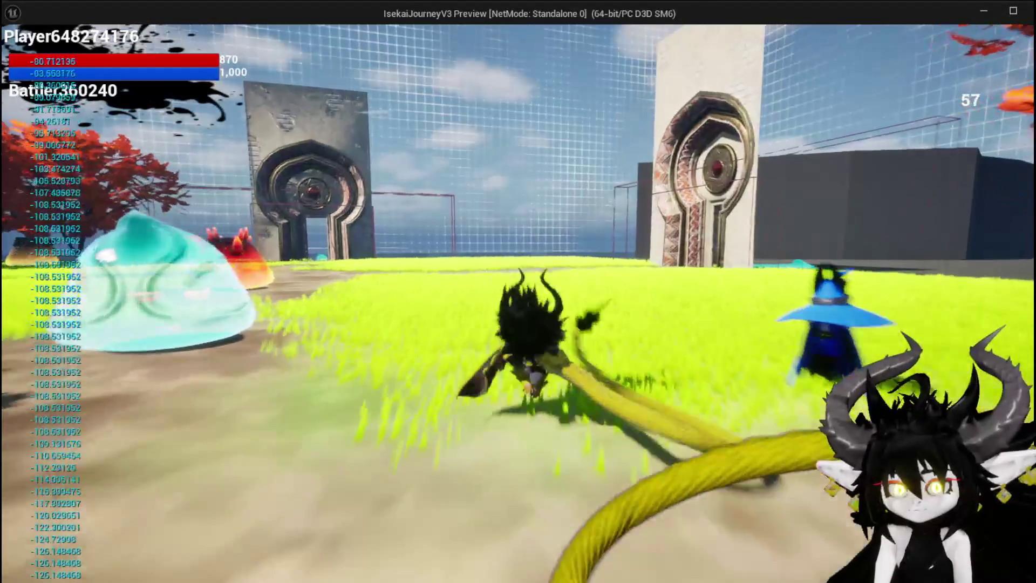
pyautogui.press('d')
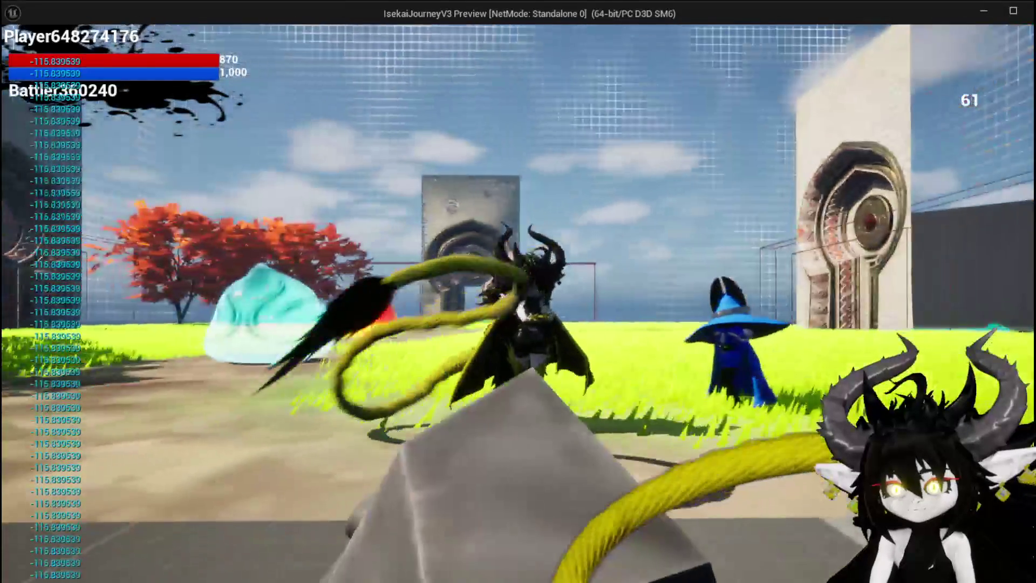
pyautogui.press('w')
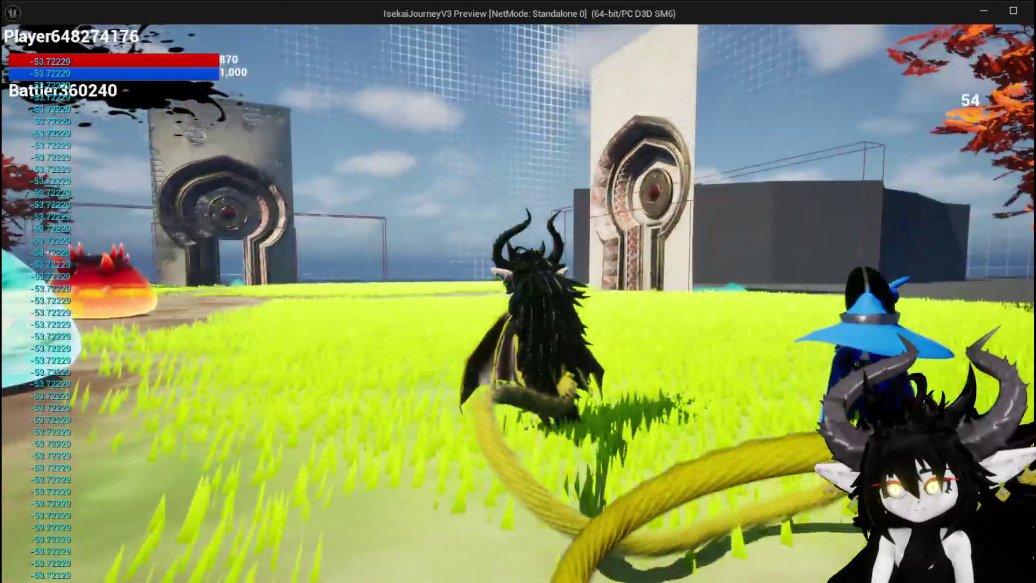
pyautogui.press('a')
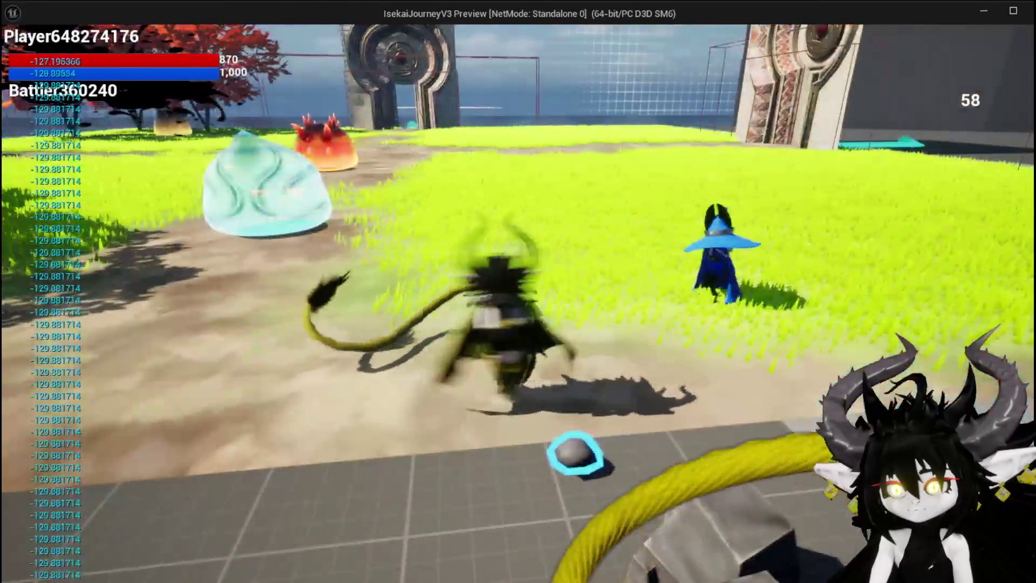
pyautogui.press('d')
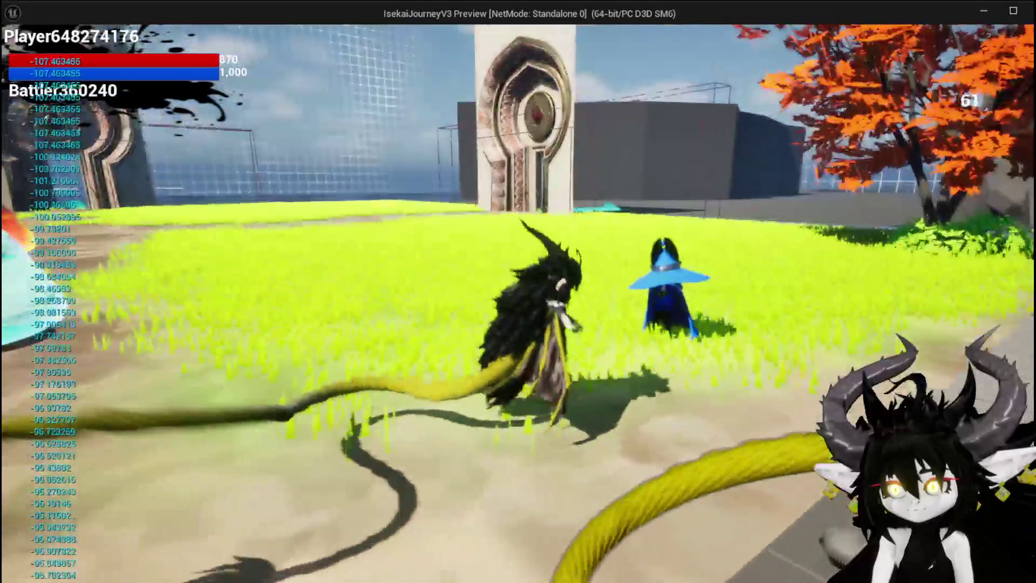
pyautogui.press('w')
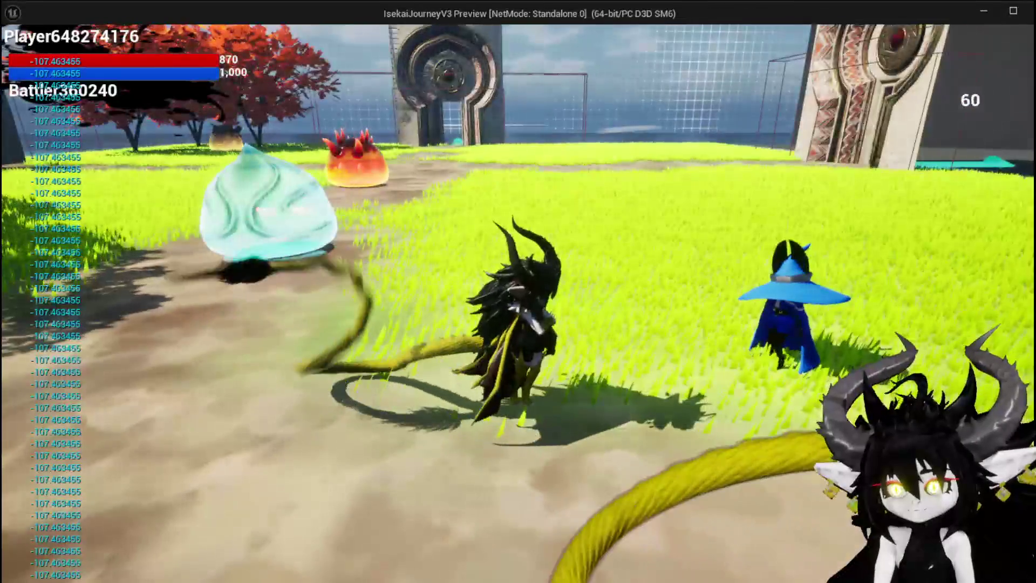
pyautogui.press('d')
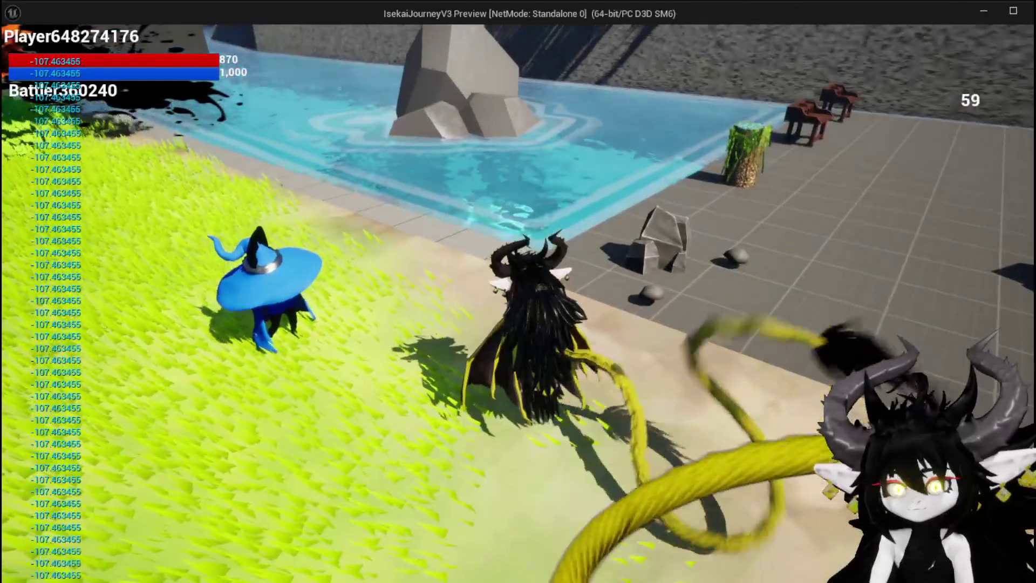
pyautogui.press('w')
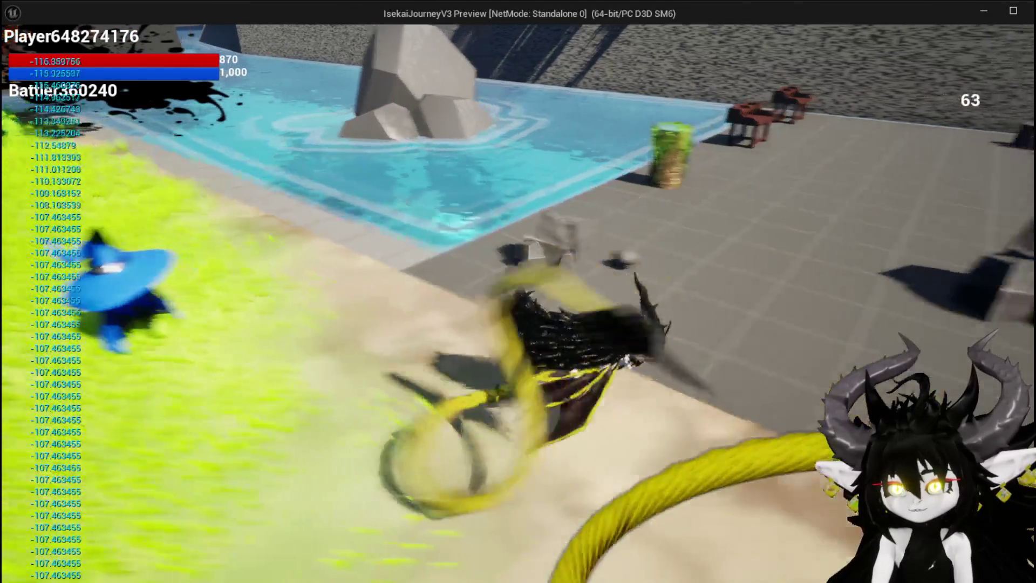
pyautogui.press('Escape')
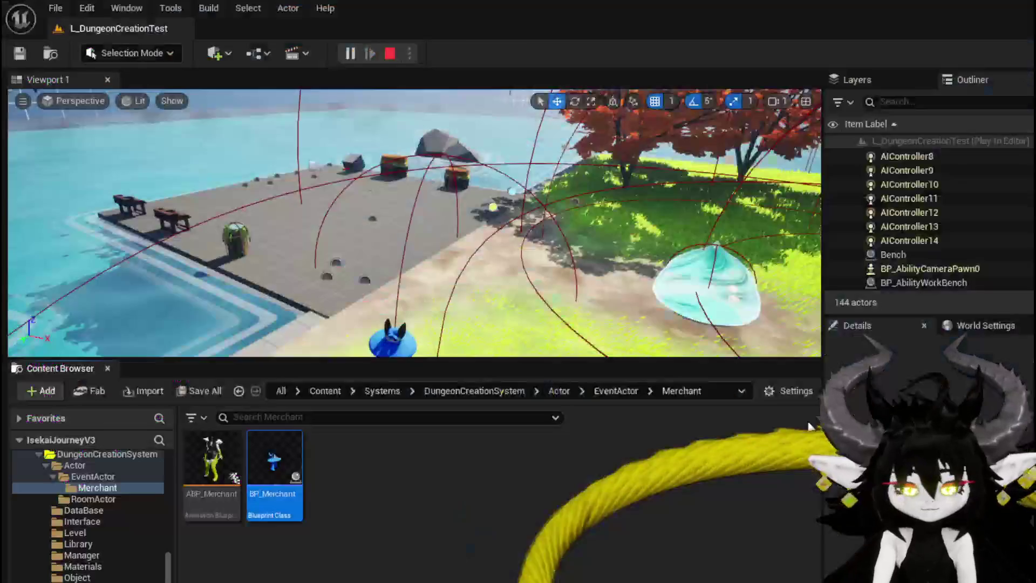
# Step: Connect Delta's Return Value to Break Rotator's Rotation in ConvertHeadRotation, then launch another playtest
pyautogui.doubleClick(277, 441)
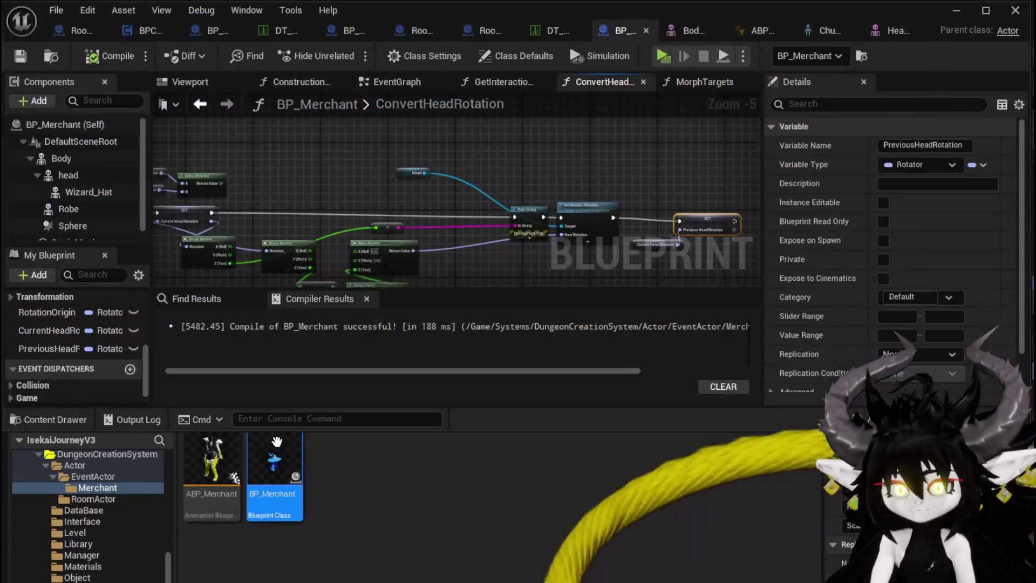
pyautogui.moveTo(352, 166); pyautogui.dragTo(461, 165)
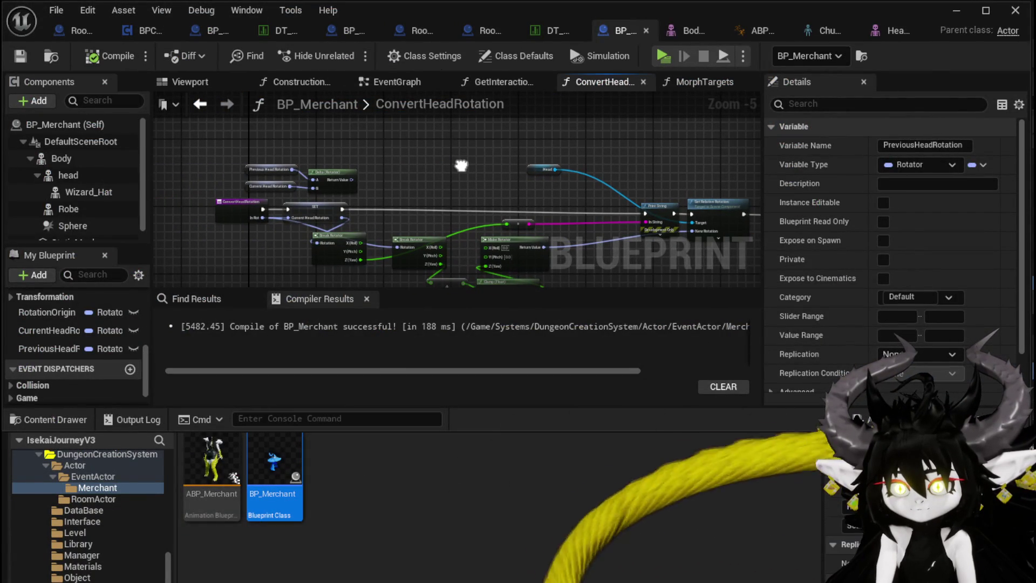
pyautogui.scroll(3, 406, 189)
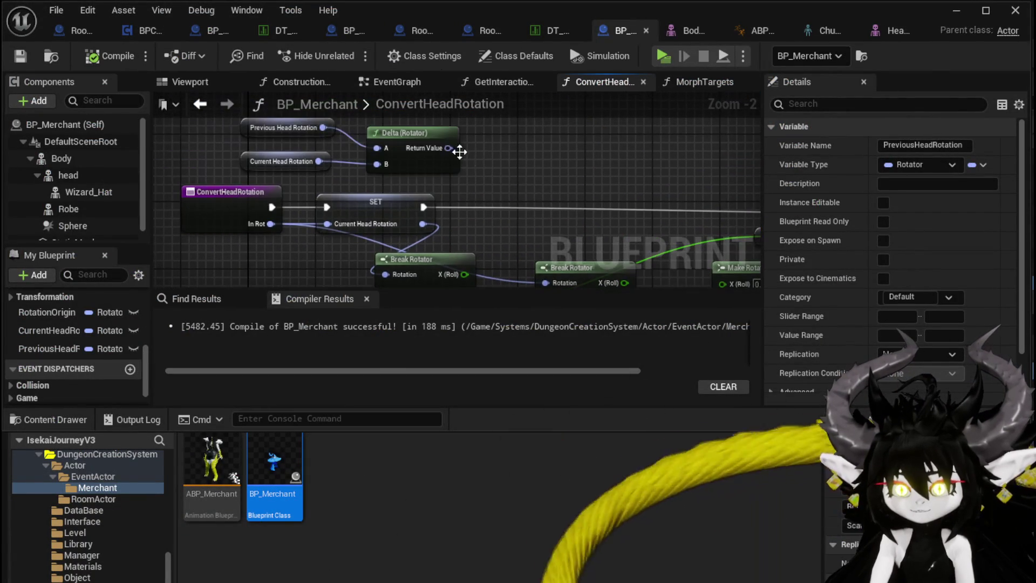
pyautogui.moveTo(227, 234); pyautogui.dragTo(337, 212)
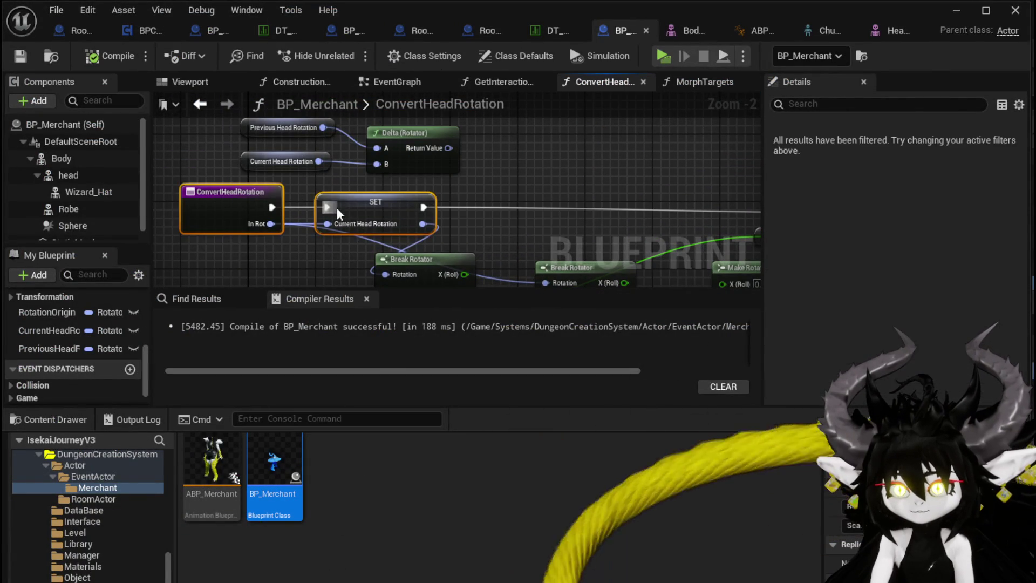
pyautogui.moveTo(379, 260); pyautogui.dragTo(386, 262)
pyautogui.scroll(-2, 468, 218)
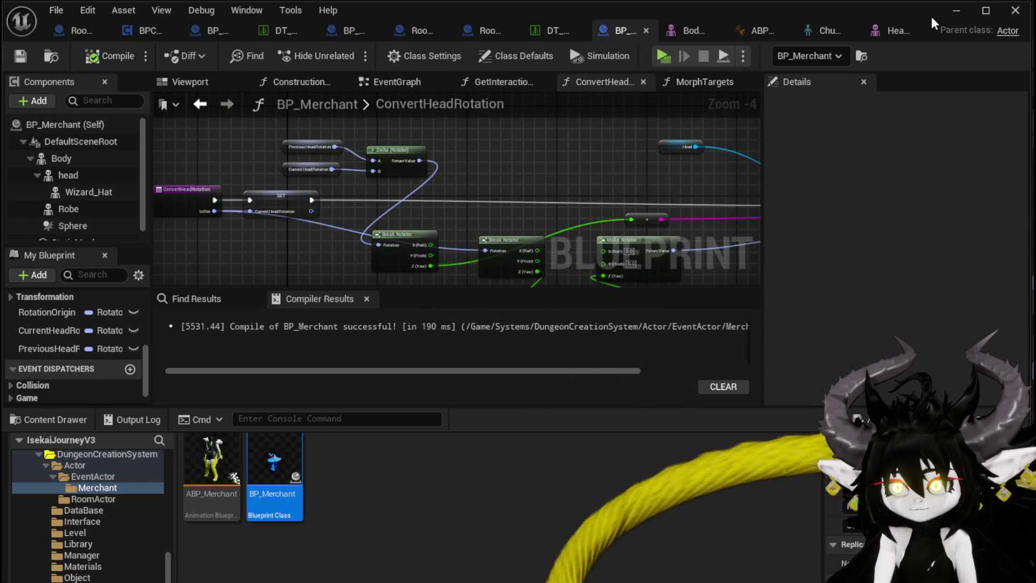
pyautogui.click(952, 9)
pyautogui.click(349, 53)
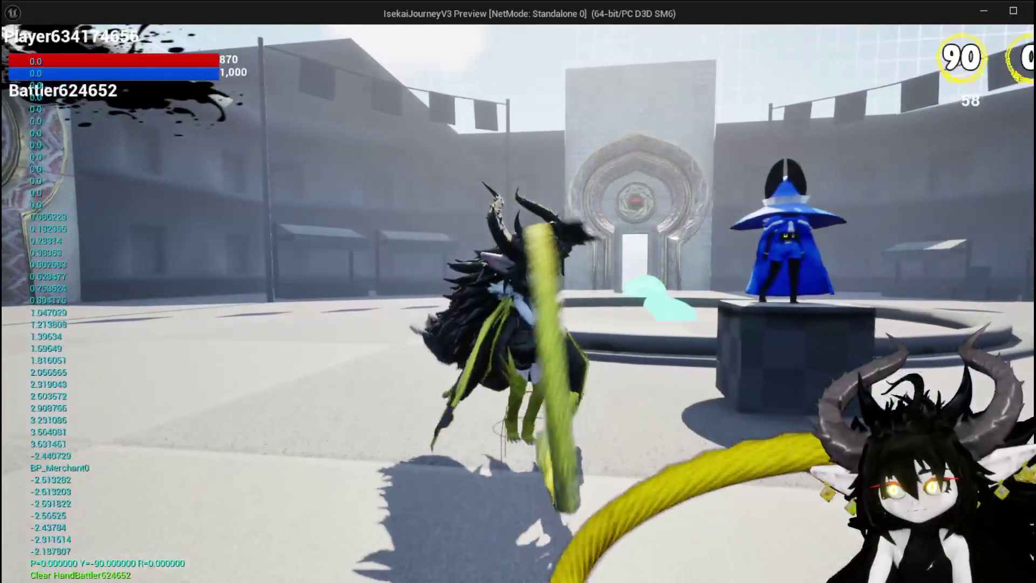
# Step: Stop the standalone playtest and save the L_DungeonCreationTest level
pyautogui.press('Escape')
pyautogui.hotkey('ctrl', 's')
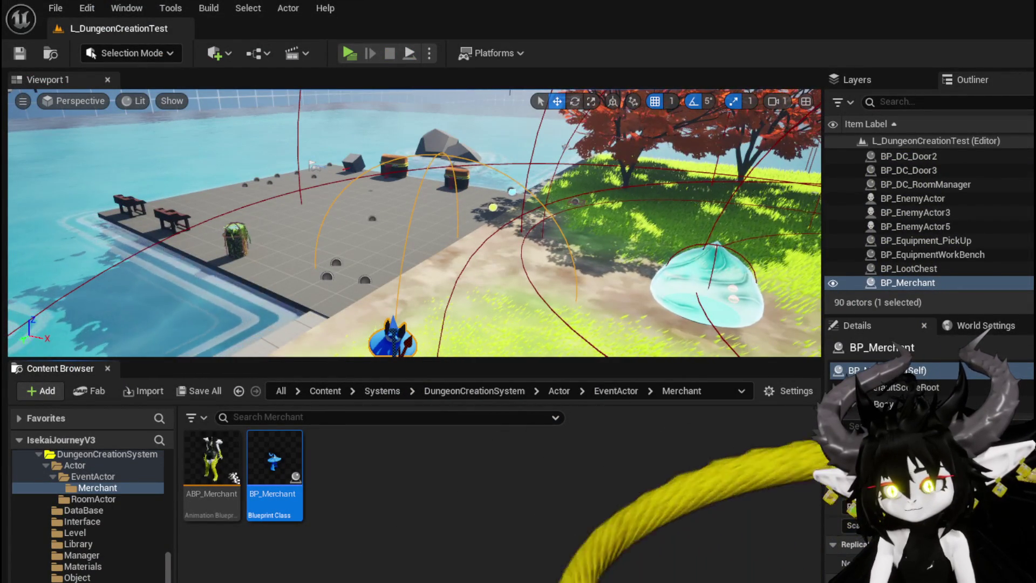
# Step: Feed Delta's rotator into a Break Rotator and route the yaw through Add into Clamp's Value
pyautogui.hotkey('alt', 'Tab')
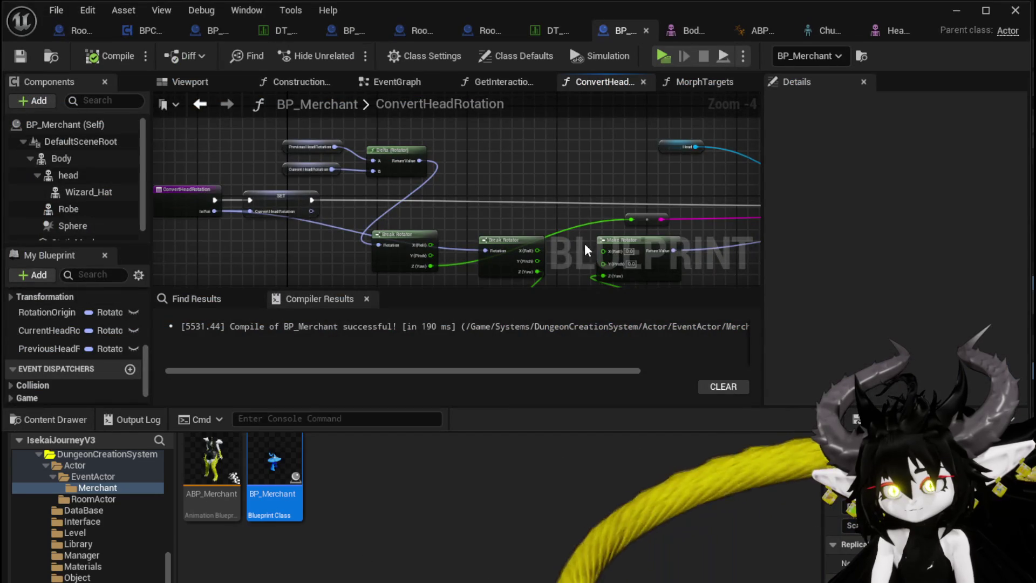
pyautogui.moveTo(344, 217)
pyautogui.mouseDown()
pyautogui.moveTo(354, 197)
pyautogui.moveTo(346, 183)
pyautogui.moveTo(414, 172)
pyautogui.moveTo(438, 184)
pyautogui.moveTo(432, 198)
pyautogui.moveTo(453, 164)
pyautogui.moveTo(477, 163)
pyautogui.mouseUp()
pyautogui.click(375, 155)
pyautogui.moveTo(376, 154)
pyautogui.mouseDown()
pyautogui.moveTo(460, 235)
pyautogui.moveTo(351, 202)
pyautogui.moveTo(331, 158)
pyautogui.mouseUp()
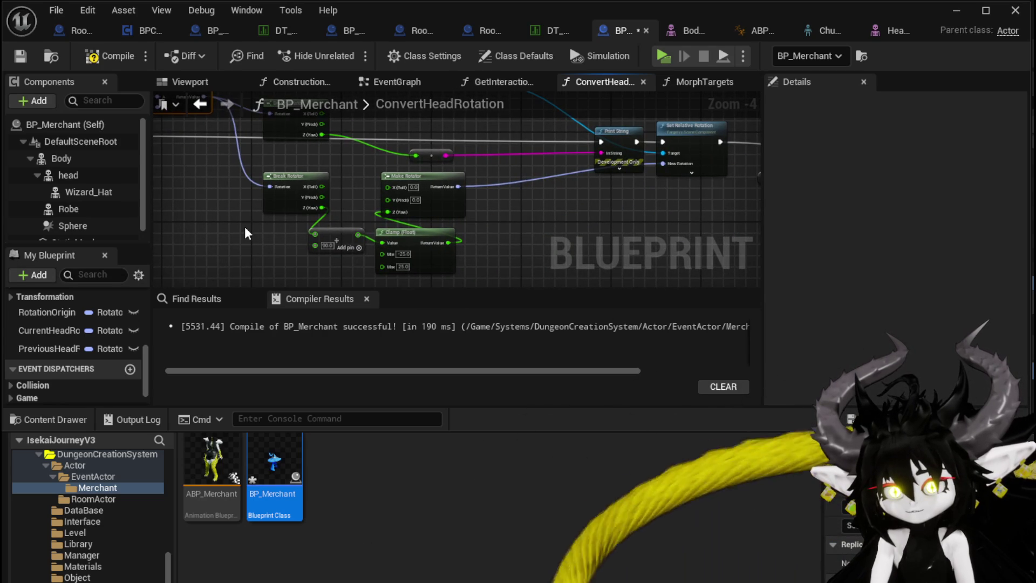
pyautogui.moveTo(335, 237); pyautogui.dragTo(234, 237)
pyautogui.moveTo(385, 246); pyautogui.dragTo(368, 235)
pyautogui.moveTo(495, 232); pyautogui.dragTo(425, 244)
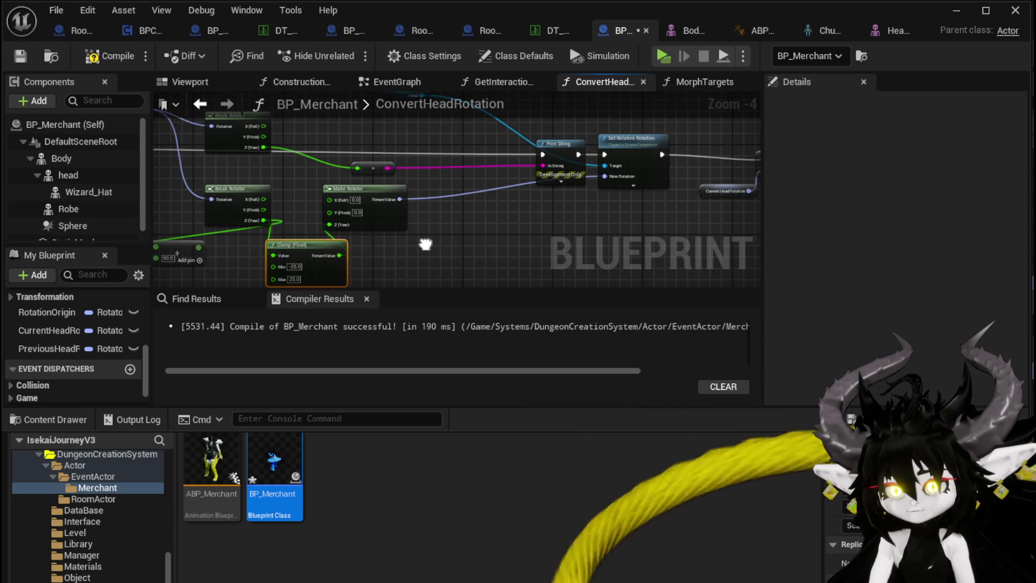
pyautogui.moveTo(425, 244); pyautogui.dragTo(489, 250)
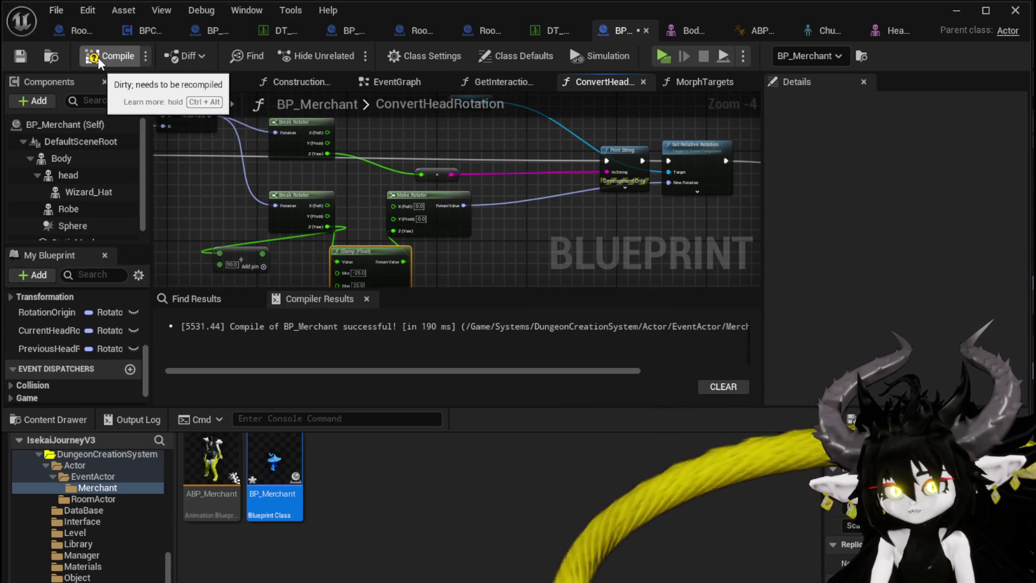
# Step: Add a Head component getter, tidy the rotator nodes, and compile BP_Merchant successfully
pyautogui.moveTo(67, 175)
pyautogui.mouseDown()
pyautogui.moveTo(415, 141)
pyautogui.moveTo(568, 163)
pyautogui.mouseUp()
pyautogui.click(633, 169)
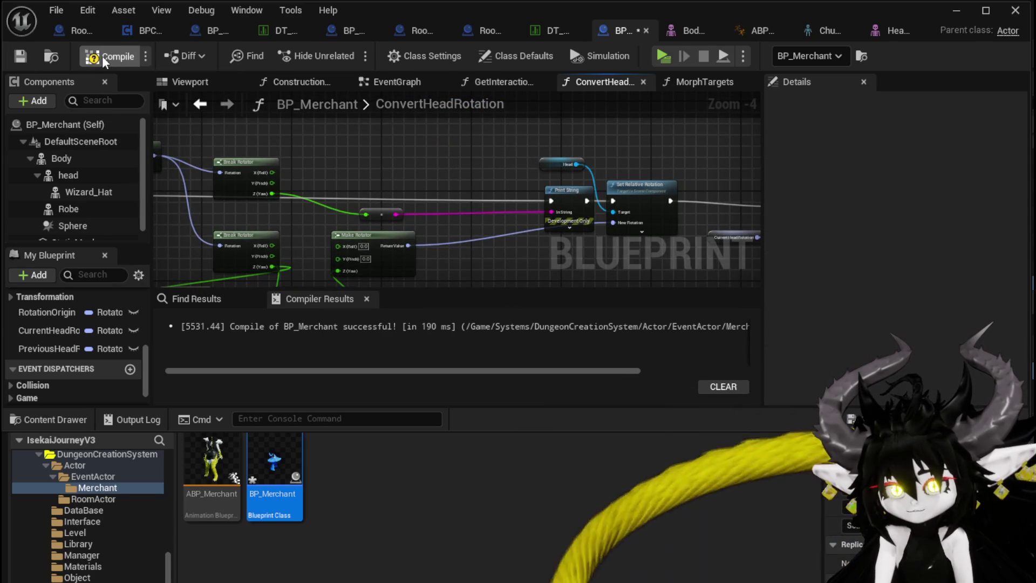
pyautogui.click(30, 54)
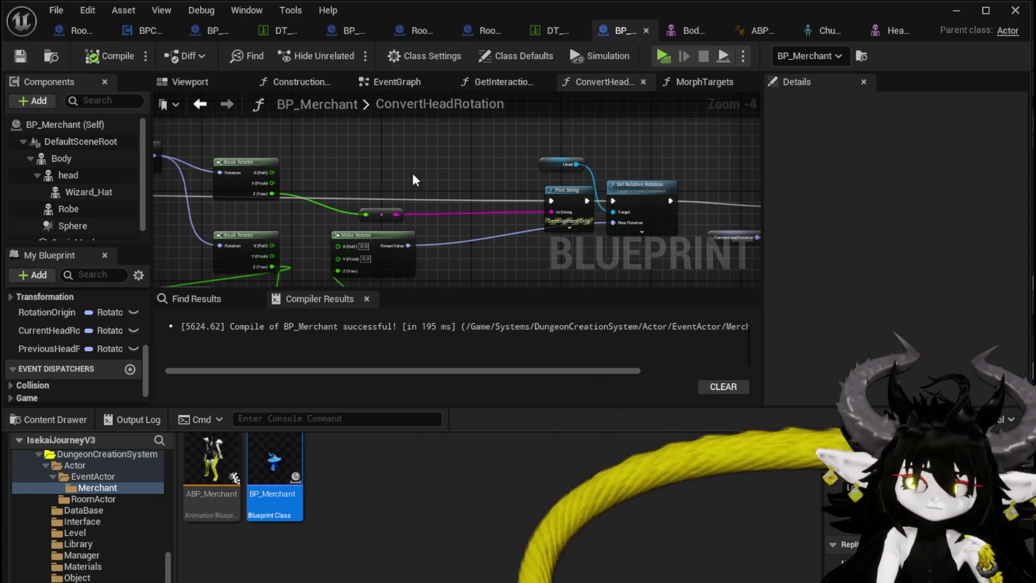
pyautogui.moveTo(412, 179); pyautogui.dragTo(516, 158)
pyautogui.moveTo(283, 211); pyautogui.dragTo(316, 227)
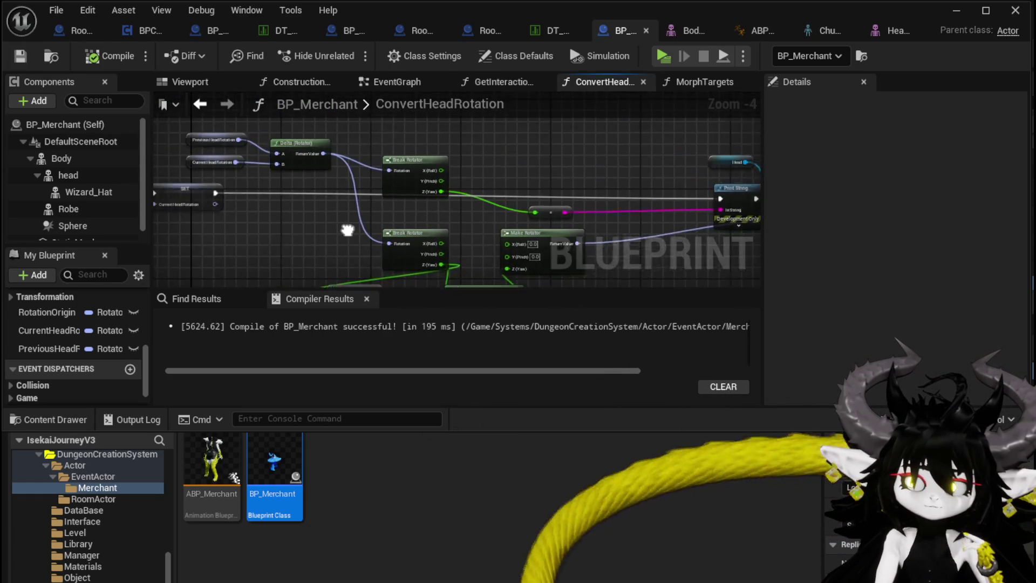
pyautogui.moveTo(527, 156); pyautogui.dragTo(483, 159)
pyautogui.moveTo(461, 211); pyautogui.dragTo(459, 170)
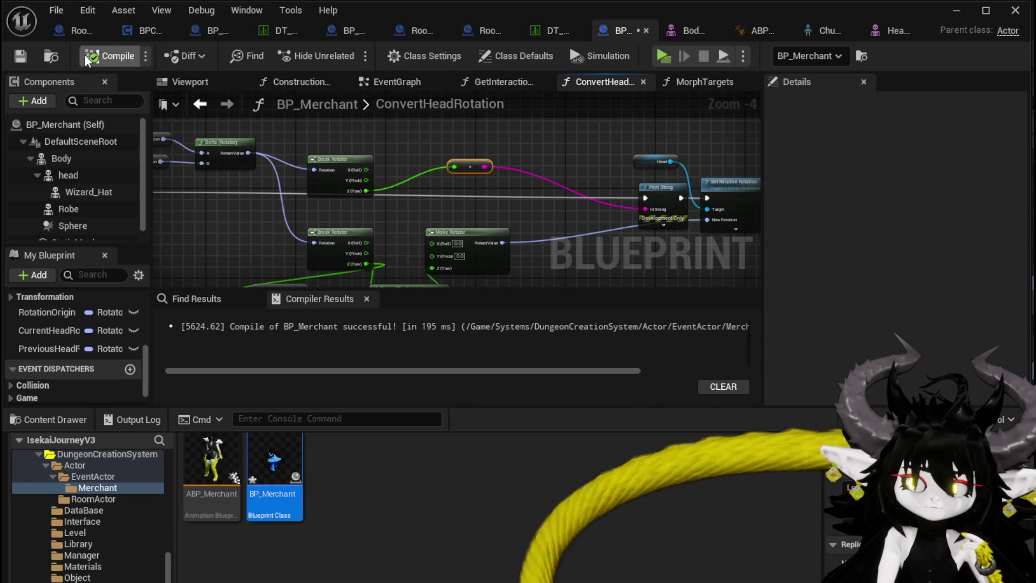
pyautogui.moveTo(499, 199)
pyautogui.mouseDown()
pyautogui.moveTo(389, 177)
pyautogui.moveTo(436, 173)
pyautogui.mouseUp()
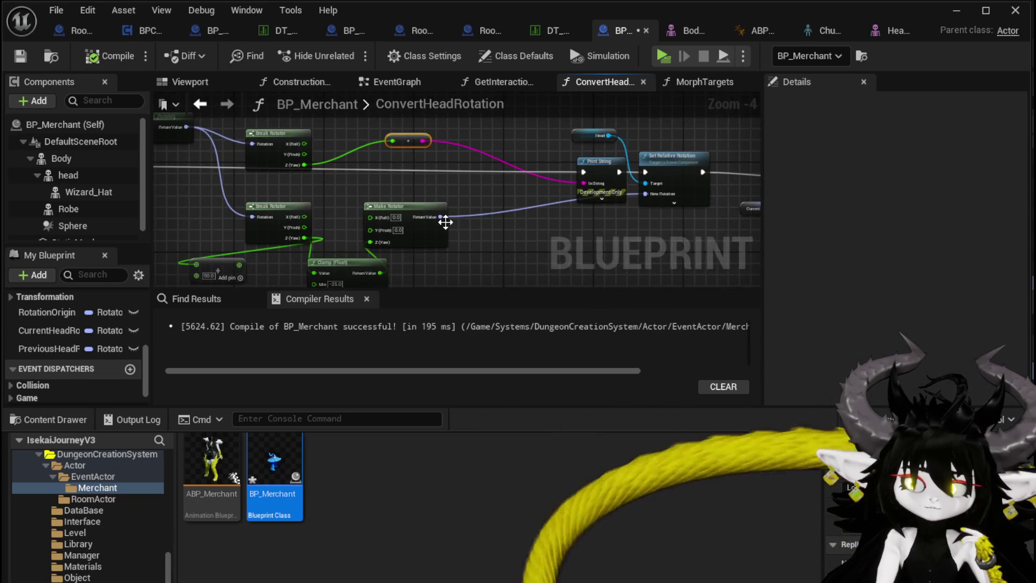
pyautogui.moveTo(440, 216)
pyautogui.mouseDown()
pyautogui.moveTo(461, 220)
pyautogui.moveTo(252, 147)
pyautogui.moveTo(542, 262)
pyautogui.mouseUp()
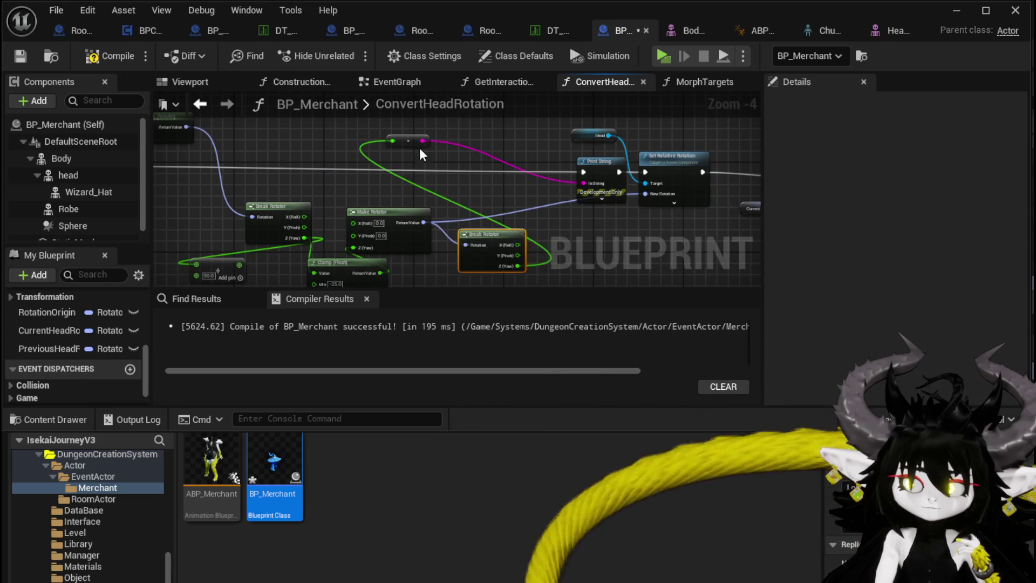
pyautogui.click(100, 58)
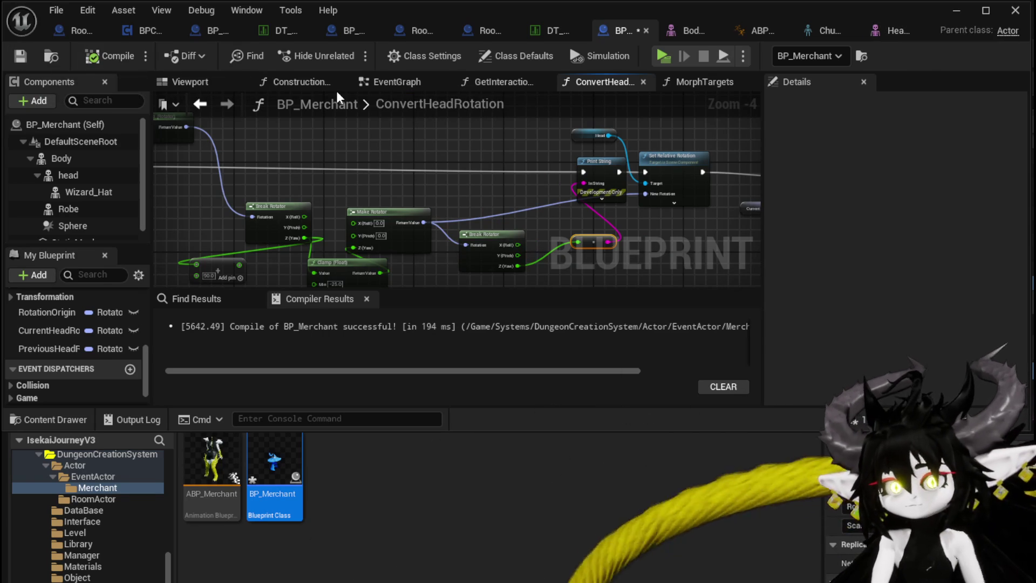
# Step: Playtest by circling the wizard merchant, watching yaw values print between about -25 and 11
pyautogui.click(950, 11)
pyautogui.hotkey('alt', 'p')
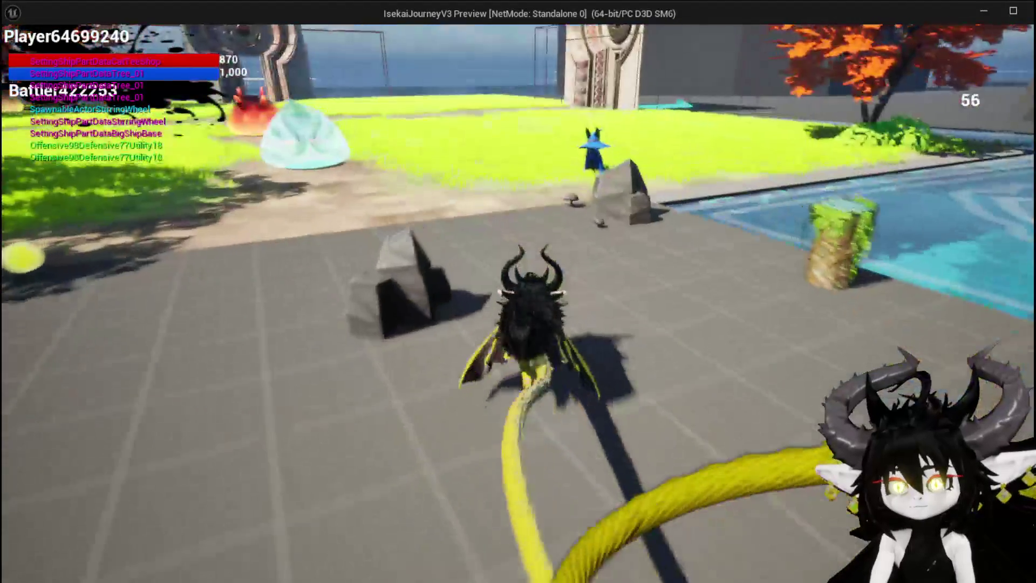
pyautogui.press('a')
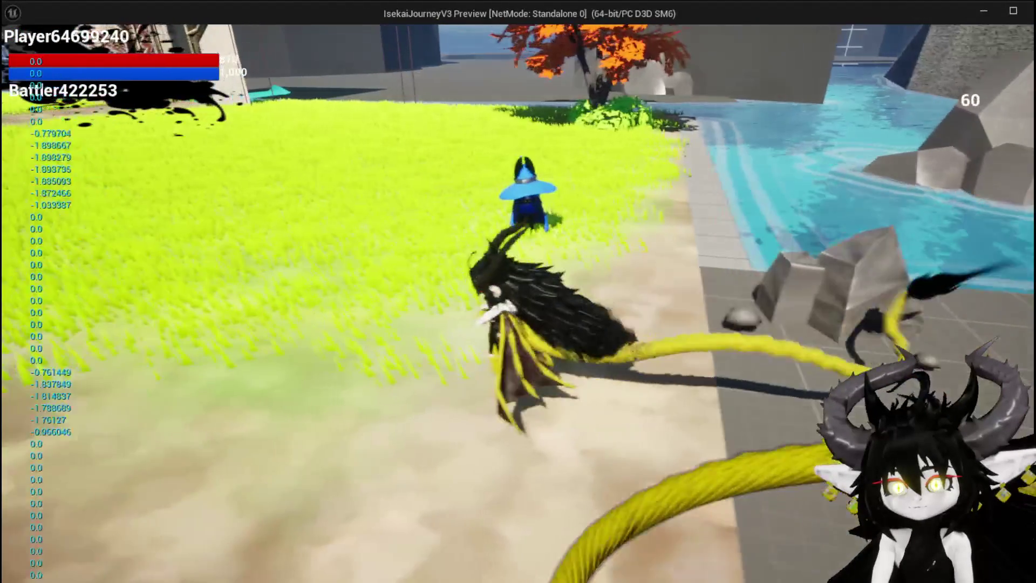
pyautogui.press('s')
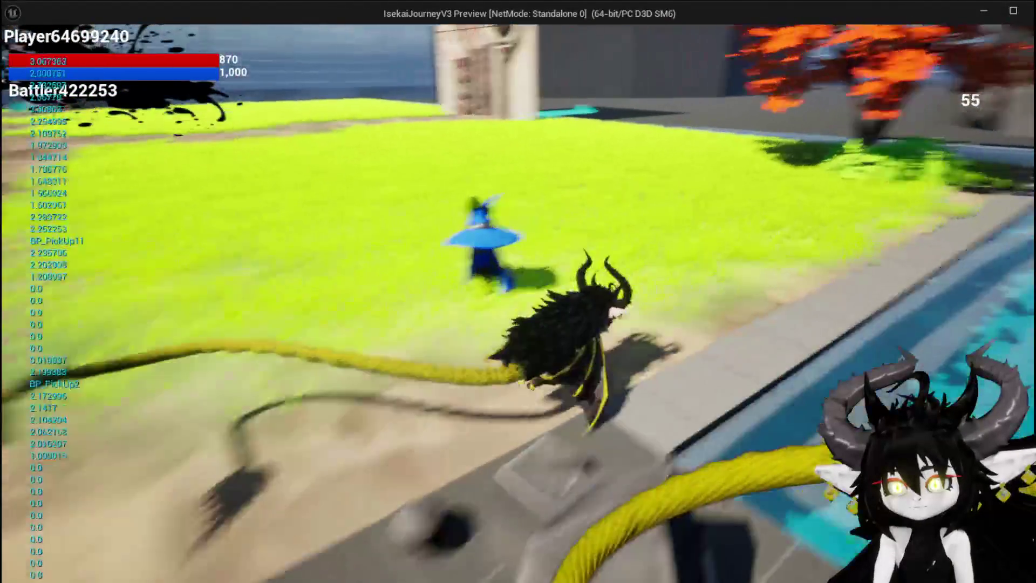
pyautogui.press('w')
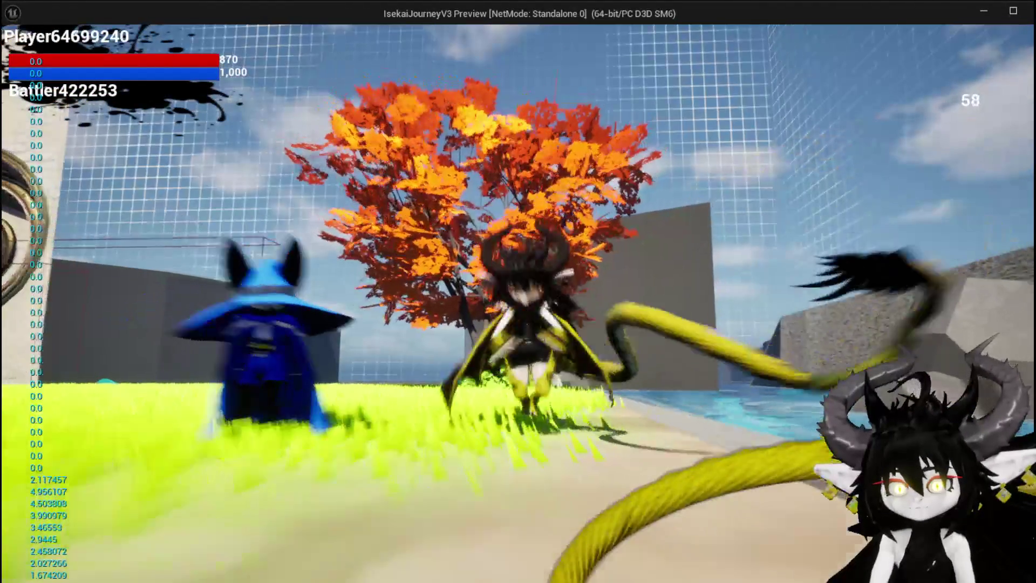
pyautogui.press('w')
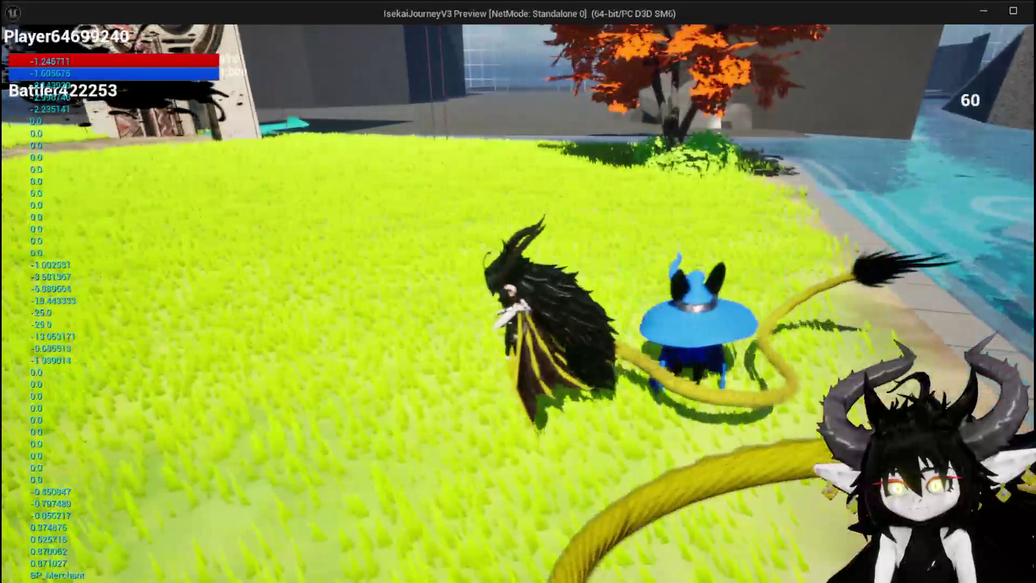
pyautogui.press('w')
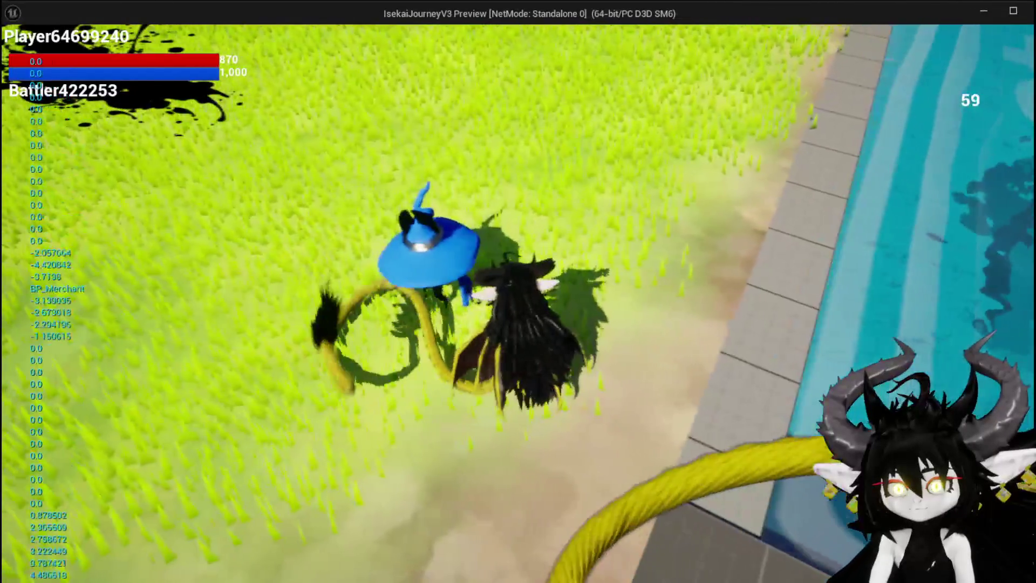
pyautogui.press('w')
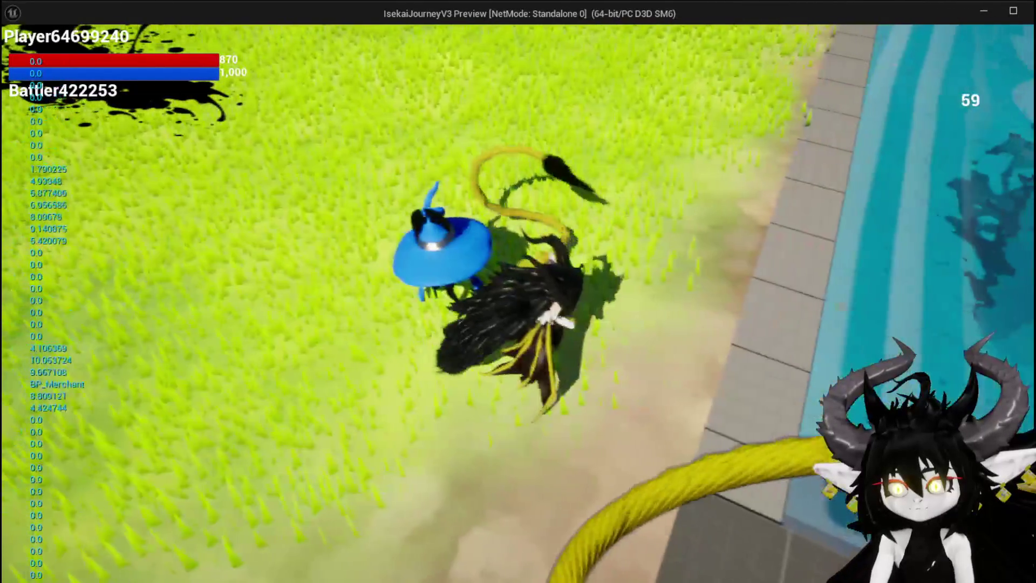
pyautogui.press('w')
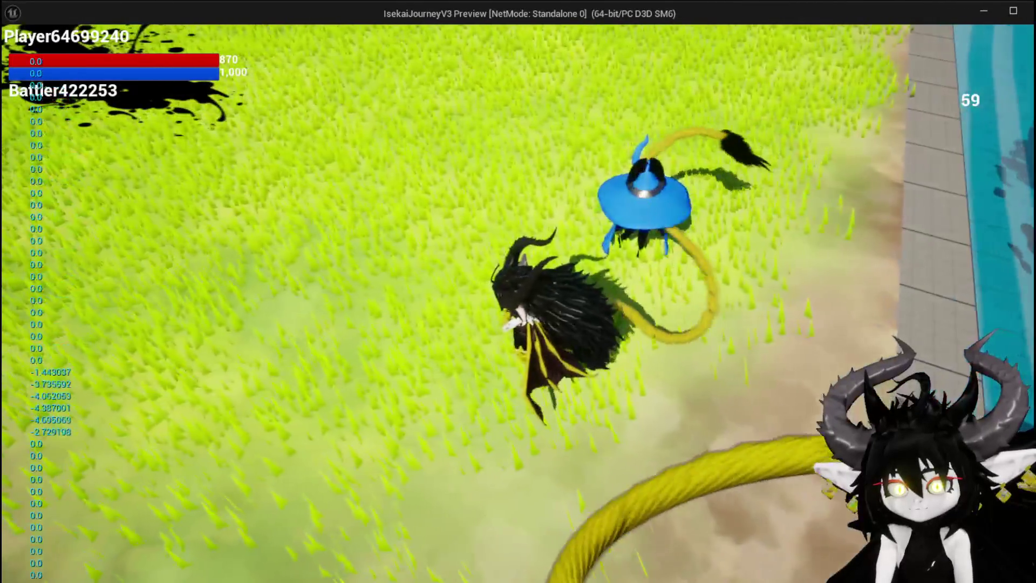
pyautogui.press('w')
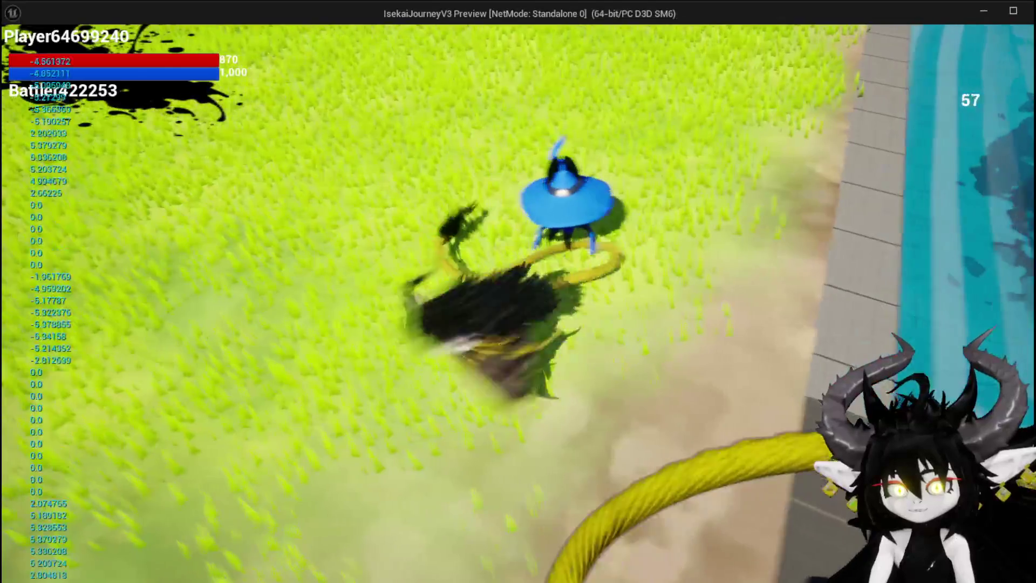
pyautogui.press('Escape')
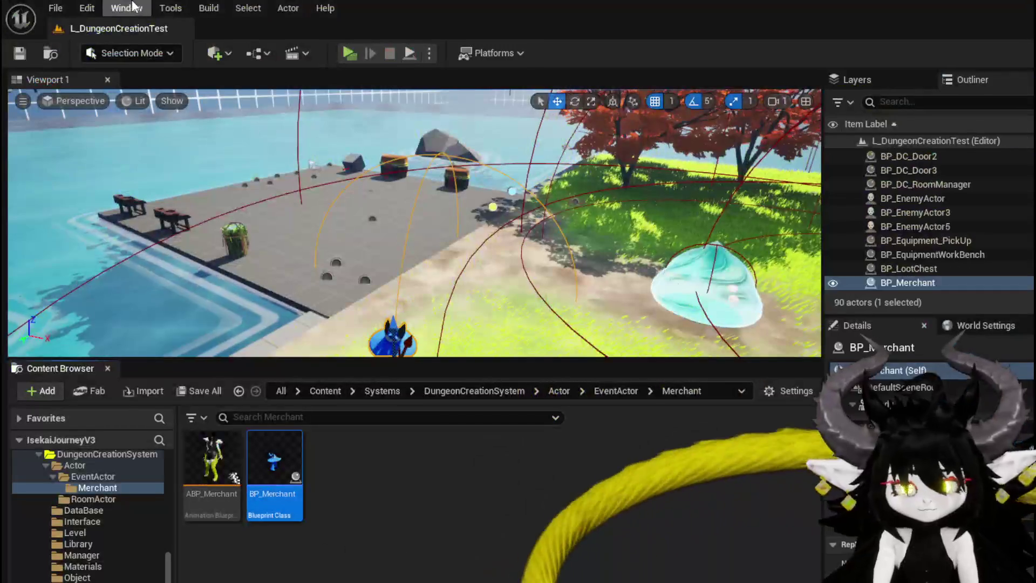
# Step: Add a Branch whose condition is an Equal (==) check of Z (Yaw) against 0.0
pyautogui.hotkey('ctrl', 's')
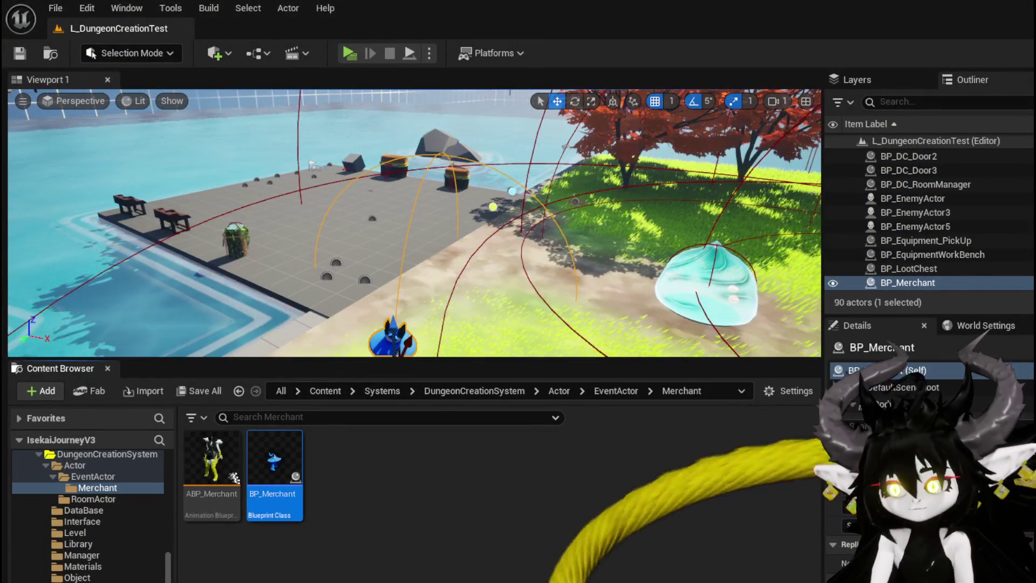
pyautogui.hotkey('alt', 'Tab')
pyautogui.moveTo(317, 142)
pyautogui.mouseDown()
pyautogui.moveTo(452, 199)
pyautogui.moveTo(427, 162)
pyautogui.moveTo(398, 176)
pyautogui.moveTo(278, 170)
pyautogui.moveTo(318, 210)
pyautogui.mouseUp()
pyautogui.click(350, 157)
pyautogui.moveTo(325, 255); pyautogui.dragTo(417, 238)
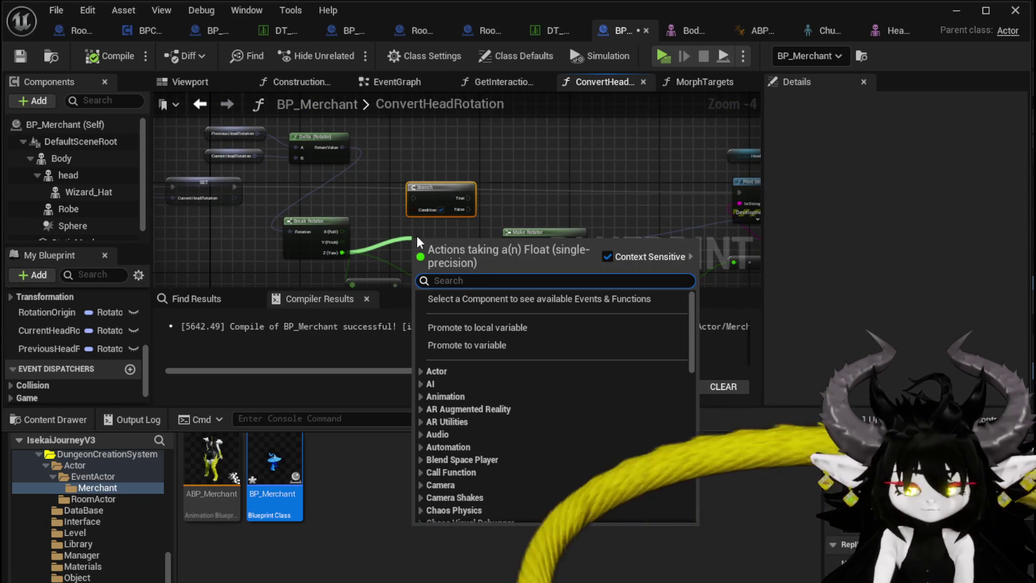
pyautogui.write('==')
pyautogui.click(525, 427)
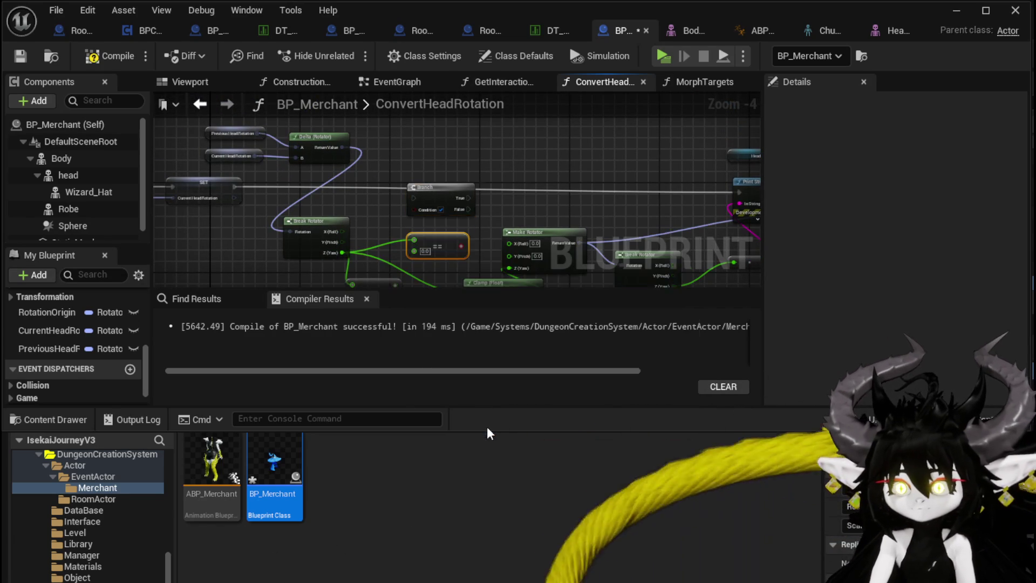
pyautogui.moveTo(463, 246); pyautogui.dragTo(417, 221)
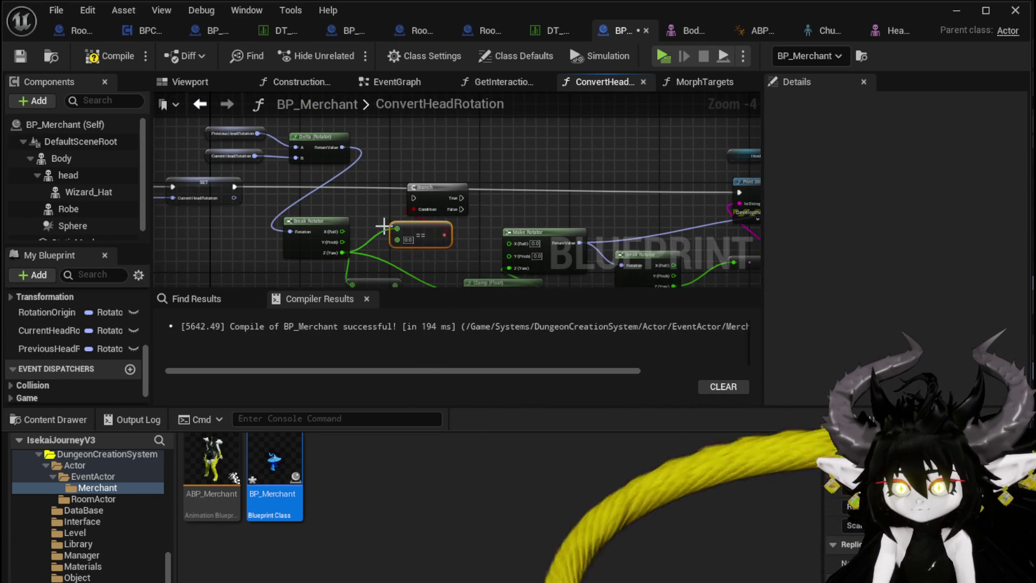
# Step: Run SET into the Branch, send False to Print String, compile, save, and start a playtest
pyautogui.moveTo(234, 186)
pyautogui.mouseDown()
pyautogui.moveTo(746, 196)
pyautogui.moveTo(687, 187)
pyautogui.mouseUp()
pyautogui.click(435, 181)
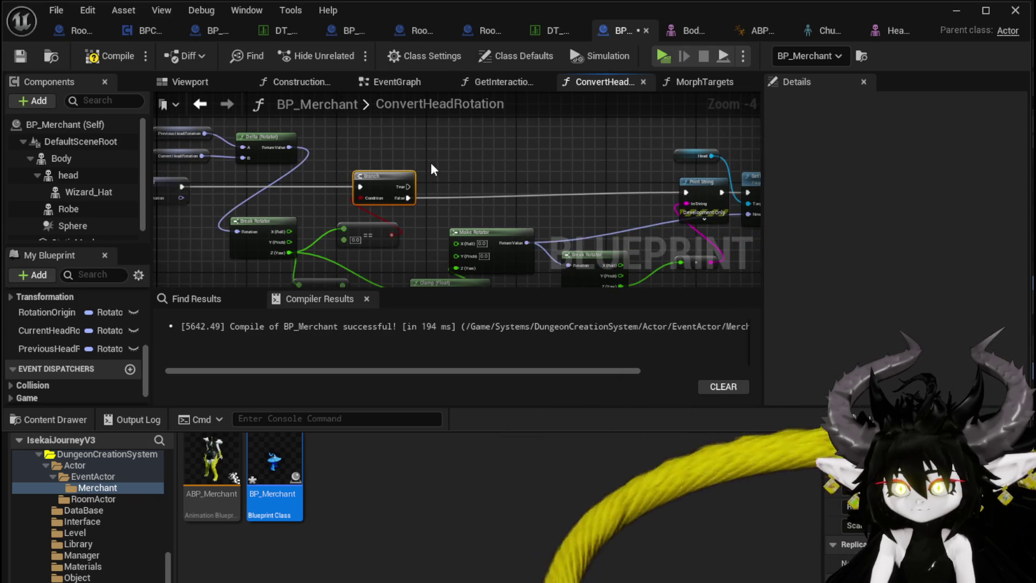
pyautogui.click(96, 57)
pyautogui.click(27, 53)
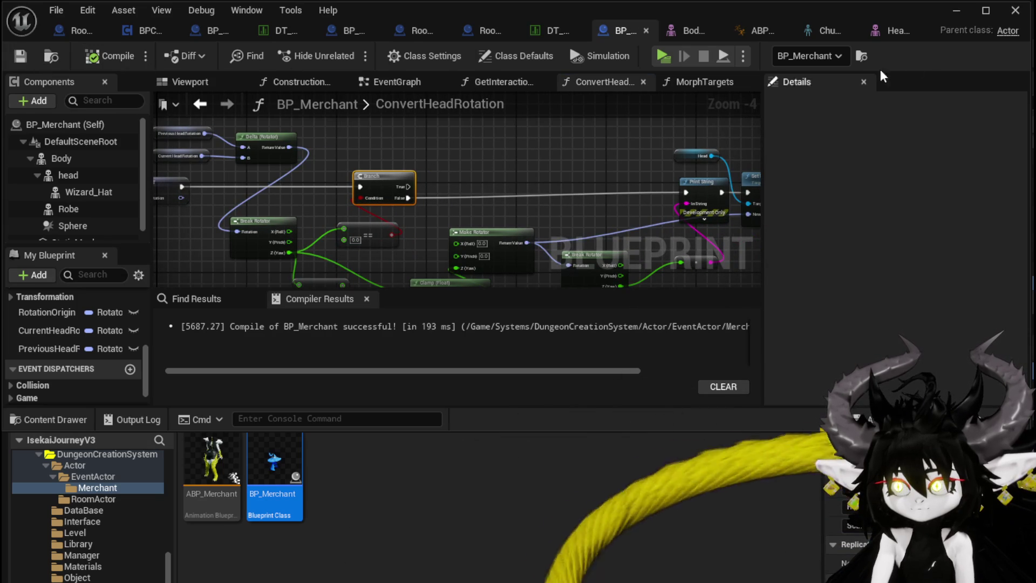
pyautogui.click(953, 12)
pyautogui.hotkey('alt', 'p')
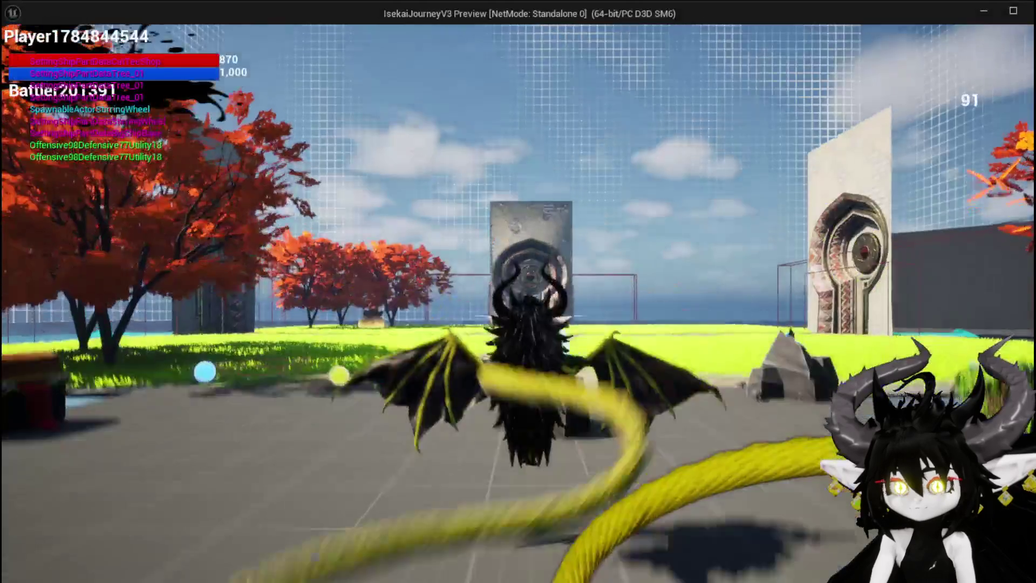
# Step: Circle the merchant confirming only non-zero yaw (about -6.3 to 6.6) prints, then stop and save all
pyautogui.press('a')
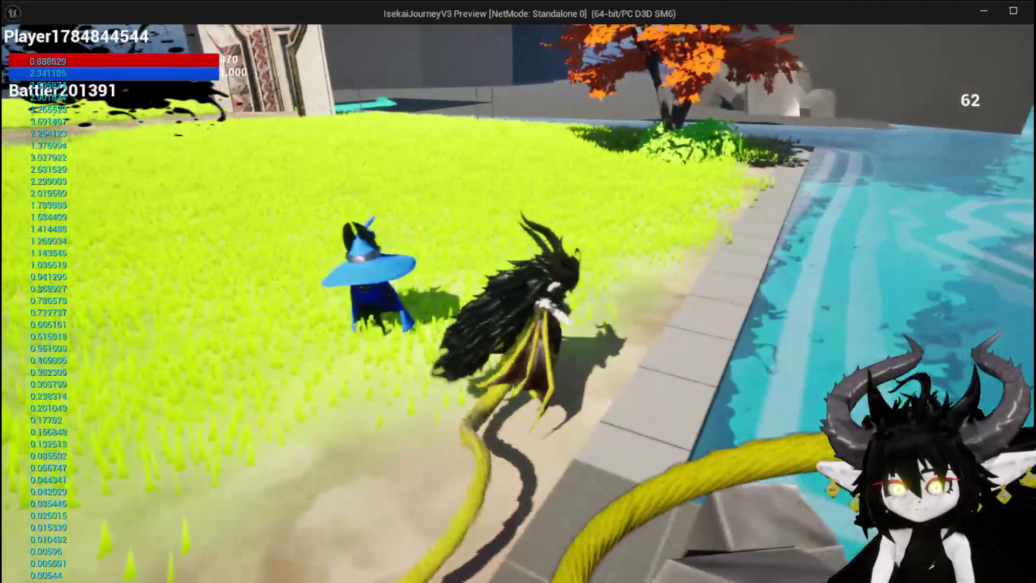
pyautogui.press('w')
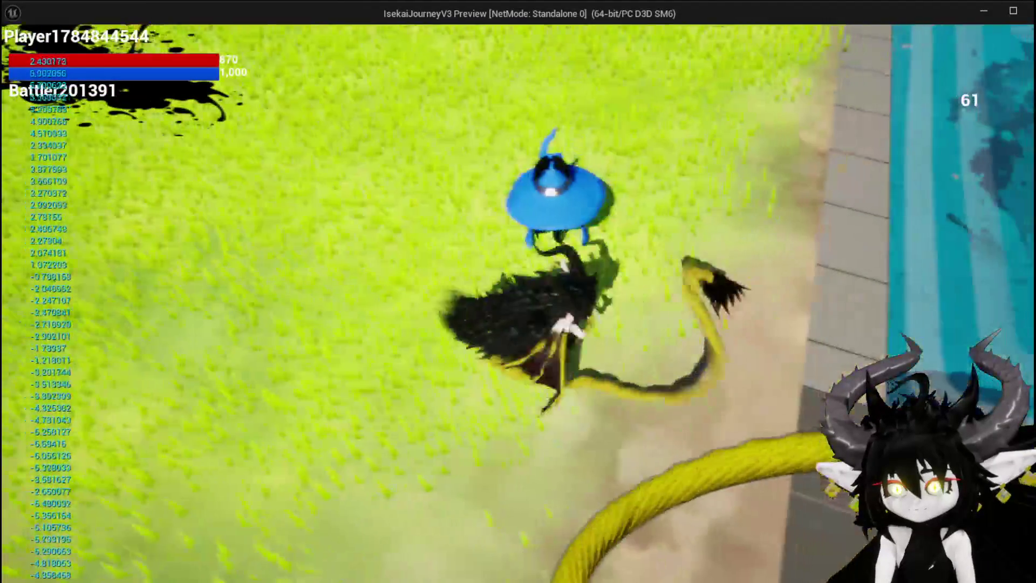
pyautogui.press('a')
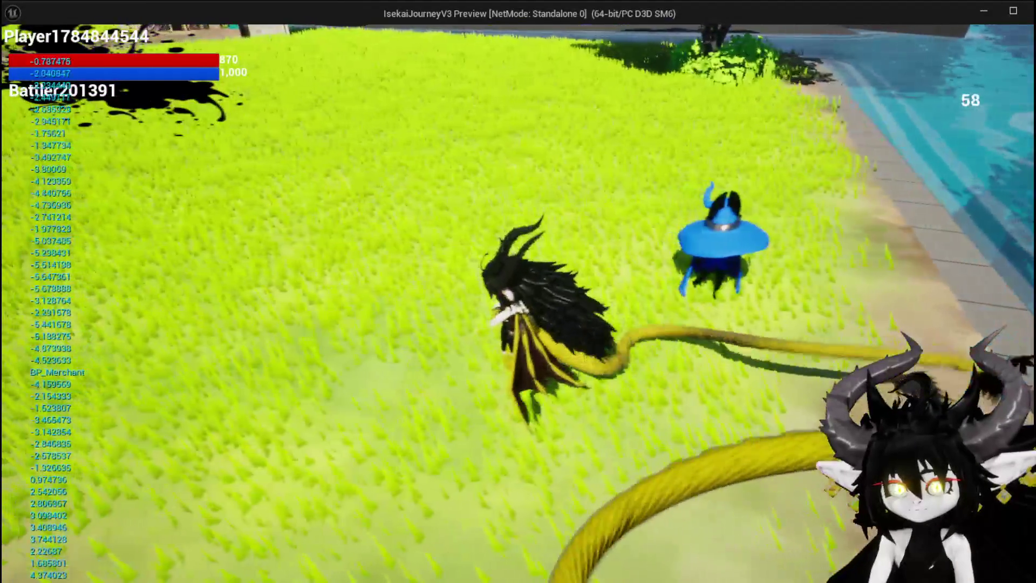
pyautogui.press('d')
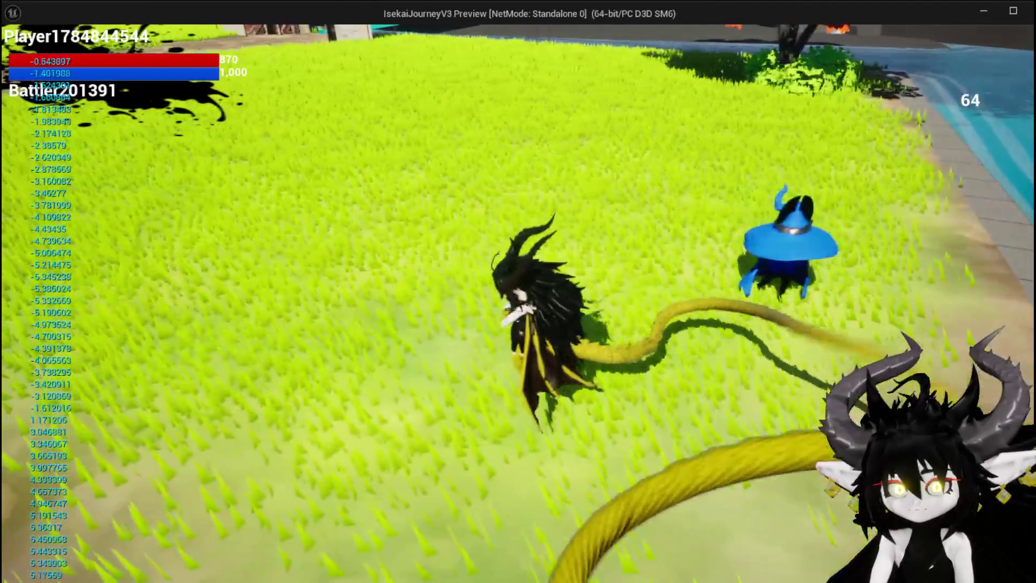
pyautogui.press('d')
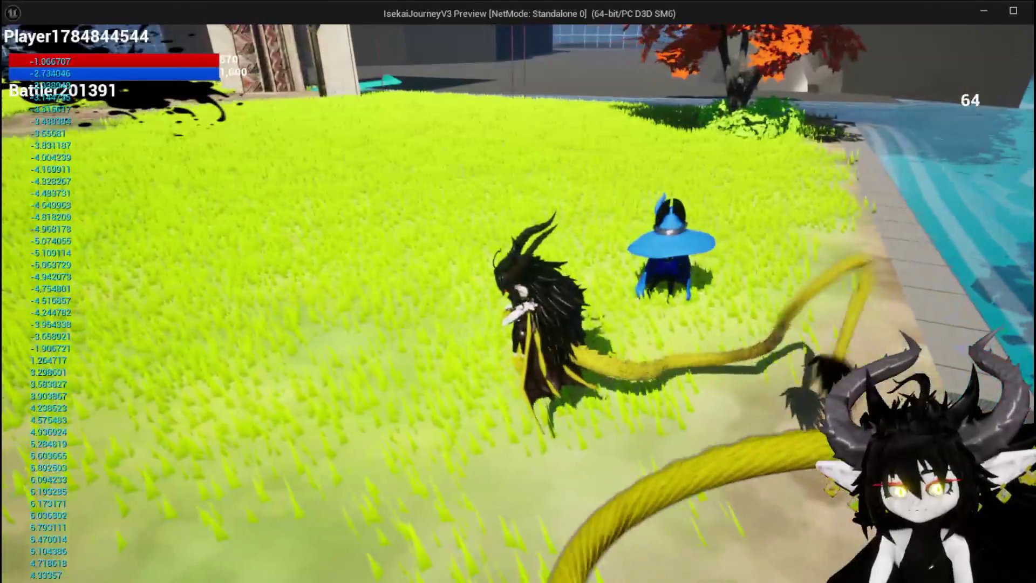
pyautogui.press('Escape')
pyautogui.click(32, 57)
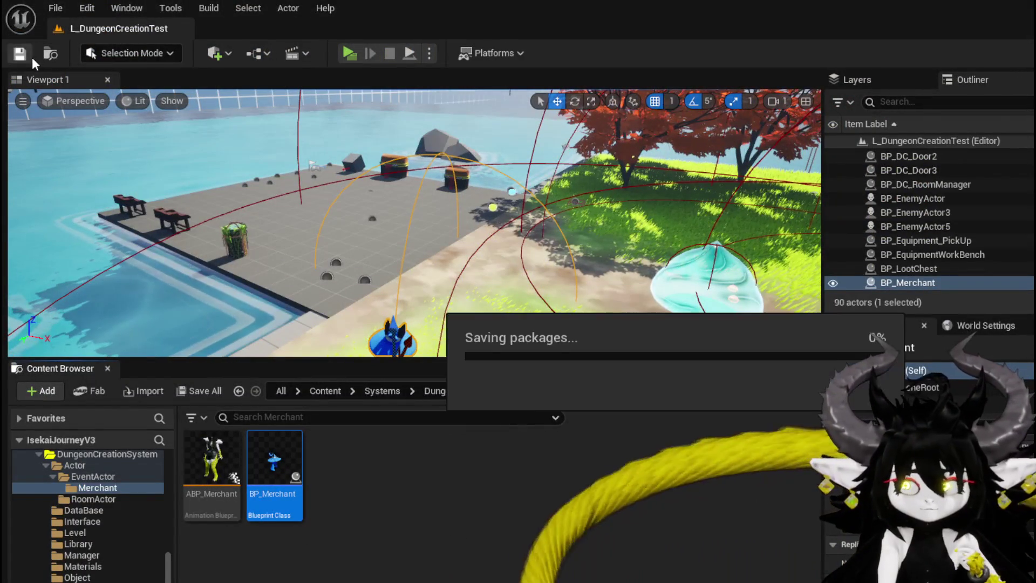
# Step: Promote Make Rotator's Return Value to a new rotator variable named AccRotation
pyautogui.hotkey('alt', 'Tab')
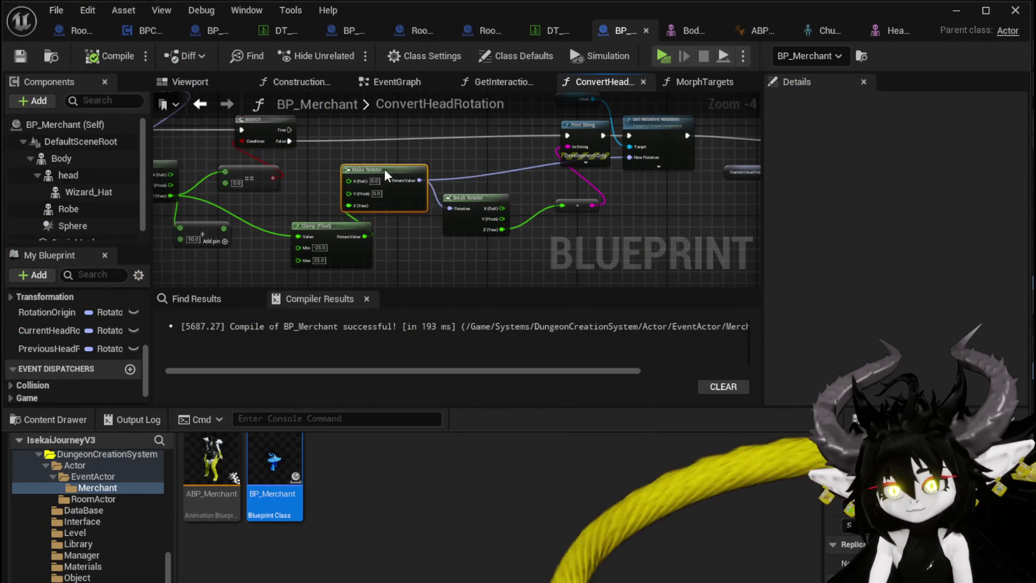
pyautogui.moveTo(509, 183)
pyautogui.mouseDown()
pyautogui.moveTo(471, 221)
pyautogui.moveTo(373, 209)
pyautogui.moveTo(366, 158)
pyautogui.moveTo(363, 196)
pyautogui.mouseUp()
pyautogui.scroll(2, 373, 211)
pyautogui.moveTo(475, 213); pyautogui.dragTo(352, 211)
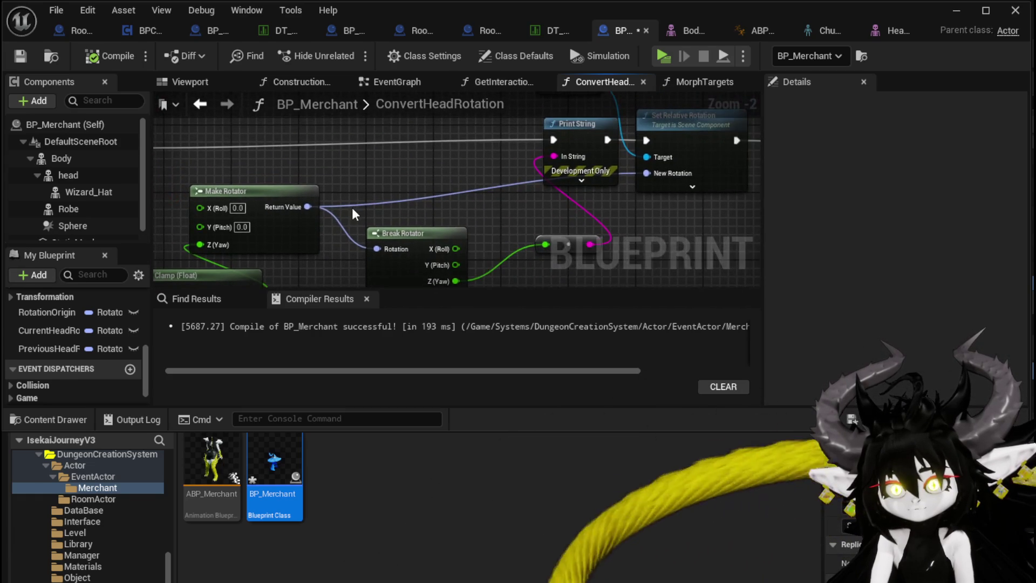
pyautogui.rightClick(309, 207)
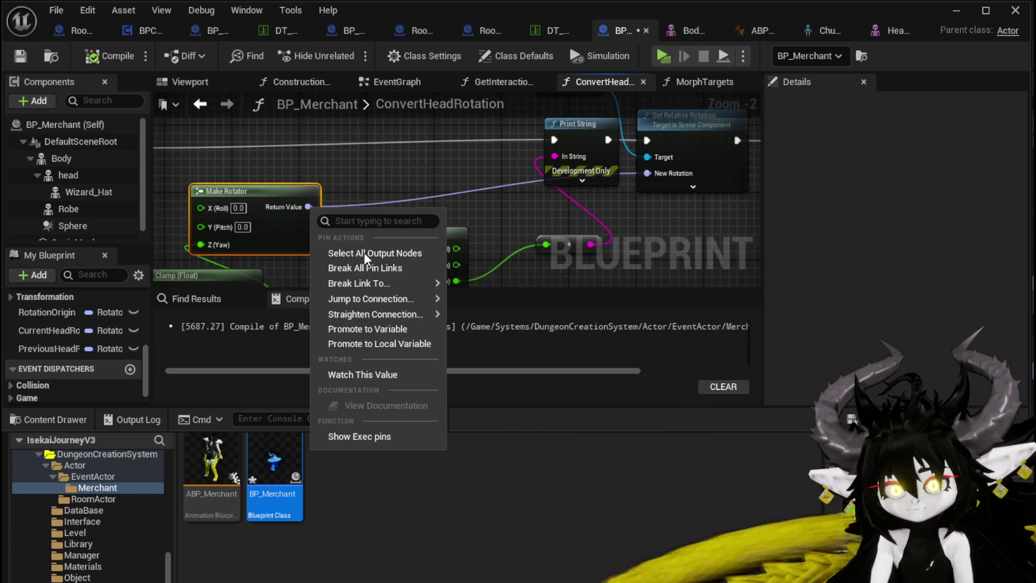
pyautogui.click(355, 327)
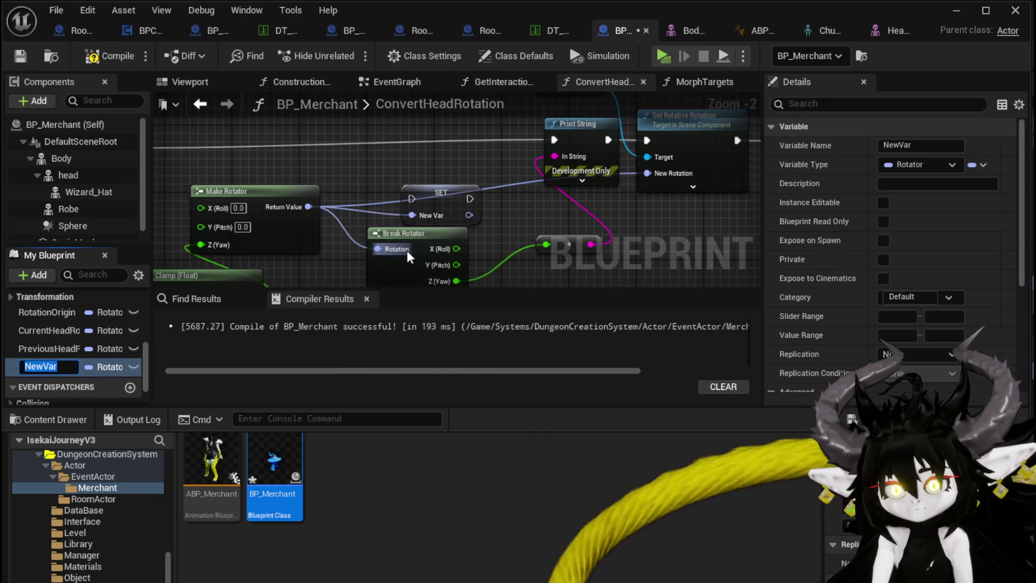
pyautogui.write('A')
pyautogui.write('ccum')
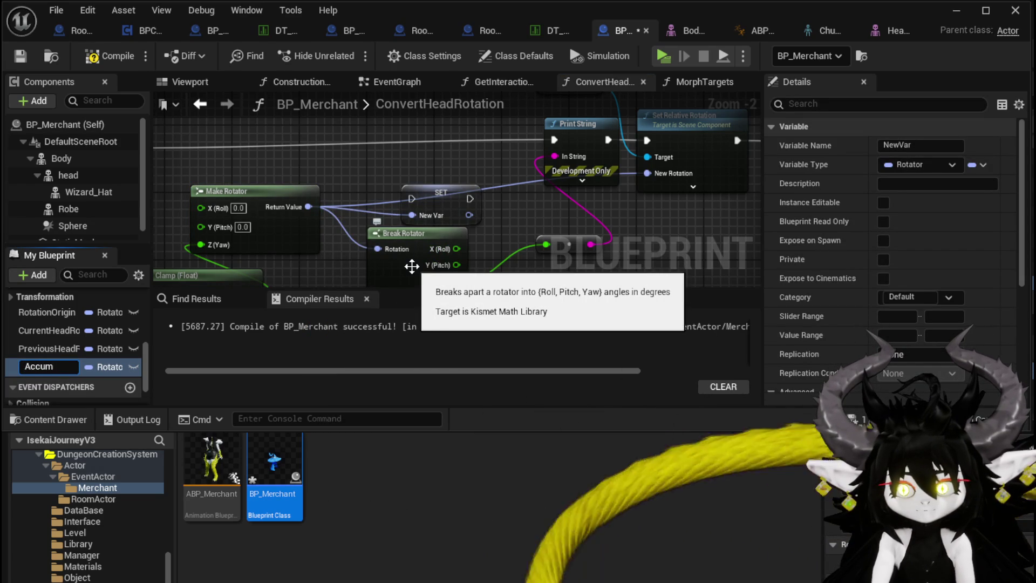
pyautogui.write('Rotation')
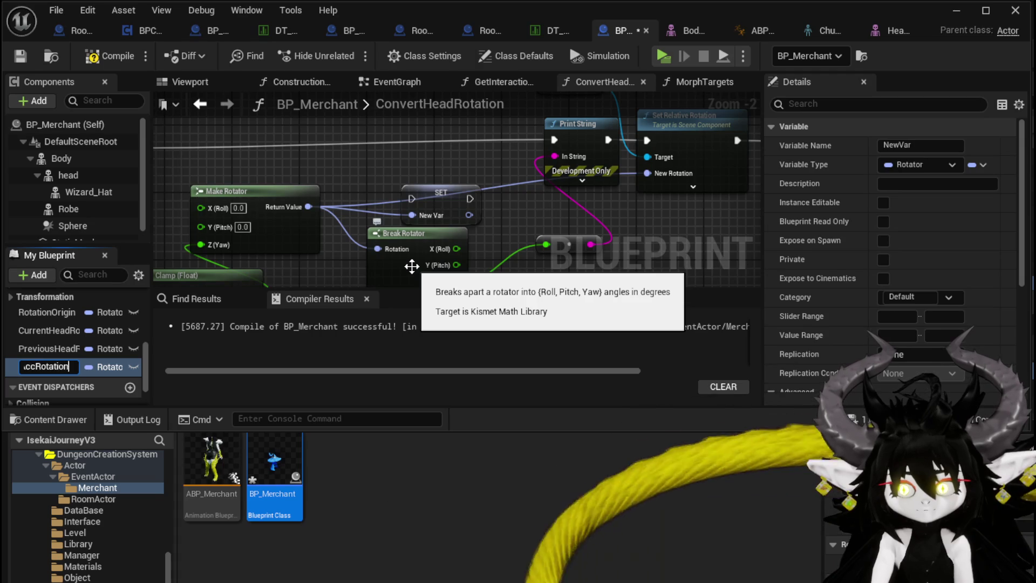
pyautogui.press('Return')
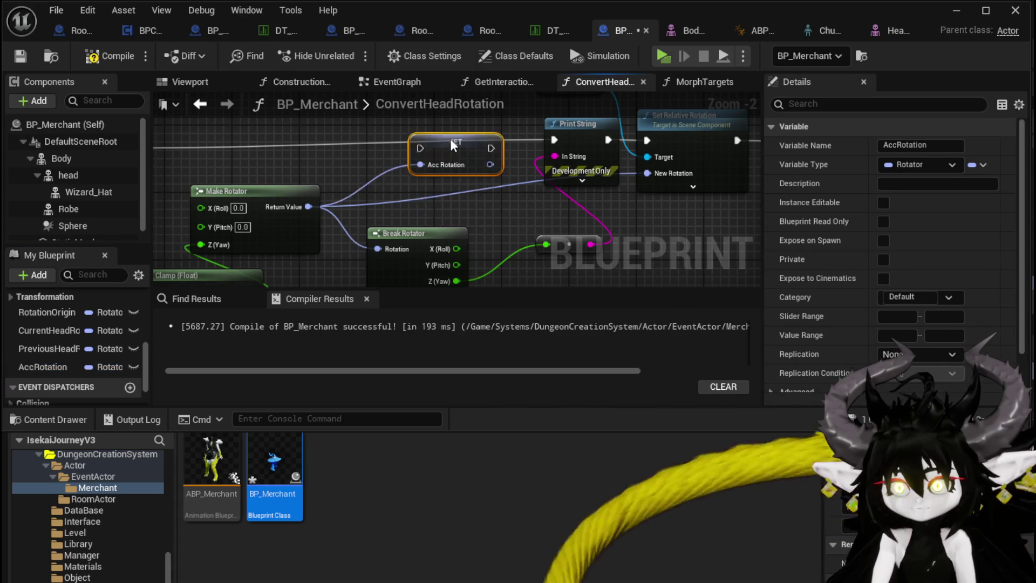
# Step: Wire Branch False into the AccRotation SET and the SET into Print String, then tidy the nodes
pyautogui.moveTo(319, 145); pyautogui.dragTo(340, 171)
pyautogui.moveTo(616, 176); pyautogui.dragTo(611, 174)
pyautogui.moveTo(660, 186)
pyautogui.mouseDown()
pyautogui.moveTo(409, 181)
pyautogui.moveTo(679, 215)
pyautogui.moveTo(584, 195)
pyautogui.mouseUp()
pyautogui.moveTo(485, 162); pyautogui.dragTo(491, 162)
pyautogui.scroll(-2, 491, 162)
pyautogui.moveTo(385, 269); pyautogui.dragTo(406, 214)
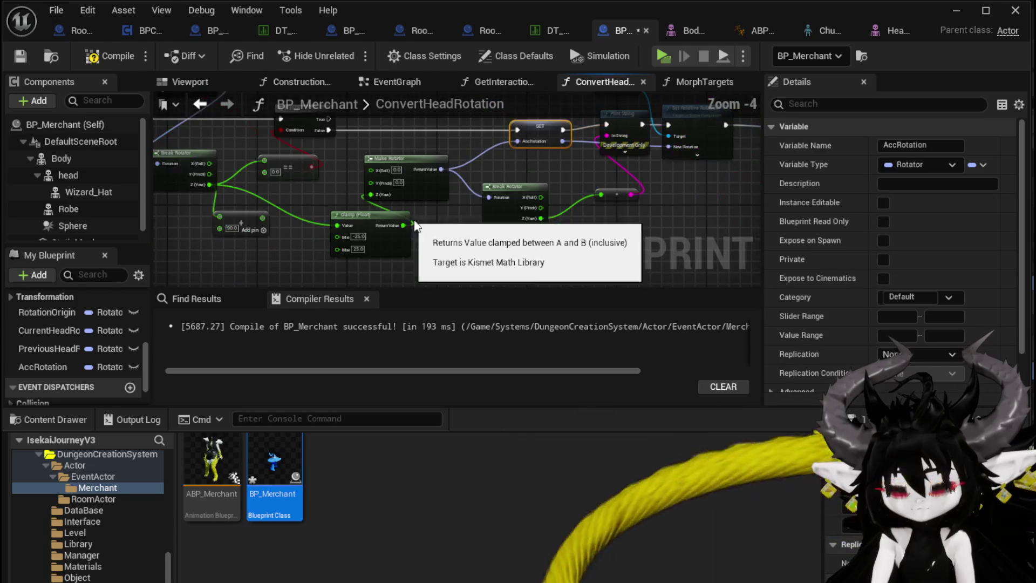
pyautogui.moveTo(386, 264); pyautogui.dragTo(407, 179)
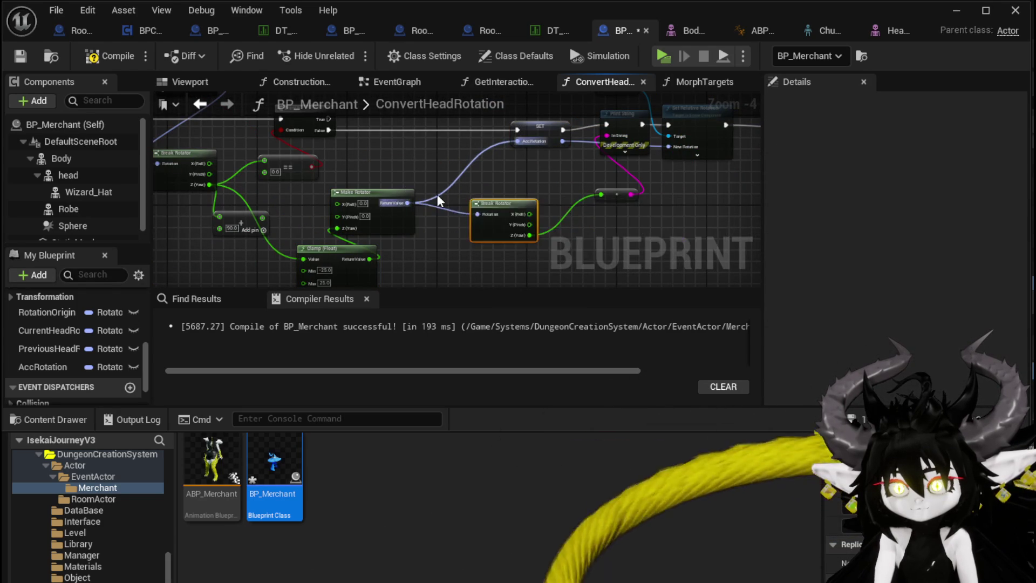
pyautogui.moveTo(416, 184); pyautogui.dragTo(370, 187)
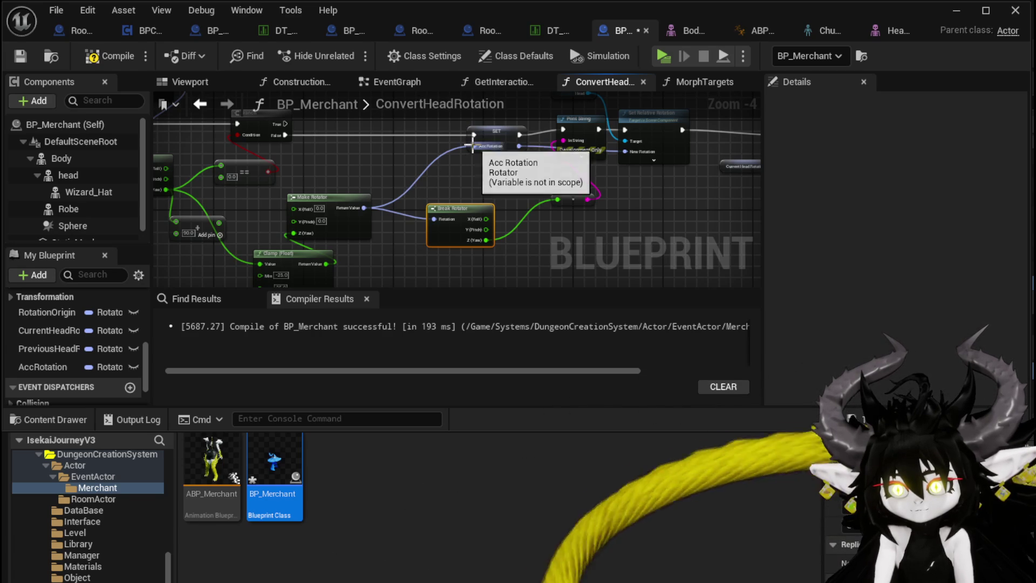
pyautogui.scroll(2, 434, 161)
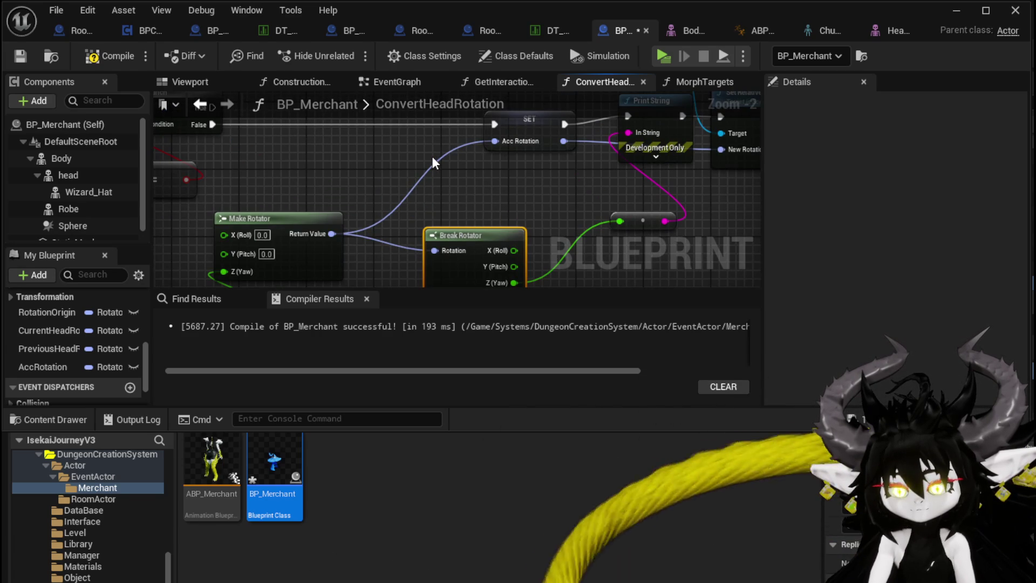
pyautogui.scroll(-1, 432, 157)
pyautogui.scroll(1, 400, 226)
pyautogui.scroll(-1, 394, 206)
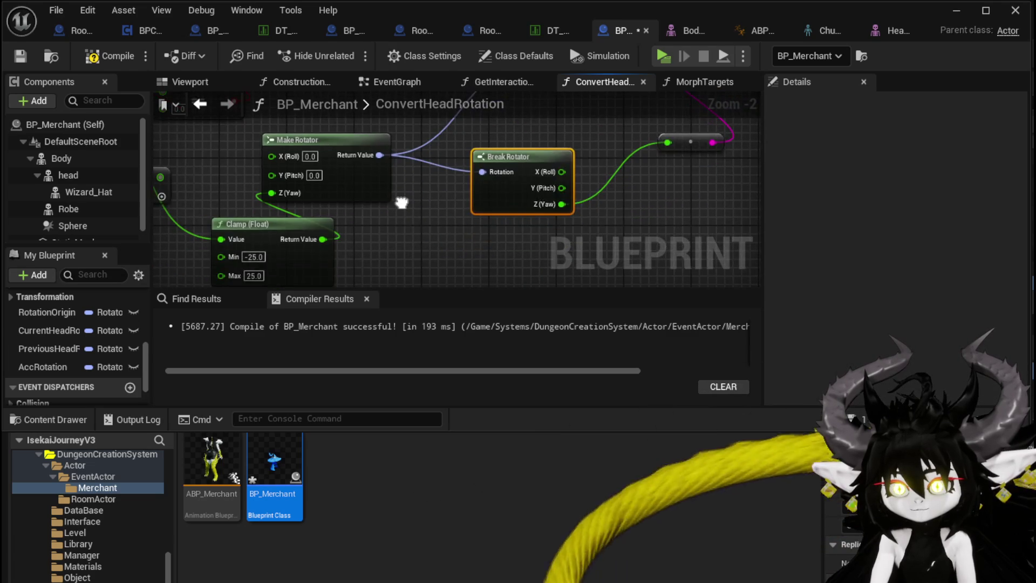
pyautogui.scroll(1, 465, 153)
pyautogui.moveTo(491, 132); pyautogui.dragTo(435, 165)
# Step: Add a Make Rotator feeding the AccRotation SET, with the Clamp output routed into its Z
pyautogui.write('brea')
pyautogui.press('Escape')
pyautogui.moveTo(491, 129)
pyautogui.mouseDown()
pyautogui.moveTo(461, 141)
pyautogui.moveTo(442, 169)
pyautogui.mouseUp()
pyautogui.write('make')
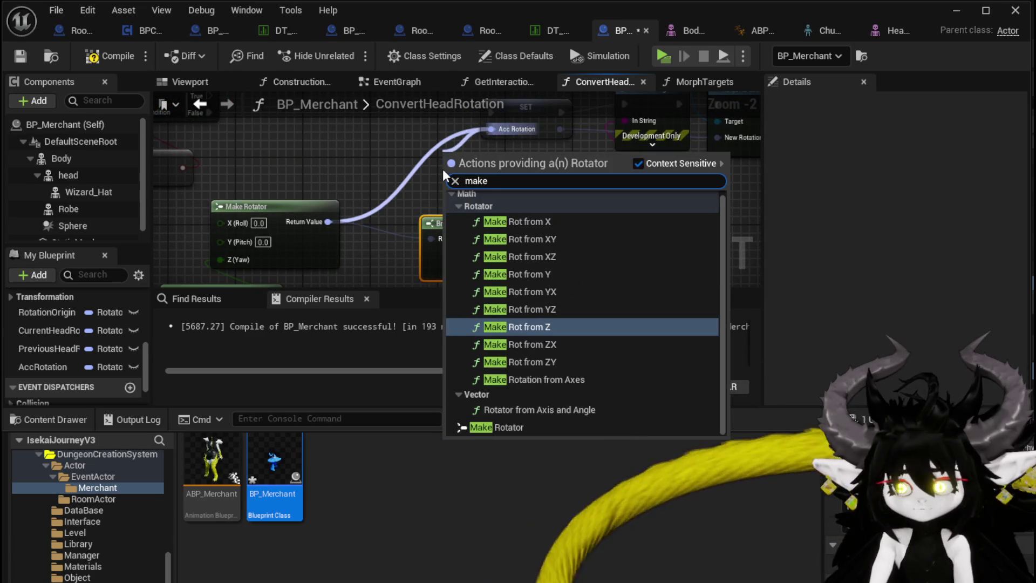
pyautogui.click(496, 426)
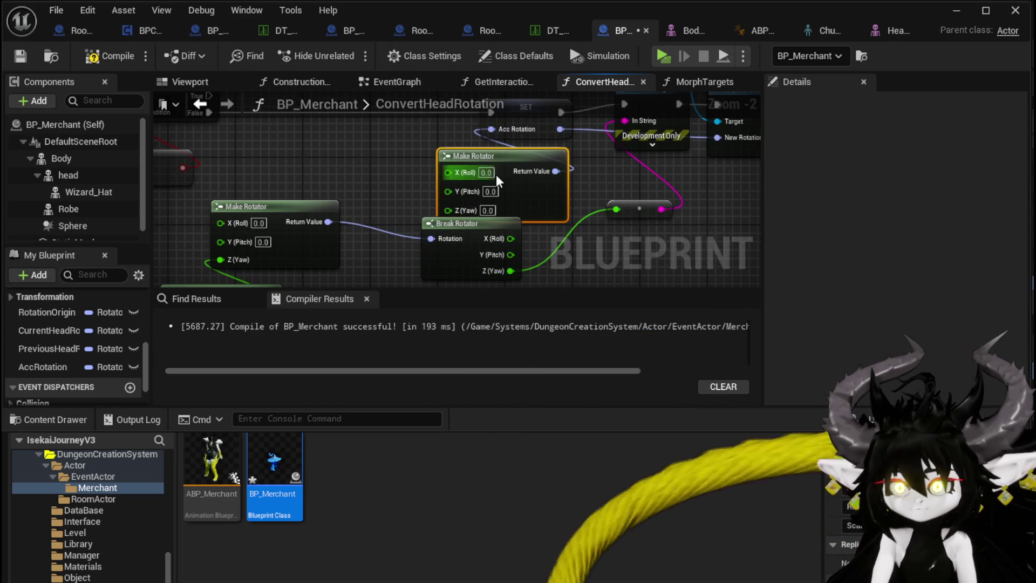
pyautogui.moveTo(426, 173); pyautogui.dragTo(432, 174)
pyautogui.scroll(-2, 376, 229)
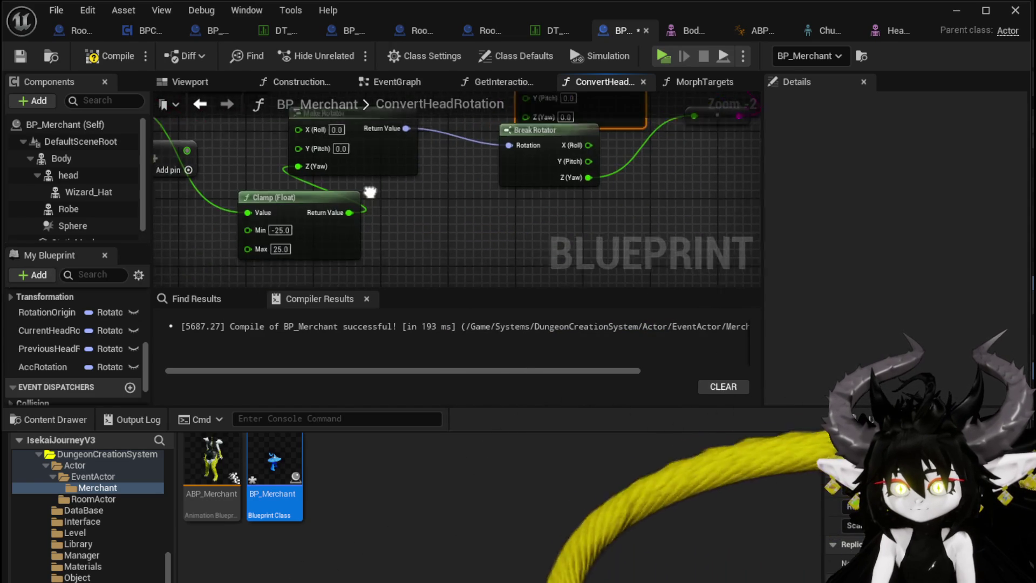
pyautogui.moveTo(301, 193)
pyautogui.mouseDown()
pyautogui.moveTo(337, 199)
pyautogui.moveTo(347, 235)
pyautogui.mouseUp()
pyautogui.moveTo(322, 202)
pyautogui.mouseDown()
pyautogui.moveTo(324, 225)
pyautogui.moveTo(469, 176)
pyautogui.moveTo(517, 212)
pyautogui.moveTo(613, 224)
pyautogui.mouseUp()
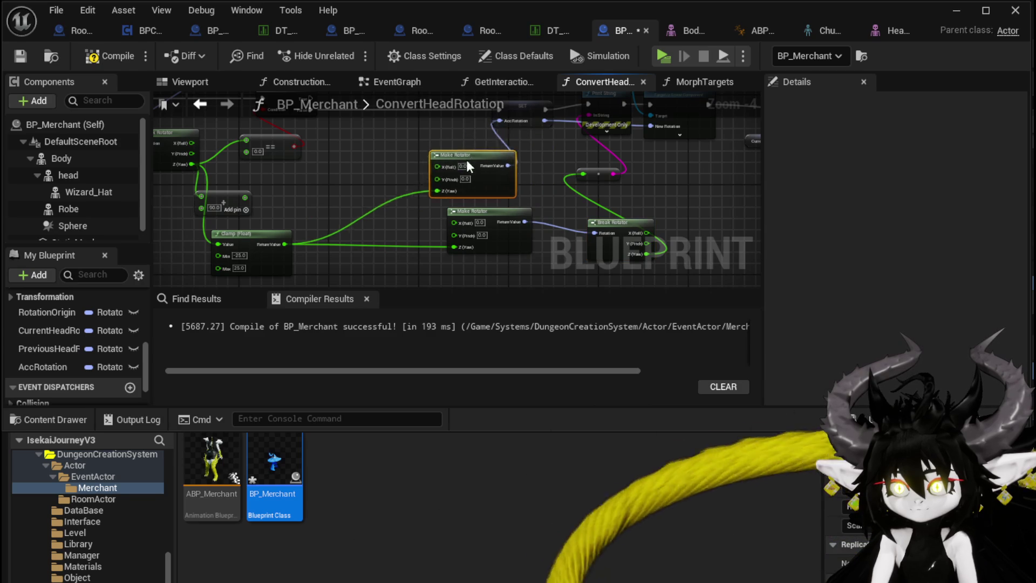
pyautogui.moveTo(363, 178); pyautogui.dragTo(402, 221)
# Step: Sum AccRotation's yaw (getter plus Break Rotator) with the clamped value in an Add node
pyautogui.moveTo(42, 367)
pyautogui.mouseDown()
pyautogui.moveTo(386, 144)
pyautogui.moveTo(348, 154)
pyautogui.moveTo(384, 159)
pyautogui.moveTo(361, 189)
pyautogui.mouseUp()
pyautogui.write('brea')
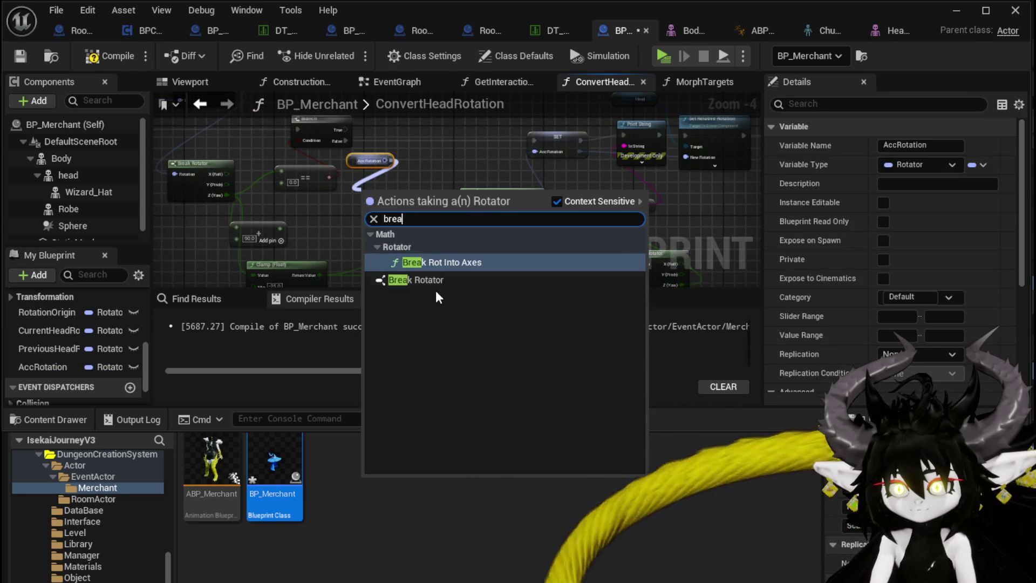
pyautogui.click(435, 280)
pyautogui.moveTo(417, 221); pyautogui.dragTo(421, 235)
pyautogui.write('add')
pyautogui.click(459, 362)
pyautogui.moveTo(318, 276); pyautogui.dragTo(427, 247)
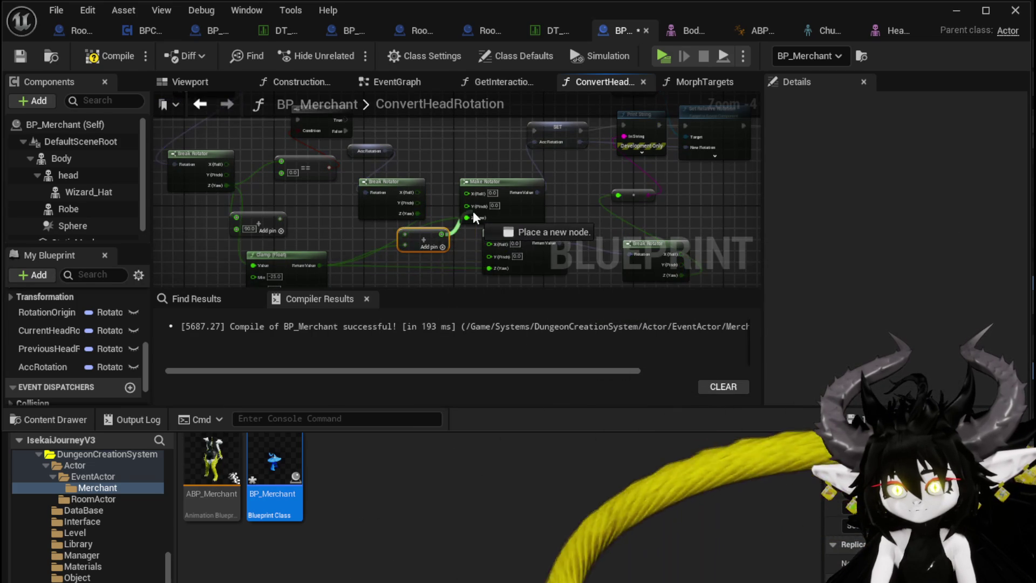
pyautogui.moveTo(455, 160); pyautogui.dragTo(440, 173)
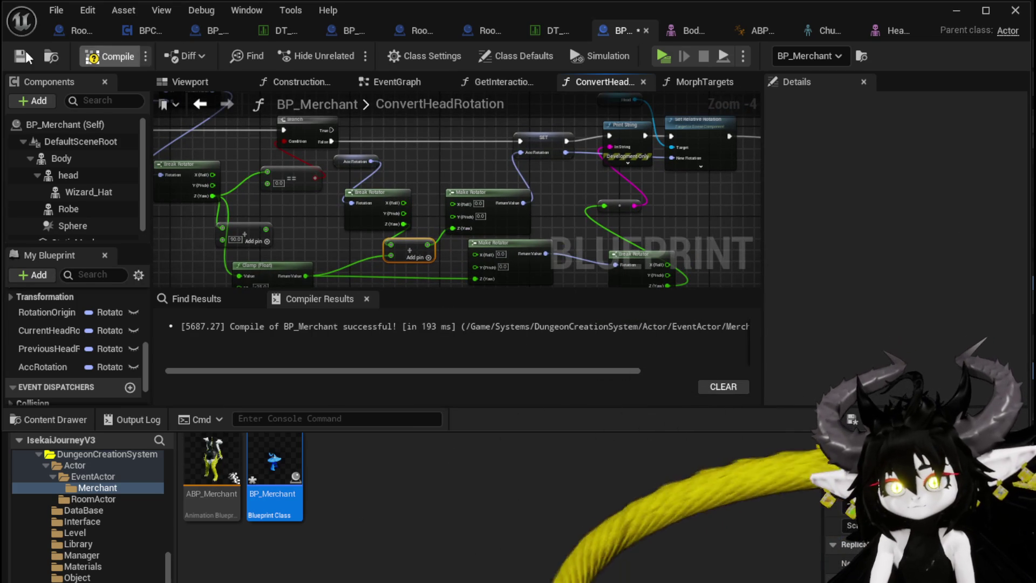
pyautogui.click(1014, 10)
# Step: Play standalone and circle the merchant watching its head turn, then stop and reopen BP_Merchant
pyautogui.click(365, 53)
pyautogui.press('w')
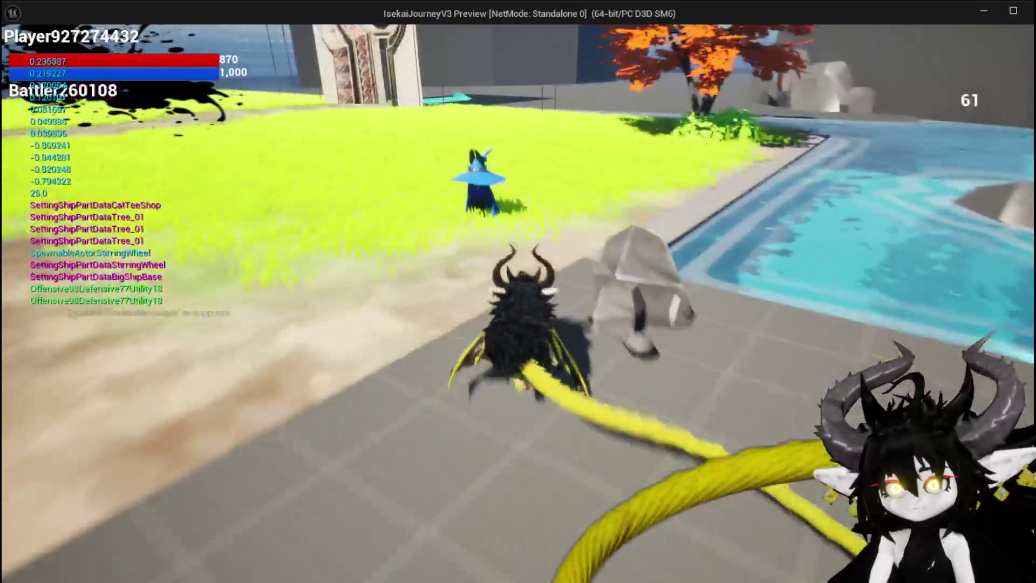
pyautogui.press('w')
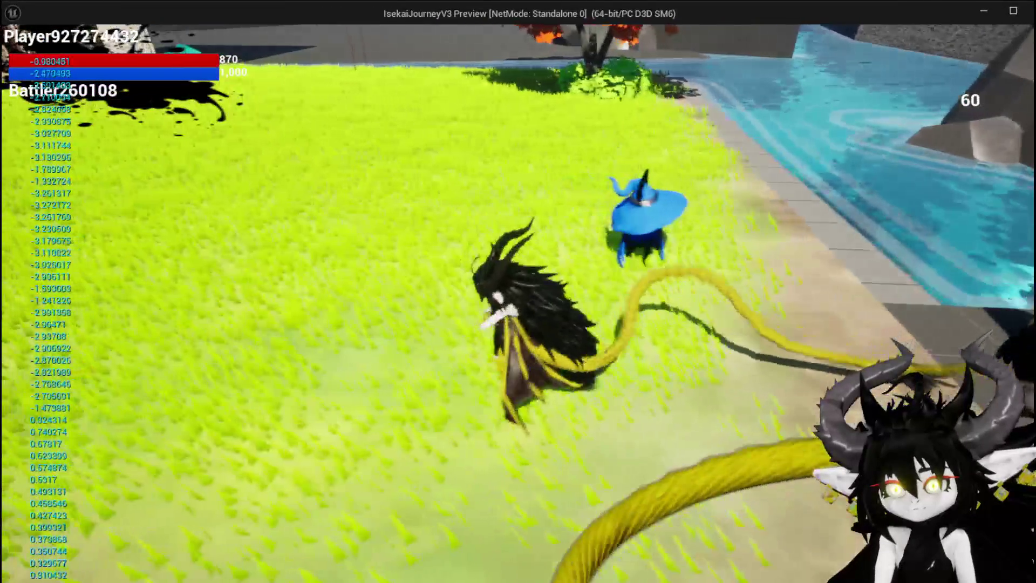
pyautogui.press('w')
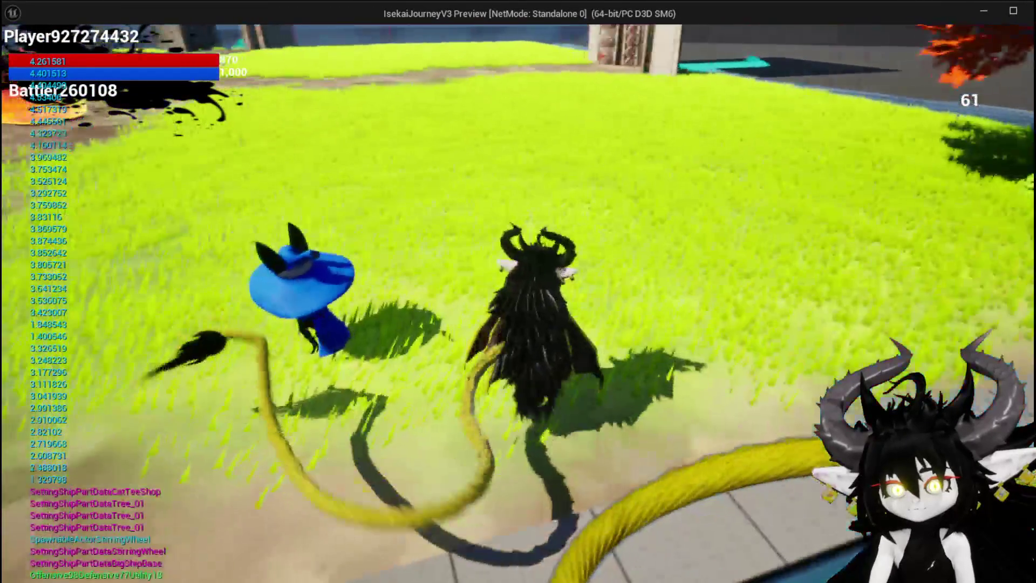
pyautogui.press('w')
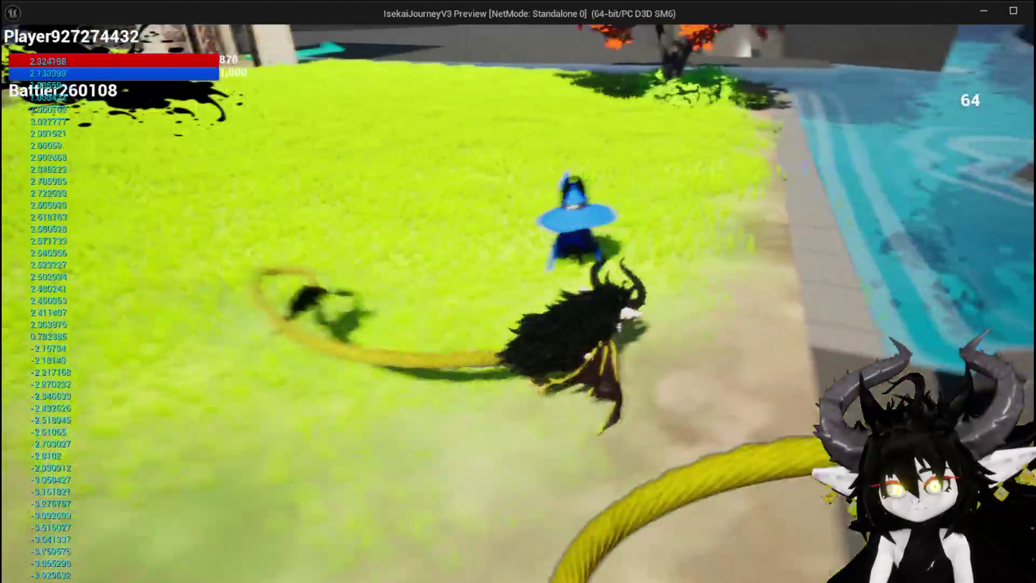
pyautogui.press('Escape')
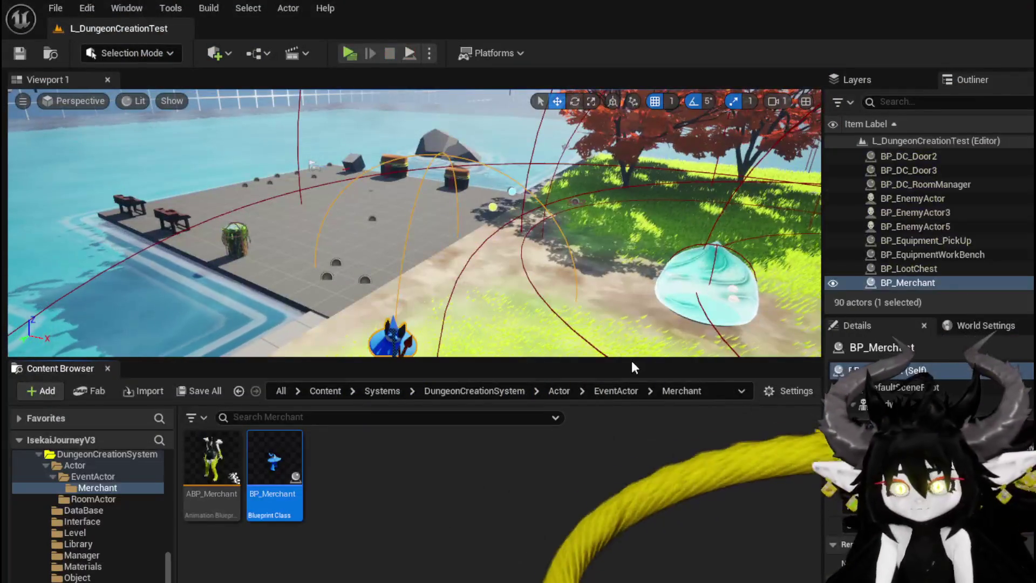
pyautogui.doubleClick(259, 462)
# Step: Multiply the summed yaw by -1.0 before the Make Rotator, then launch a standalone playtest
pyautogui.scroll(3, 380, 244)
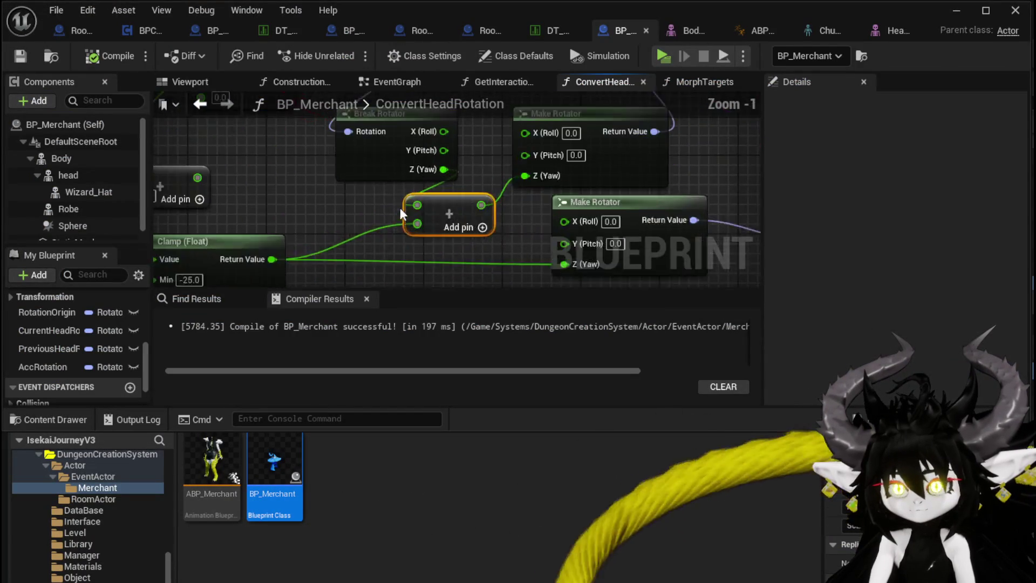
pyautogui.moveTo(412, 137); pyautogui.dragTo(384, 148)
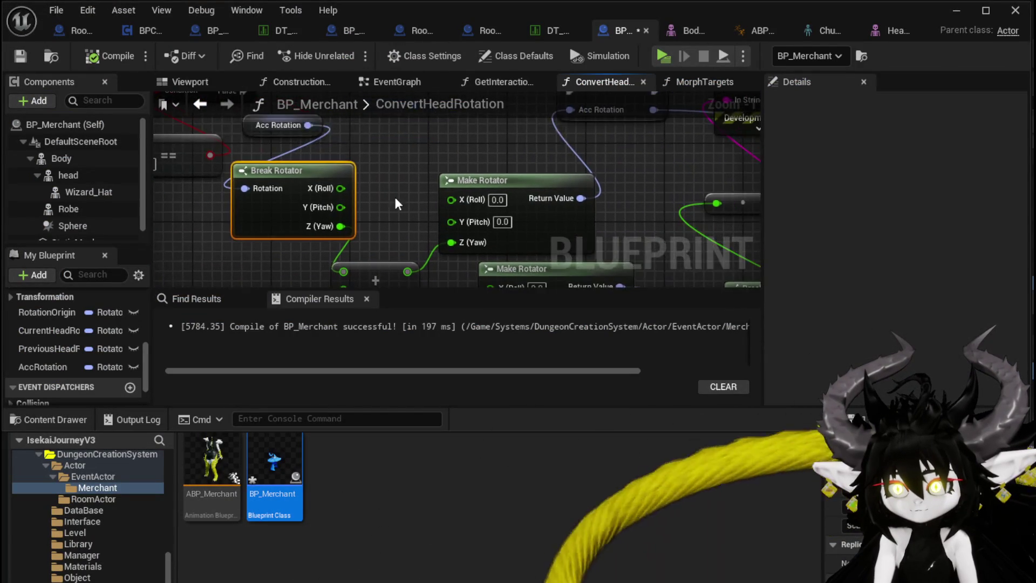
pyautogui.moveTo(377, 213)
pyautogui.mouseDown()
pyautogui.moveTo(312, 215)
pyautogui.moveTo(374, 213)
pyautogui.mouseUp()
pyautogui.write('*')
pyautogui.press('Escape')
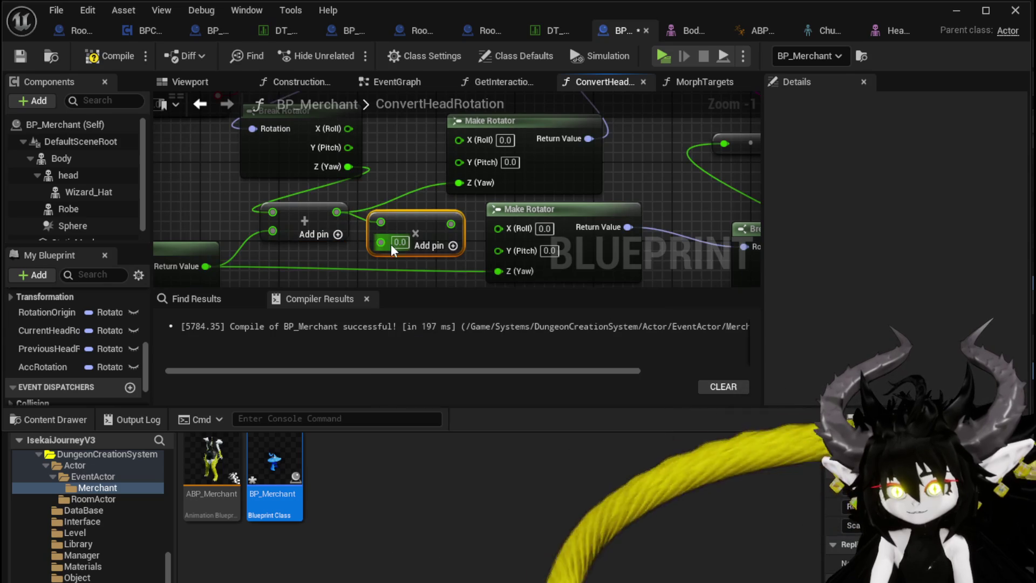
pyautogui.write('-1')
pyautogui.press('Return')
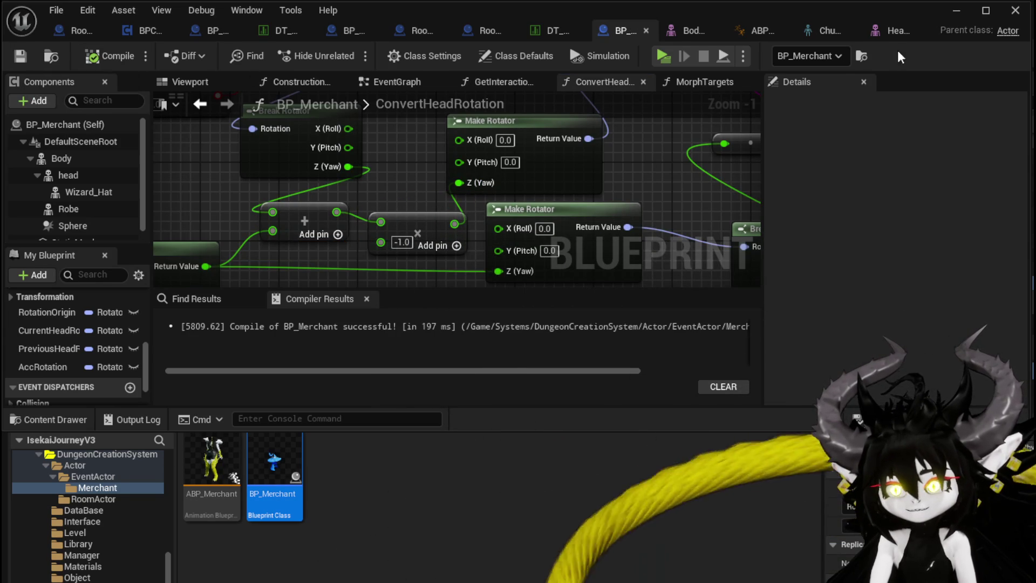
pyautogui.click(954, 15)
pyautogui.hotkey('alt', 'p')
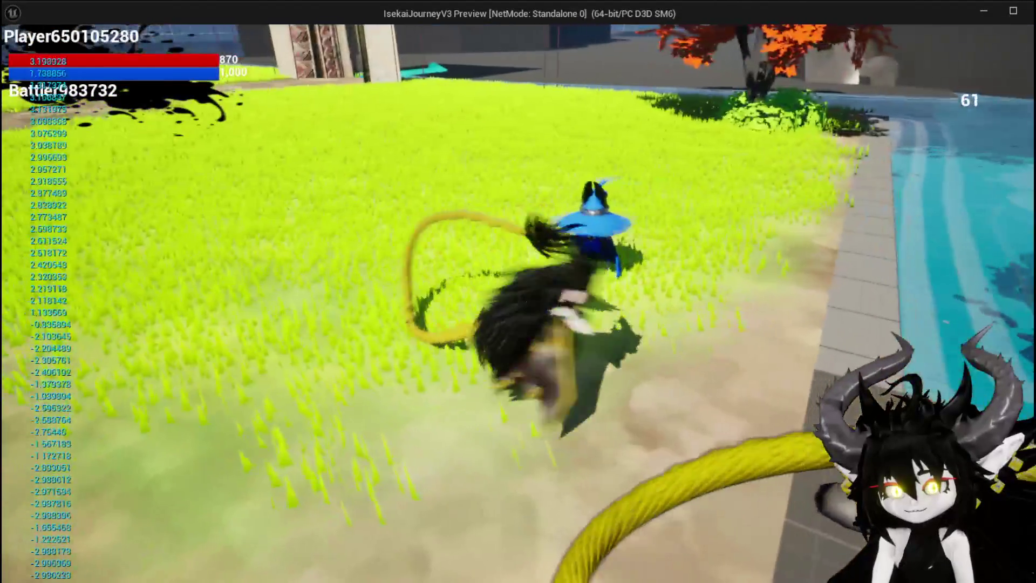
# Step: Stop the preview after yaw reads about 3.2 to -3.0, save, and return to ConvertHeadRotation
pyautogui.press('Escape')
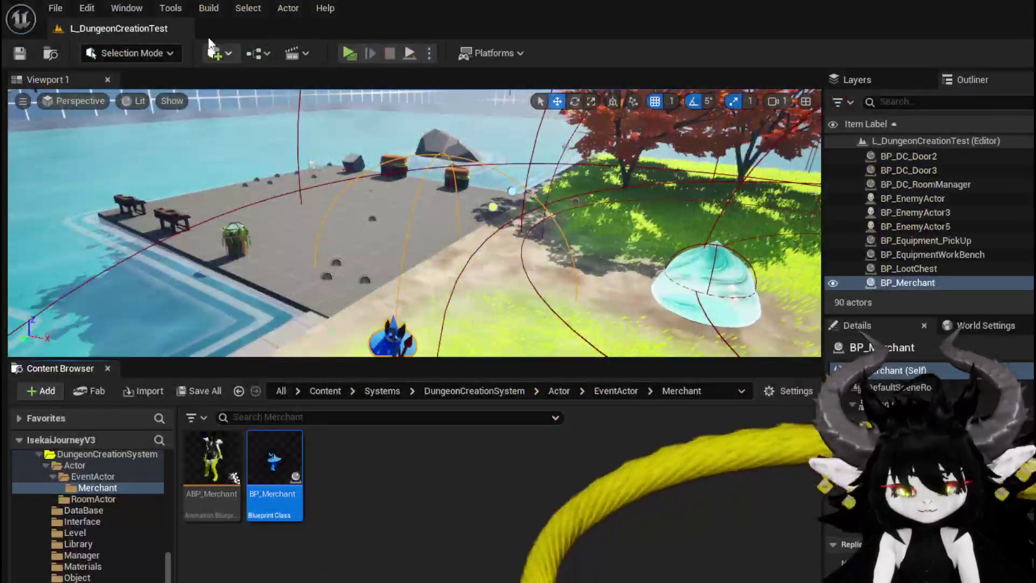
pyautogui.hotkey('ctrl', 's')
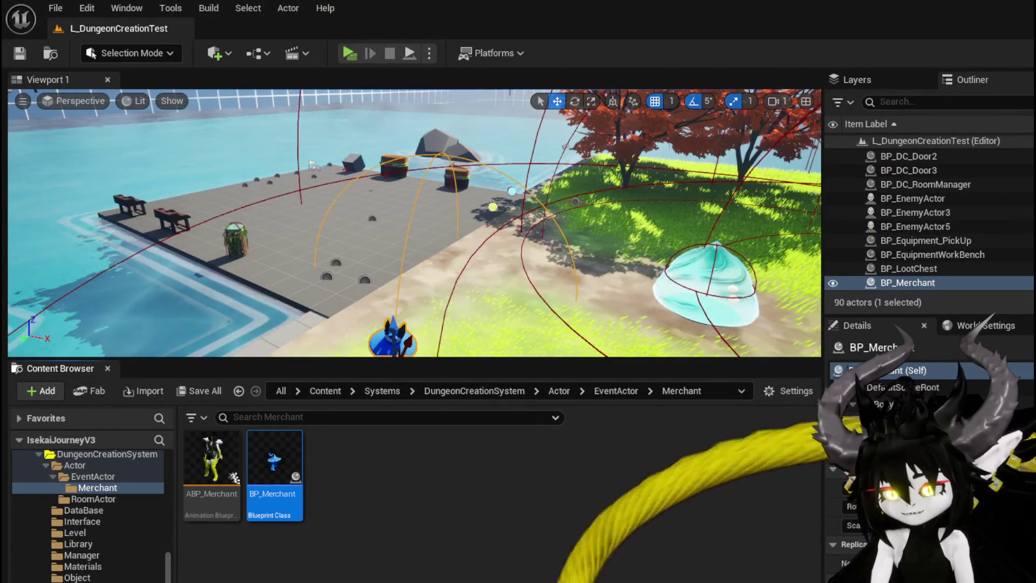
pyautogui.hotkey('alt', 'Tab')
pyautogui.scroll(-2, 377, 238)
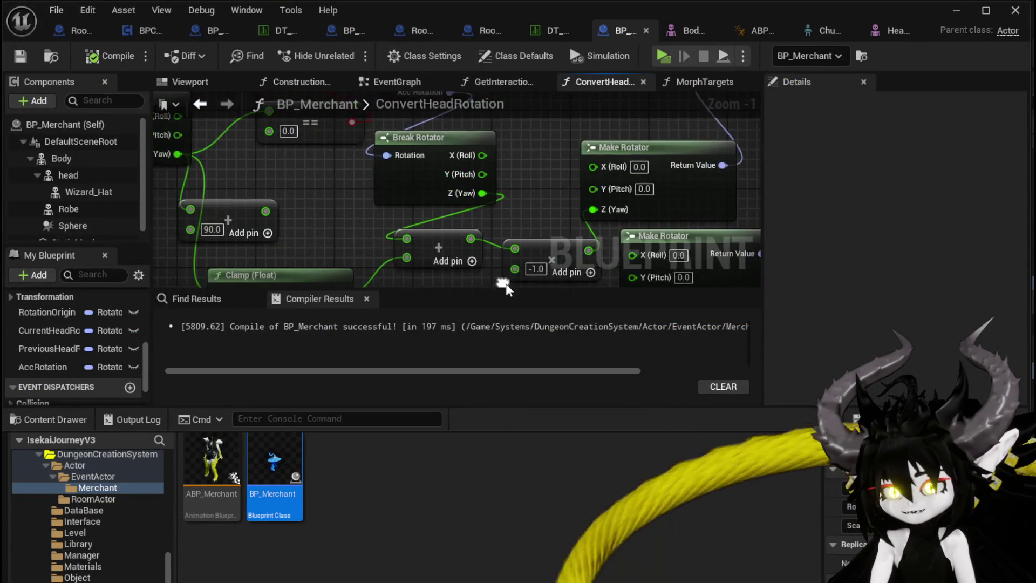
# Step: Rearrange the Break Rotator, Branch, Add and Make Rotator nodes in ConvertHeadRotation
pyautogui.moveTo(274, 160); pyautogui.dragTo(490, 226)
pyautogui.moveTo(296, 247)
pyautogui.mouseDown()
pyautogui.moveTo(540, 188)
pyautogui.moveTo(391, 214)
pyautogui.mouseUp()
pyautogui.moveTo(490, 132); pyautogui.dragTo(345, 133)
pyautogui.moveTo(273, 100); pyautogui.dragTo(426, 170)
pyautogui.click(537, 132)
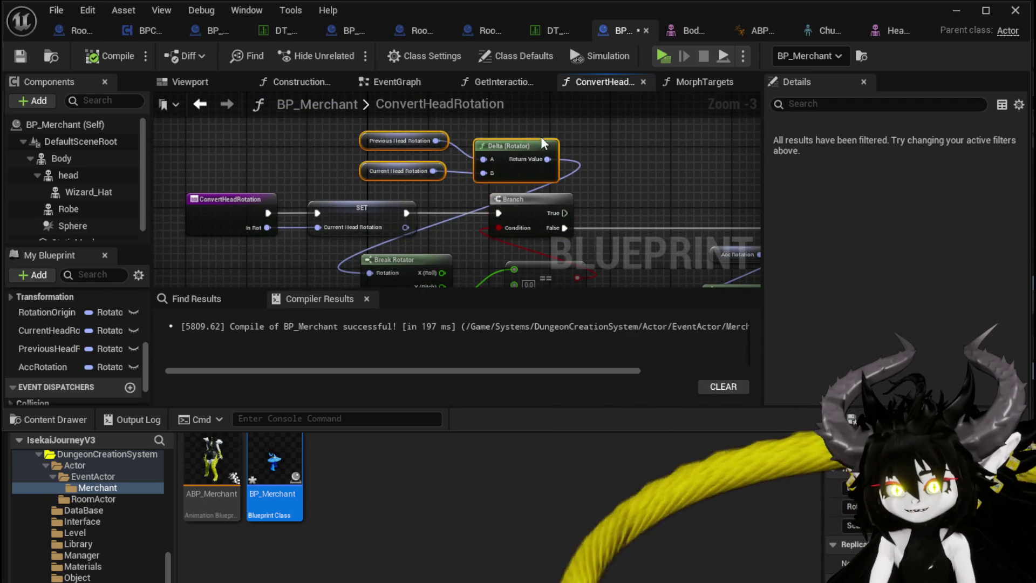
pyautogui.moveTo(666, 207)
pyautogui.mouseDown()
pyautogui.moveTo(305, 143)
pyautogui.moveTo(281, 110)
pyautogui.moveTo(263, 120)
pyautogui.mouseUp()
pyautogui.moveTo(356, 200); pyautogui.dragTo(301, 146)
pyautogui.moveTo(402, 216)
pyautogui.mouseDown()
pyautogui.moveTo(358, 188)
pyautogui.moveTo(380, 162)
pyautogui.moveTo(365, 165)
pyautogui.mouseUp()
pyautogui.moveTo(445, 219)
pyautogui.mouseDown()
pyautogui.moveTo(429, 202)
pyautogui.moveTo(432, 214)
pyautogui.mouseUp()
# Step: Replace the Add and -1.0 multiply nodes with a Subtract feeding Clamp's result into Make Rotator Z (Yaw)
pyautogui.keyDown('ctrl'); pyautogui.click(374, 164); pyautogui.keyUp('ctrl')
pyautogui.press('Delete')
pyautogui.moveTo(345, 127); pyautogui.dragTo(383, 176)
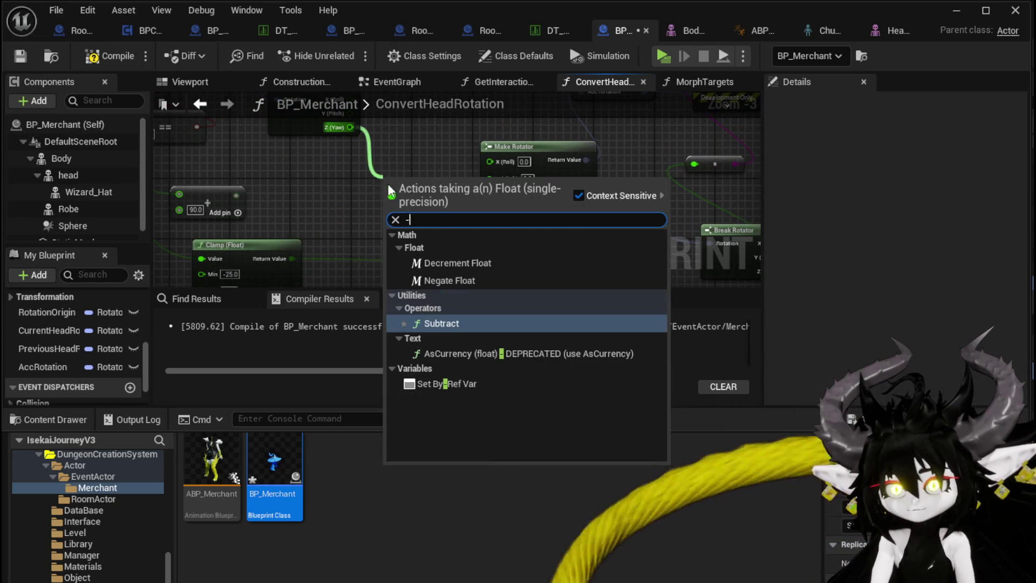
pyautogui.click(439, 319)
pyautogui.moveTo(294, 261)
pyautogui.mouseDown()
pyautogui.moveTo(391, 195)
pyautogui.moveTo(505, 193)
pyautogui.mouseUp()
pyautogui.moveTo(435, 177)
pyautogui.mouseDown()
pyautogui.moveTo(395, 188)
pyautogui.moveTo(421, 147)
pyautogui.mouseUp()
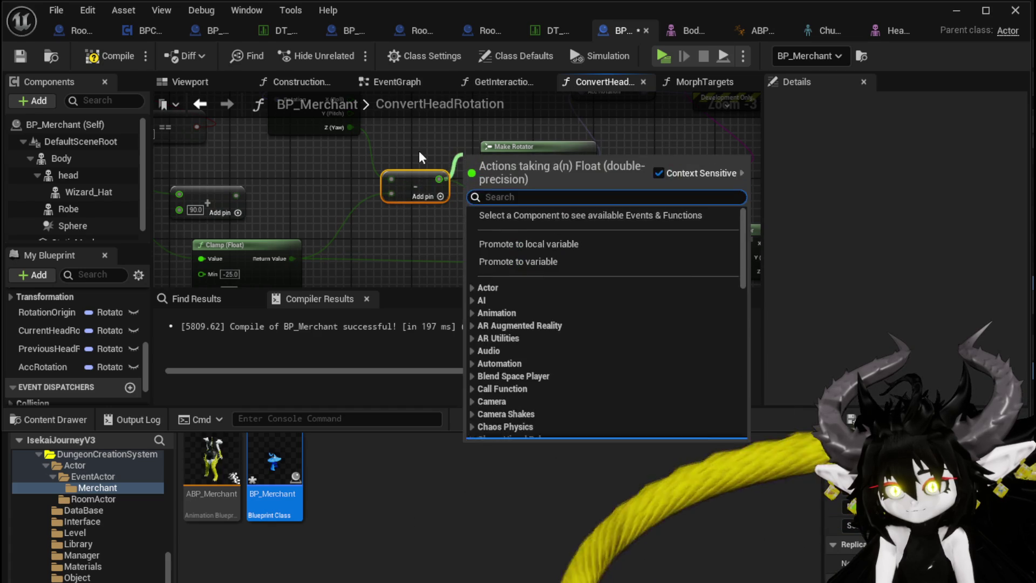
pyautogui.press('Escape')
# Step: Tidy the SET AccRotation, rotator and Head nodes, then search 'get Relativ' from Head
pyautogui.moveTo(396, 193)
pyautogui.mouseDown()
pyautogui.moveTo(363, 169)
pyautogui.moveTo(313, 190)
pyautogui.mouseUp()
pyautogui.scroll(-1, 400, 193)
pyautogui.moveTo(452, 140); pyautogui.dragTo(433, 128)
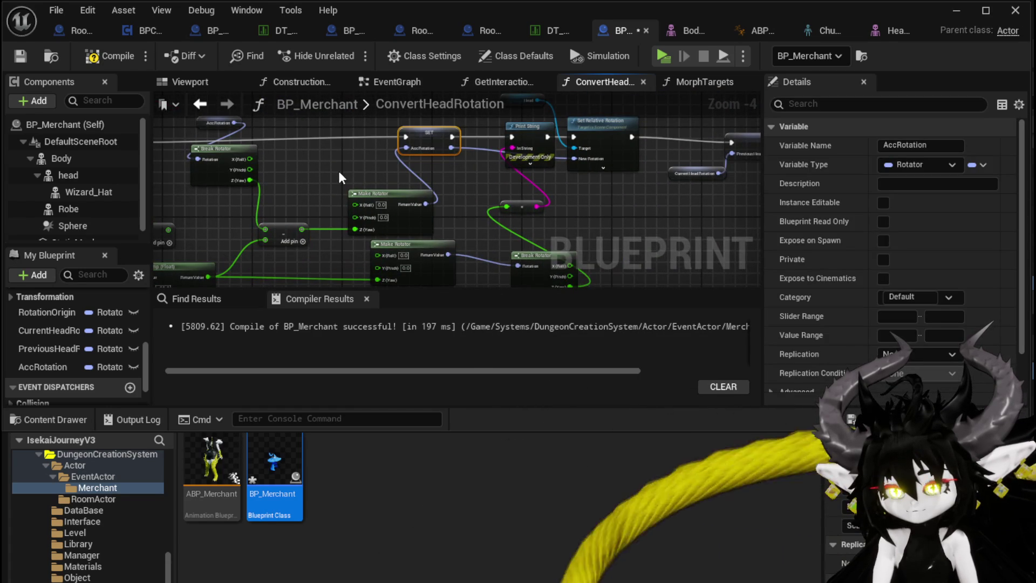
pyautogui.moveTo(444, 205)
pyautogui.mouseDown()
pyautogui.moveTo(435, 211)
pyautogui.moveTo(524, 180)
pyautogui.moveTo(532, 275)
pyautogui.mouseUp()
pyautogui.scroll(1, 467, 123)
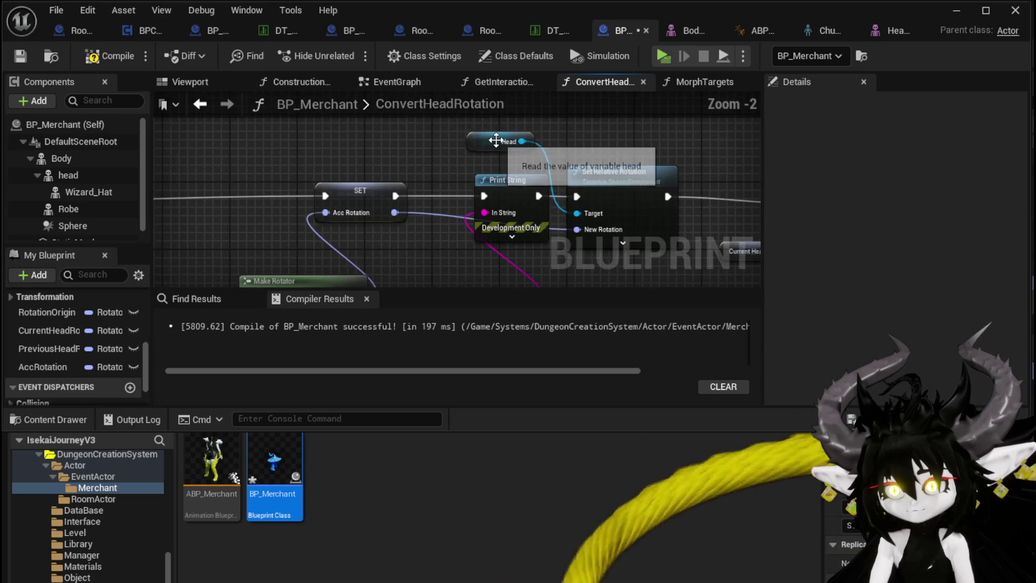
pyautogui.moveTo(494, 139); pyautogui.dragTo(378, 136)
pyautogui.scroll(1, 405, 184)
pyautogui.moveTo(444, 154); pyautogui.dragTo(454, 148)
pyautogui.write('get Relativ')
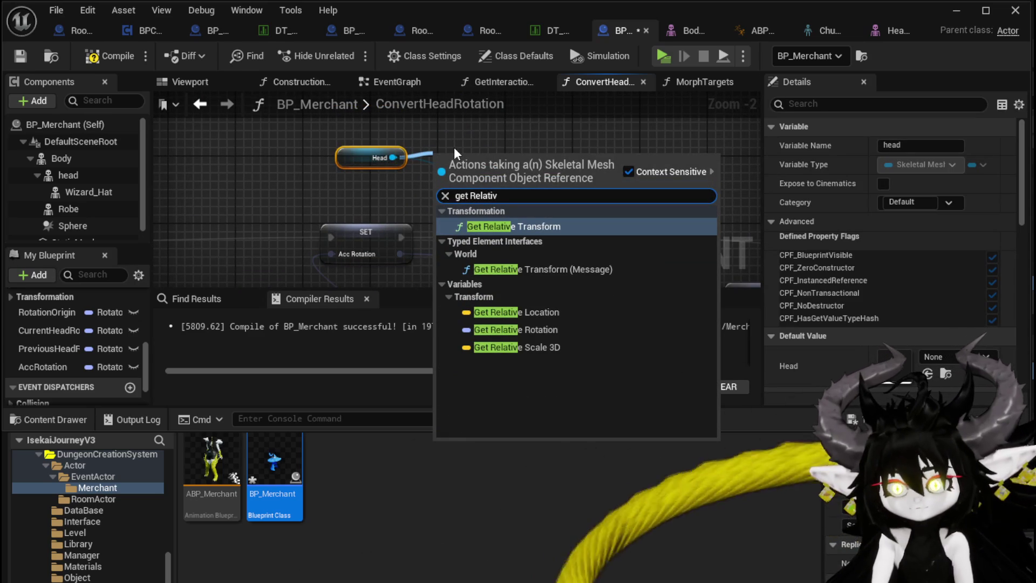
# Step: Add Head's Relative Rotation getter with a Break Rotator and a Make Rotator feeding New Rotation
pyautogui.click(517, 329)
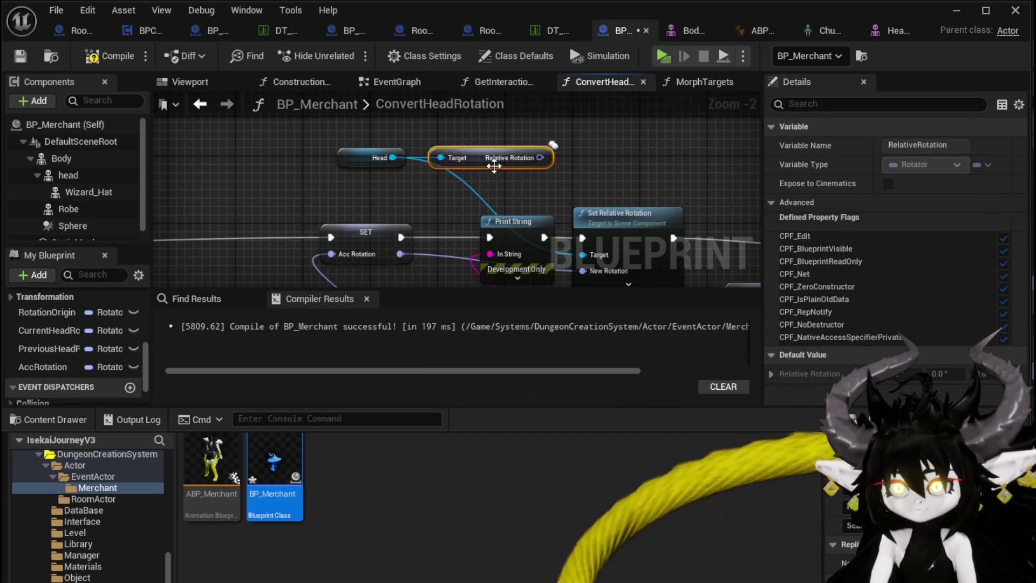
pyautogui.moveTo(404, 200)
pyautogui.mouseDown()
pyautogui.moveTo(492, 153)
pyautogui.moveTo(420, 186)
pyautogui.moveTo(480, 240)
pyautogui.mouseUp()
pyautogui.write('break')
pyautogui.press('Return')
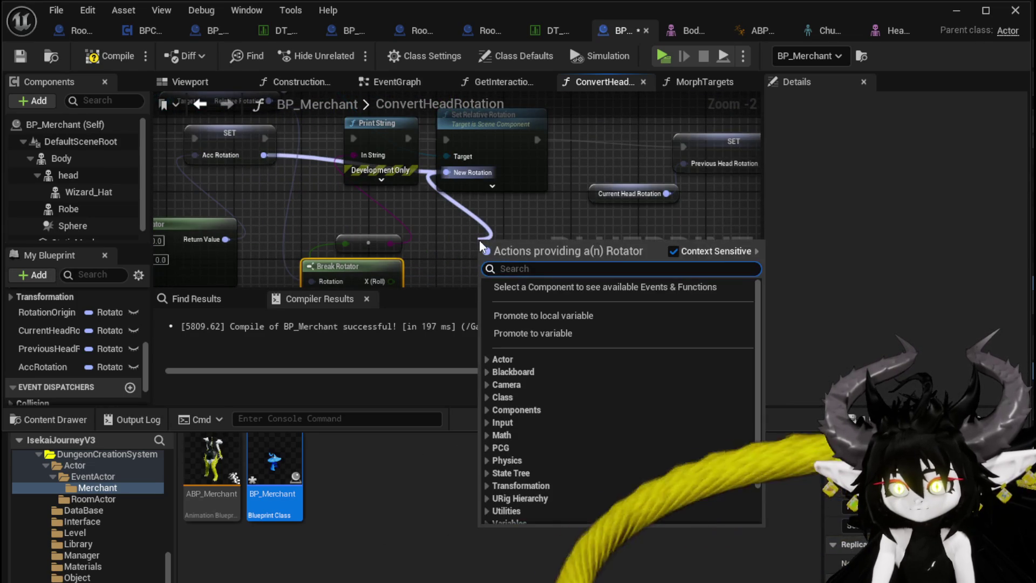
pyautogui.write('make')
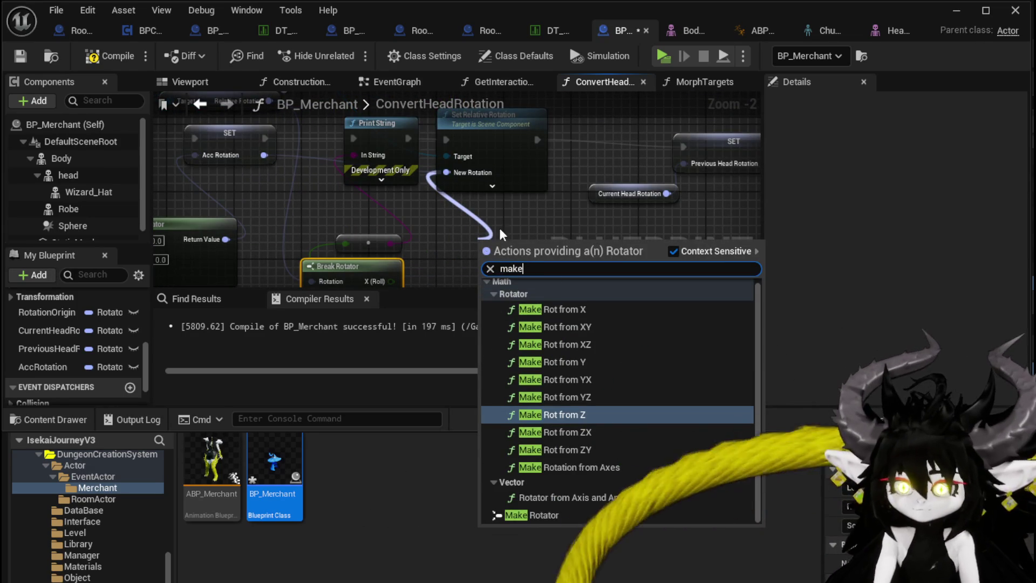
pyautogui.click(539, 484)
# Step: Place an AccRotation getter in the graph and attach a Break Rotator to it
pyautogui.scroll(-2, 496, 190)
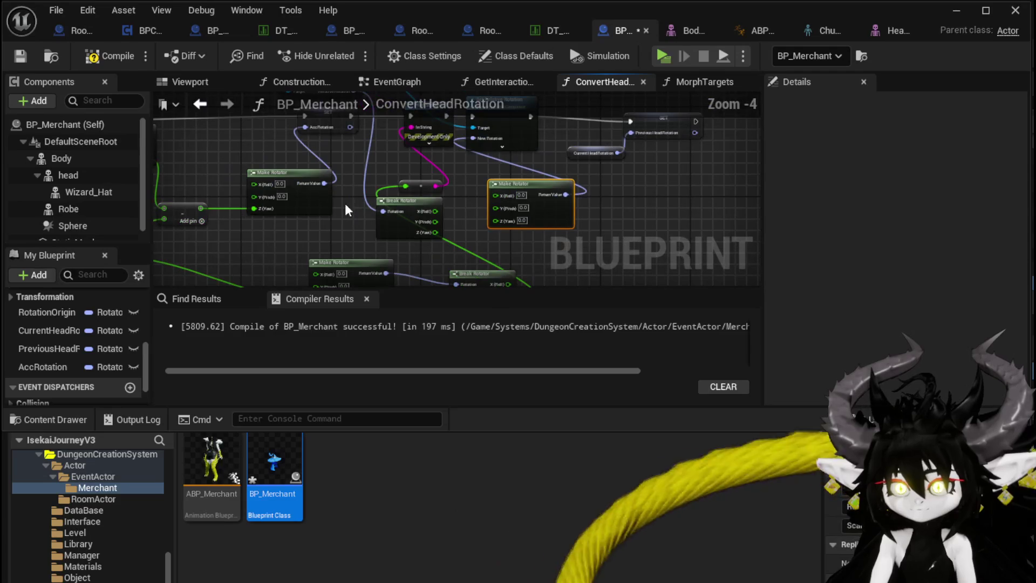
pyautogui.moveTo(212, 214)
pyautogui.mouseDown()
pyautogui.moveTo(224, 247)
pyautogui.moveTo(208, 232)
pyautogui.moveTo(165, 252)
pyautogui.mouseUp()
pyautogui.moveTo(297, 163)
pyautogui.mouseDown()
pyautogui.moveTo(263, 120)
pyautogui.moveTo(312, 177)
pyautogui.mouseUp()
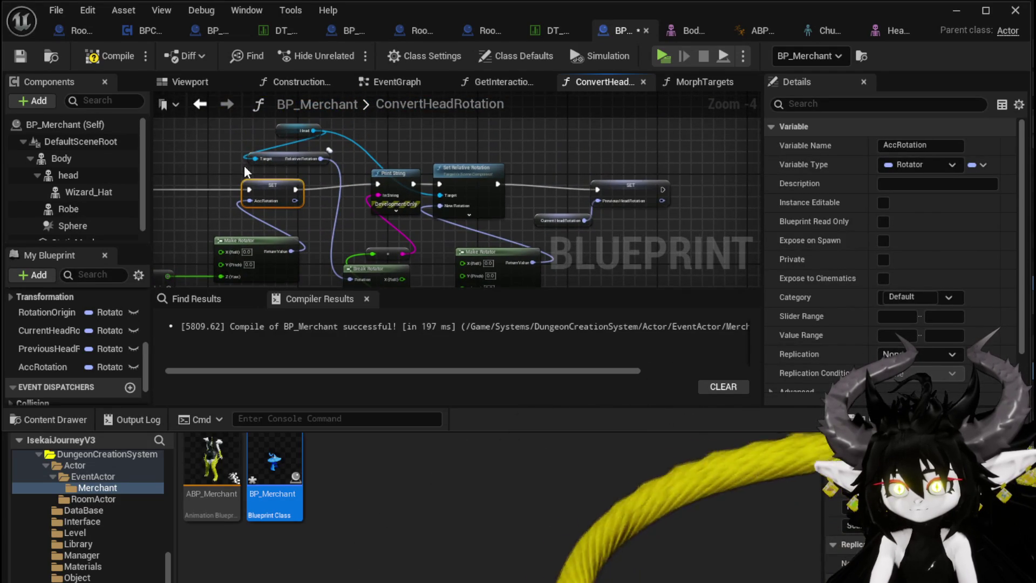
pyautogui.moveTo(245, 171); pyautogui.dragTo(265, 199)
pyautogui.moveTo(80, 370)
pyautogui.mouseDown()
pyautogui.moveTo(293, 300)
pyautogui.moveTo(389, 231)
pyautogui.moveTo(431, 219)
pyautogui.mouseUp()
pyautogui.click(434, 263)
pyautogui.write('break rot')
pyautogui.click(470, 290)
# Step: Wire the Break Rotator's roll and pitch into the Make Rotator, then save and return to the level
pyautogui.moveTo(493, 249)
pyautogui.mouseDown()
pyautogui.moveTo(360, 172)
pyautogui.moveTo(381, 180)
pyautogui.mouseUp()
pyautogui.press('Escape')
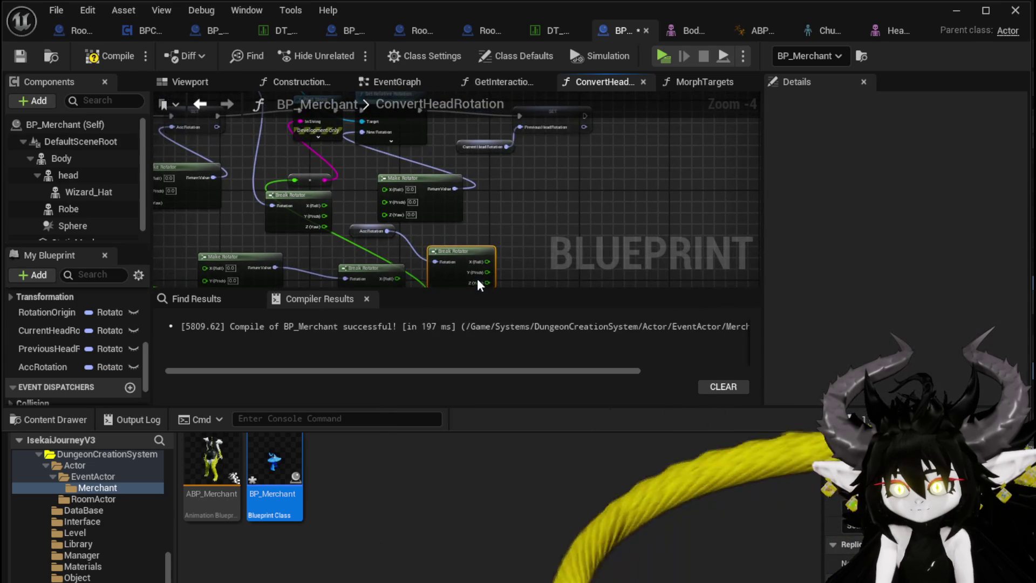
pyautogui.moveTo(487, 250)
pyautogui.mouseDown()
pyautogui.moveTo(393, 191)
pyautogui.moveTo(348, 219)
pyautogui.mouseUp()
pyautogui.moveTo(408, 201); pyautogui.dragTo(409, 195)
pyautogui.moveTo(348, 221); pyautogui.dragTo(415, 205)
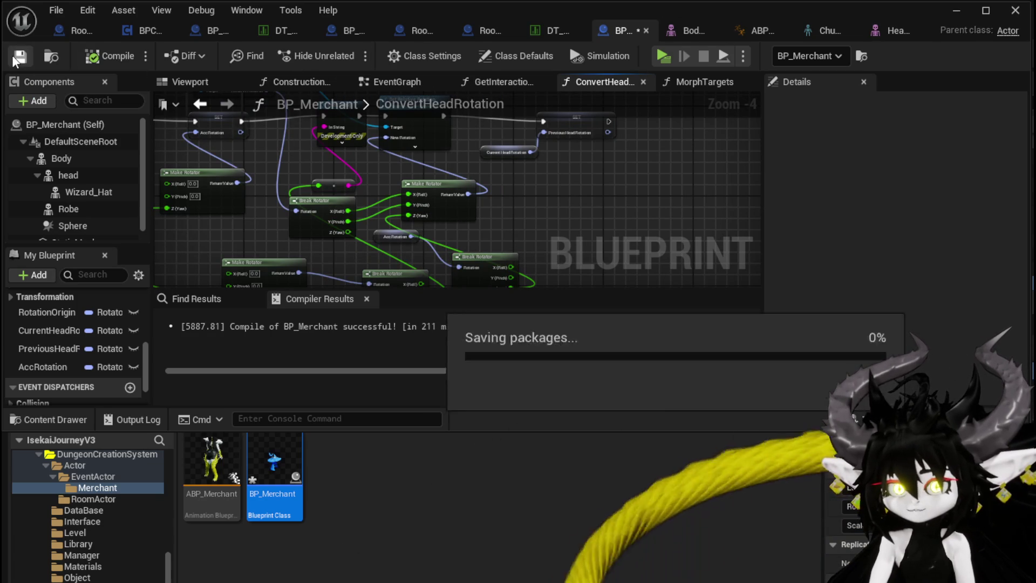
pyautogui.click(955, 10)
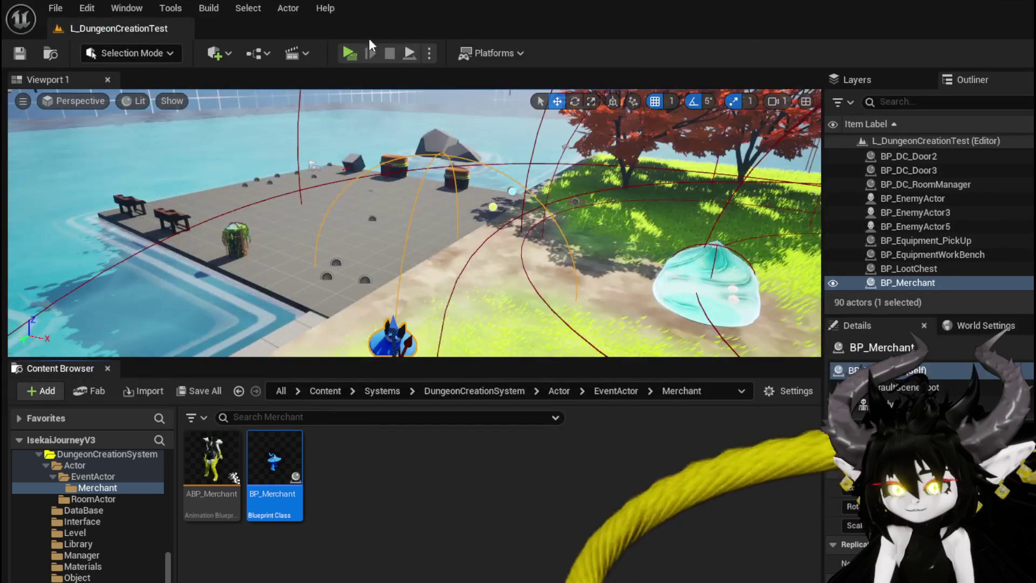
pyautogui.click(356, 56)
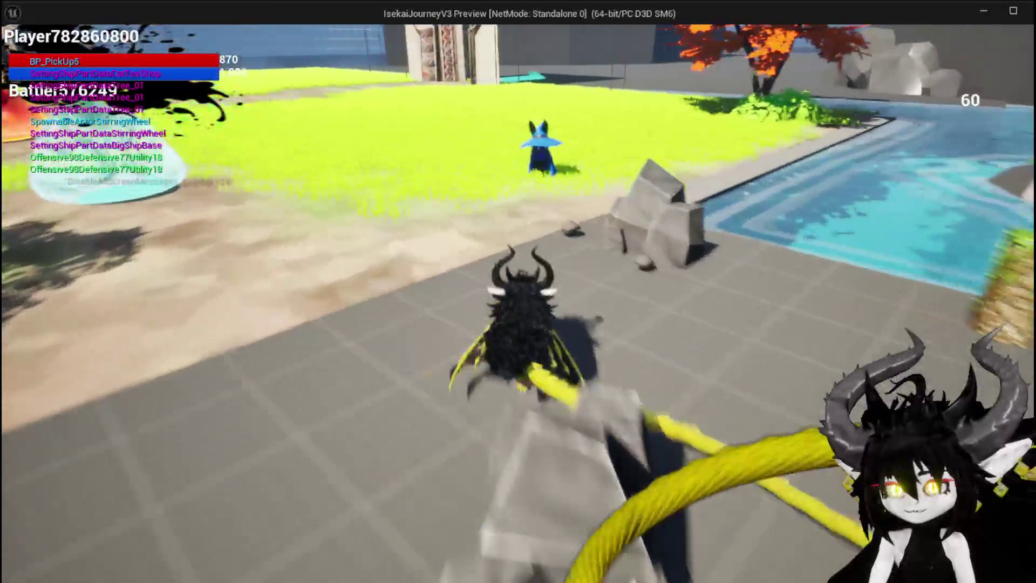
pyautogui.press('a')
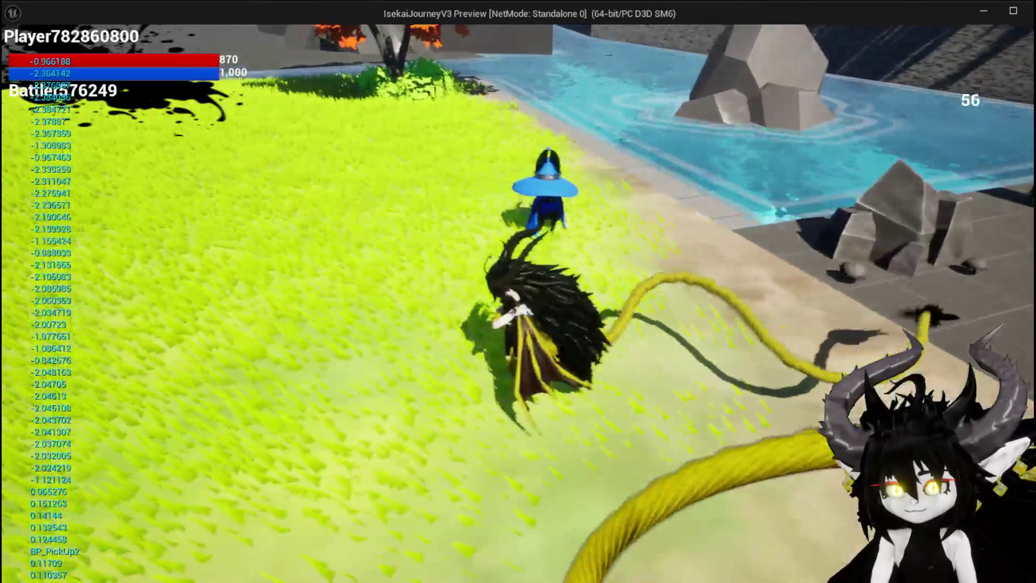
pyautogui.press('w')
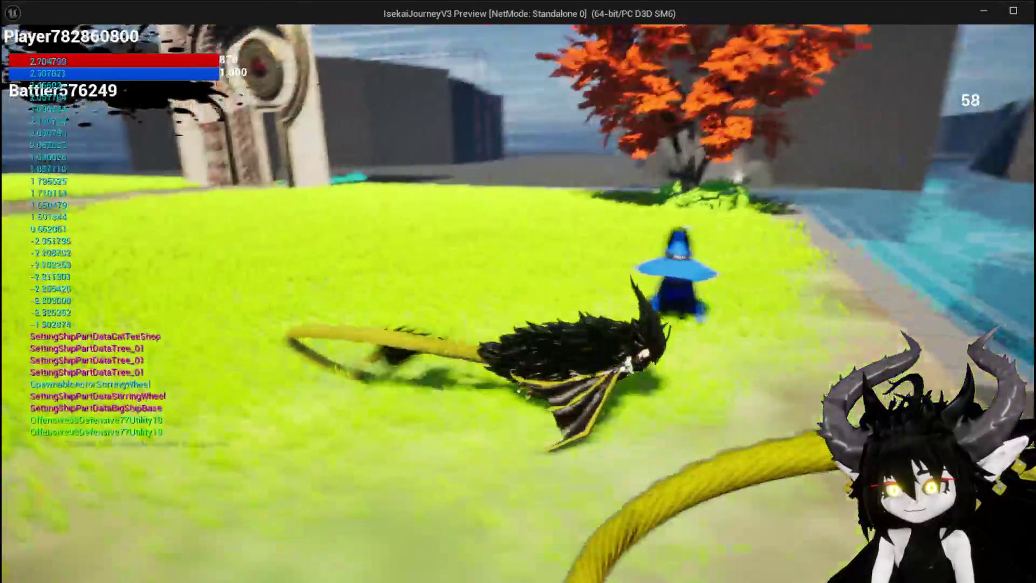
pyautogui.press('a')
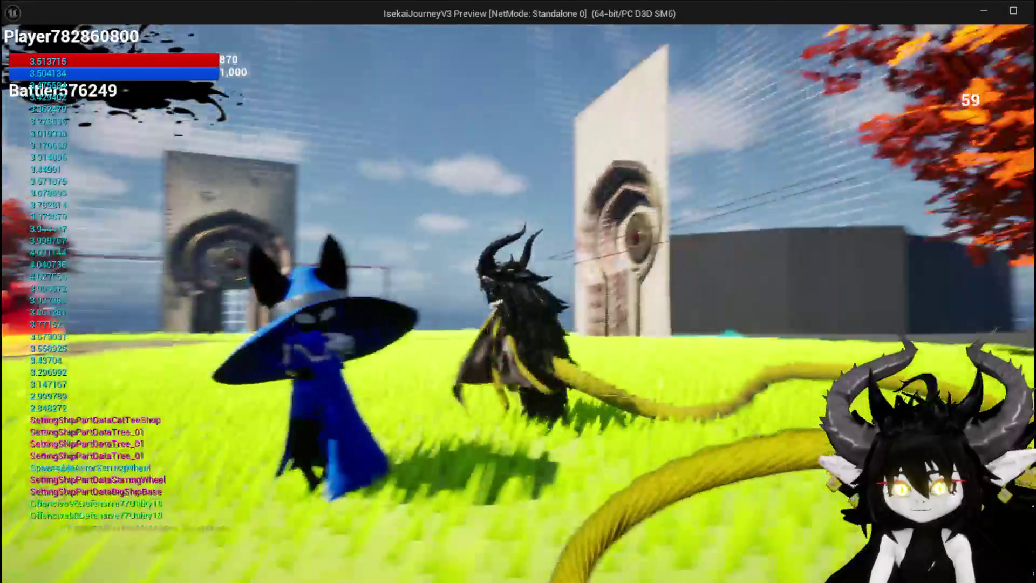
pyautogui.press('w')
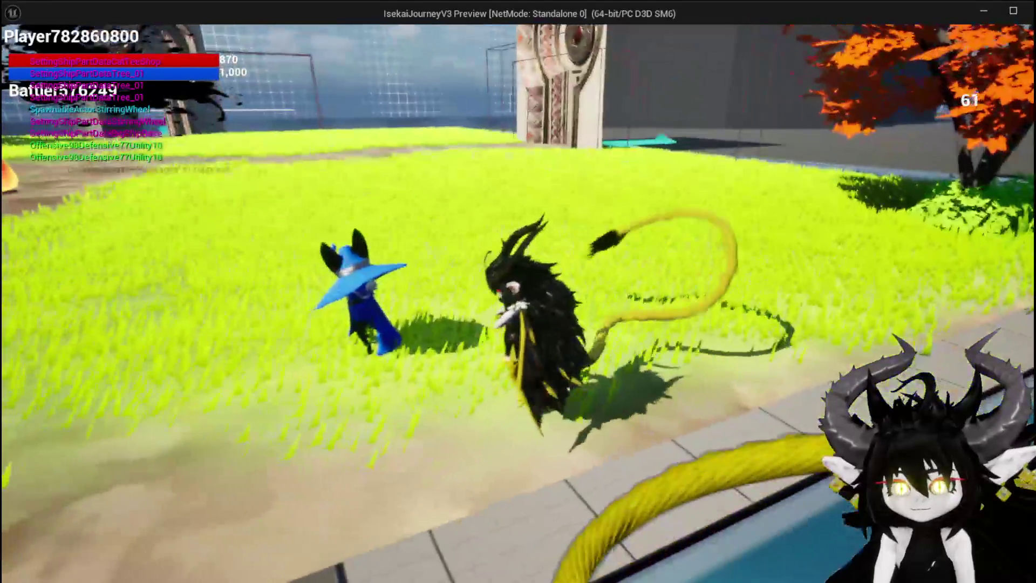
pyautogui.press('w')
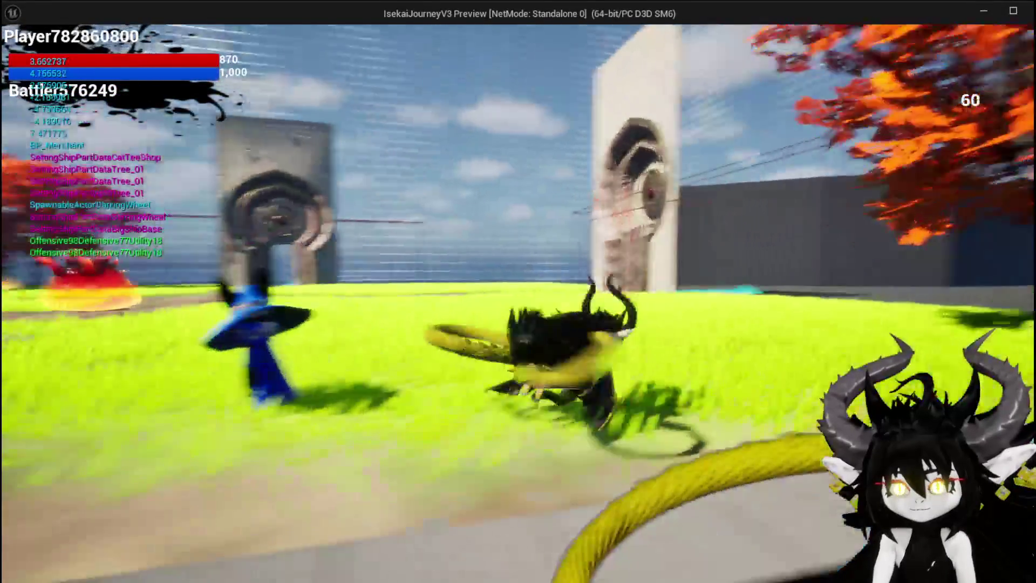
pyautogui.press('a')
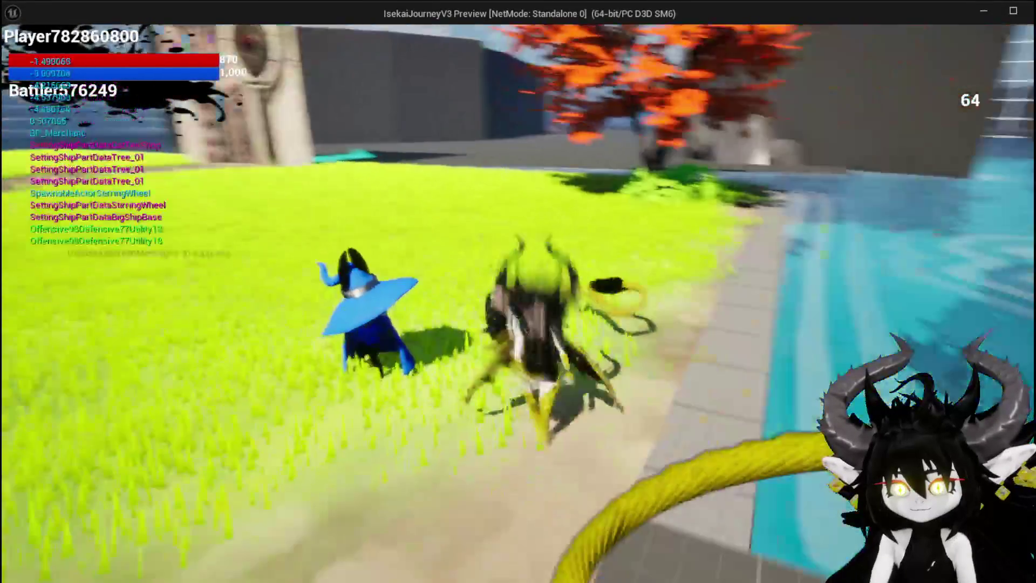
pyautogui.press('w')
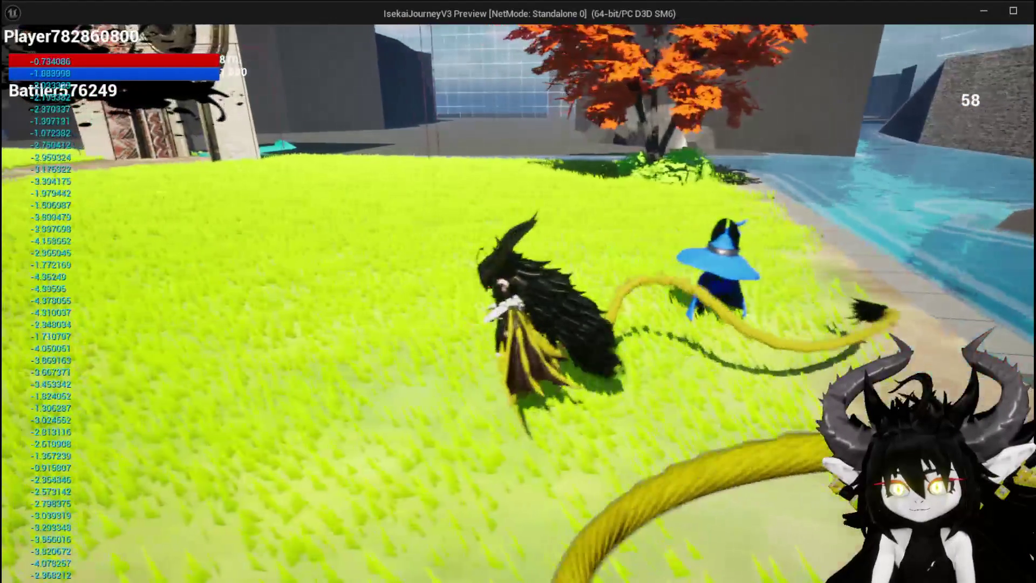
pyautogui.press('a')
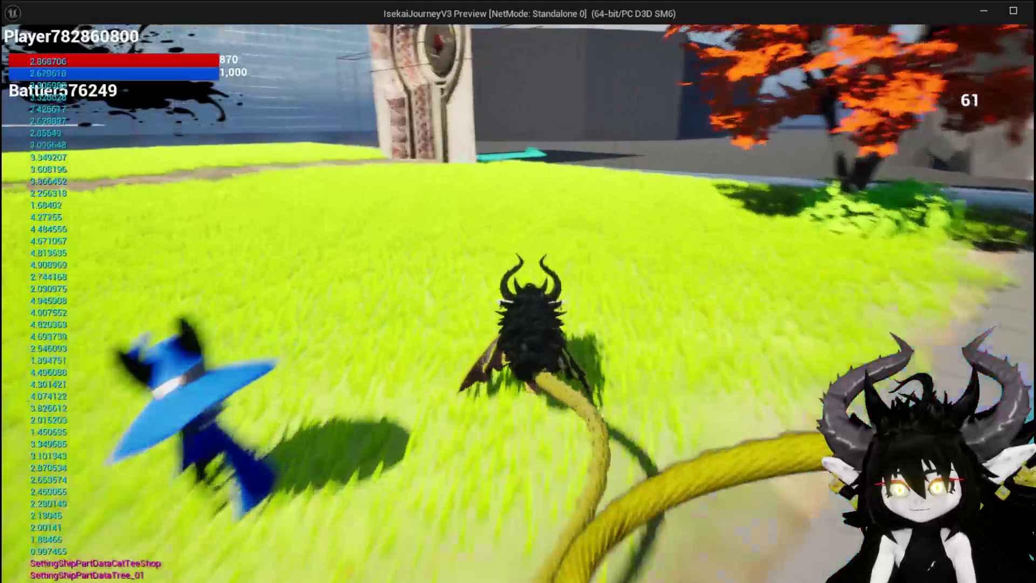
pyautogui.press('d')
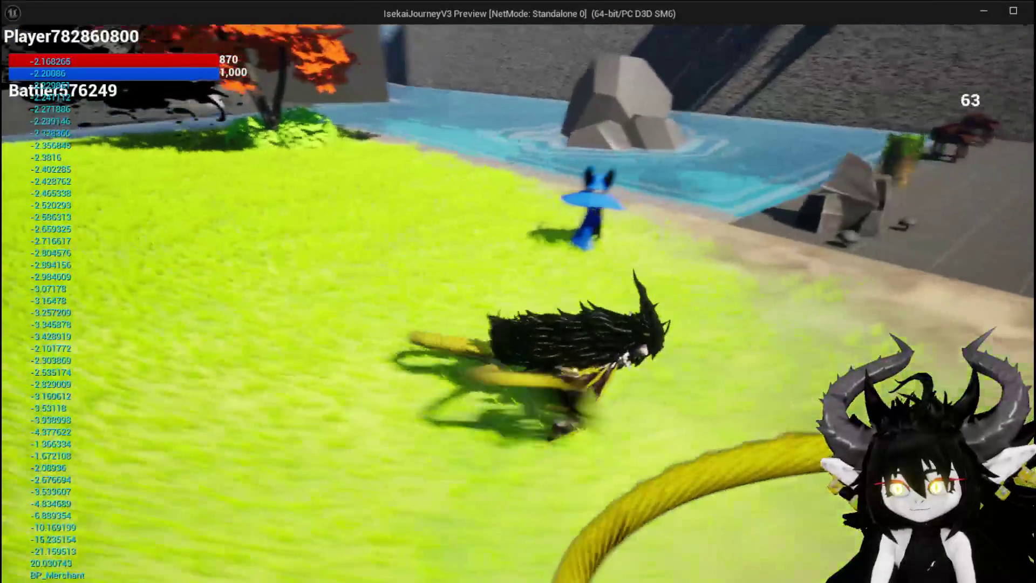
pyautogui.press('a')
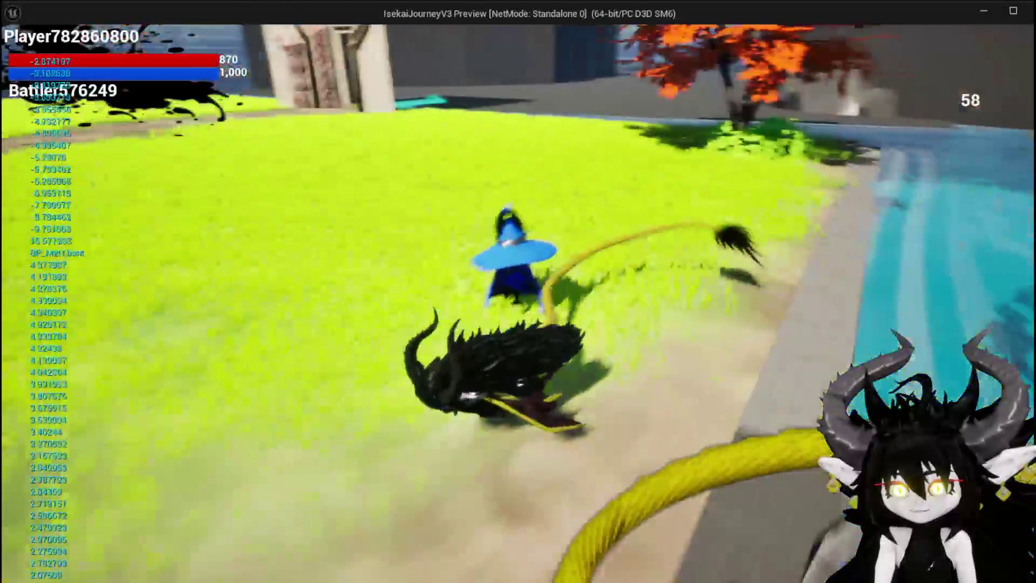
pyautogui.press('d')
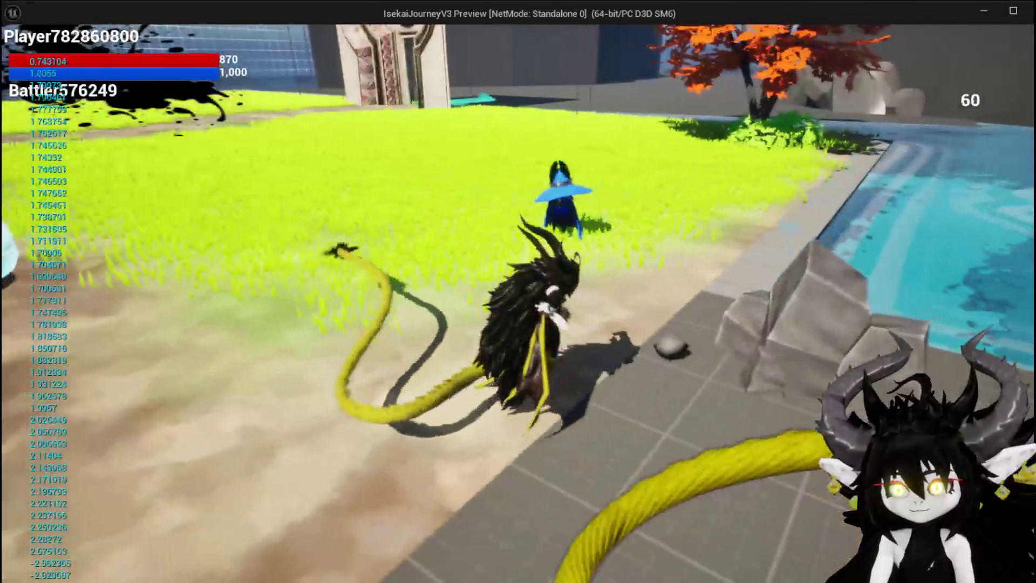
pyautogui.press('a')
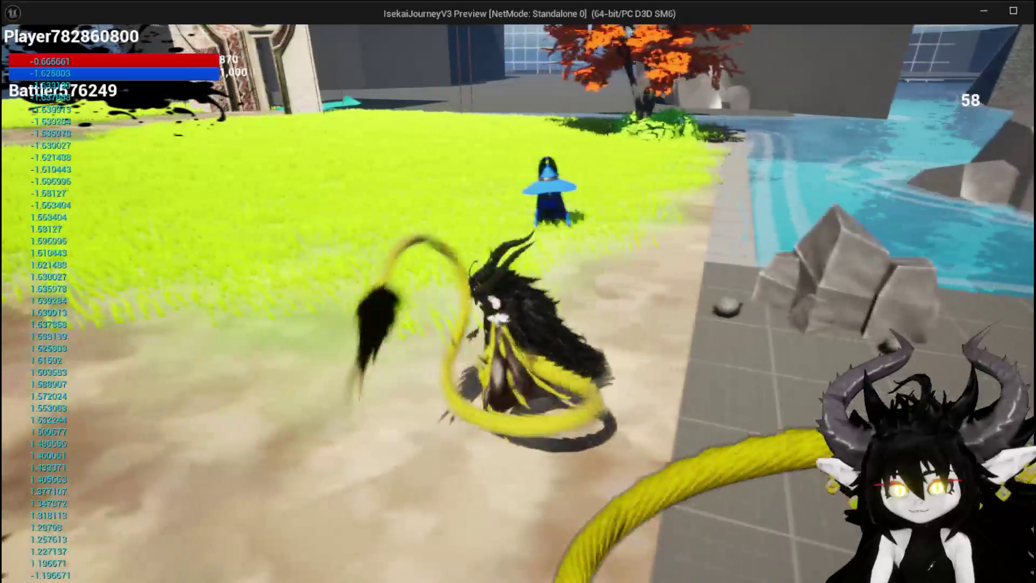
pyautogui.press('Escape')
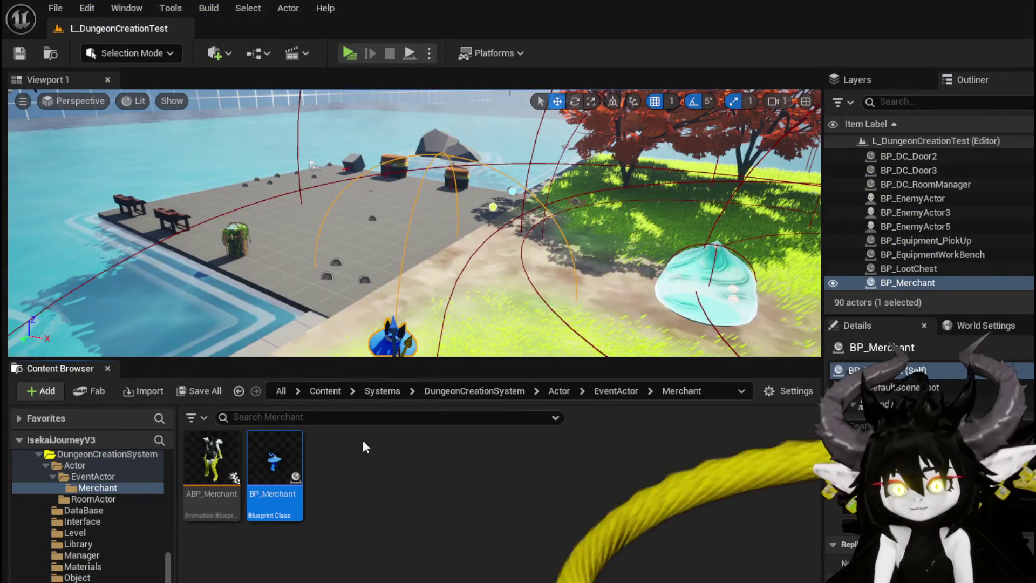
pyautogui.doubleClick(274, 464)
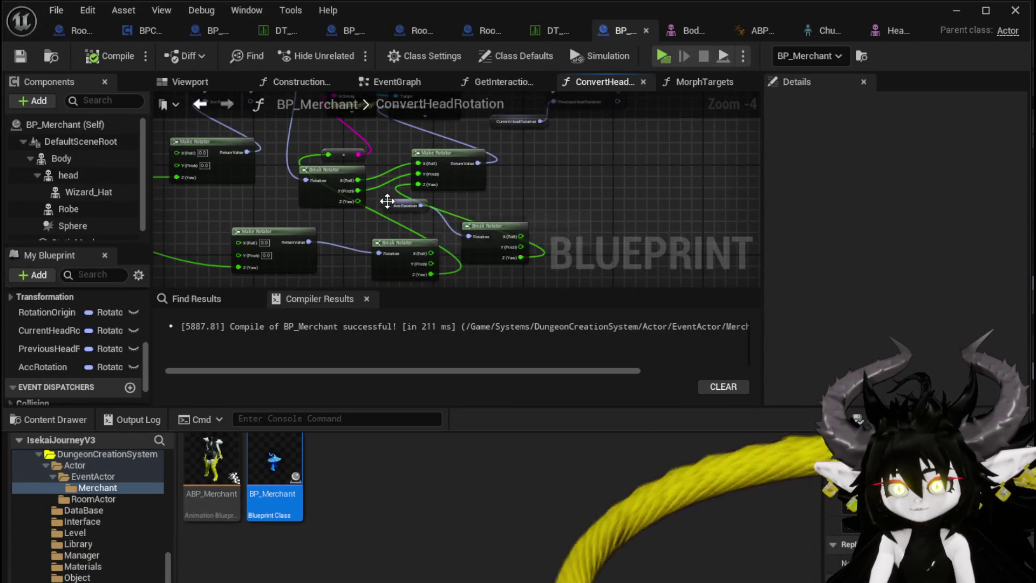
# Step: Connect the AccRotation yaw into the Subtract input, reposition the Clamp (Float) node, and undo the old yaw link
pyautogui.moveTo(395, 209); pyautogui.dragTo(358, 227)
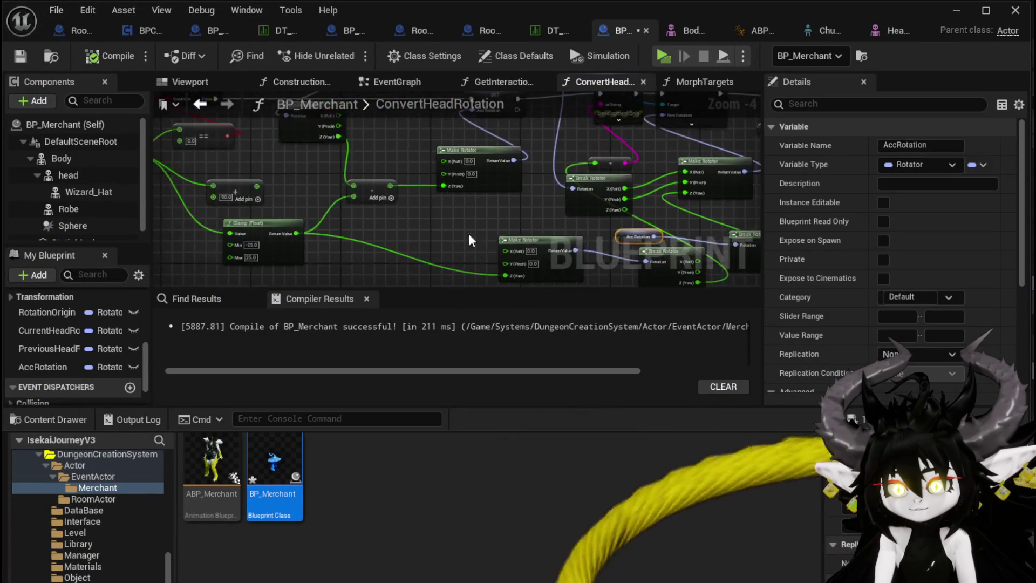
pyautogui.moveTo(200, 164)
pyautogui.mouseDown()
pyautogui.moveTo(356, 220)
pyautogui.moveTo(428, 206)
pyautogui.mouseUp()
pyautogui.click(354, 200)
pyautogui.moveTo(354, 200)
pyautogui.mouseDown()
pyautogui.moveTo(793, 227)
pyautogui.moveTo(723, 157)
pyautogui.moveTo(447, 232)
pyautogui.mouseUp()
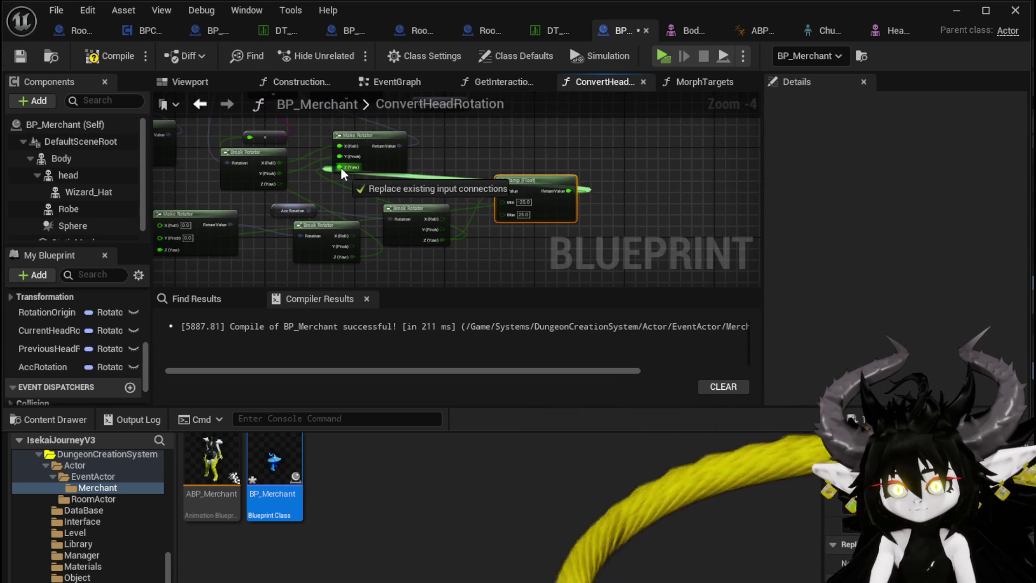
pyautogui.moveTo(459, 260)
pyautogui.mouseDown()
pyautogui.moveTo(456, 210)
pyautogui.moveTo(541, 203)
pyautogui.mouseUp()
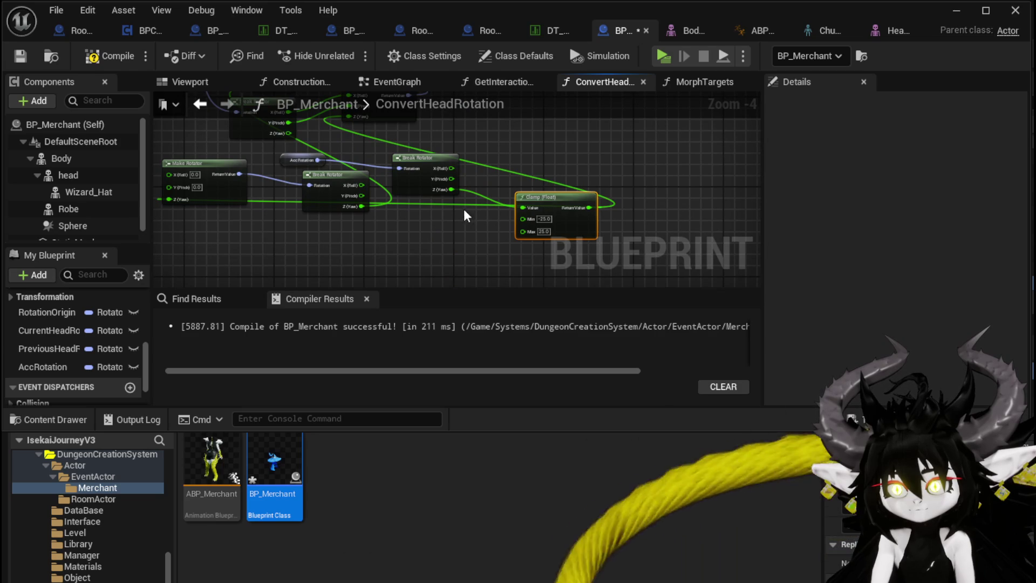
pyautogui.hotkey('ctrl', 'z')
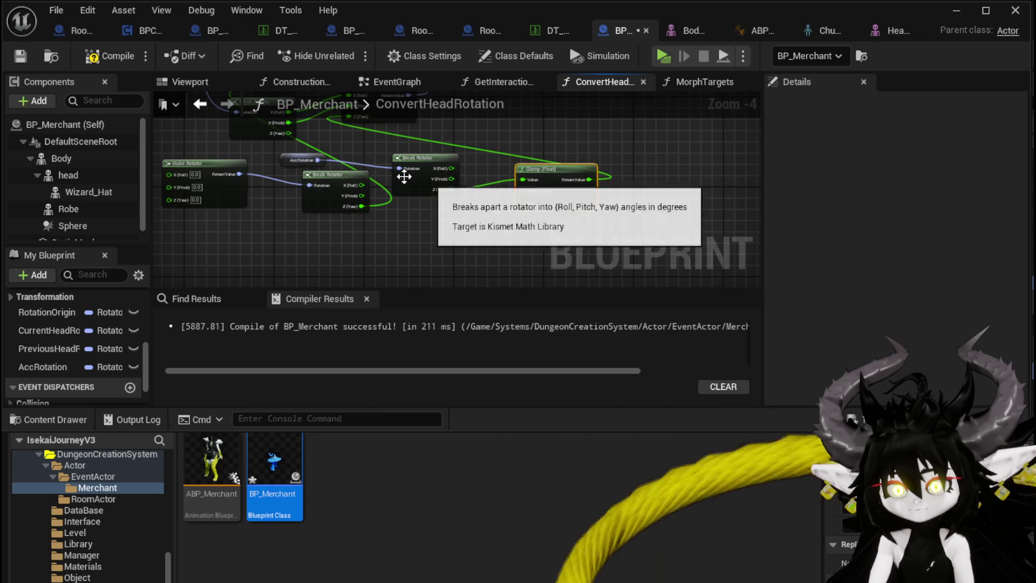
# Step: Delete the redundant Make Rotator, recompile, and return to the level
pyautogui.click(102, 49)
pyautogui.moveTo(365, 159)
pyautogui.mouseDown()
pyautogui.moveTo(459, 180)
pyautogui.moveTo(376, 254)
pyautogui.mouseUp()
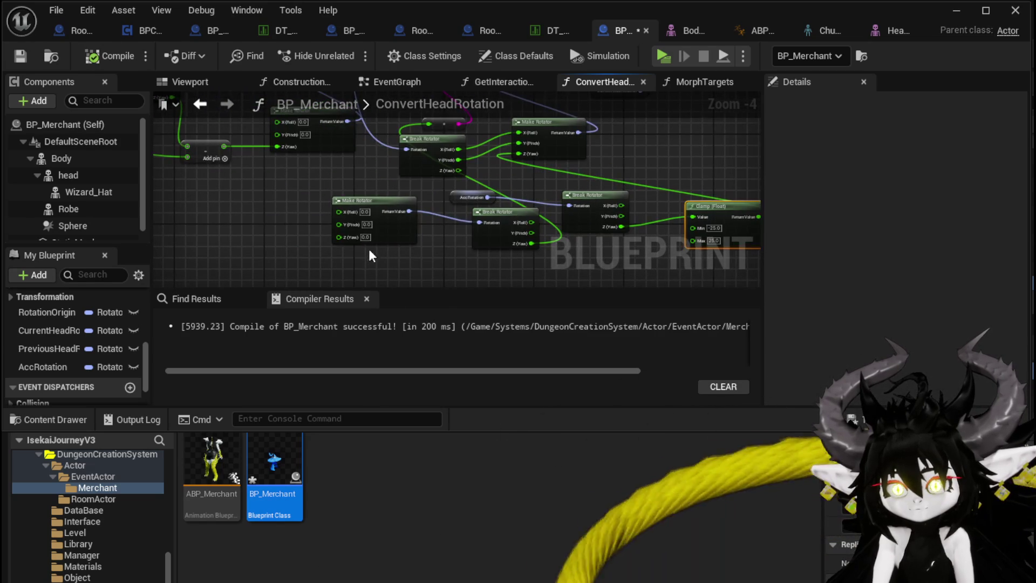
pyautogui.press('Delete')
pyautogui.moveTo(351, 197); pyautogui.dragTo(320, 275)
pyautogui.moveTo(387, 185)
pyautogui.mouseDown()
pyautogui.moveTo(406, 203)
pyautogui.moveTo(464, 178)
pyautogui.moveTo(315, 161)
pyautogui.moveTo(388, 157)
pyautogui.moveTo(388, 89)
pyautogui.moveTo(393, 210)
pyautogui.moveTo(329, 99)
pyautogui.mouseUp()
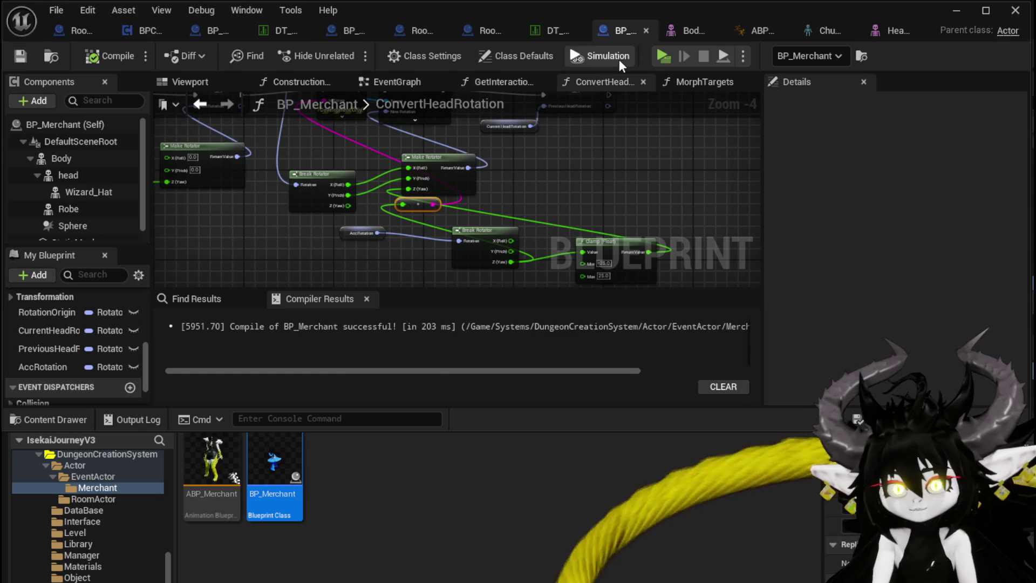
pyautogui.click(962, 14)
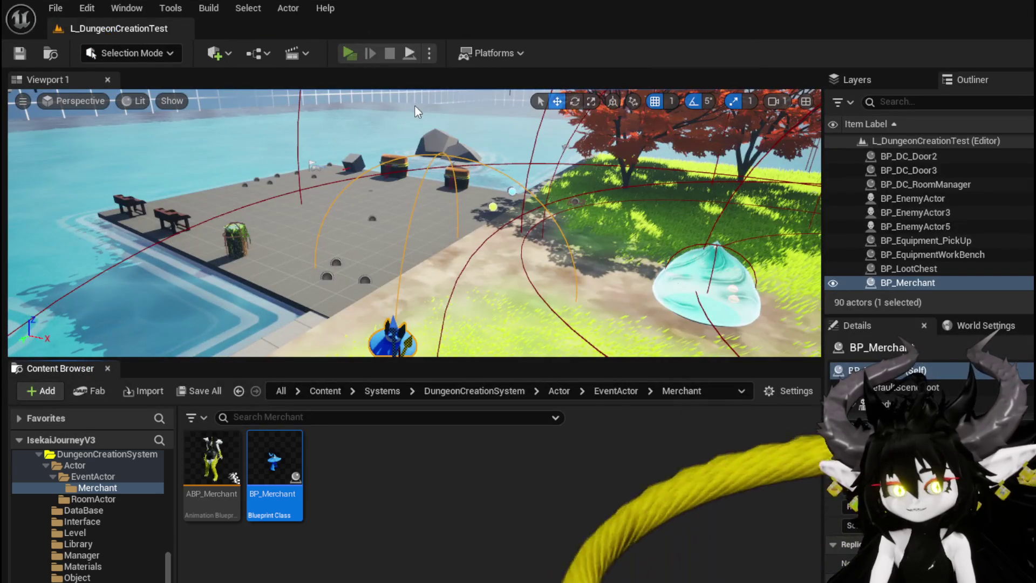
# Step: Playtest by circling the merchant to watch its head and yaw values, then save the level
pyautogui.hotkey('alt', 'p')
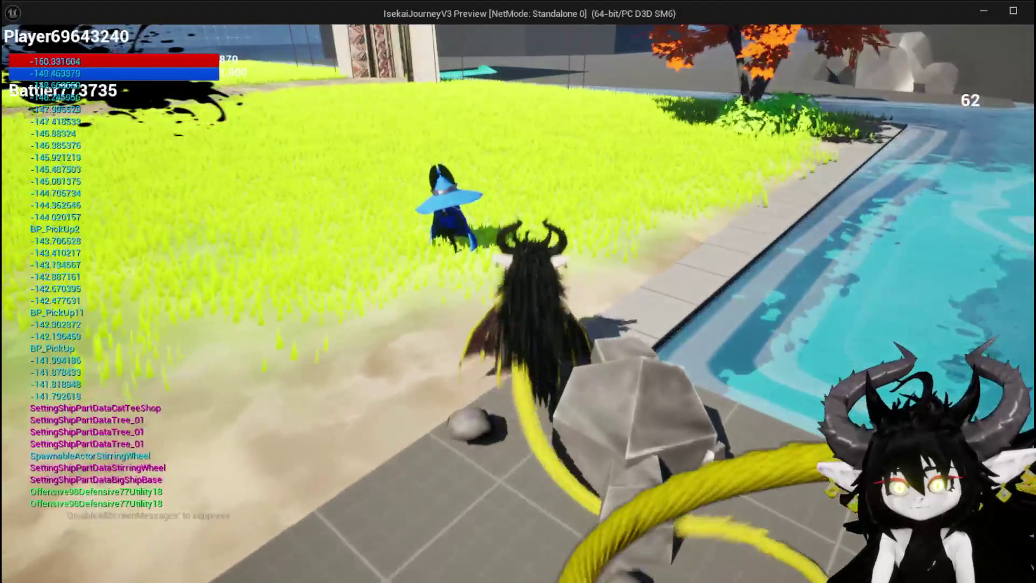
pyautogui.press('a')
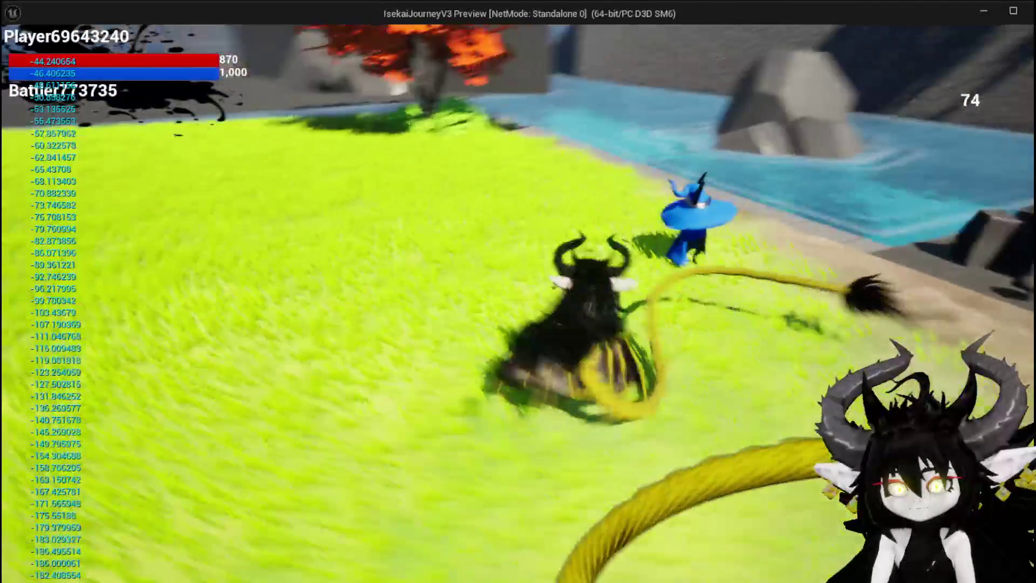
pyautogui.press('w')
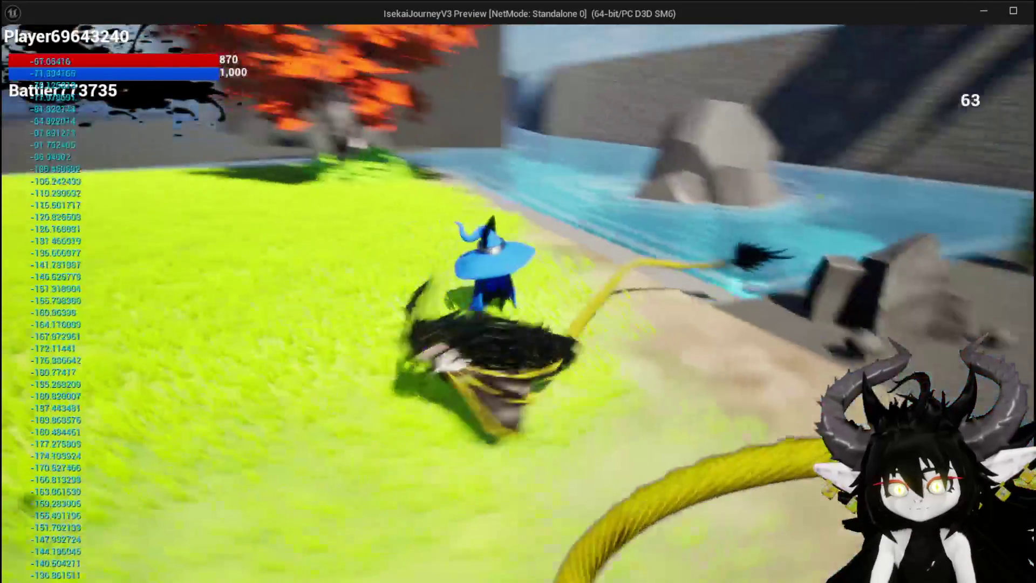
pyautogui.press('w')
pyautogui.press('w')
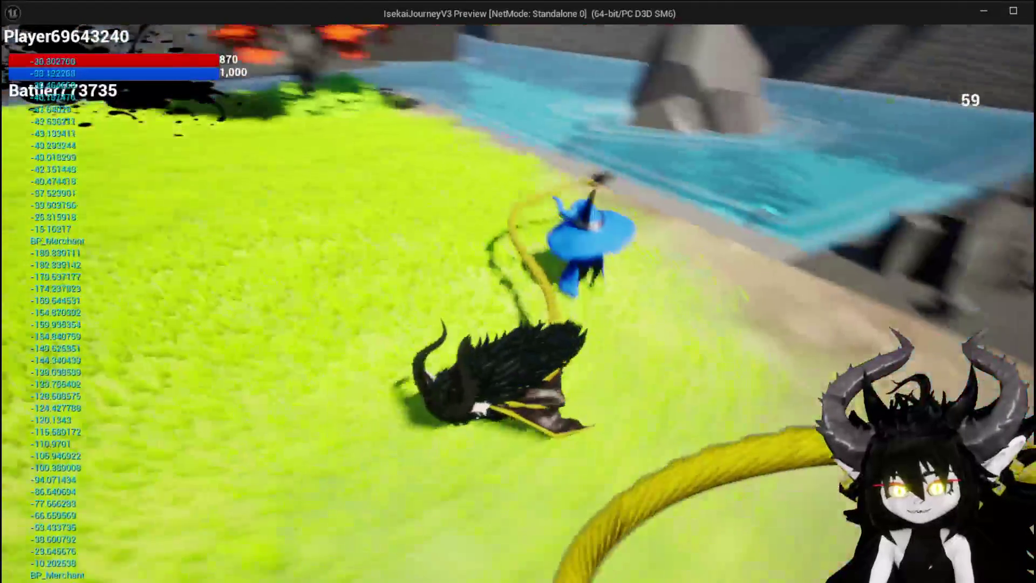
pyautogui.press('w')
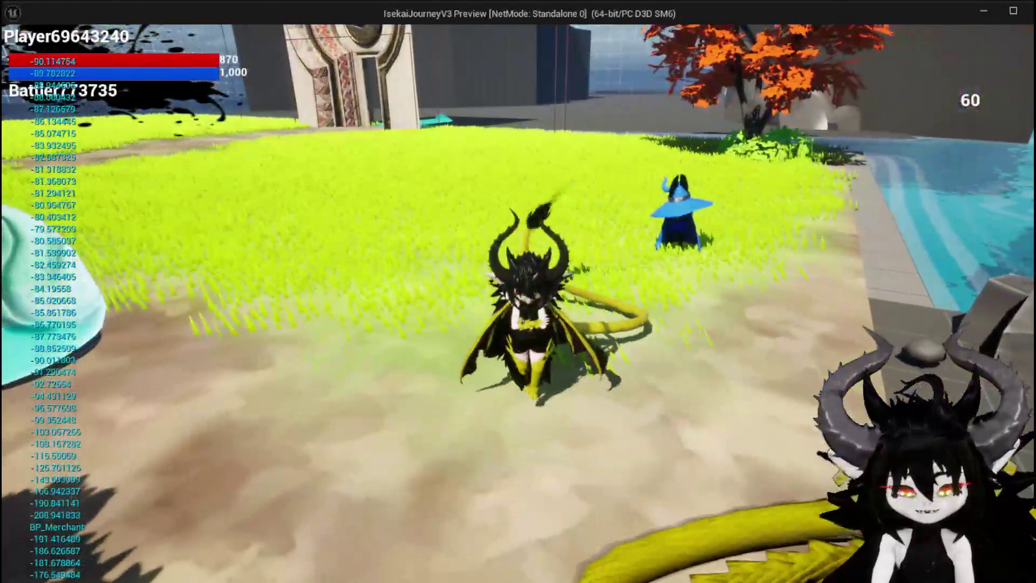
pyautogui.press('Escape')
pyautogui.click(18, 53)
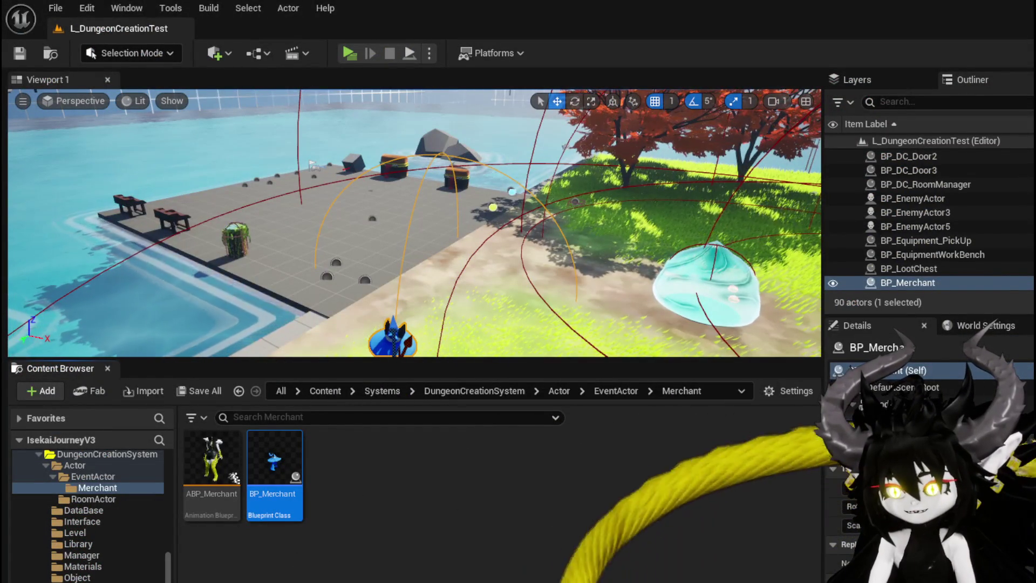
# Step: Back in BP_Merchant, move the AccRotation, Break Rotator and Clamp nodes left and drag a wire from Z (Yaw)
pyautogui.hotkey('alt', 'Tab')
pyautogui.moveTo(346, 295); pyautogui.dragTo(422, 269)
pyautogui.moveTo(690, 215); pyautogui.dragTo(506, 224)
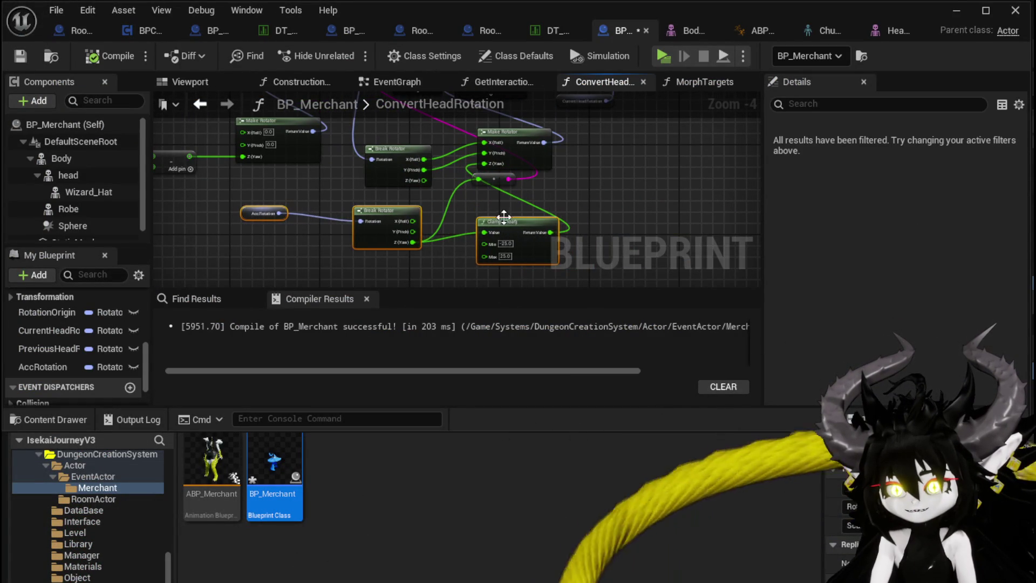
pyautogui.moveTo(406, 242); pyautogui.dragTo(486, 171)
# Step: Connect both yaw outputs to the add node, shift AccRotation and Break Rotator down-left, and recompile
pyautogui.moveTo(461, 211); pyautogui.dragTo(473, 184)
pyautogui.scroll(1, 474, 186)
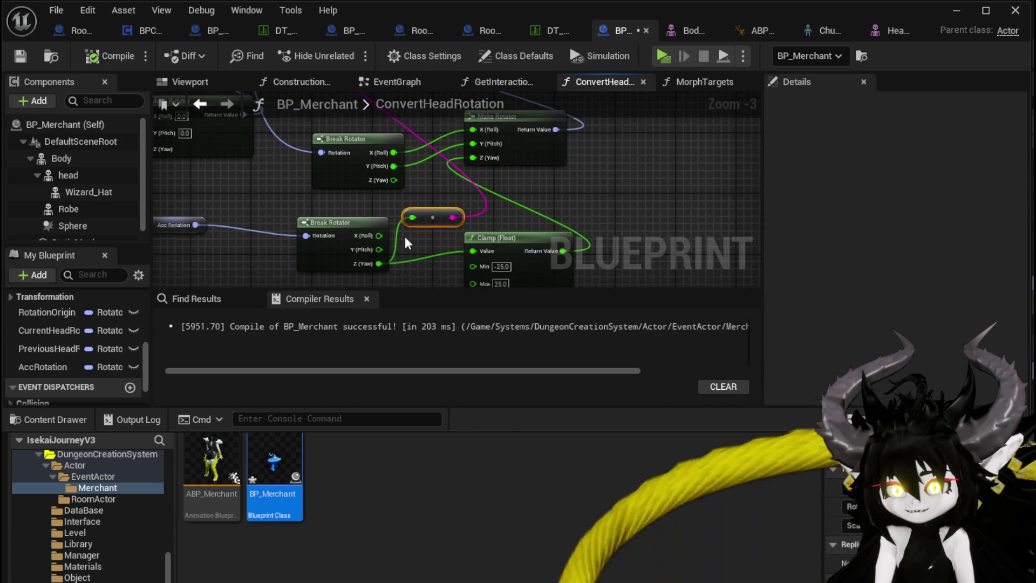
pyautogui.moveTo(379, 264); pyautogui.dragTo(461, 161)
pyautogui.scroll(-1, 533, 192)
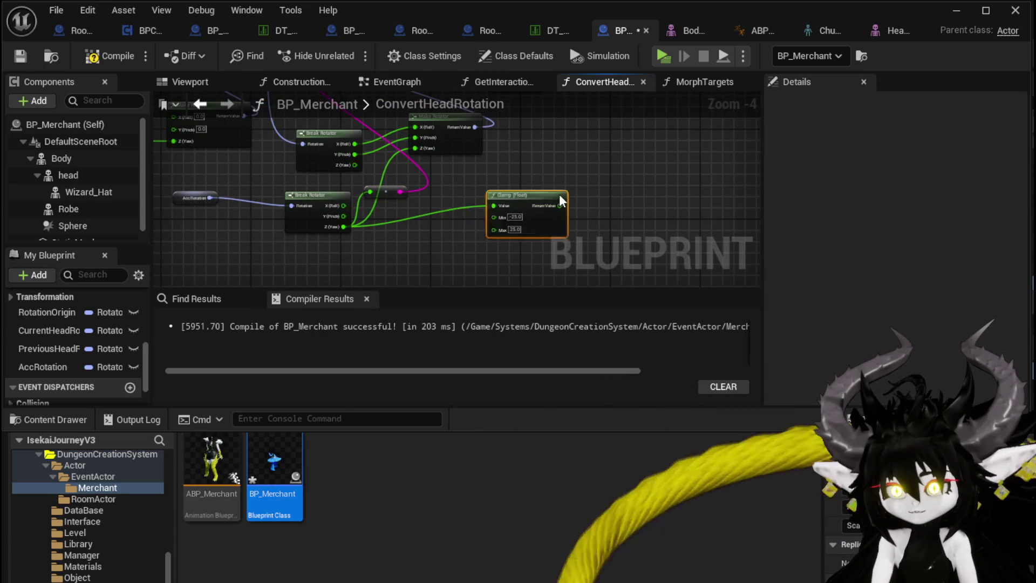
pyautogui.moveTo(379, 194); pyautogui.dragTo(346, 183)
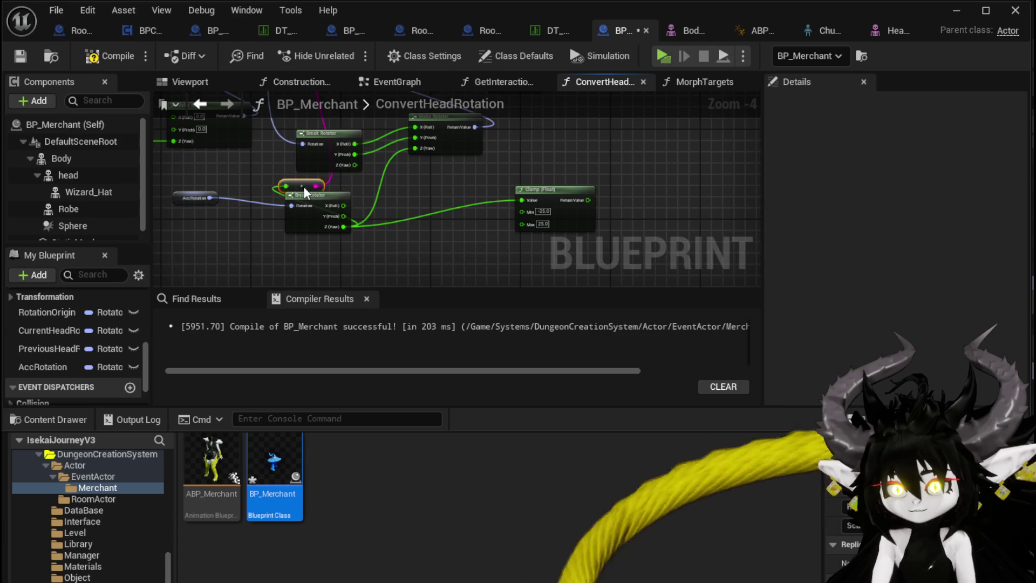
pyautogui.moveTo(444, 216); pyautogui.dragTo(381, 211)
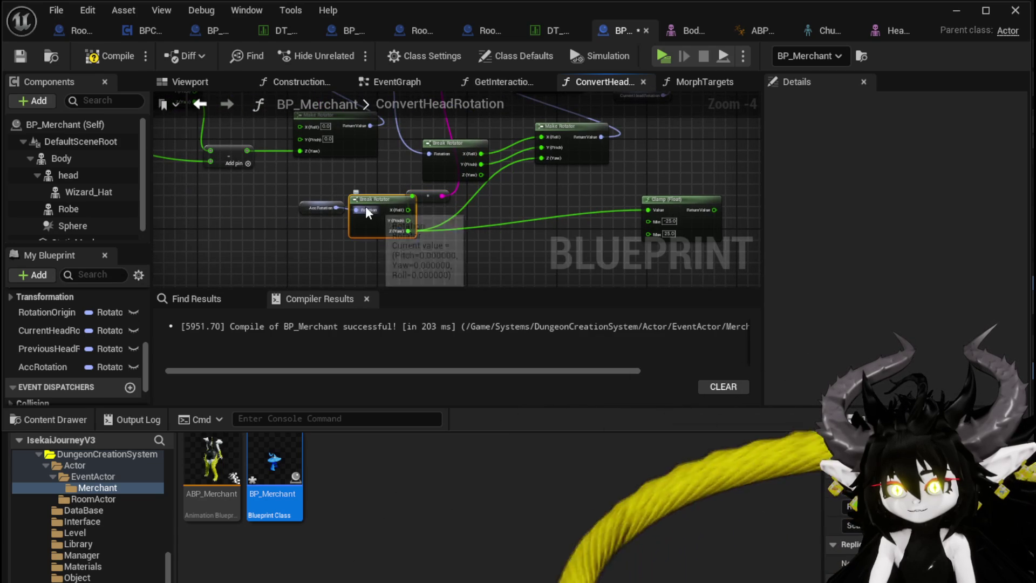
pyautogui.click(307, 207)
pyautogui.keyDown('shift'); pyautogui.click(367, 203); pyautogui.keyUp('shift')
pyautogui.moveTo(367, 203); pyautogui.dragTo(344, 225)
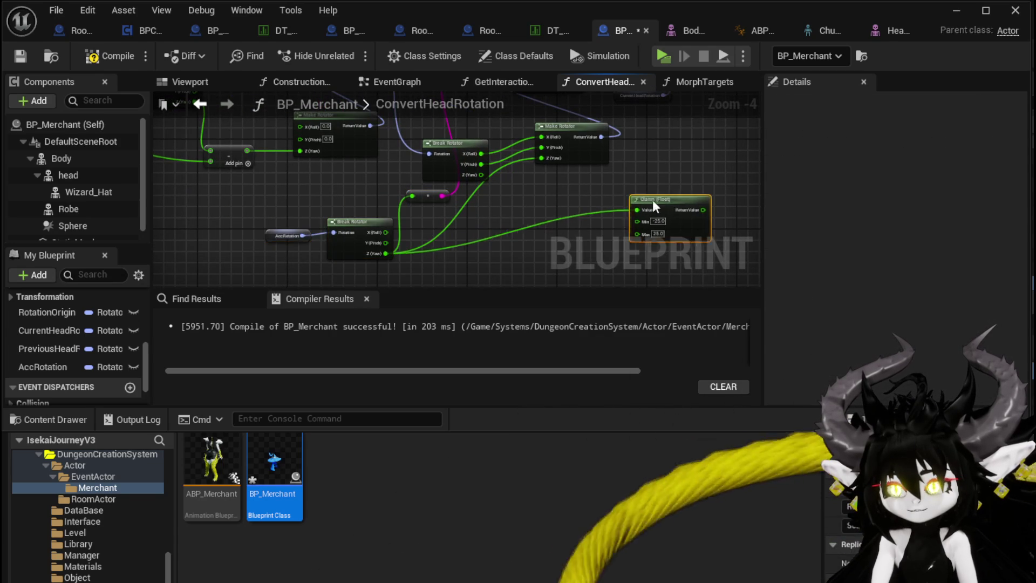
pyautogui.moveTo(625, 183); pyautogui.dragTo(511, 225)
pyautogui.click(109, 55)
pyautogui.click(20, 55)
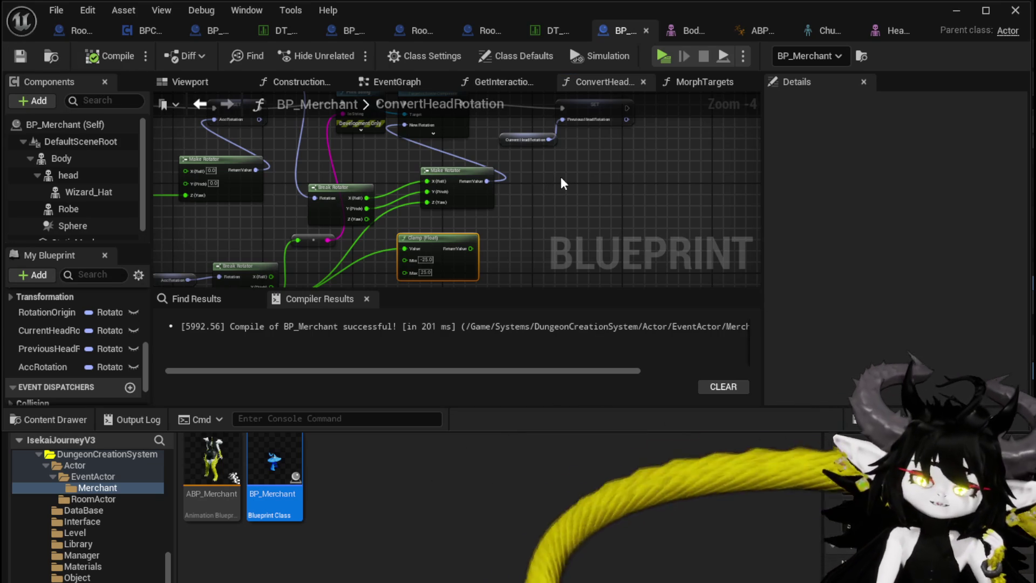
# Step: Reposition Set Relative Rotation, Break Rotator, Make Rotator and the add node beside the clamp
pyautogui.moveTo(555, 176)
pyautogui.mouseDown()
pyautogui.moveTo(490, 202)
pyautogui.moveTo(546, 163)
pyautogui.mouseUp()
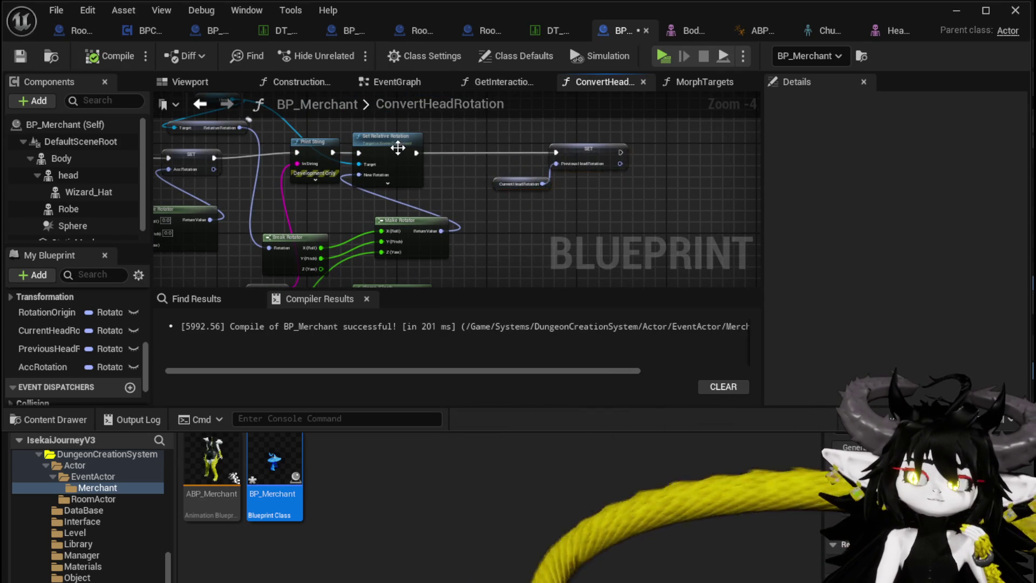
pyautogui.moveTo(380, 141); pyautogui.dragTo(436, 146)
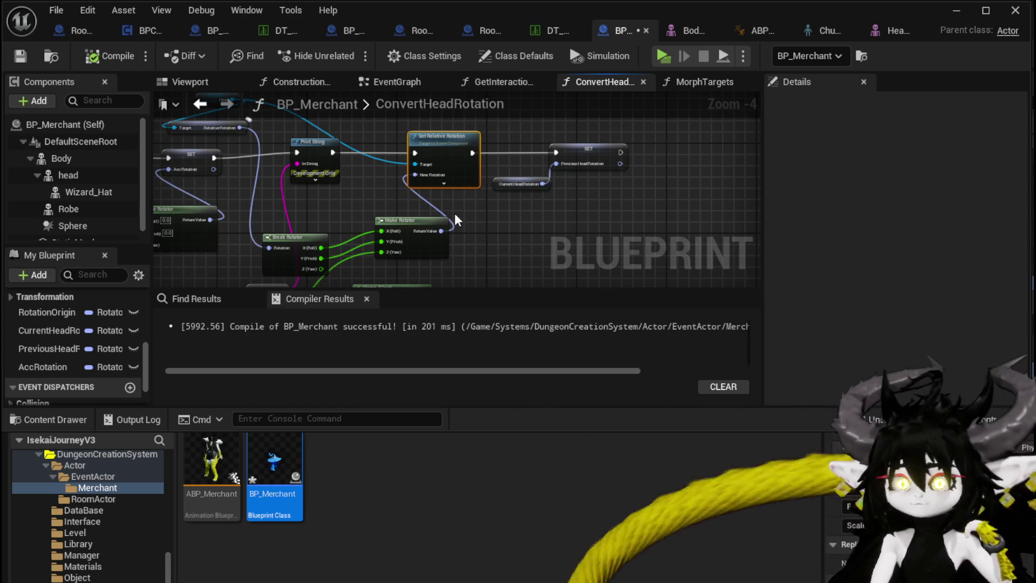
pyautogui.moveTo(291, 227)
pyautogui.mouseDown()
pyautogui.moveTo(352, 186)
pyautogui.moveTo(329, 183)
pyautogui.mouseUp()
pyautogui.moveTo(474, 190)
pyautogui.mouseDown()
pyautogui.moveTo(435, 190)
pyautogui.moveTo(501, 210)
pyautogui.mouseUp()
pyautogui.moveTo(358, 173)
pyautogui.mouseDown()
pyautogui.moveTo(578, 189)
pyautogui.moveTo(632, 220)
pyautogui.moveTo(432, 173)
pyautogui.moveTo(385, 193)
pyautogui.mouseUp()
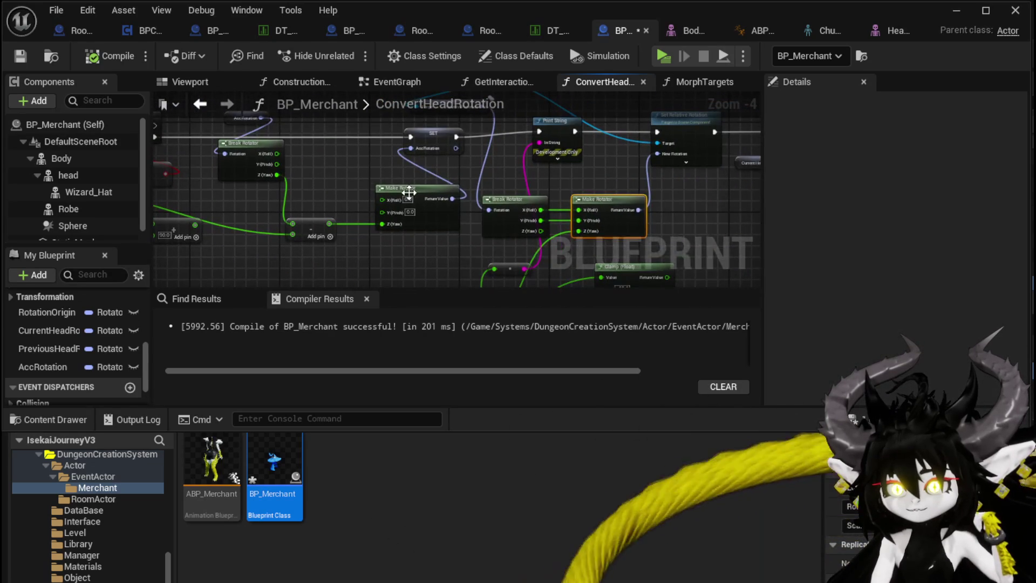
pyautogui.click(336, 171)
pyautogui.moveTo(335, 171); pyautogui.dragTo(305, 207)
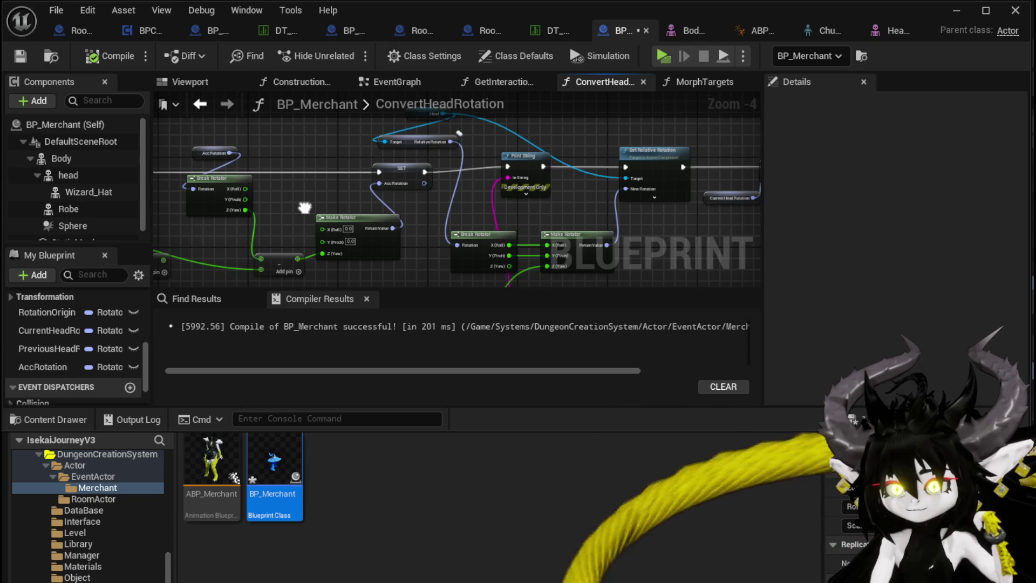
pyautogui.moveTo(506, 221)
pyautogui.mouseDown()
pyautogui.moveTo(329, 253)
pyautogui.moveTo(334, 228)
pyautogui.mouseUp()
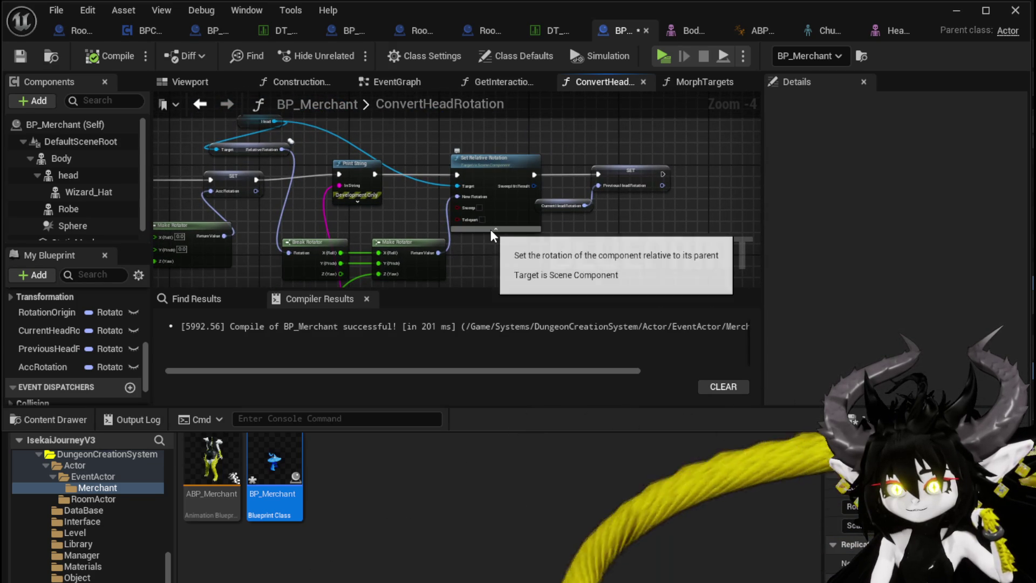
pyautogui.moveTo(553, 236)
pyautogui.mouseDown()
pyautogui.moveTo(553, 189)
pyautogui.moveTo(501, 132)
pyautogui.moveTo(539, 180)
pyautogui.mouseUp()
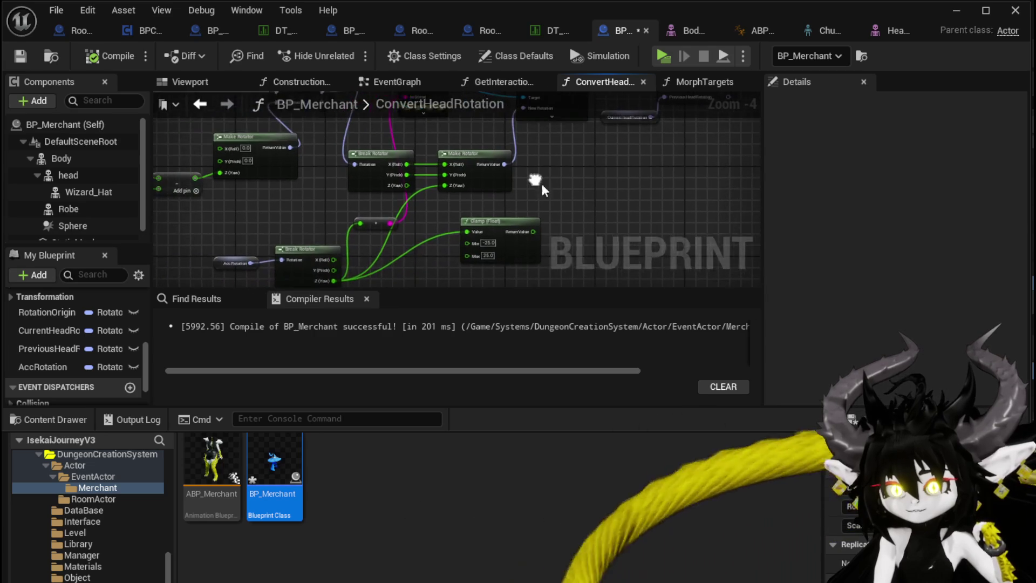
pyautogui.moveTo(386, 217); pyautogui.dragTo(380, 216)
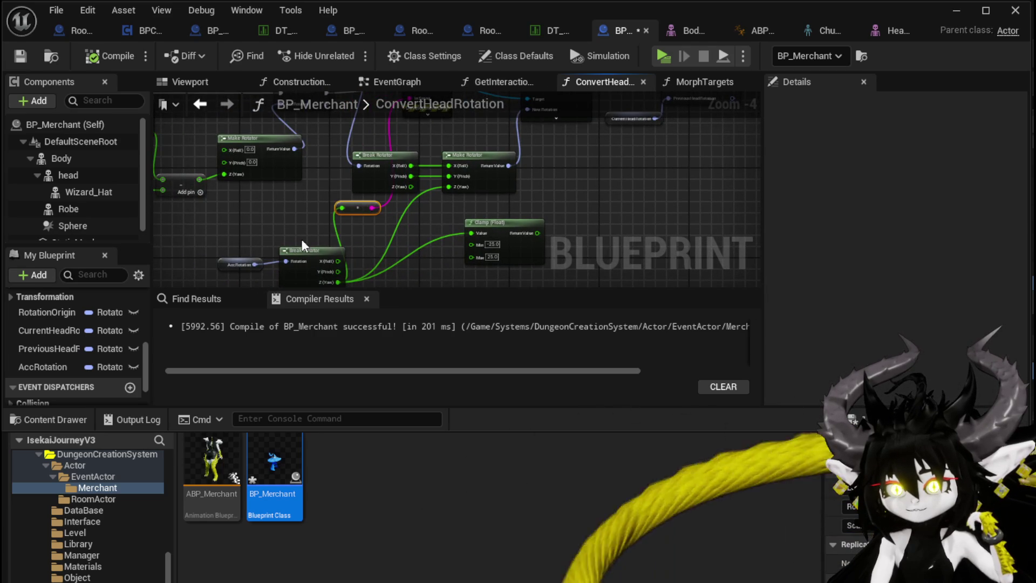
pyautogui.scroll(1, 447, 211)
pyautogui.moveTo(447, 210)
pyautogui.mouseDown()
pyautogui.moveTo(424, 196)
pyautogui.moveTo(450, 184)
pyautogui.mouseUp()
# Step: Insert a Normalize Axis node on AccRotation's yaw ahead of the -25 to 25 Clamp feeding Make Rotator Z (Yaw)
pyautogui.moveTo(296, 256); pyautogui.dragTo(447, 207)
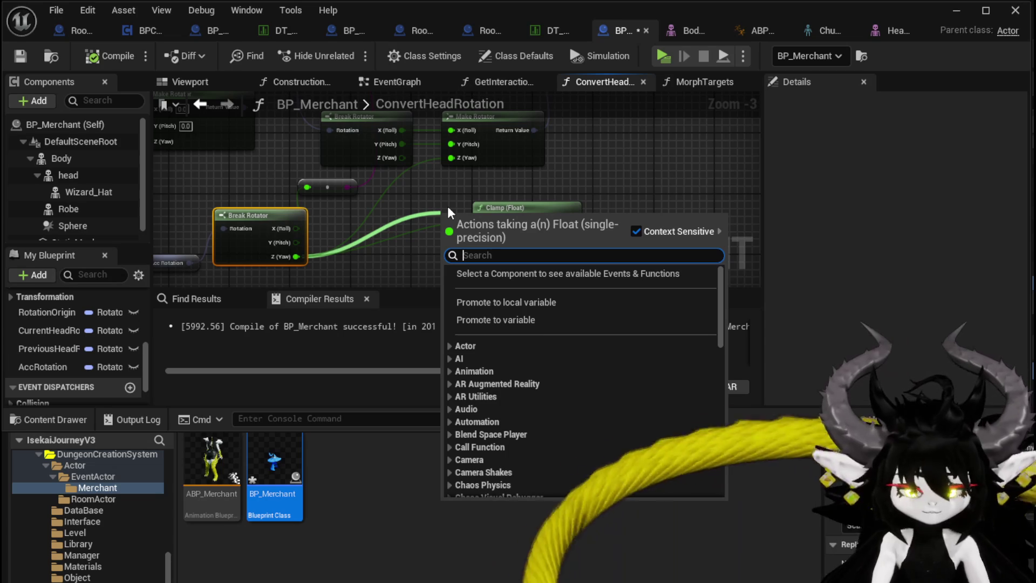
pyautogui.write('Norma')
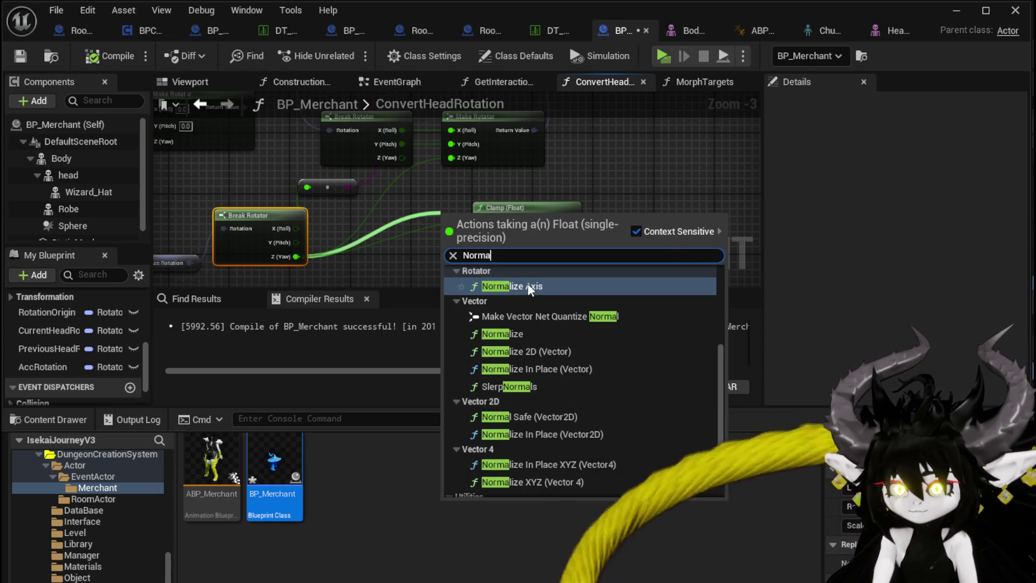
pyautogui.click(529, 289)
pyautogui.moveTo(377, 251); pyautogui.dragTo(396, 213)
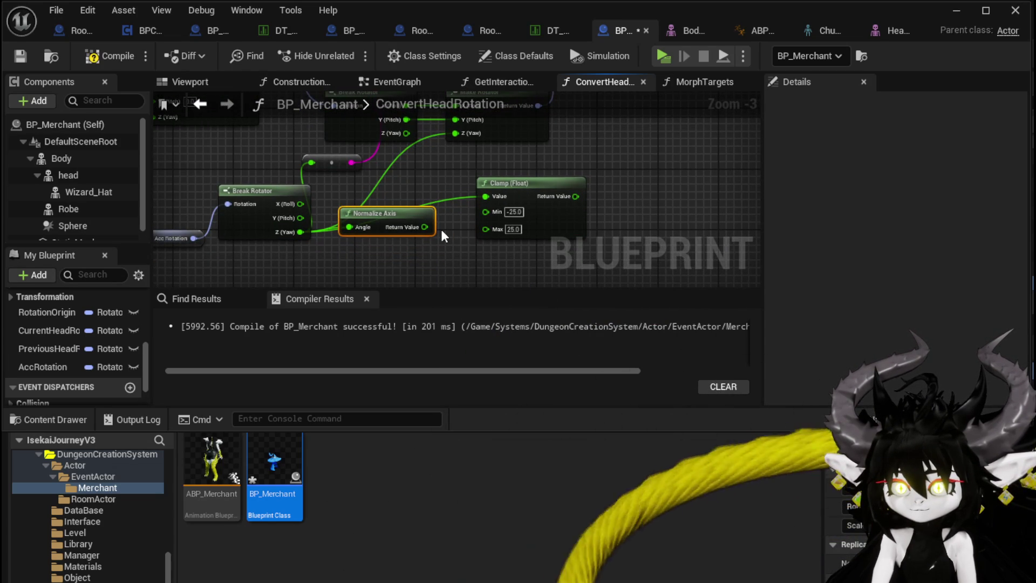
pyautogui.moveTo(387, 214)
pyautogui.mouseDown()
pyautogui.moveTo(419, 221)
pyautogui.moveTo(385, 234)
pyautogui.mouseUp()
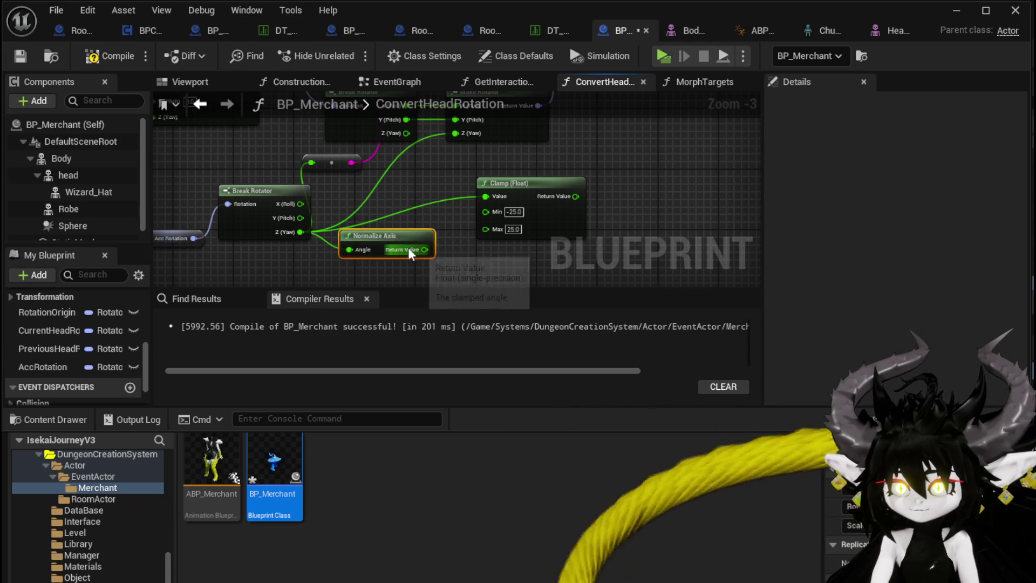
pyautogui.moveTo(565, 196); pyautogui.dragTo(455, 133)
pyautogui.moveTo(422, 240); pyautogui.dragTo(399, 218)
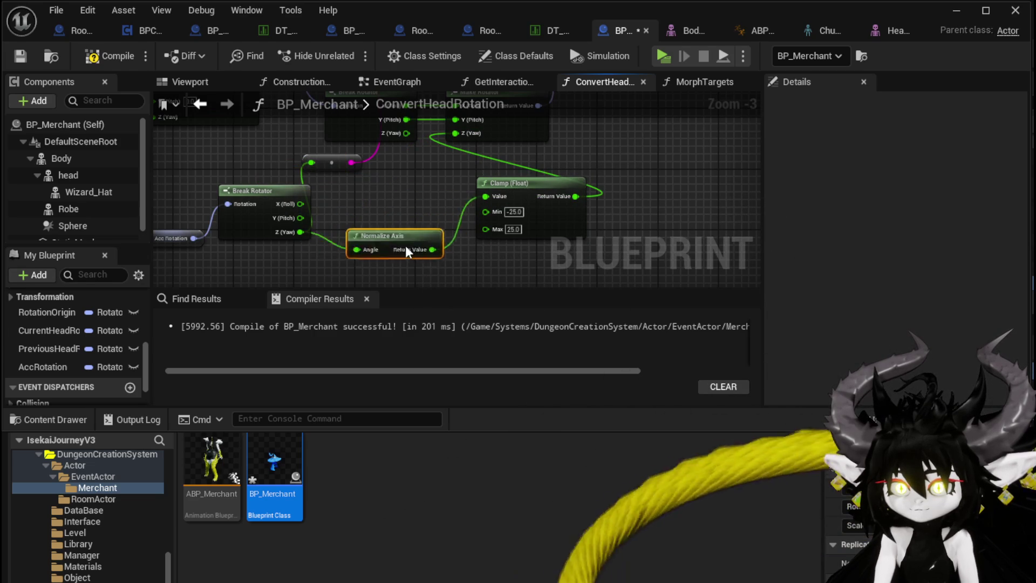
pyautogui.moveTo(301, 232); pyautogui.dragTo(320, 206)
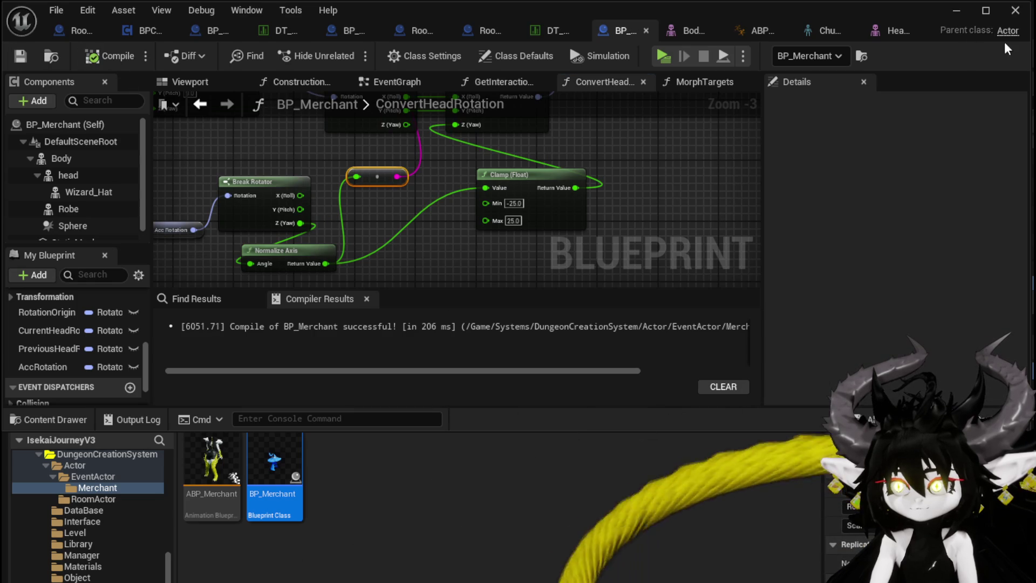
pyautogui.click(954, 11)
# Step: Playtest by walking around the merchant, then stop and save the level
pyautogui.click(338, 54)
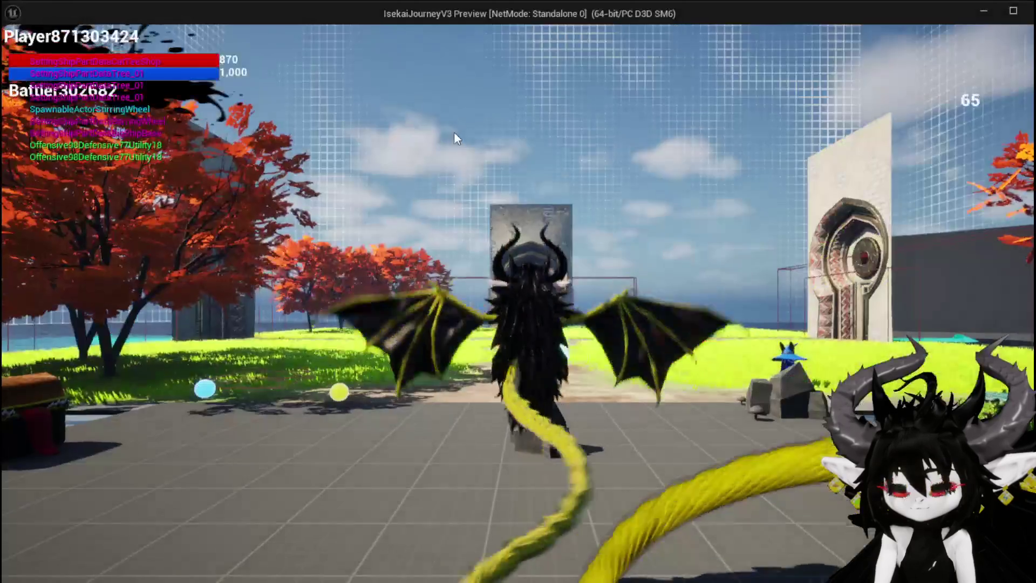
pyautogui.press('w')
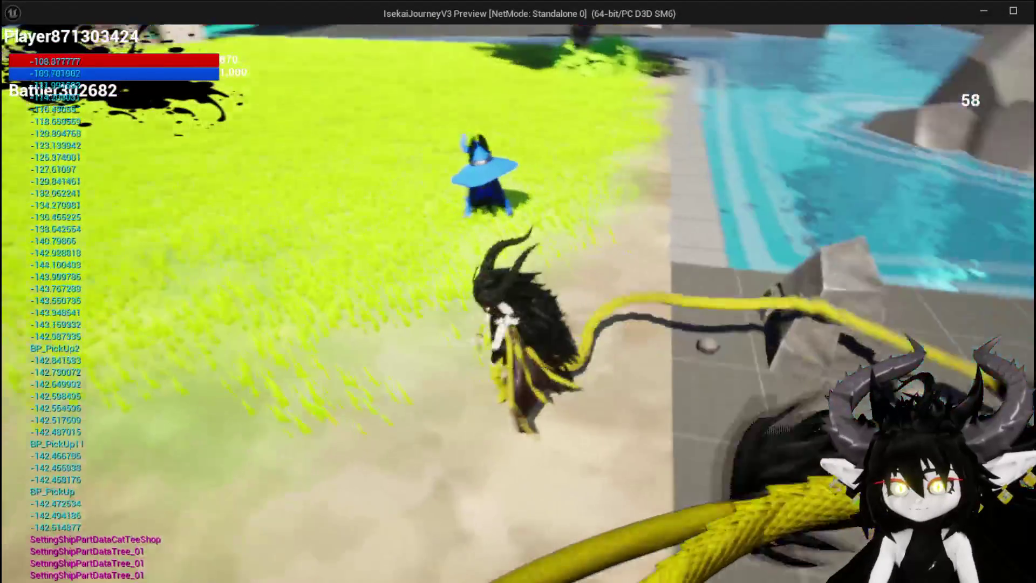
pyautogui.press('w')
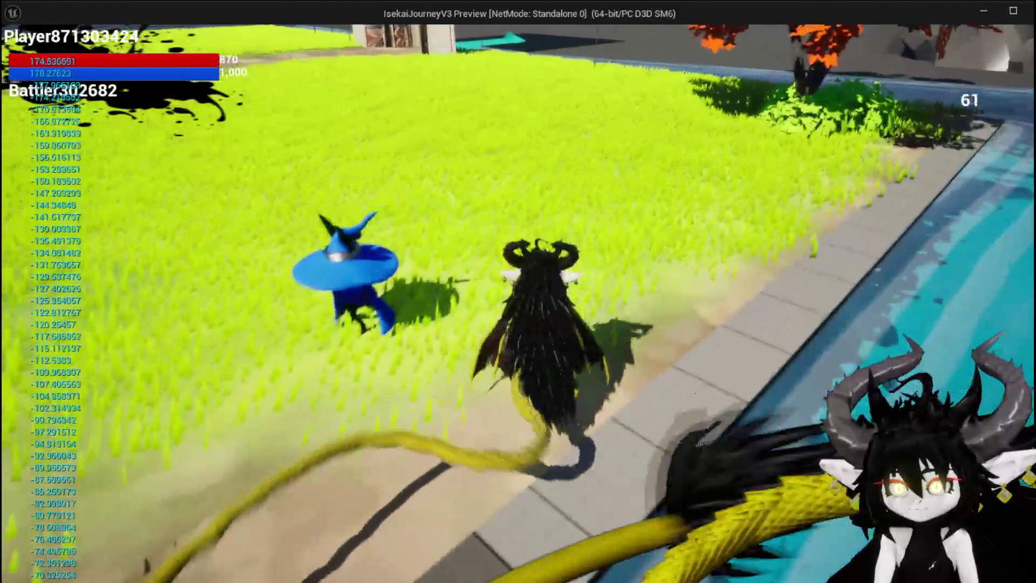
pyautogui.press('w')
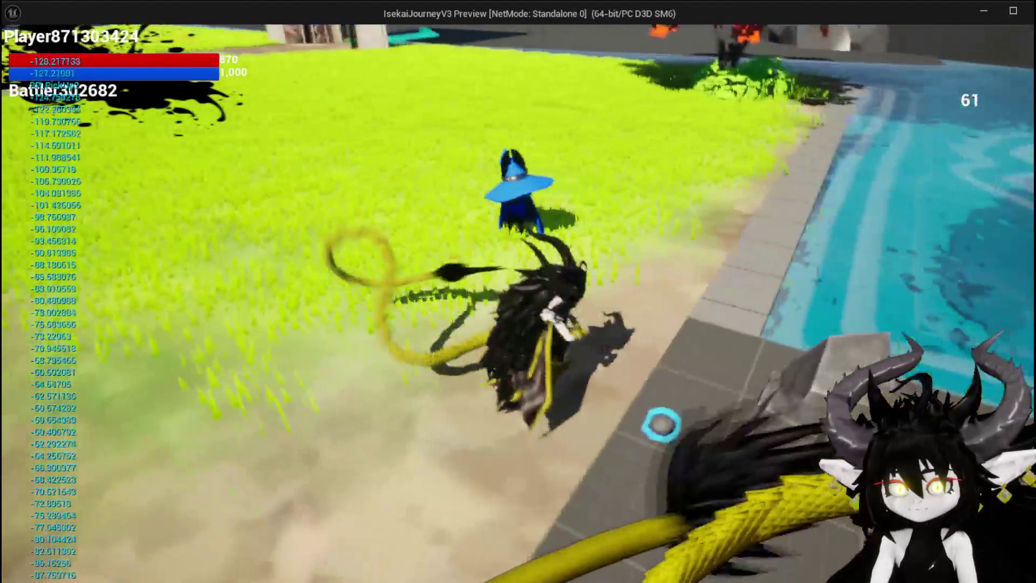
pyautogui.press('Escape')
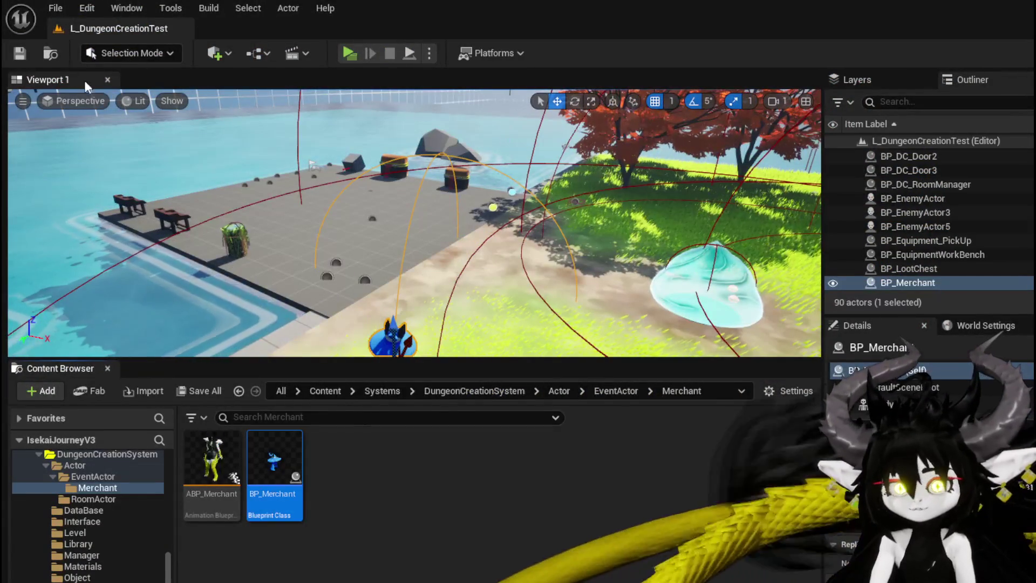
pyautogui.click(22, 60)
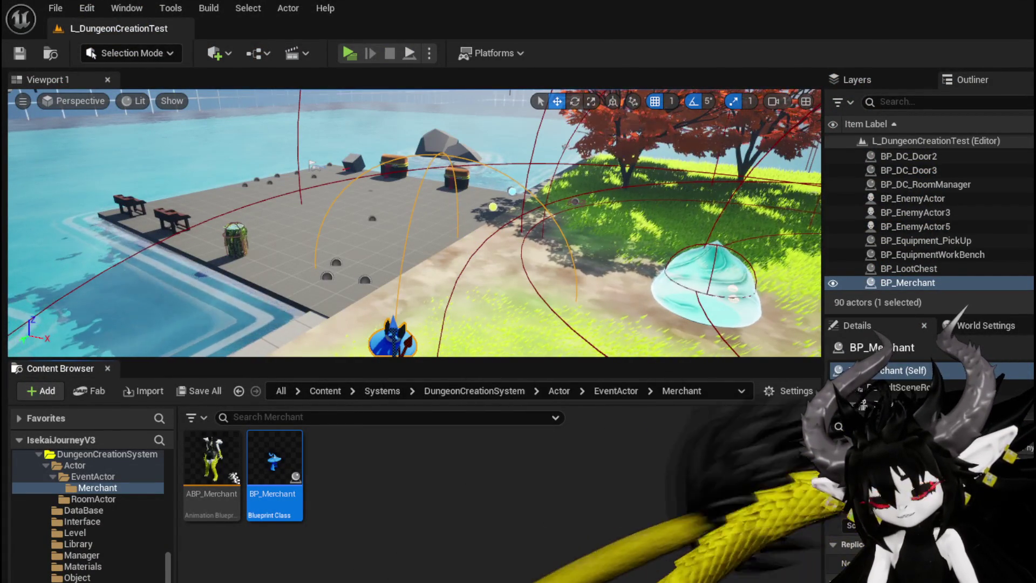
# Step: Undo the last edit, reconnect Z (Yaw) to the reroute node, then compile and save BP_Merchant
pyautogui.hotkey('ctrl', 'e')
pyautogui.hotkey('ctrl', 'z')
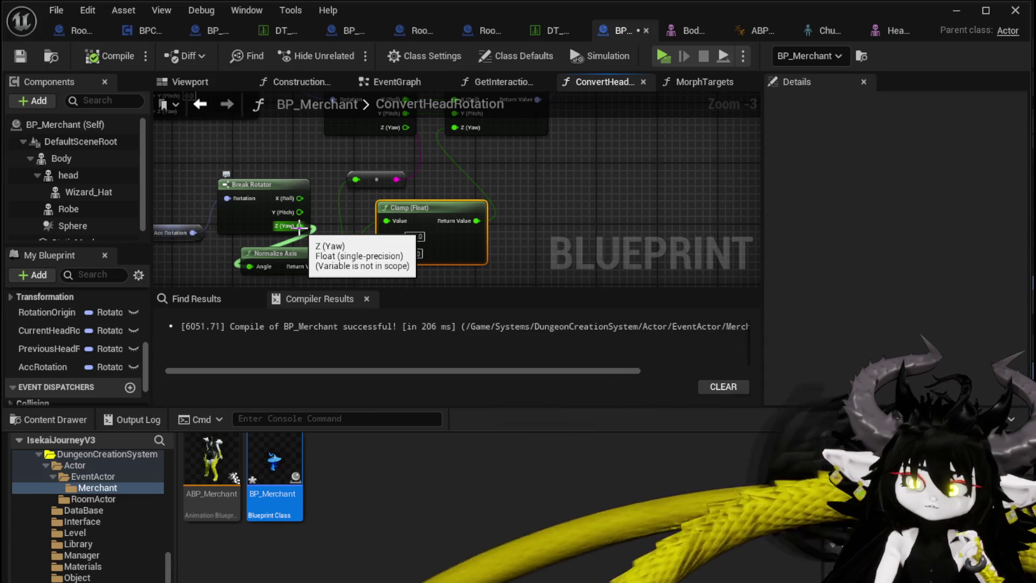
pyautogui.moveTo(299, 226); pyautogui.dragTo(356, 179)
pyautogui.moveTo(254, 209)
pyautogui.mouseDown()
pyautogui.moveTo(222, 202)
pyautogui.moveTo(207, 178)
pyautogui.mouseUp()
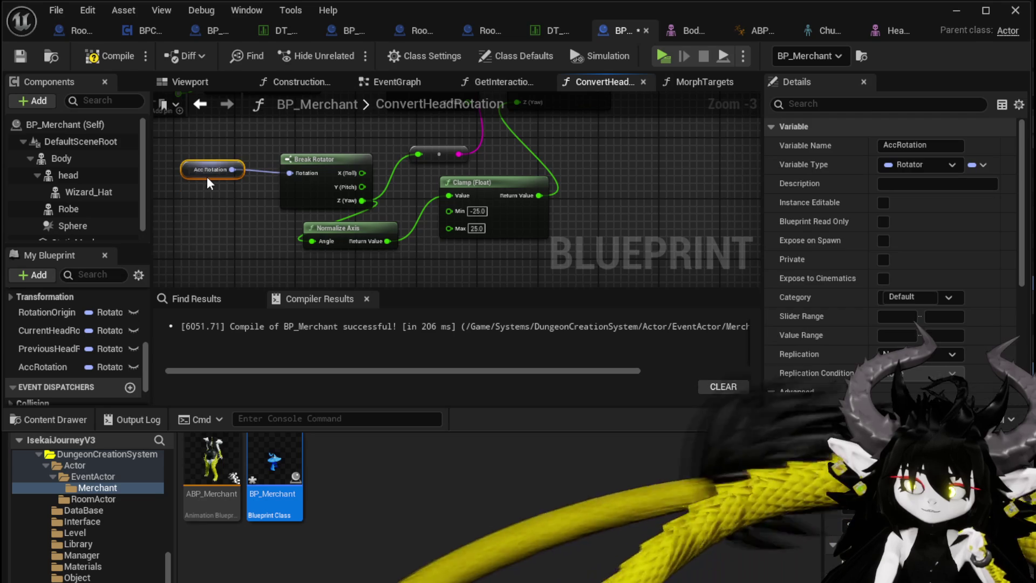
pyautogui.click(238, 225)
pyautogui.click(100, 56)
pyautogui.click(20, 56)
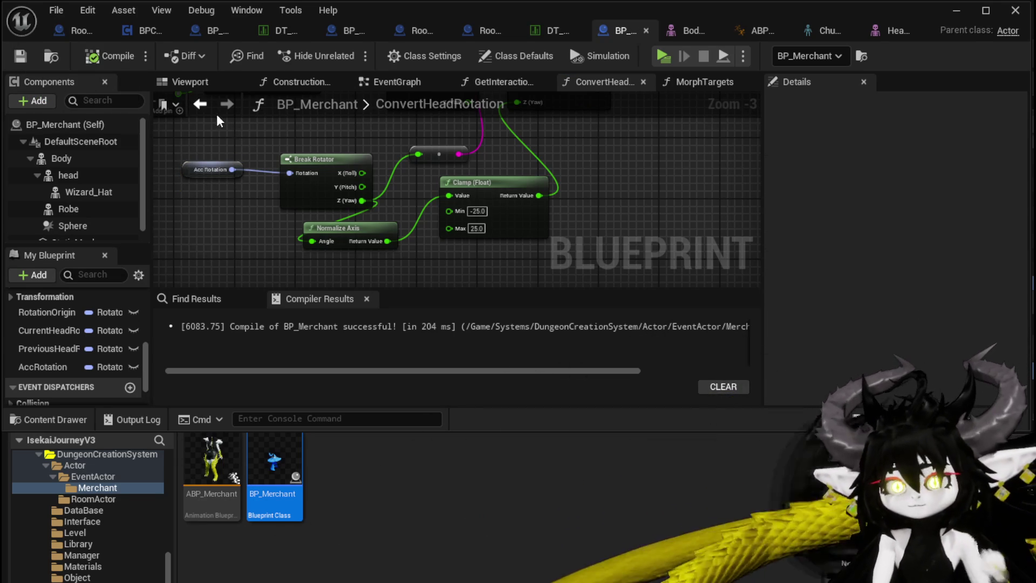
pyautogui.click(379, 84)
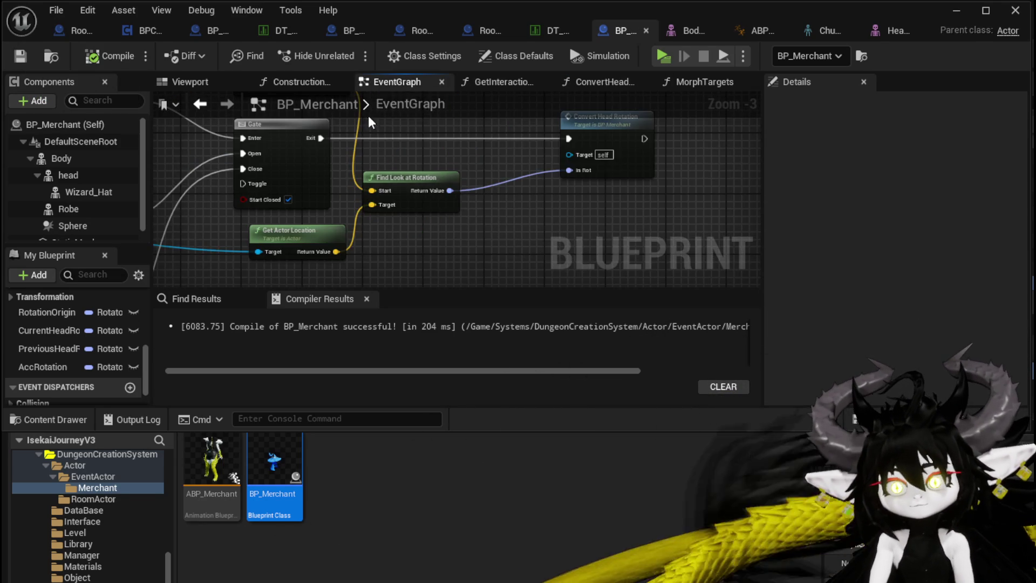
# Step: Add a Head getter with Get Relative Rotation and a Break Rotator in the EventGraph
pyautogui.scroll(-3, 450, 281)
pyautogui.scroll(5, 426, 183)
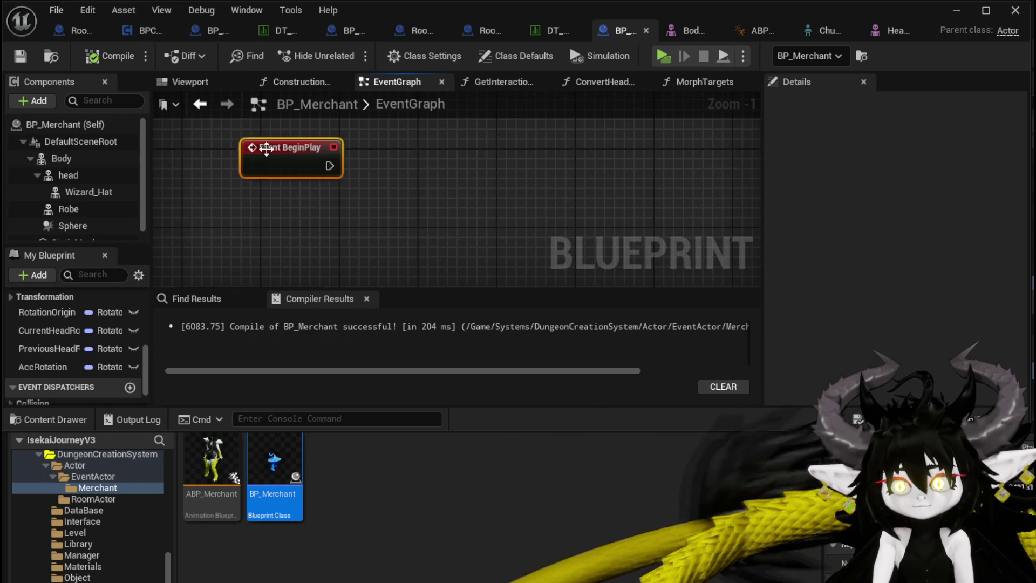
pyautogui.rightClick(212, 221)
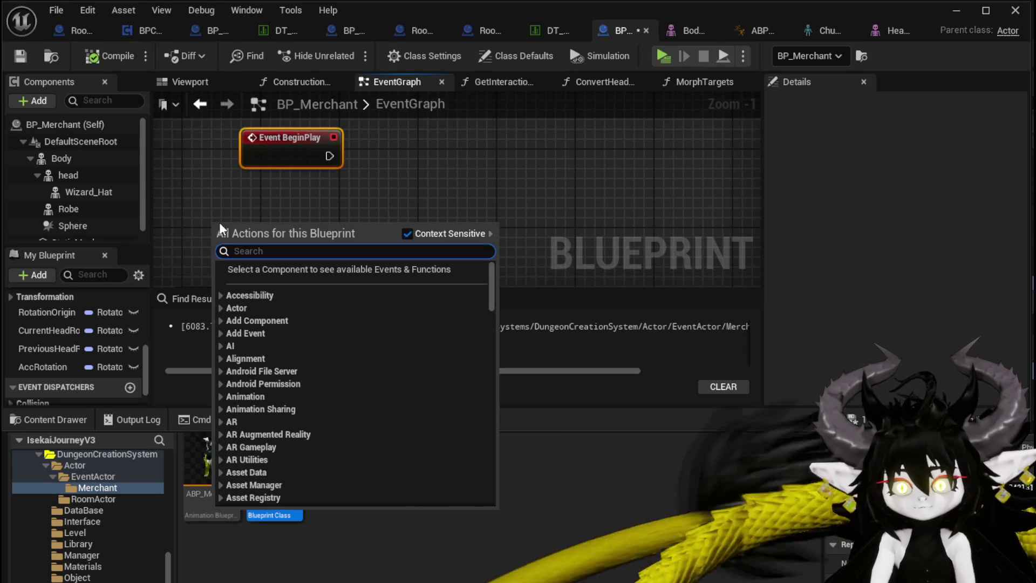
pyautogui.click(69, 175)
pyautogui.moveTo(76, 176)
pyautogui.mouseDown()
pyautogui.moveTo(235, 225)
pyautogui.moveTo(304, 225)
pyautogui.mouseUp()
pyautogui.write('get ')
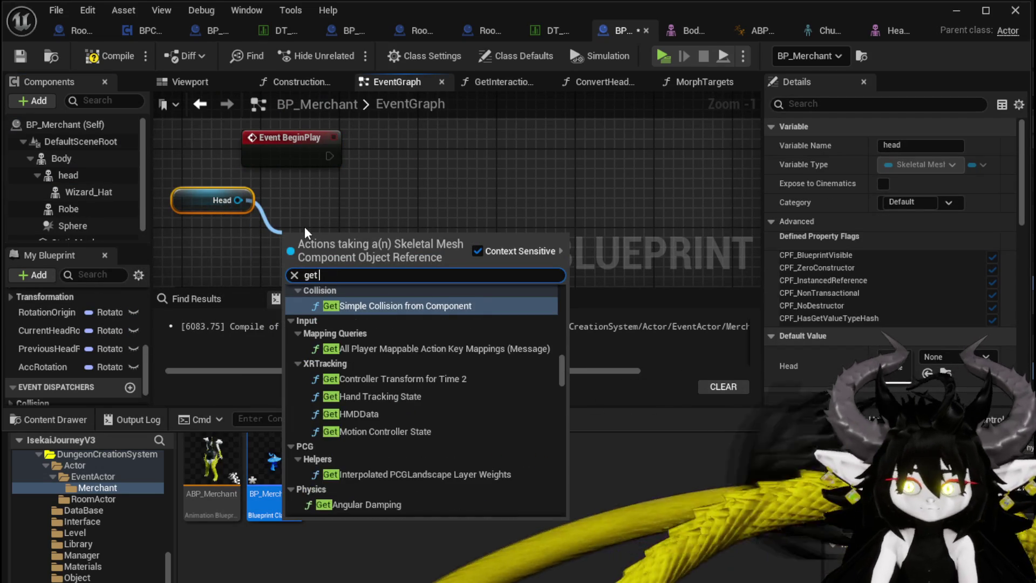
pyautogui.write('Relative')
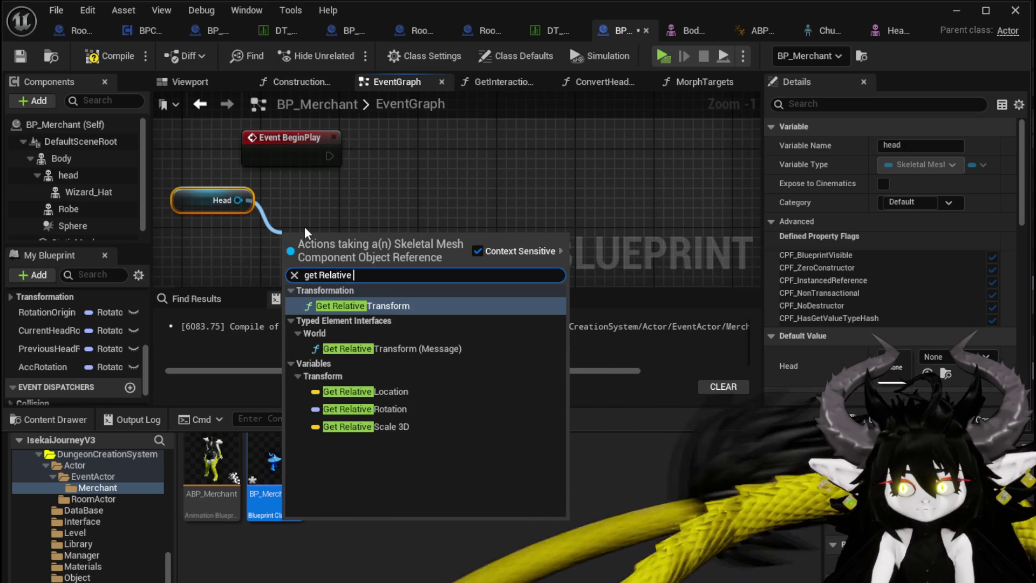
pyautogui.click(386, 408)
pyautogui.moveTo(421, 238)
pyautogui.mouseDown()
pyautogui.moveTo(484, 229)
pyautogui.moveTo(491, 184)
pyautogui.mouseUp()
pyautogui.write('break')
pyautogui.click(542, 321)
# Step: Add a Print String after Event BeginPlay with red text and a 70-second duration
pyautogui.moveTo(329, 156); pyautogui.dragTo(650, 163)
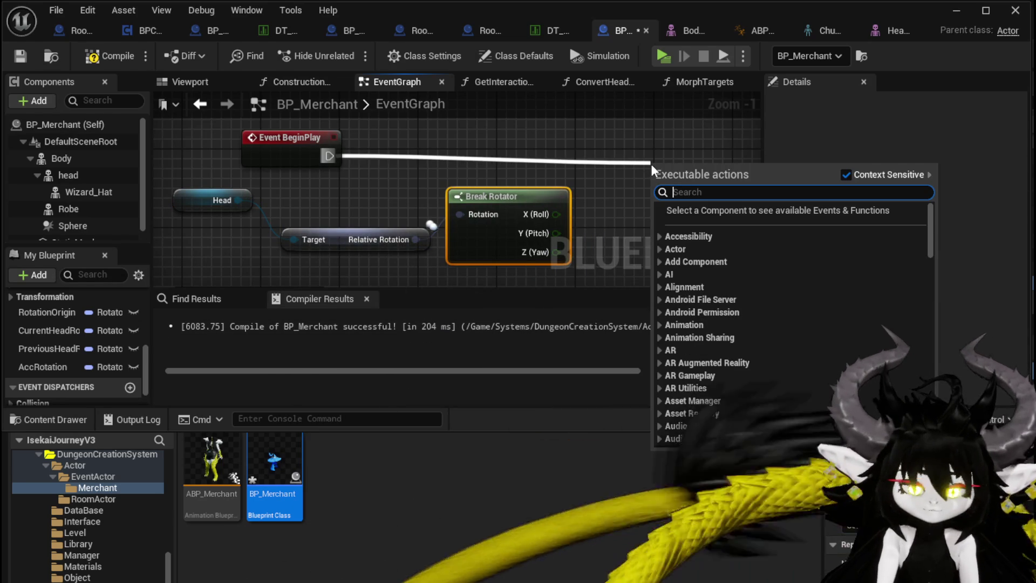
pyautogui.write('Print String')
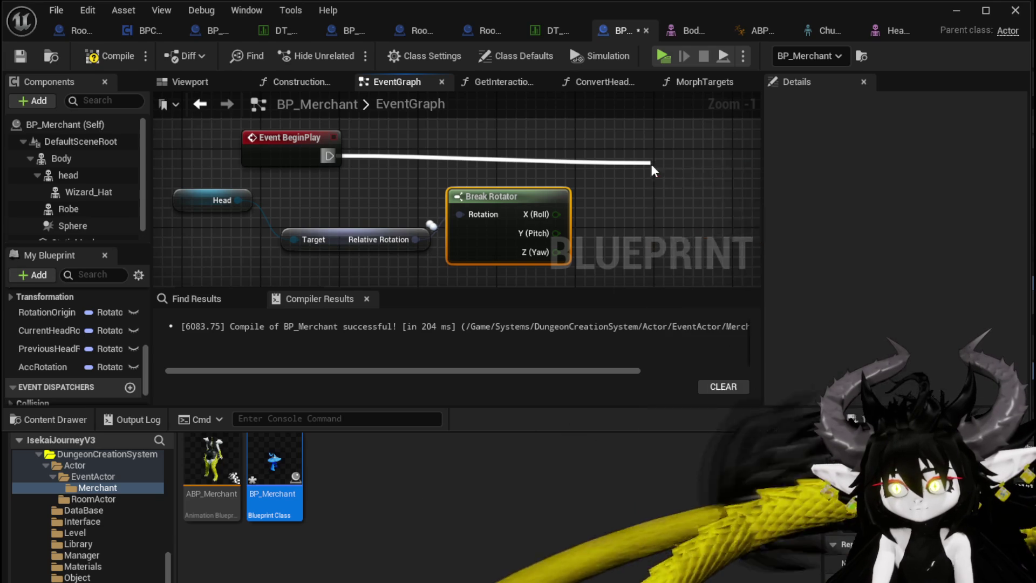
pyautogui.click(707, 223)
pyautogui.moveTo(632, 180)
pyautogui.mouseDown()
pyautogui.moveTo(465, 157)
pyautogui.moveTo(351, 222)
pyautogui.moveTo(507, 143)
pyautogui.mouseUp()
pyautogui.click(548, 173)
pyautogui.click(561, 204)
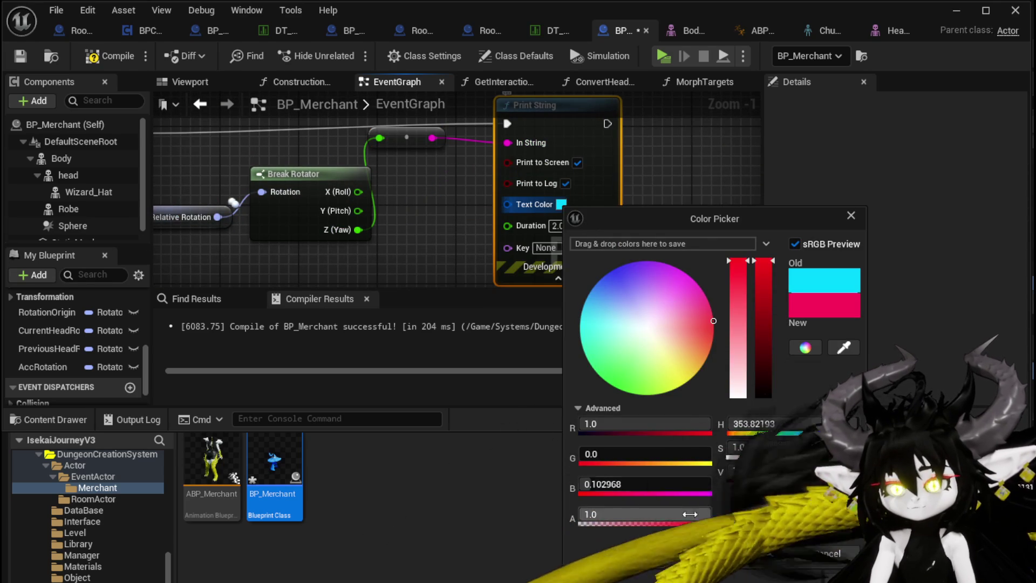
pyautogui.click(746, 554)
pyautogui.click(559, 226)
pyautogui.write('70')
pyautogui.press('Return')
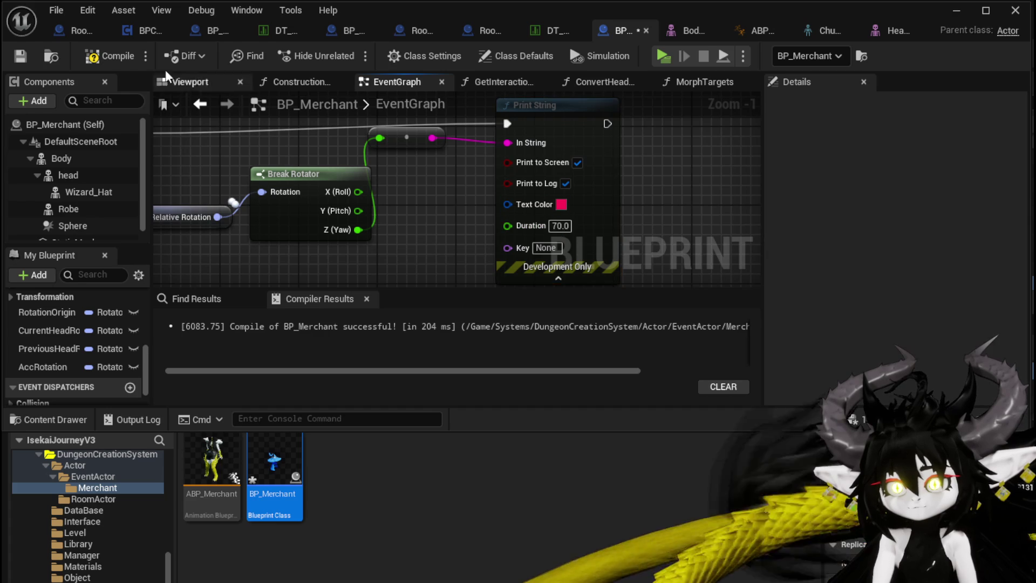
# Step: Playtest the level to see the head's yaw printed in red, then save all and reopen BP_Merchant
pyautogui.click(956, 12)
pyautogui.click(373, 54)
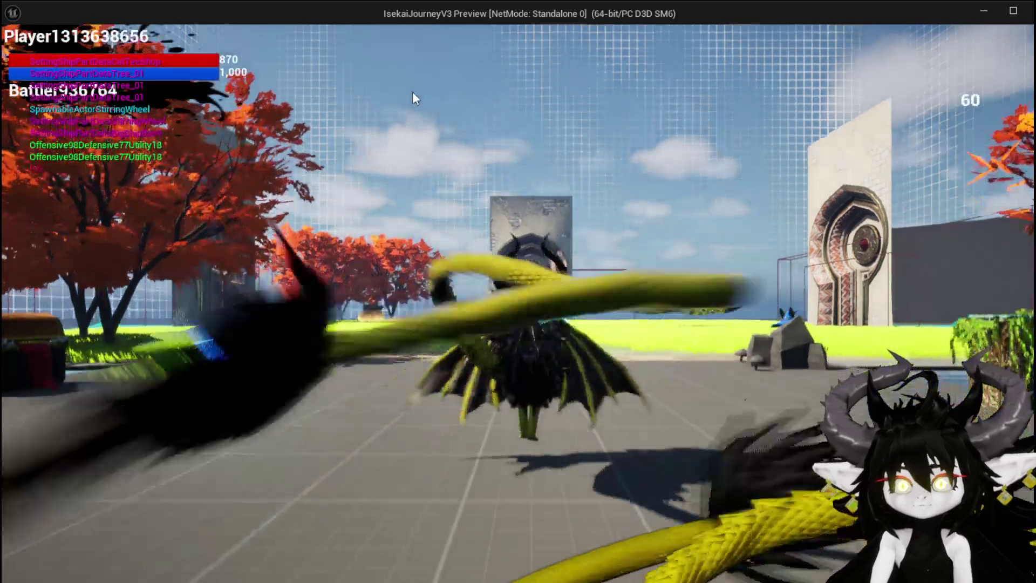
pyautogui.click(413, 98)
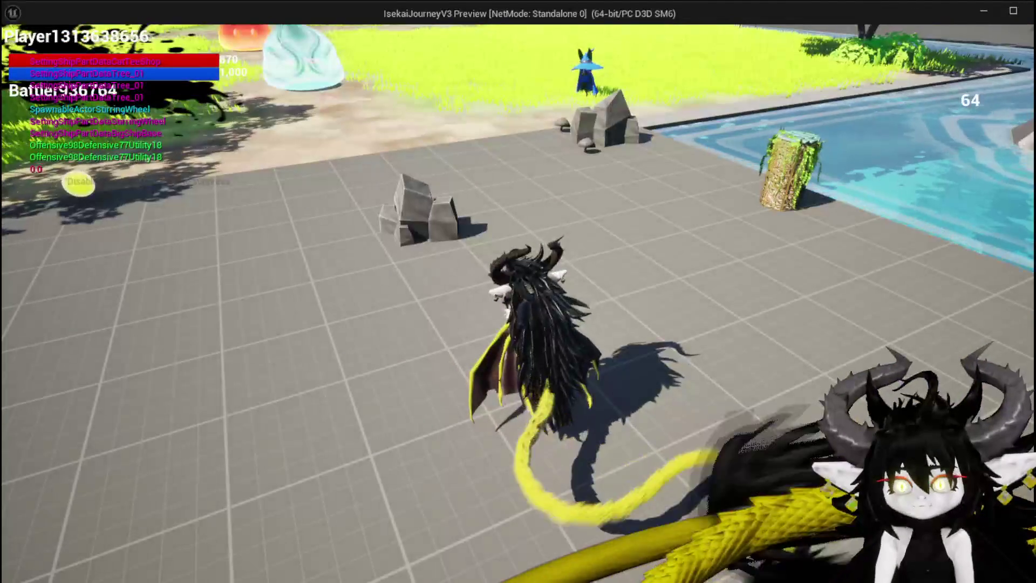
pyautogui.press('Escape')
pyautogui.click(24, 53)
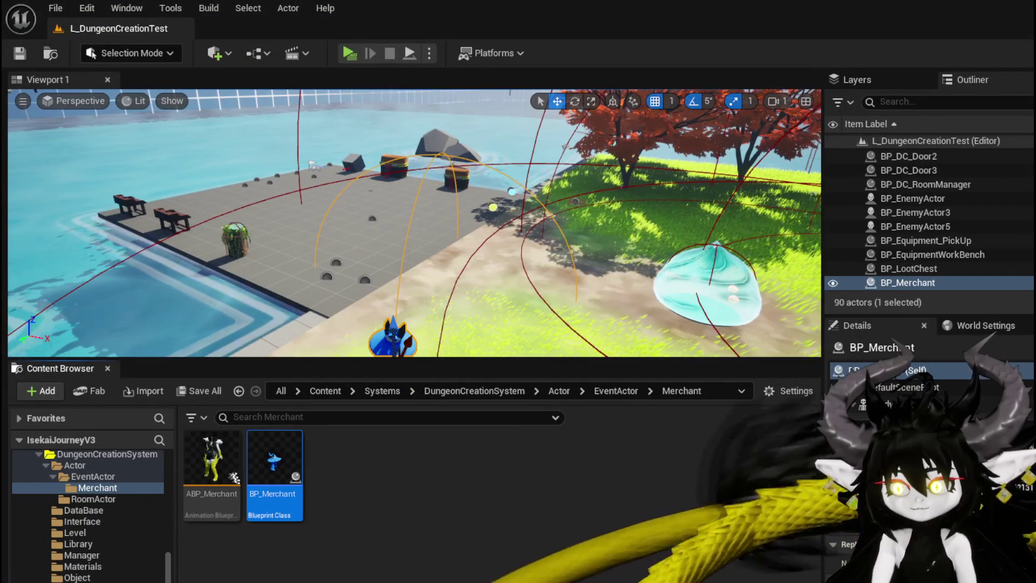
pyautogui.doubleClick(275, 470)
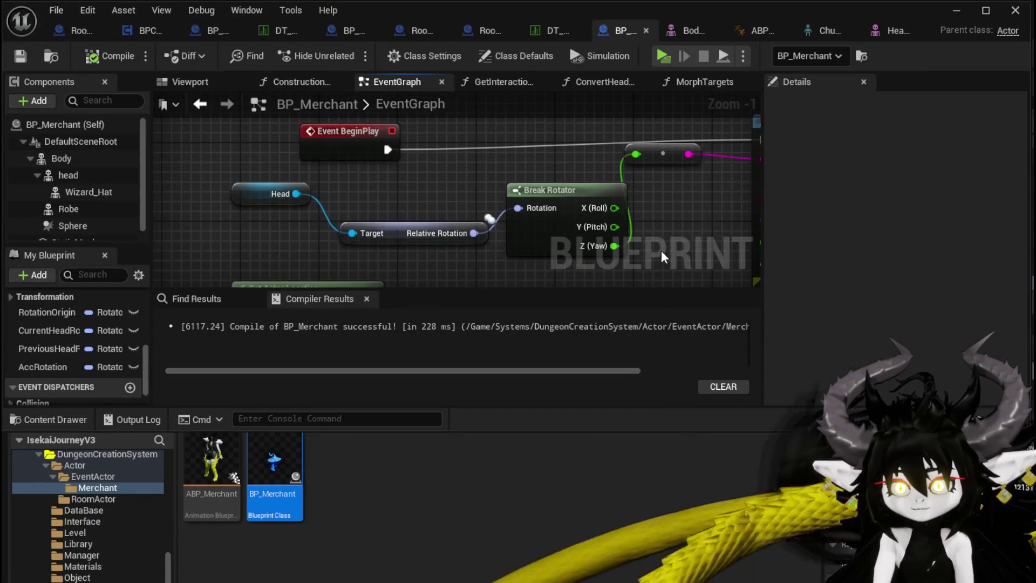
# Step: Replace the head's Relative Rotation node with Get World Rotation for the BeginPlay yaw printout
pyautogui.moveTo(361, 191); pyautogui.dragTo(408, 183)
pyautogui.write('world ro')
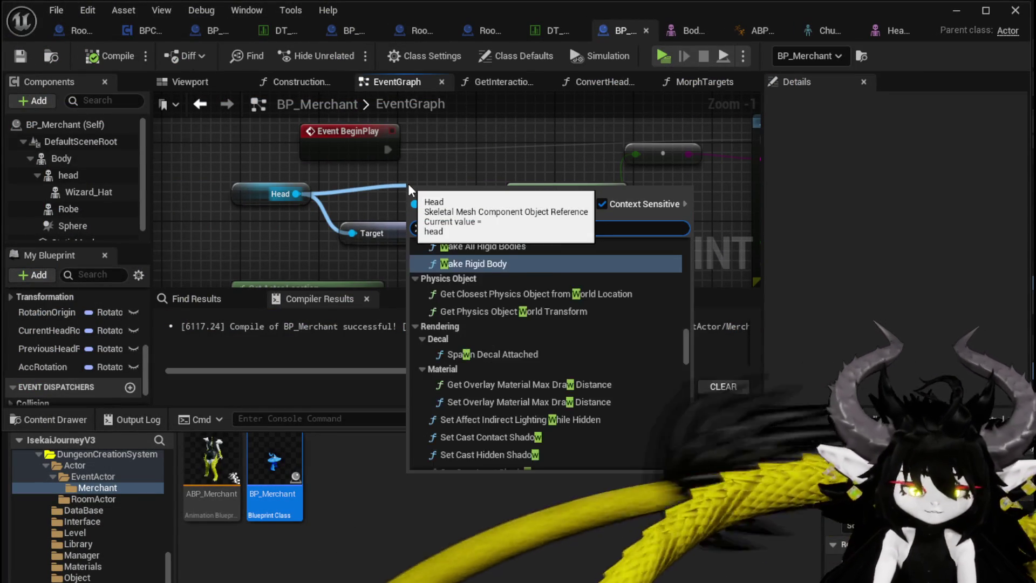
pyautogui.write('tation')
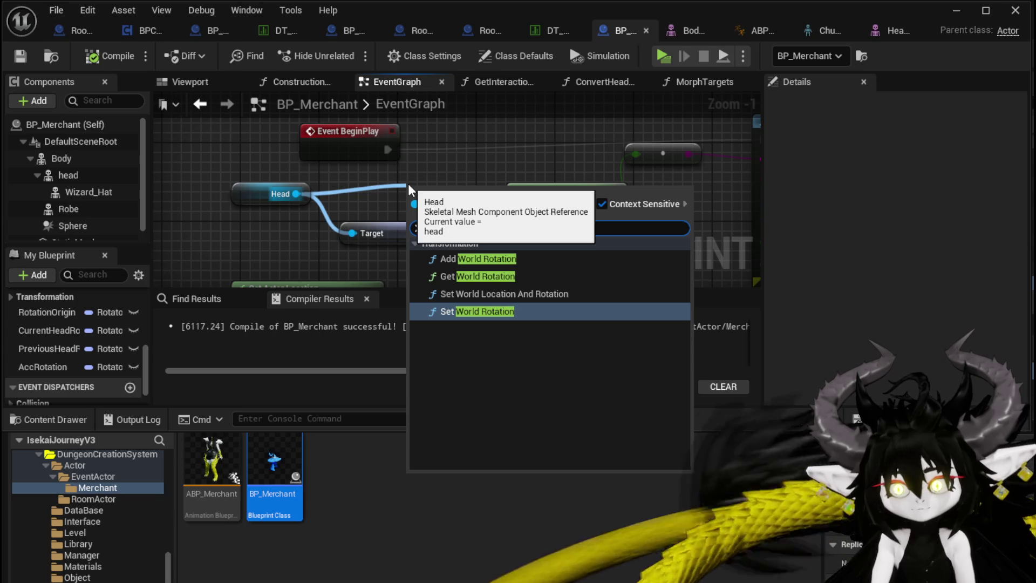
pyautogui.click(504, 278)
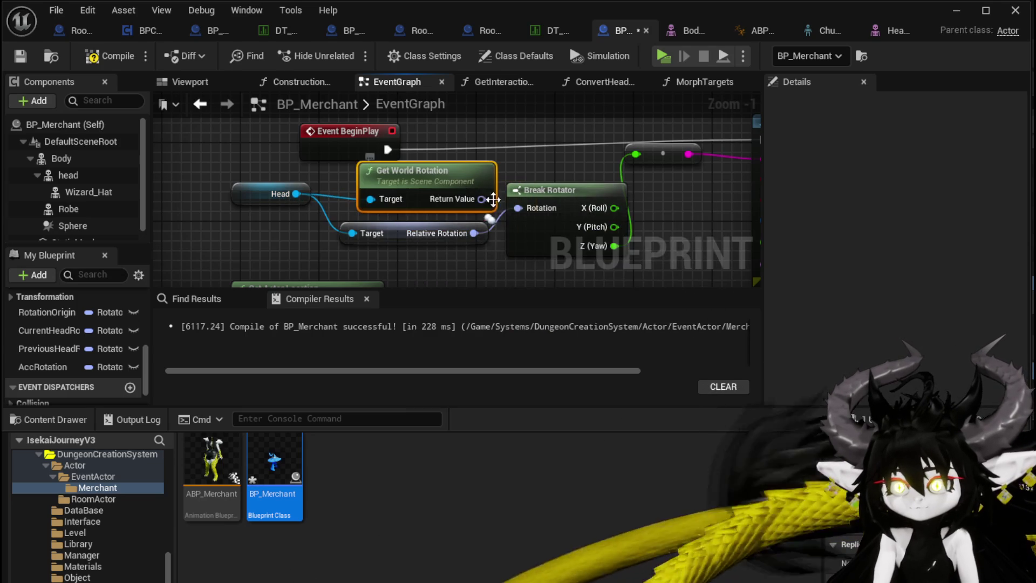
pyautogui.click(437, 242)
pyautogui.press('Delete')
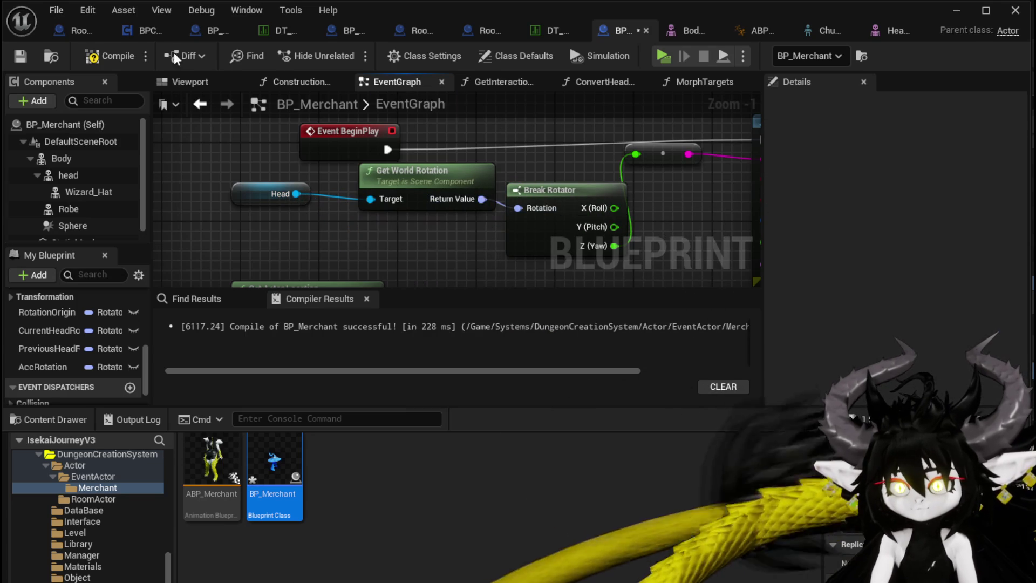
pyautogui.click(956, 10)
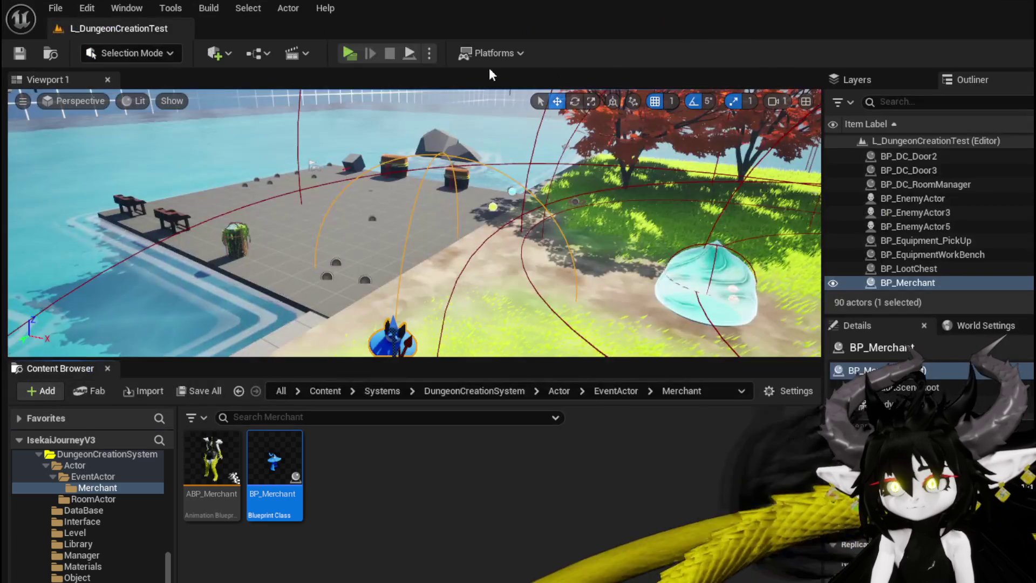
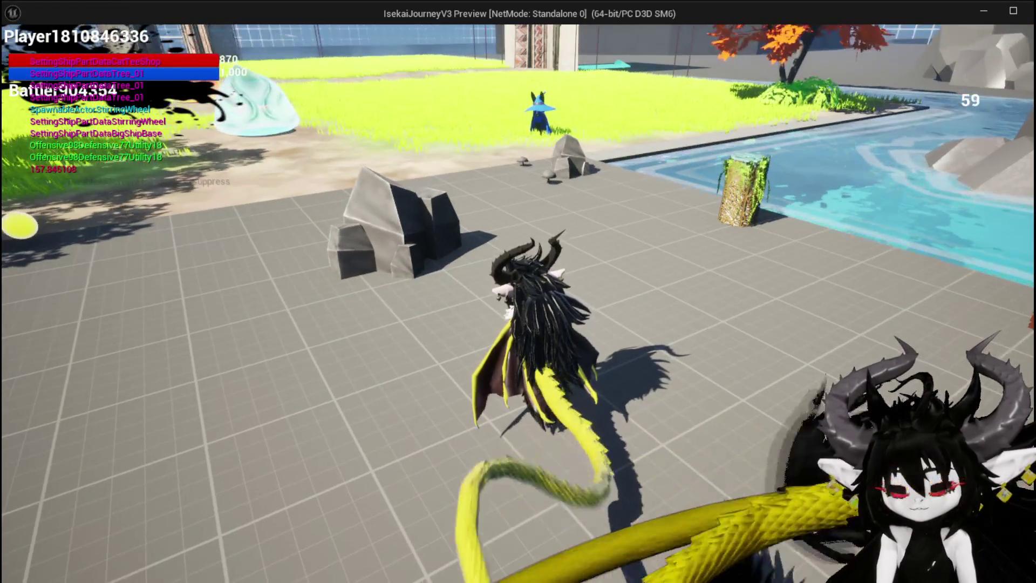
# Step: End the game preview, save the level, and return to the BP_Merchant blueprint
pyautogui.press('Escape')
pyautogui.hotkey('ctrl', 's')
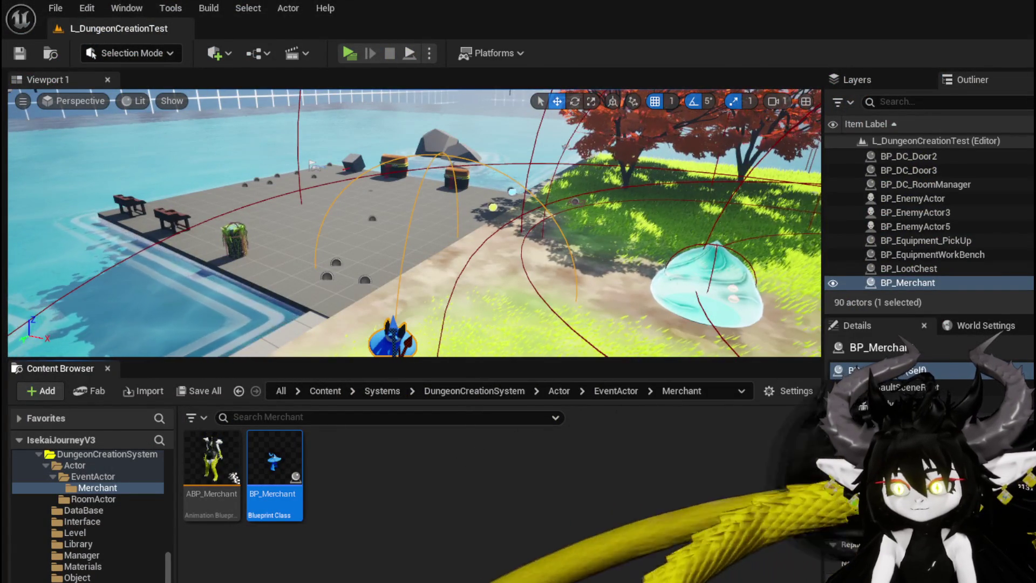
pyautogui.hotkey('alt', 'Tab')
# Step: Promote the Z (Yaw) output to a new float variable named YawOffset
pyautogui.moveTo(430, 222); pyautogui.dragTo(216, 243)
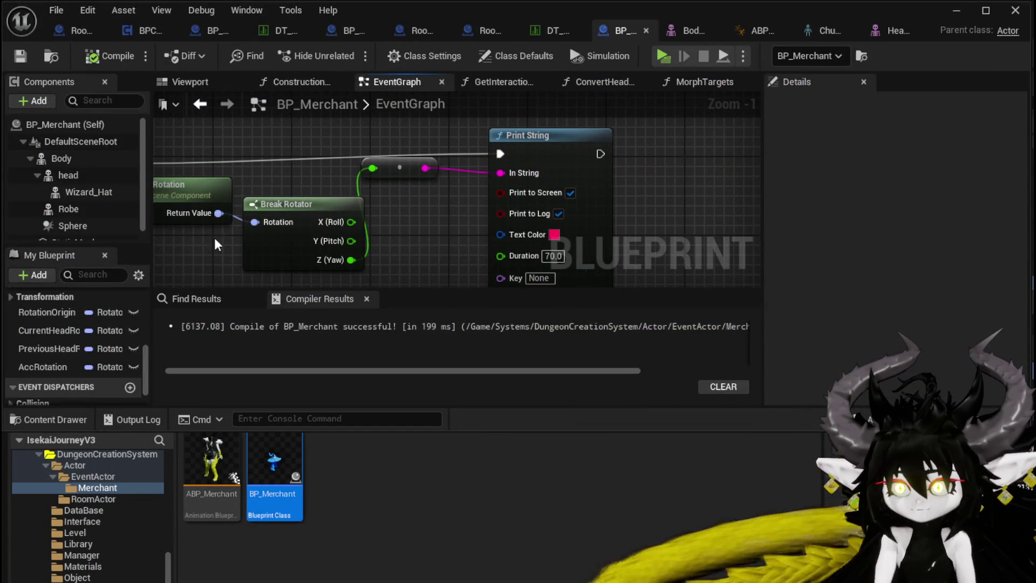
pyautogui.rightClick(354, 263)
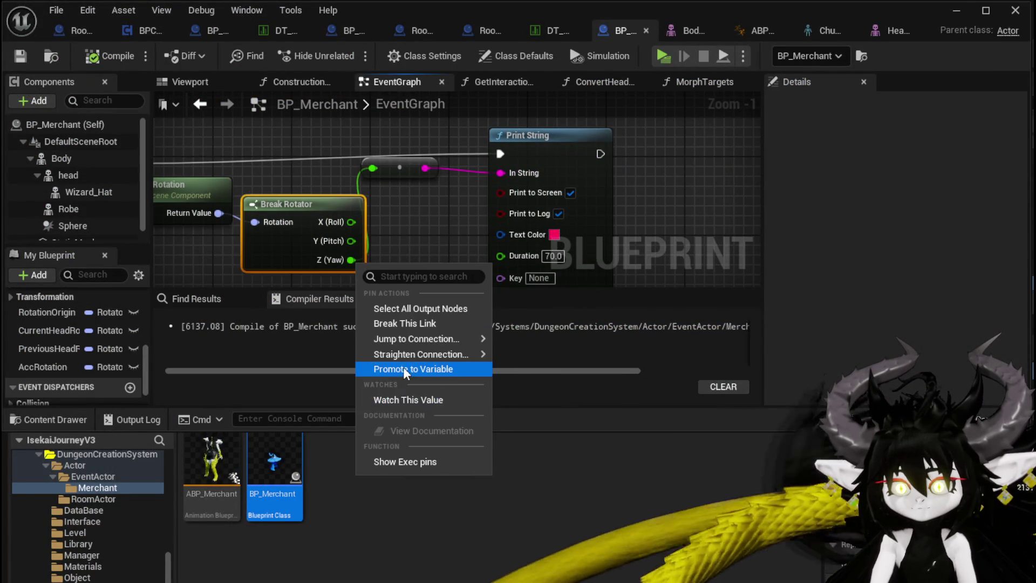
pyautogui.click(404, 369)
pyautogui.write('Y')
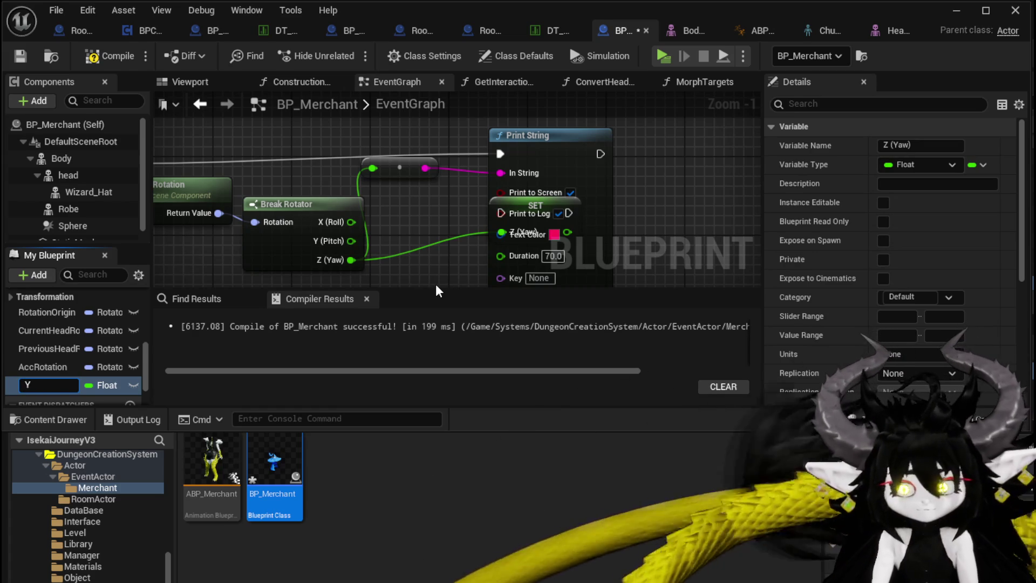
pyautogui.write('awO')
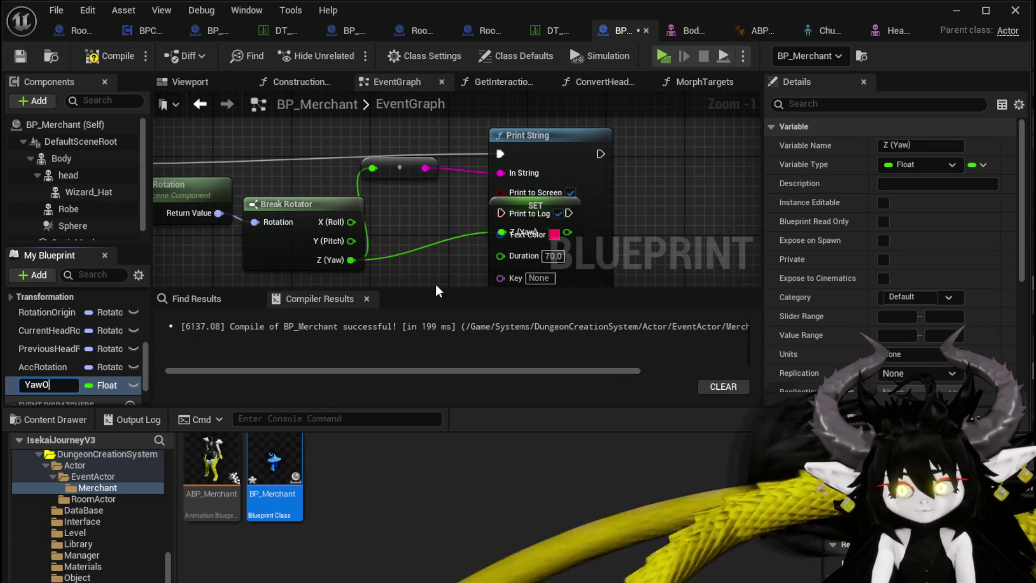
pyautogui.write('ffset')
pyautogui.press('Return')
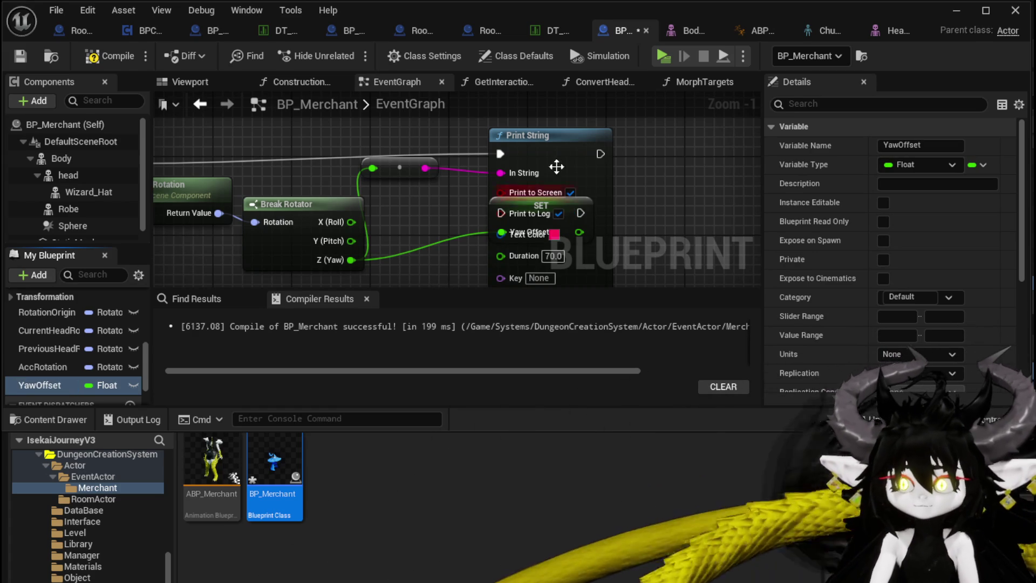
# Step: Wire the SET YawOffset node into the execution chain before Print String and save
pyautogui.moveTo(555, 172); pyautogui.dragTo(672, 181)
pyautogui.moveTo(558, 207); pyautogui.dragTo(542, 157)
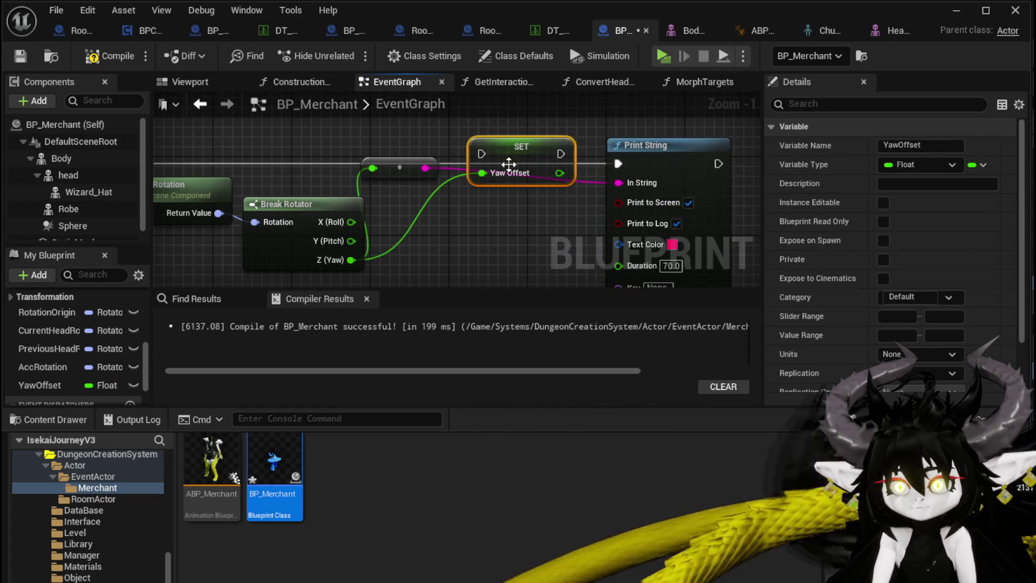
pyautogui.moveTo(626, 163); pyautogui.dragTo(482, 153)
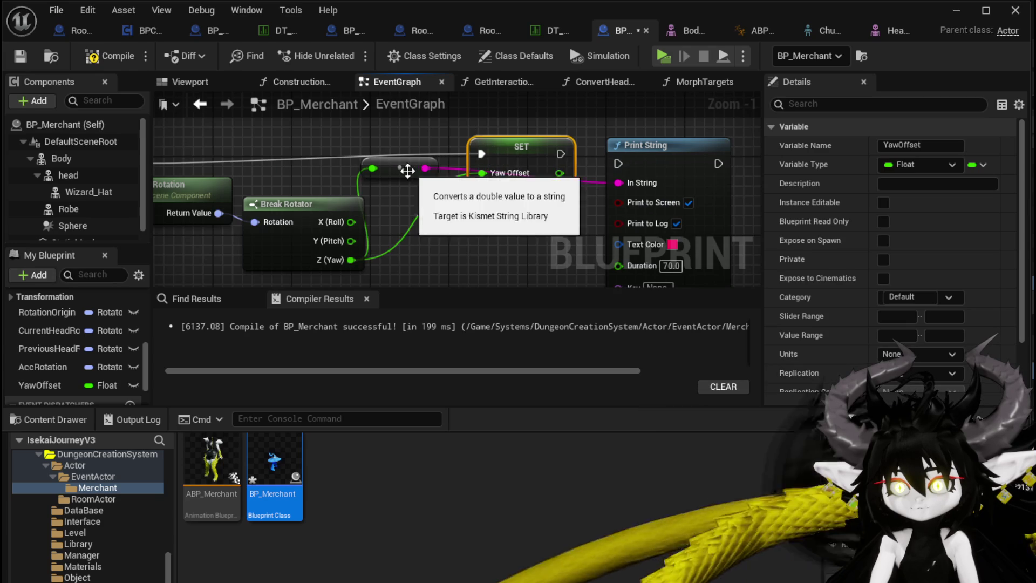
pyautogui.moveTo(419, 167); pyautogui.dragTo(507, 244)
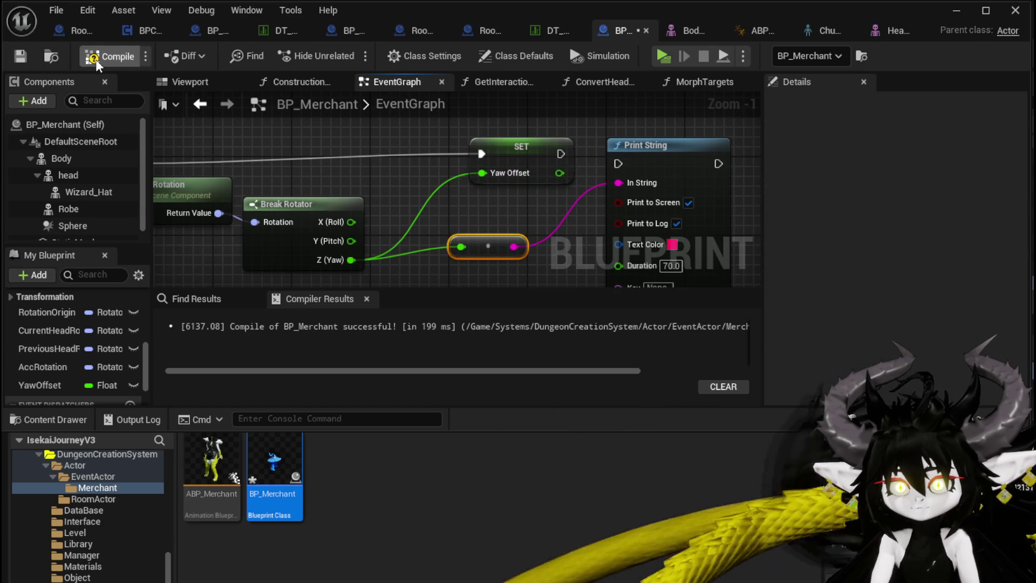
pyautogui.click(20, 55)
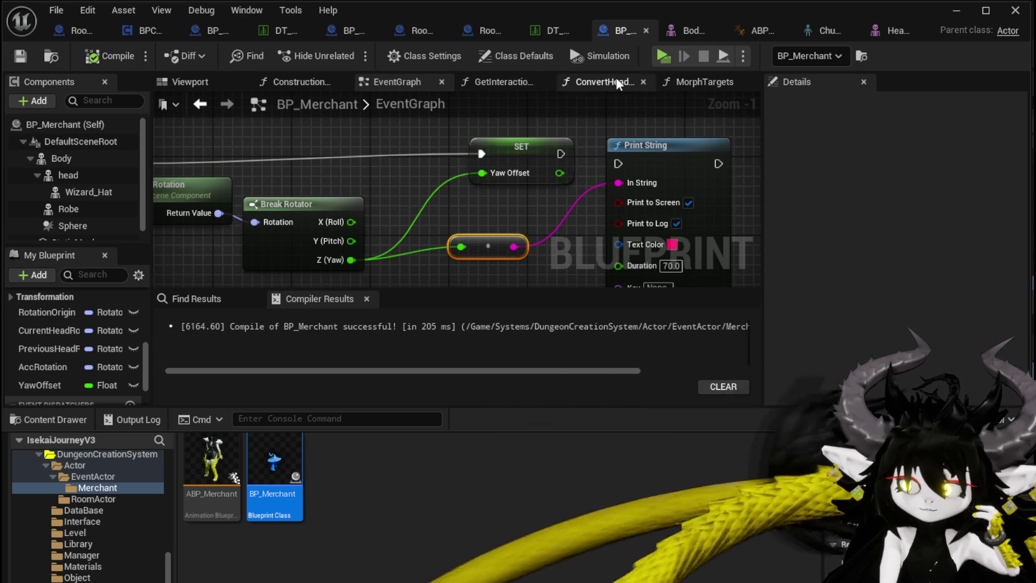
# Step: In ConvertHeadRotation, subtract a YawOffset getter from the Z (Yaw) output
pyautogui.click(616, 84)
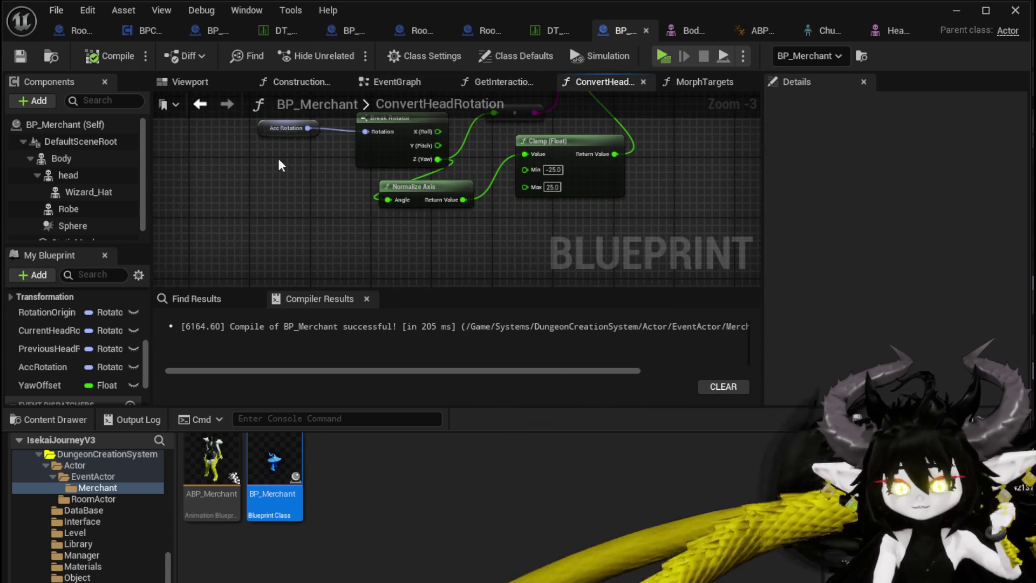
pyautogui.moveTo(399, 146)
pyautogui.mouseDown()
pyautogui.moveTo(260, 133)
pyautogui.moveTo(270, 109)
pyautogui.moveTo(272, 135)
pyautogui.mouseUp()
pyautogui.moveTo(317, 182); pyautogui.dragTo(293, 220)
pyautogui.write('-')
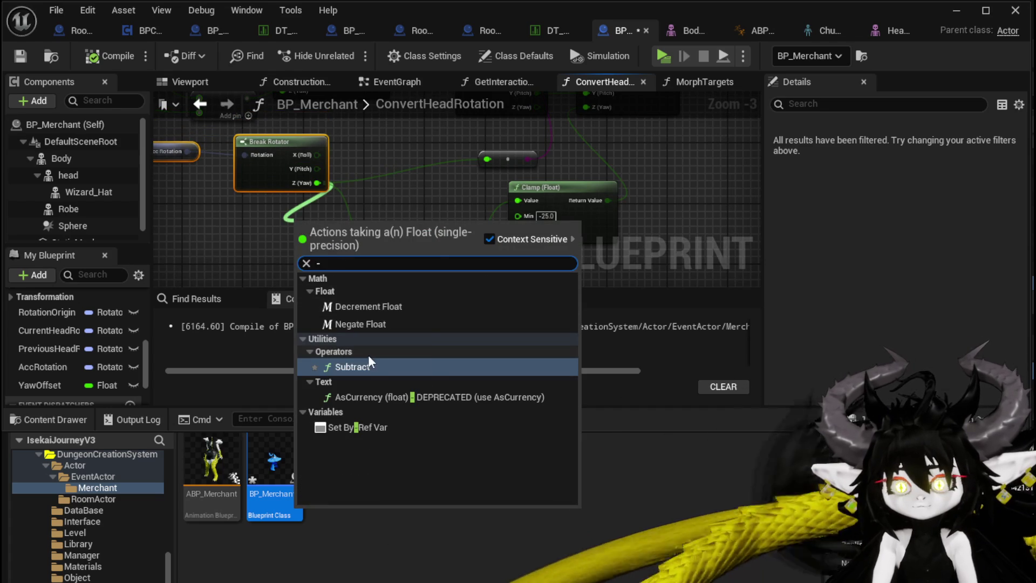
pyautogui.click(372, 365)
pyautogui.moveTo(103, 384)
pyautogui.mouseDown()
pyautogui.moveTo(228, 297)
pyautogui.moveTo(264, 228)
pyautogui.mouseUp()
pyautogui.moveTo(360, 215)
pyautogui.mouseDown()
pyautogui.moveTo(344, 223)
pyautogui.moveTo(391, 219)
pyautogui.mouseUp()
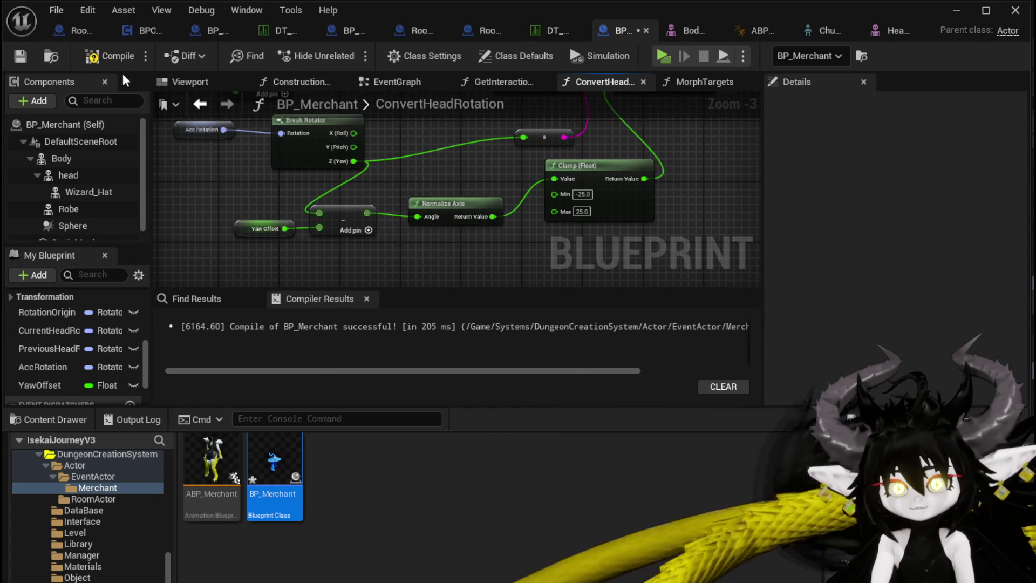
# Step: Save and recompile, tidy the rotation nodes beside the subtract, and return to the level
pyautogui.click(21, 57)
pyautogui.moveTo(402, 162)
pyautogui.mouseDown()
pyautogui.moveTo(449, 213)
pyautogui.moveTo(429, 177)
pyautogui.mouseUp()
pyautogui.moveTo(254, 190)
pyautogui.mouseDown()
pyautogui.moveTo(338, 131)
pyautogui.moveTo(323, 162)
pyautogui.mouseUp()
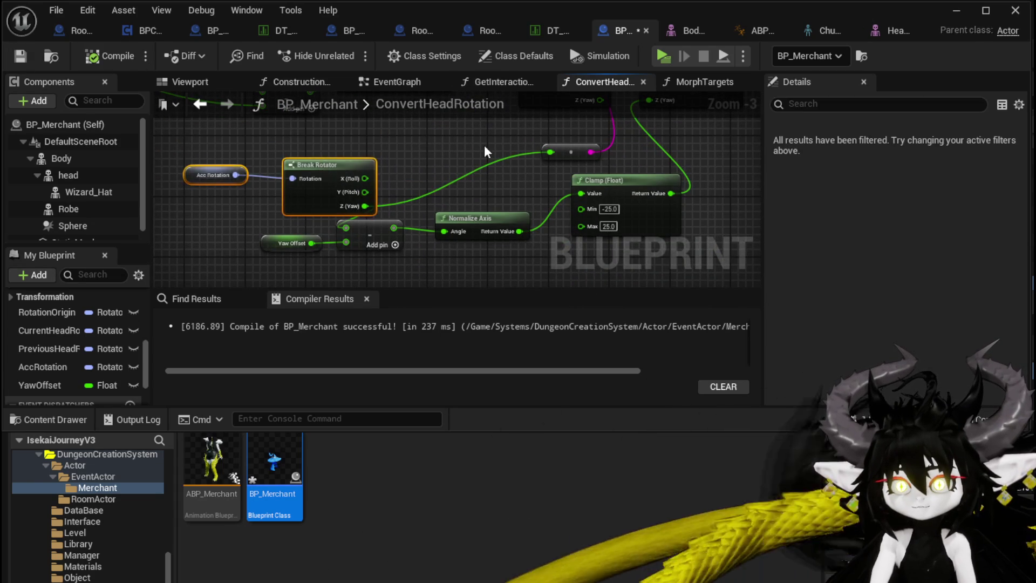
pyautogui.click(956, 11)
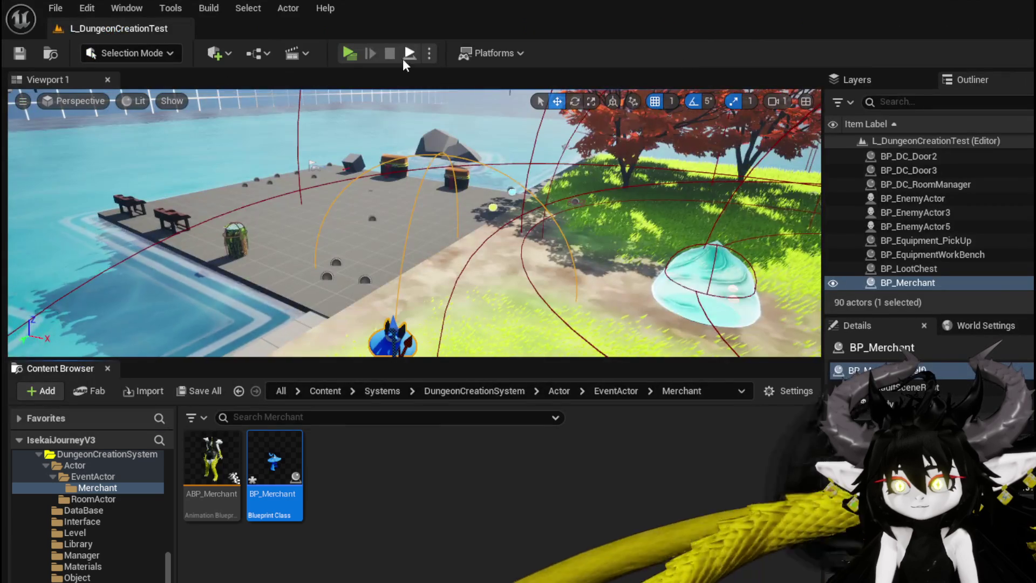
pyautogui.click(357, 51)
pyautogui.press('w')
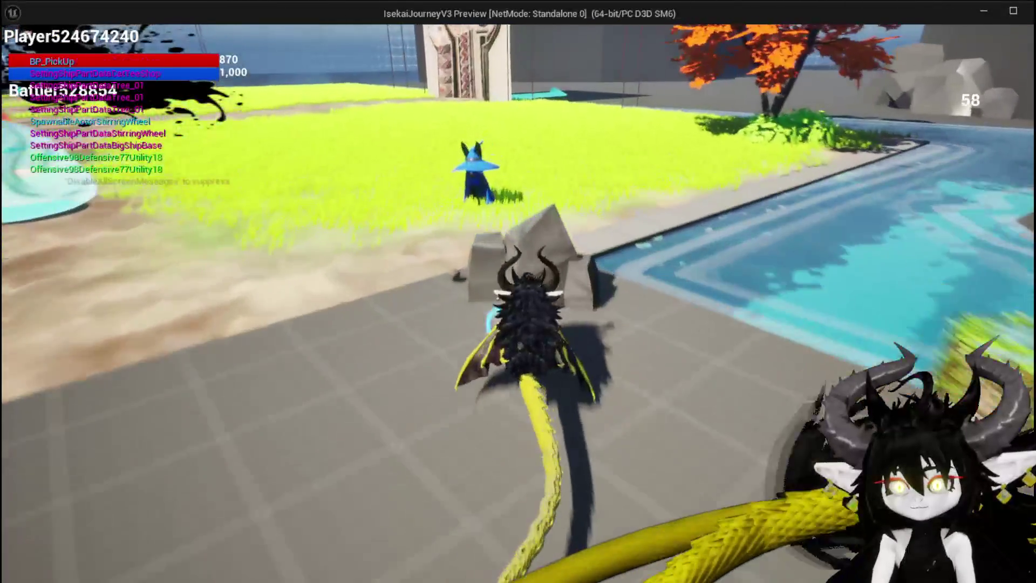
pyautogui.press('w')
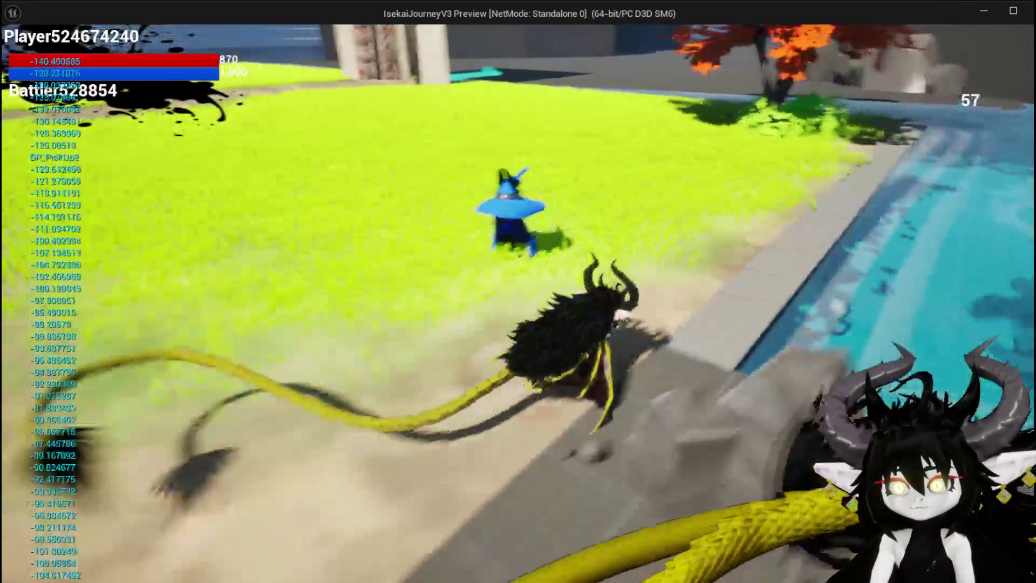
pyautogui.press('w')
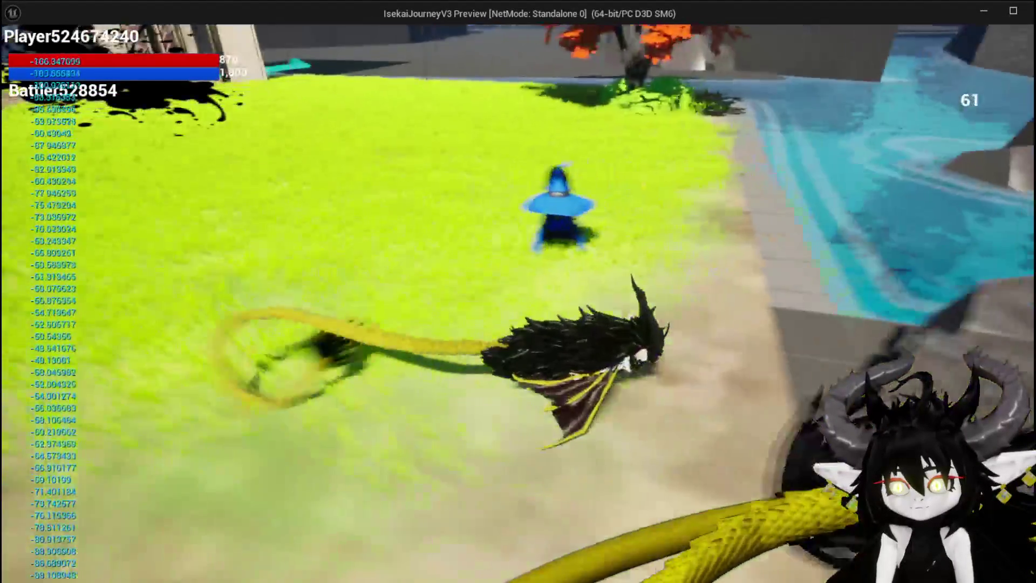
pyautogui.press('w')
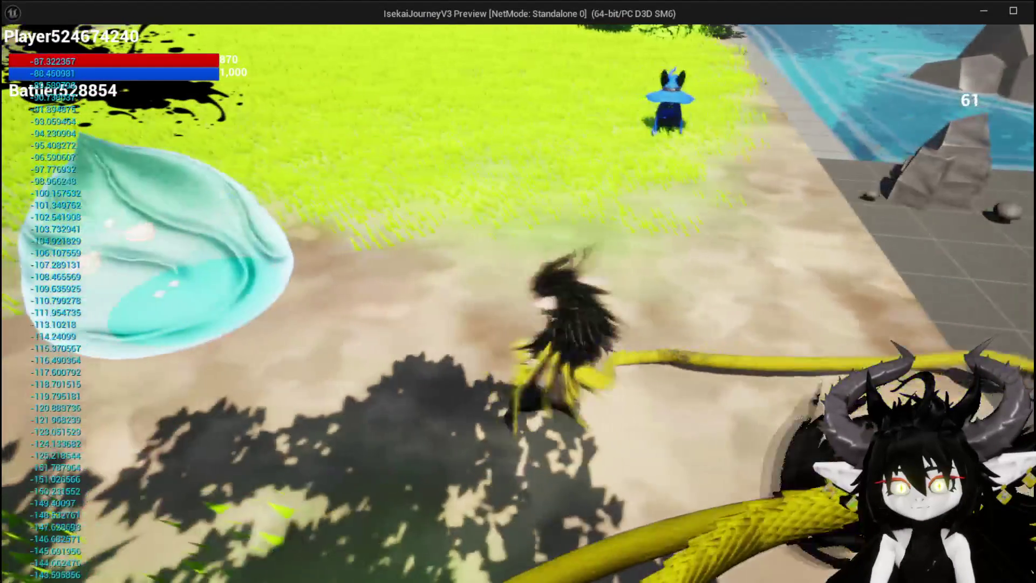
pyautogui.press('Escape')
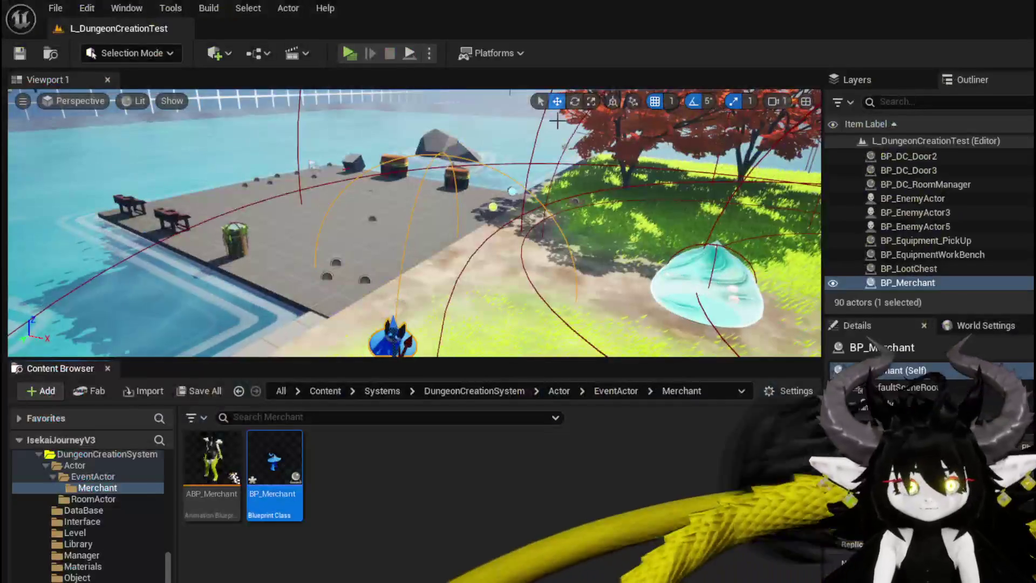
pyautogui.click(20, 54)
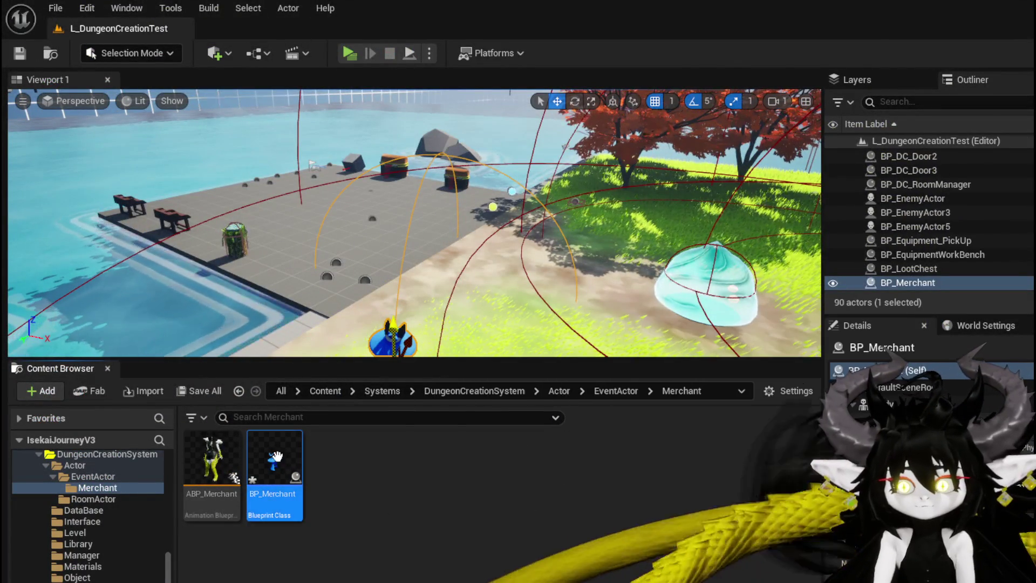
# Step: Reopen BP_Merchant and check the subtract node's output wire to Normalize Axis
pyautogui.doubleClick(271, 454)
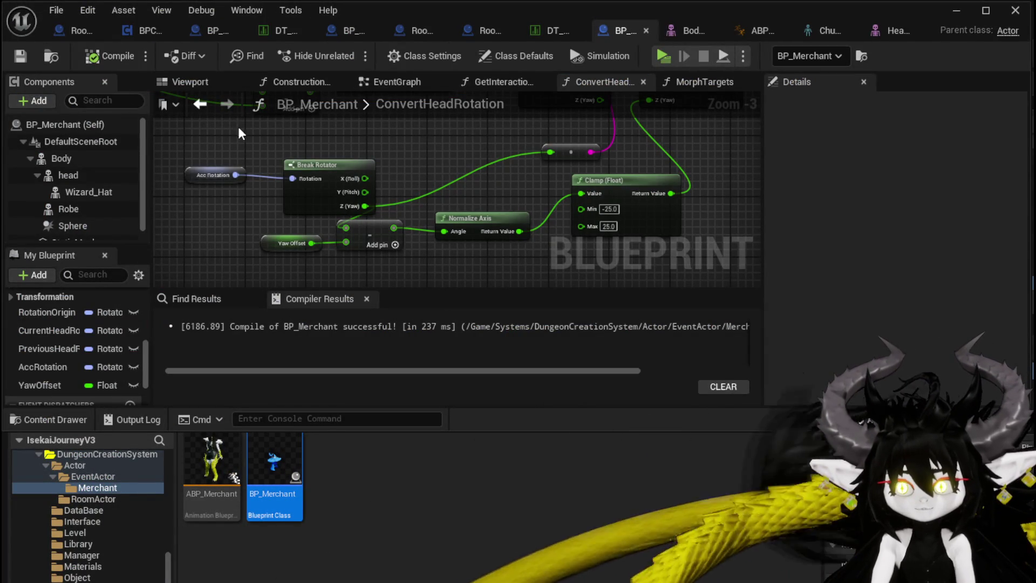
pyautogui.moveTo(436, 171); pyautogui.dragTo(377, 182)
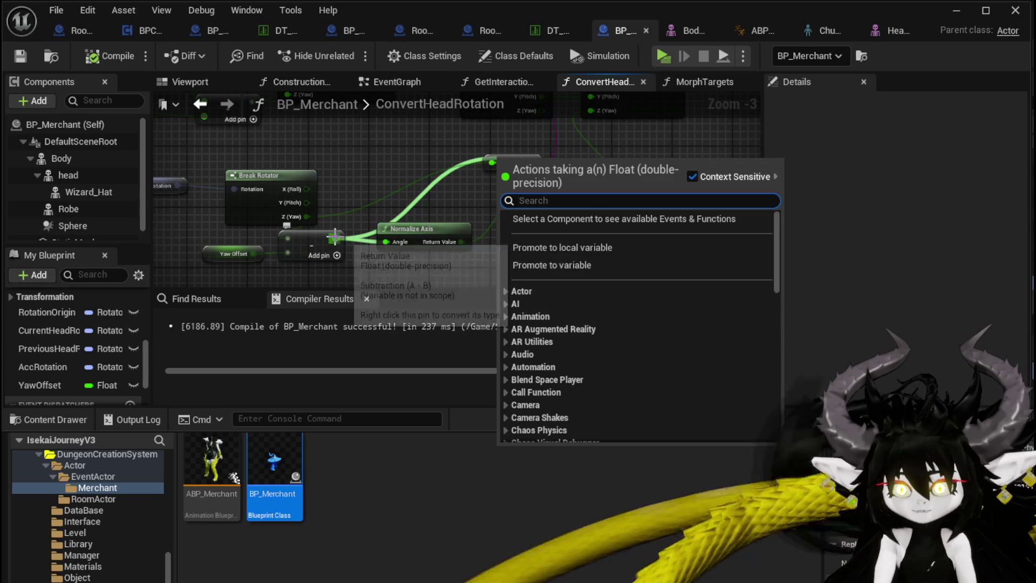
pyautogui.moveTo(348, 236); pyautogui.dragTo(476, 168)
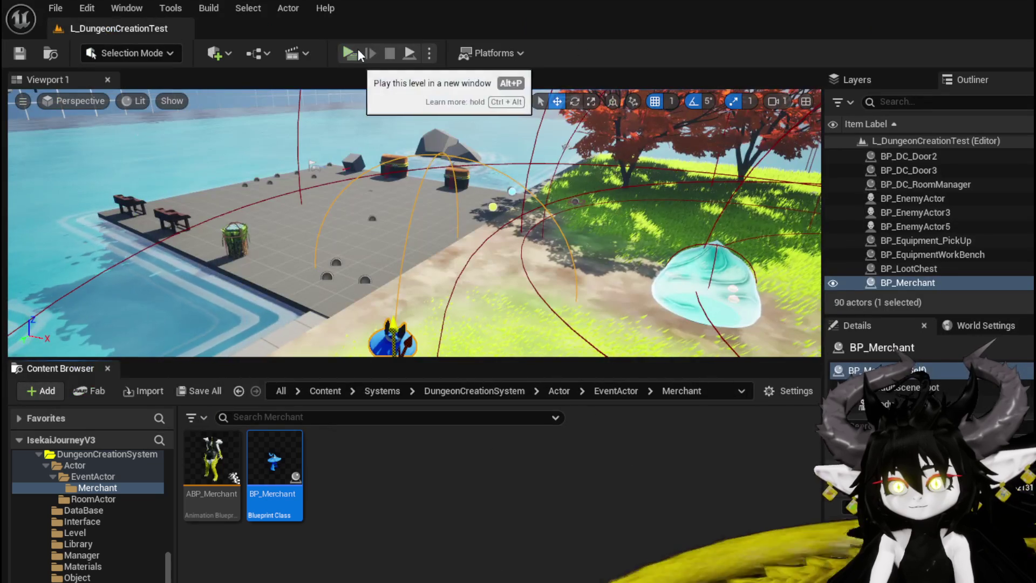
# Step: Play-test by flying toward the wizard merchant to watch its head turn, then end it
pyautogui.click(364, 50)
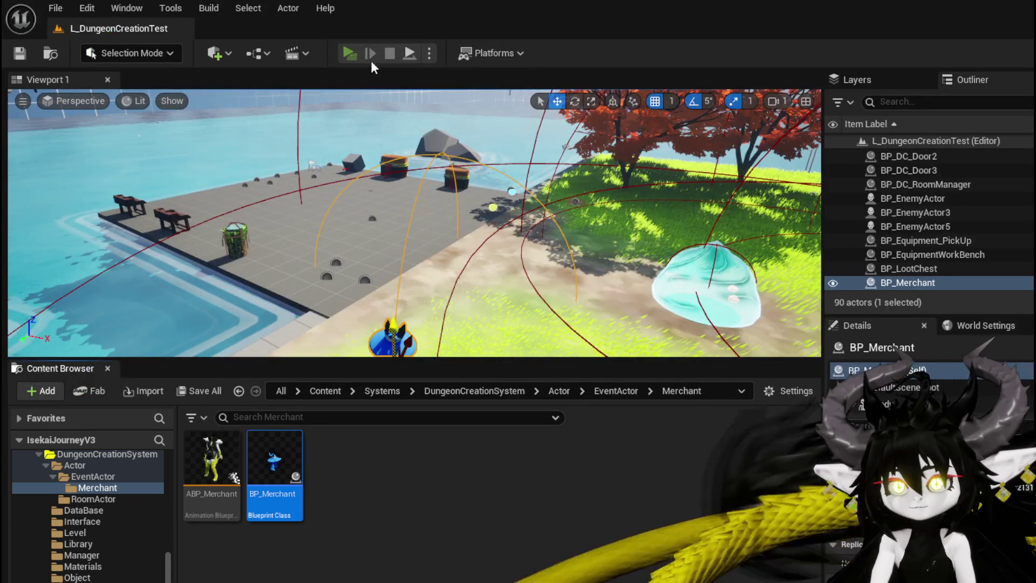
pyautogui.press('w')
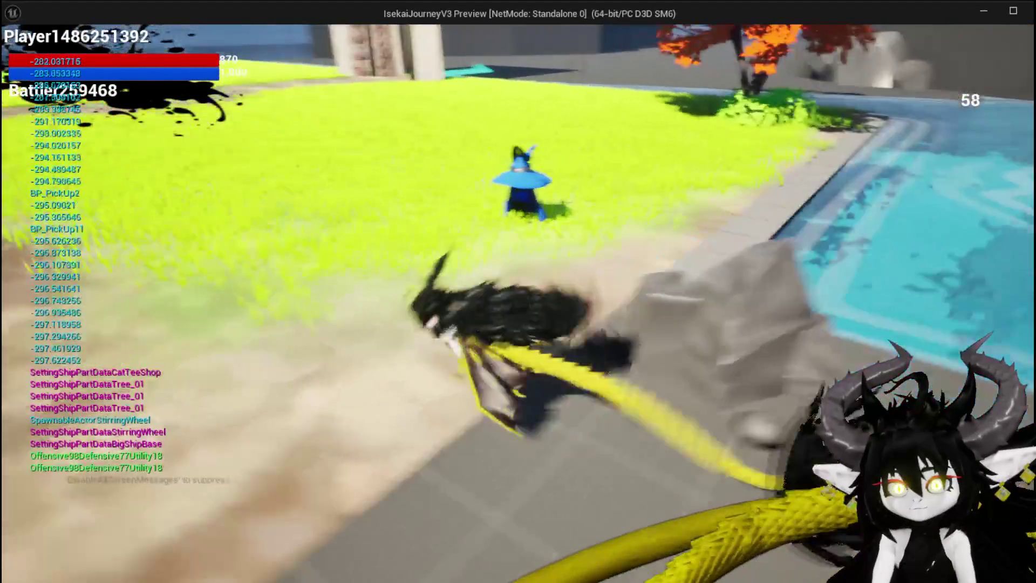
pyautogui.press('d')
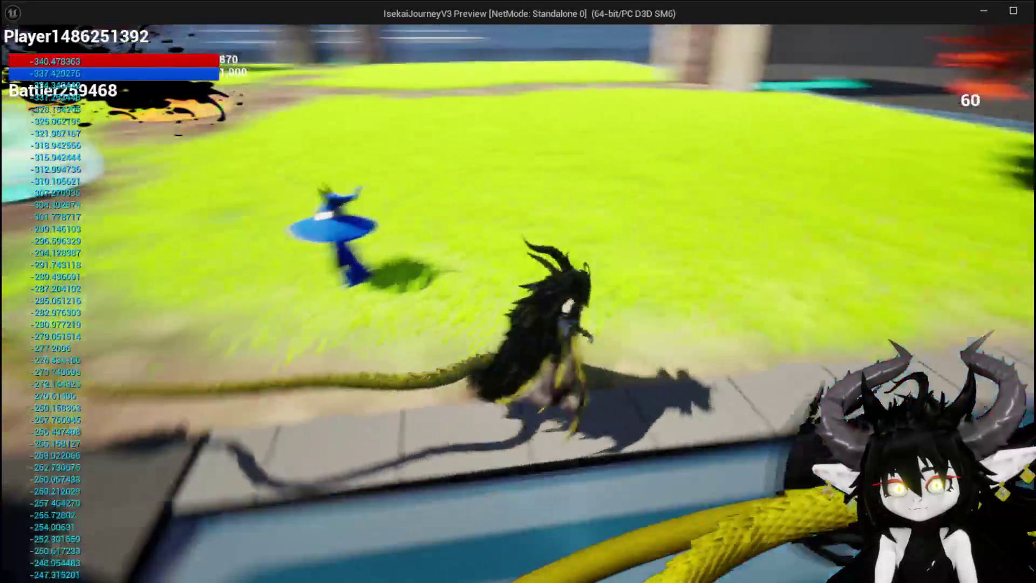
pyautogui.press('s')
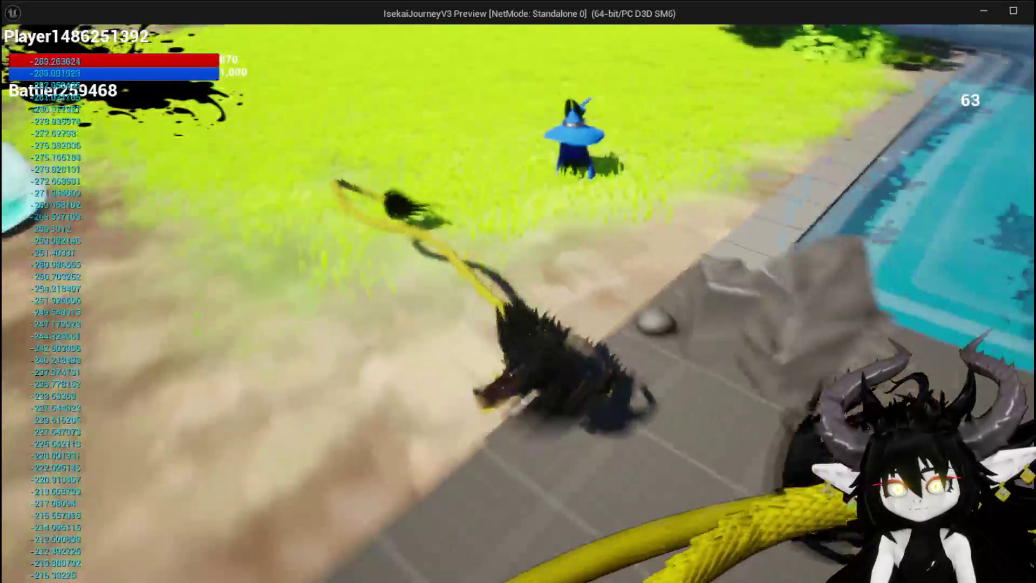
pyautogui.press('Escape')
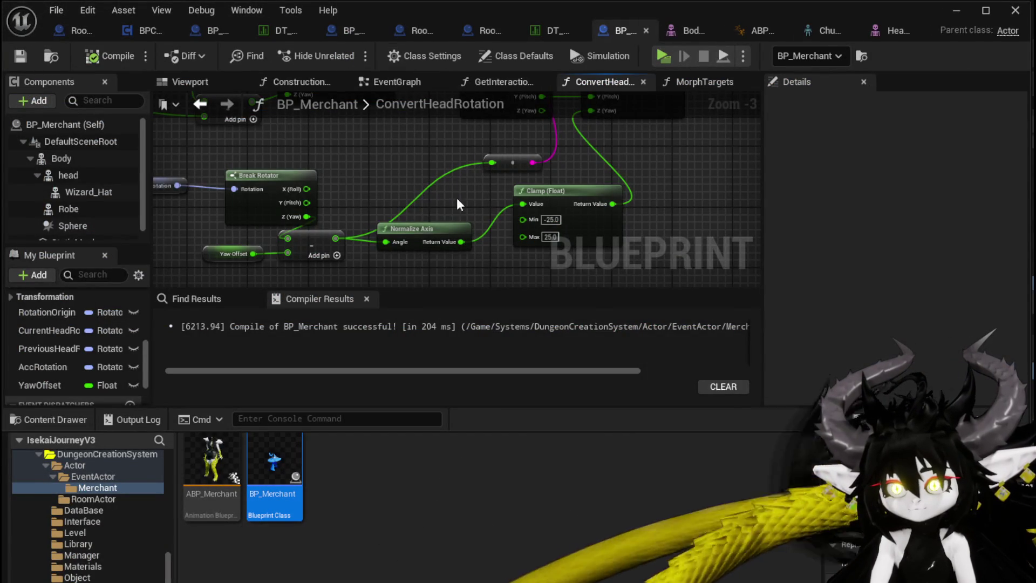
# Step: Promote the Break Rotator Z (Yaw) output to a new float variable named YawDelta
pyautogui.scroll(-1, 429, 231)
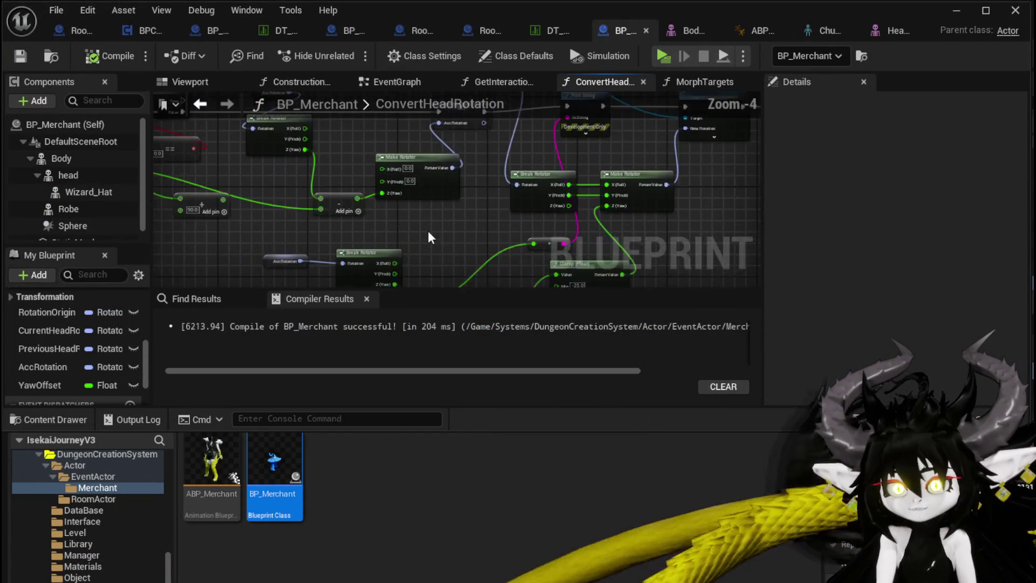
pyautogui.moveTo(489, 250)
pyautogui.mouseDown()
pyautogui.moveTo(526, 270)
pyautogui.moveTo(556, 253)
pyautogui.moveTo(623, 267)
pyautogui.mouseUp()
pyautogui.moveTo(244, 218); pyautogui.dragTo(501, 243)
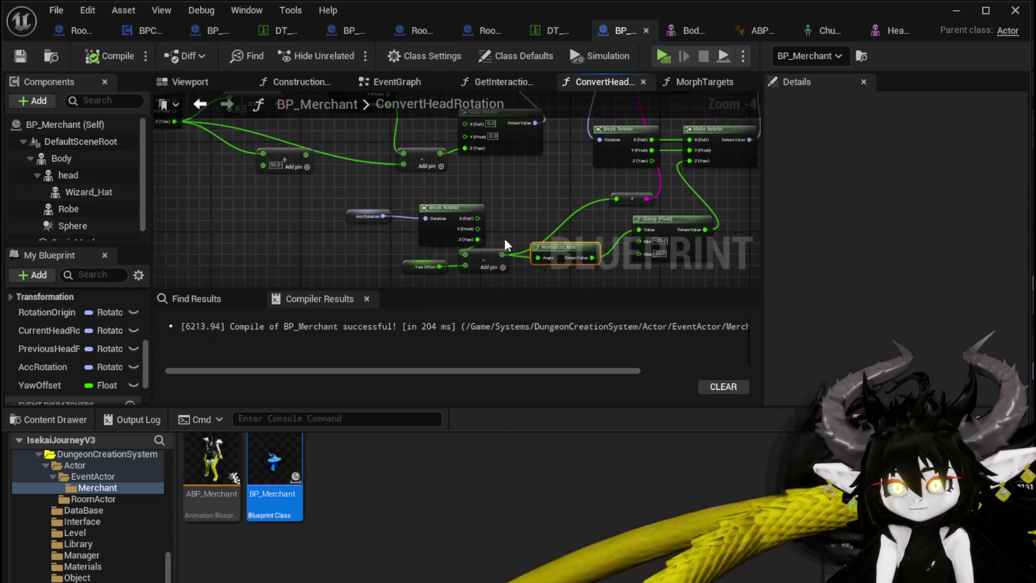
pyautogui.moveTo(412, 174); pyautogui.dragTo(214, 180)
pyautogui.click(349, 221)
pyautogui.moveTo(448, 232)
pyautogui.mouseDown()
pyautogui.moveTo(396, 224)
pyautogui.moveTo(382, 201)
pyautogui.moveTo(356, 192)
pyautogui.moveTo(383, 246)
pyautogui.moveTo(380, 184)
pyautogui.moveTo(382, 238)
pyautogui.mouseUp()
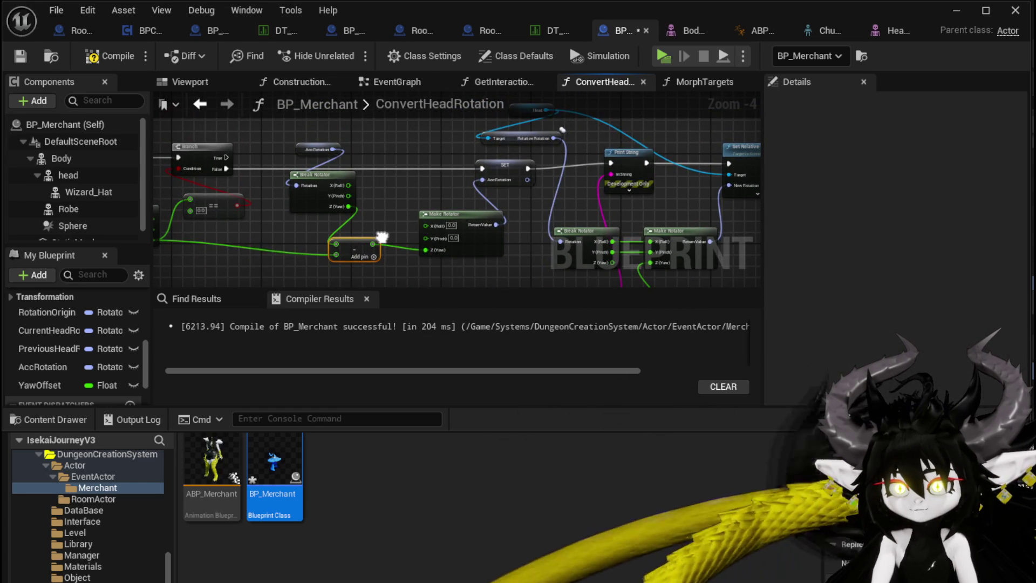
pyautogui.moveTo(381, 237); pyautogui.dragTo(521, 241)
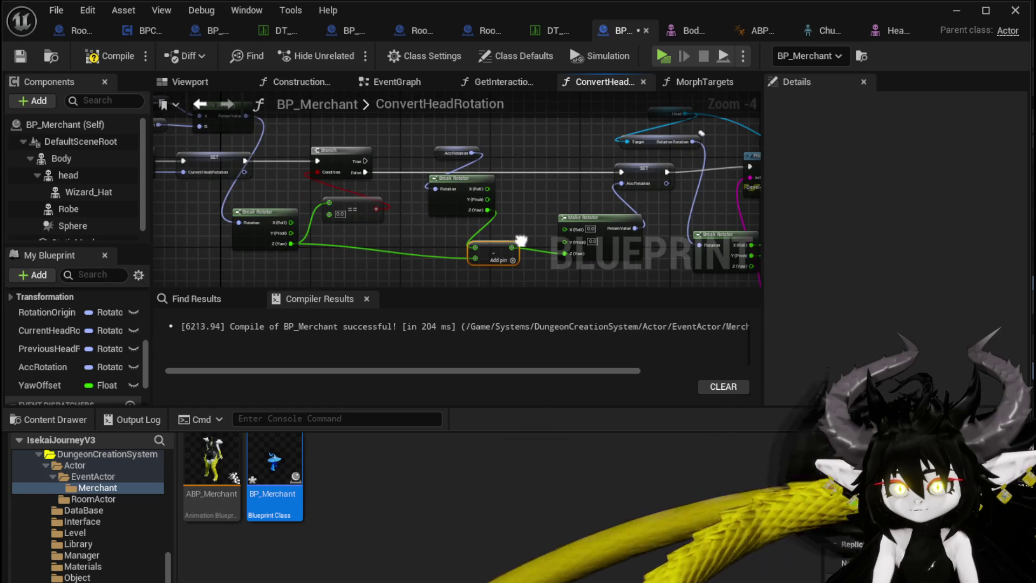
pyautogui.rightClick(290, 244)
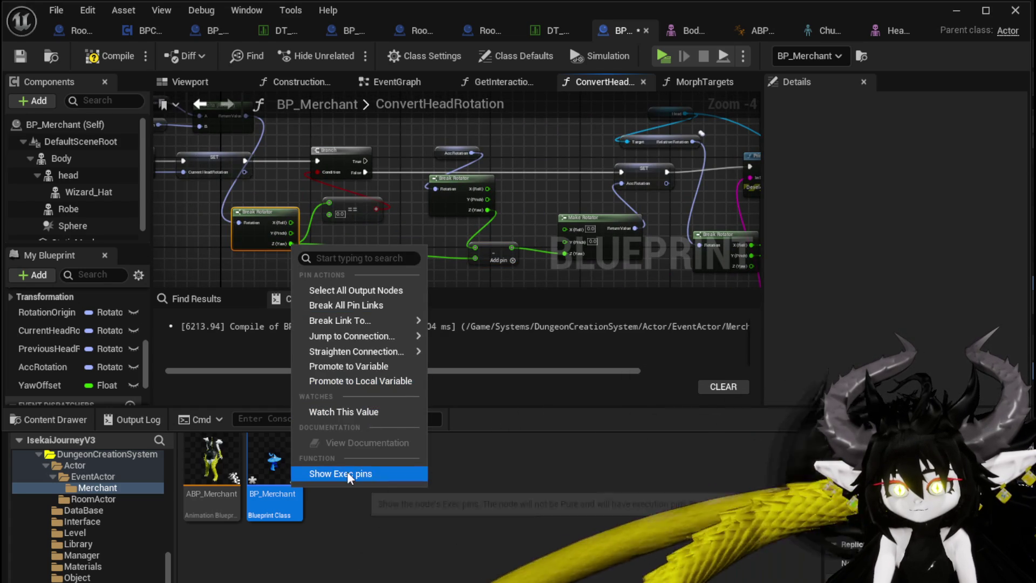
pyautogui.click(345, 366)
pyautogui.write('Yaw')
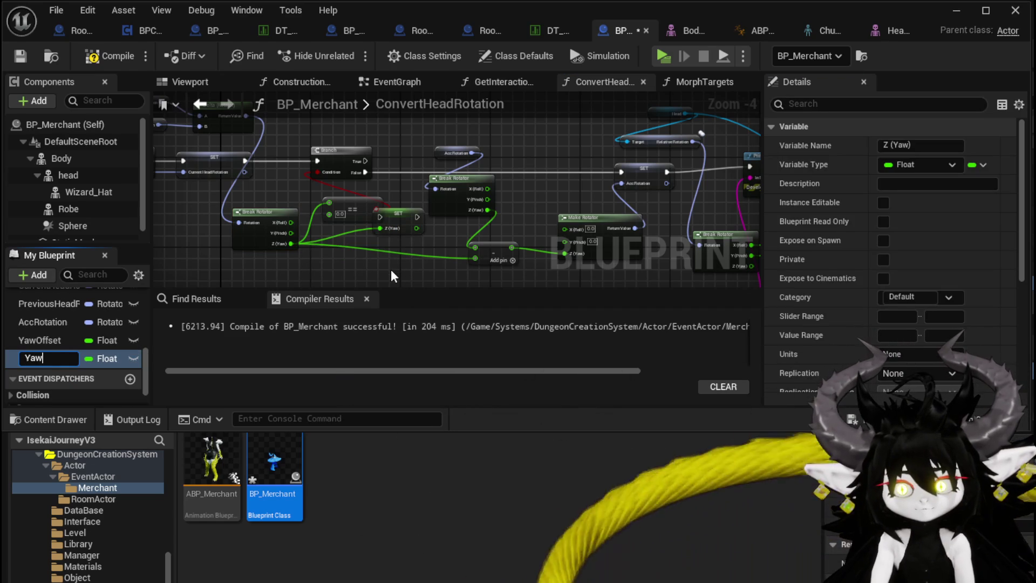
pyautogui.write('Delta')
pyautogui.press('Return')
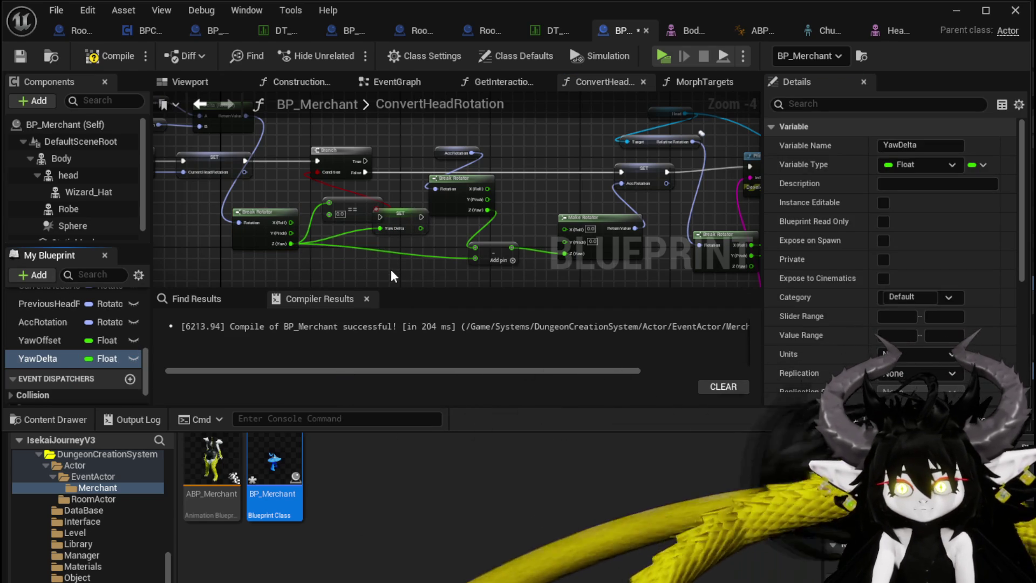
# Step: Wire SET YawDelta into the execution chain, unhook yaw from the subtraction, and rearrange nodes
pyautogui.moveTo(407, 214)
pyautogui.mouseDown()
pyautogui.moveTo(418, 170)
pyautogui.moveTo(394, 170)
pyautogui.moveTo(625, 172)
pyautogui.mouseUp()
pyautogui.click(422, 164)
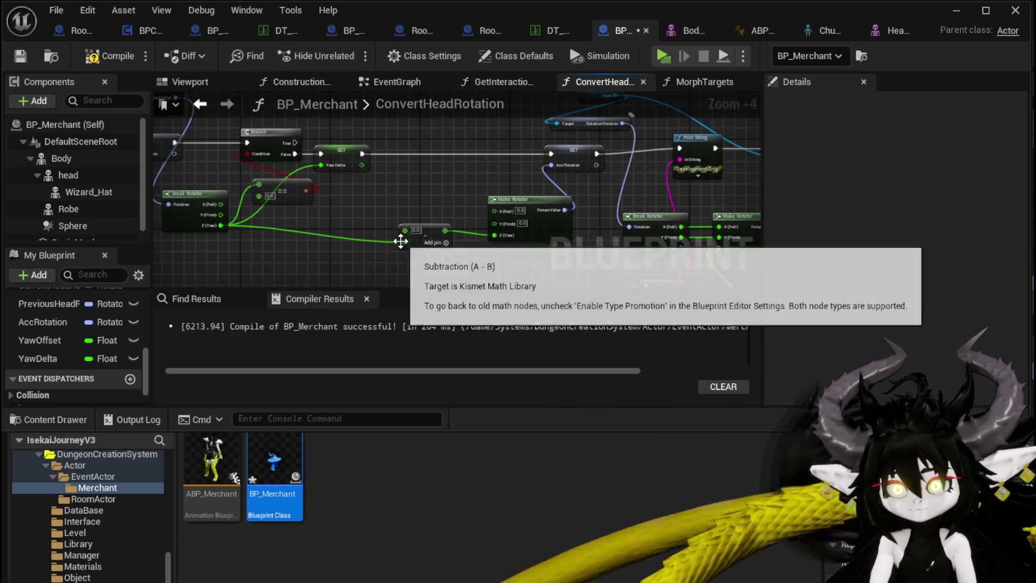
pyautogui.keyDown('alt'); pyautogui.click(404, 242); pyautogui.keyUp('alt')
pyautogui.moveTo(363, 238); pyautogui.dragTo(316, 227)
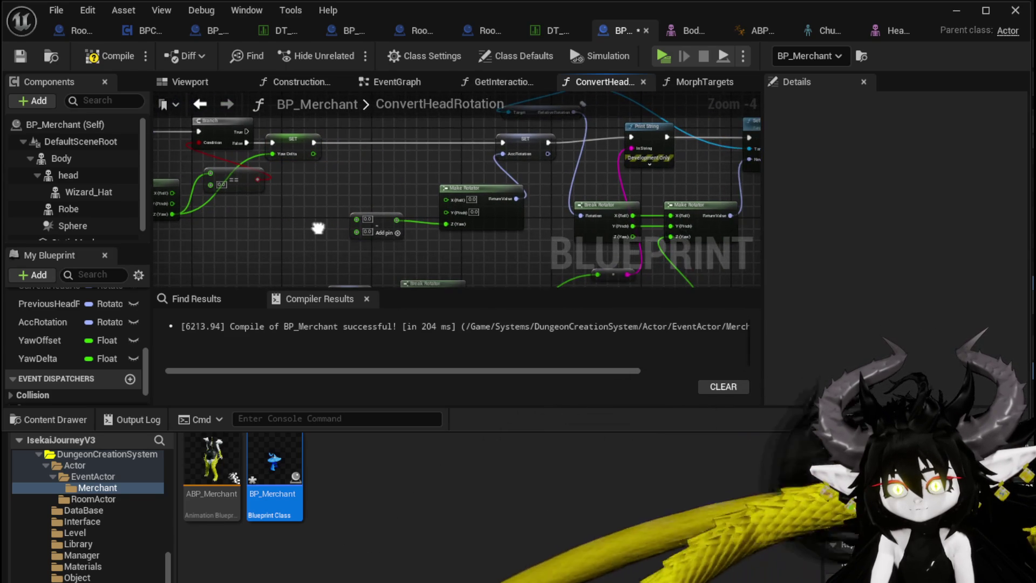
pyautogui.scroll(3, 77, 329)
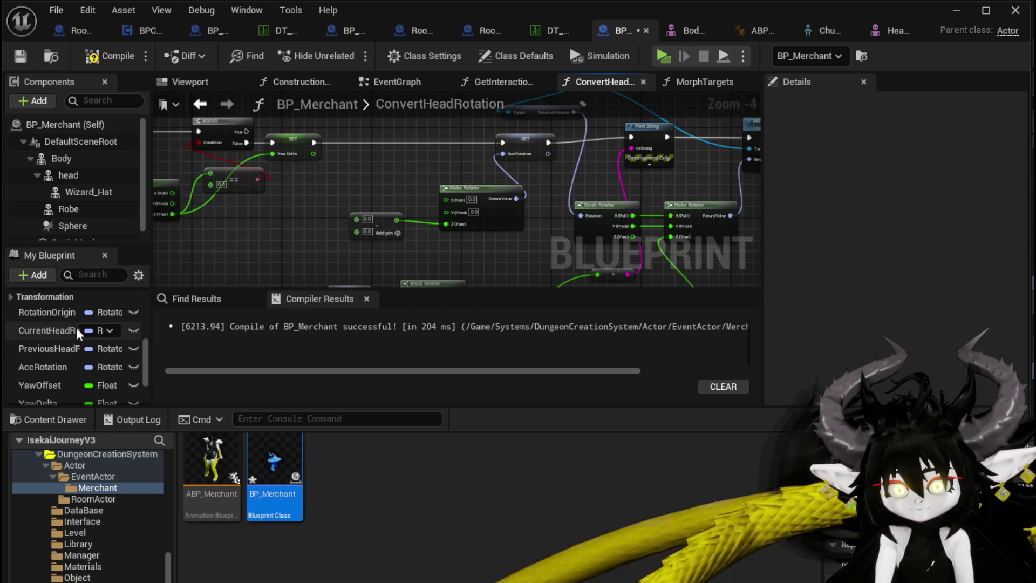
pyautogui.moveTo(464, 187)
pyautogui.mouseDown()
pyautogui.moveTo(444, 173)
pyautogui.moveTo(329, 200)
pyautogui.mouseUp()
pyautogui.scroll(1, 445, 172)
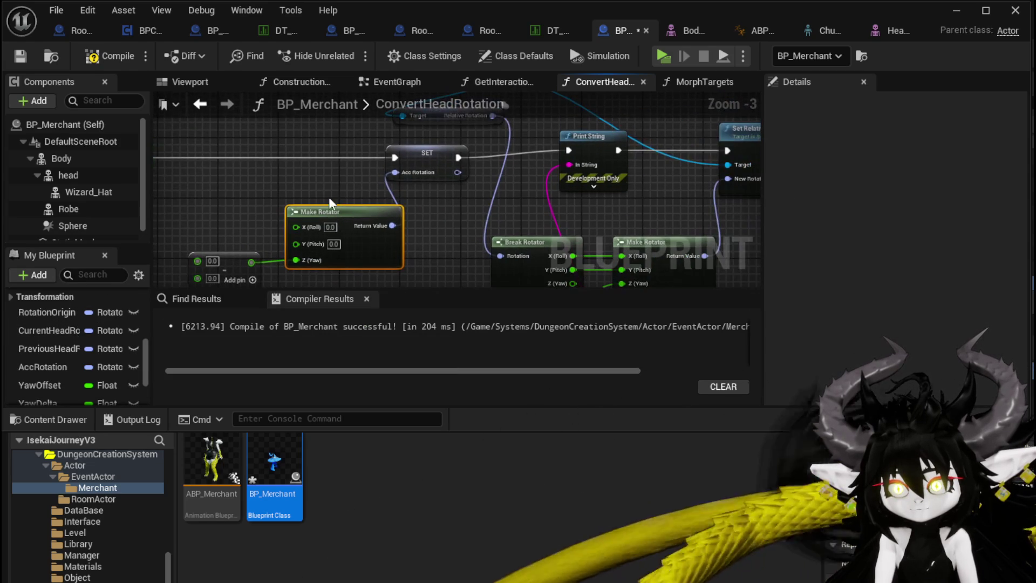
pyautogui.moveTo(446, 163); pyautogui.dragTo(500, 163)
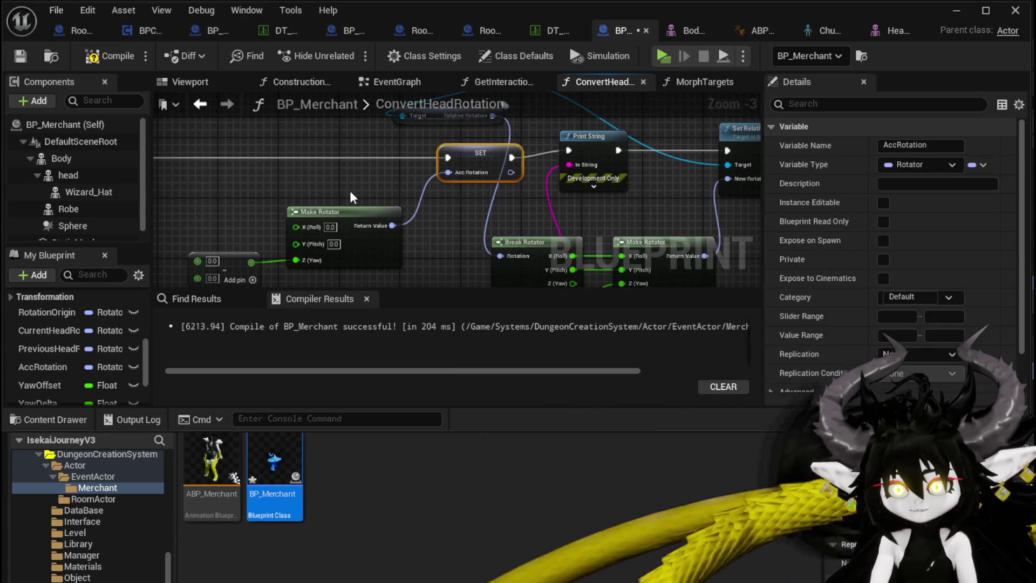
# Step: Promote the subtraction result to a new float variable named AccYaw
pyautogui.moveTo(339, 211); pyautogui.dragTo(398, 182)
pyautogui.moveTo(237, 199); pyautogui.dragTo(377, 242)
pyautogui.moveTo(412, 189)
pyautogui.mouseDown()
pyautogui.moveTo(373, 184)
pyautogui.moveTo(309, 202)
pyautogui.moveTo(335, 231)
pyautogui.moveTo(436, 208)
pyautogui.mouseUp()
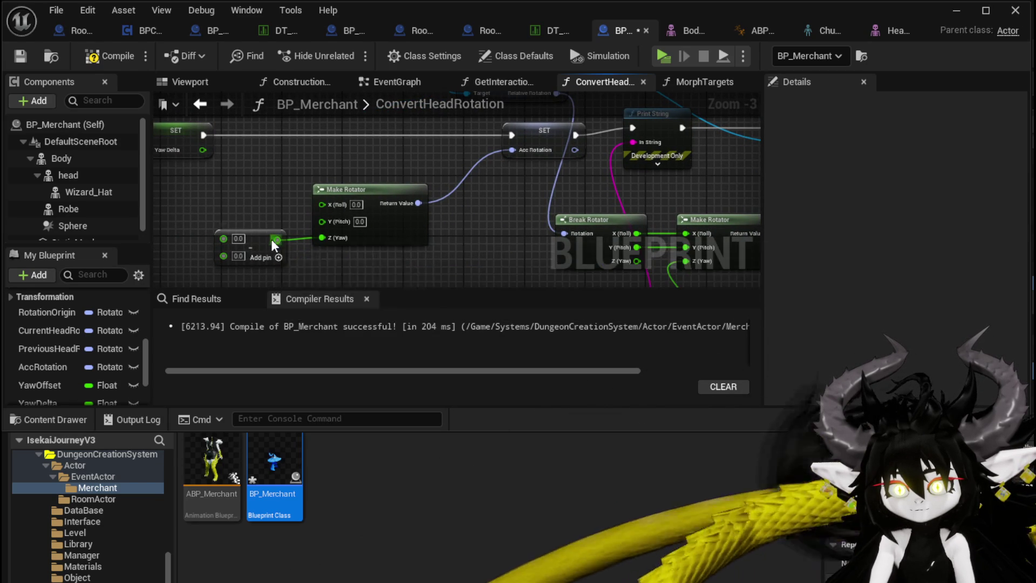
pyautogui.rightClick(273, 240)
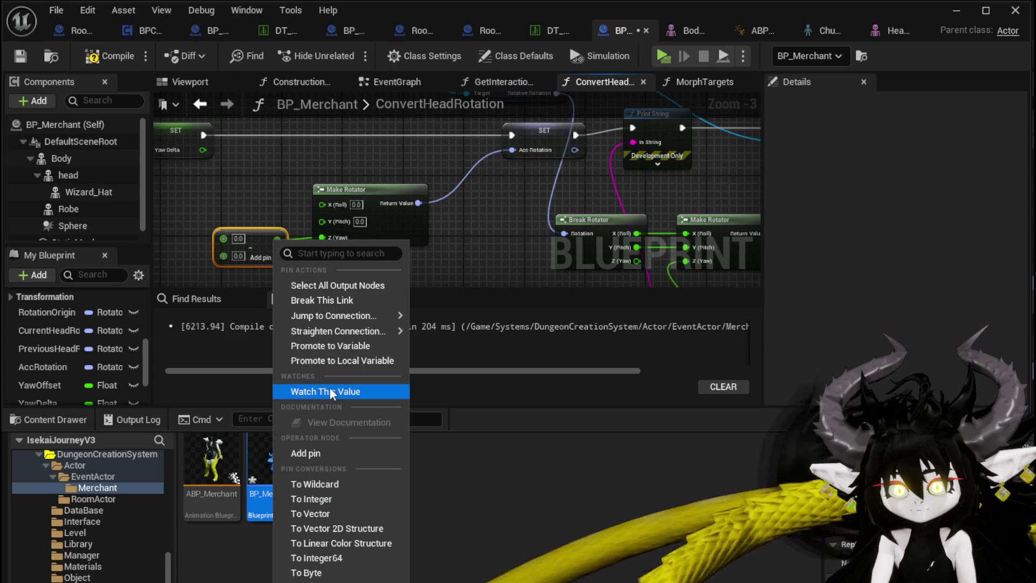
pyautogui.click(323, 347)
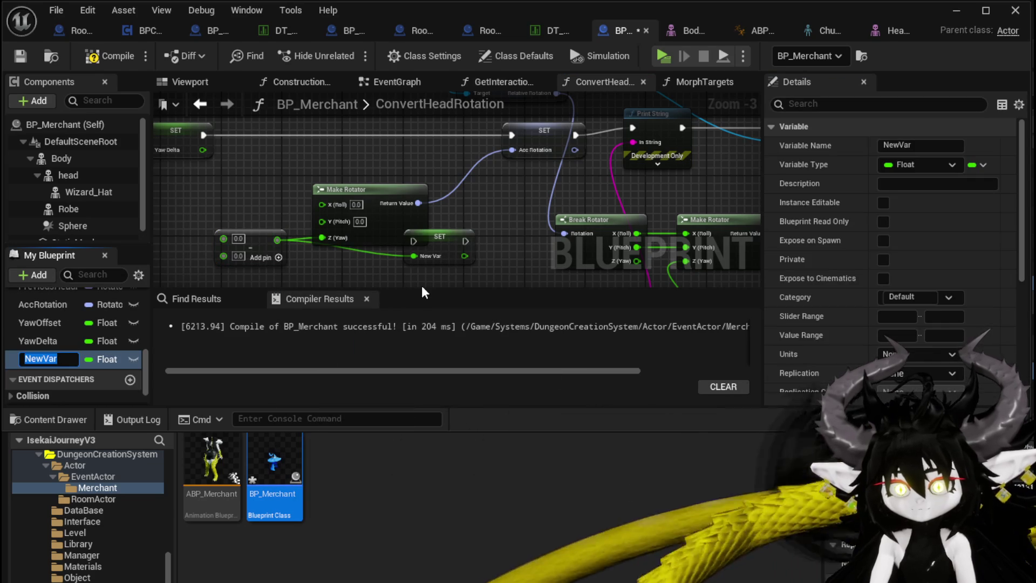
pyautogui.write('AccYaw')
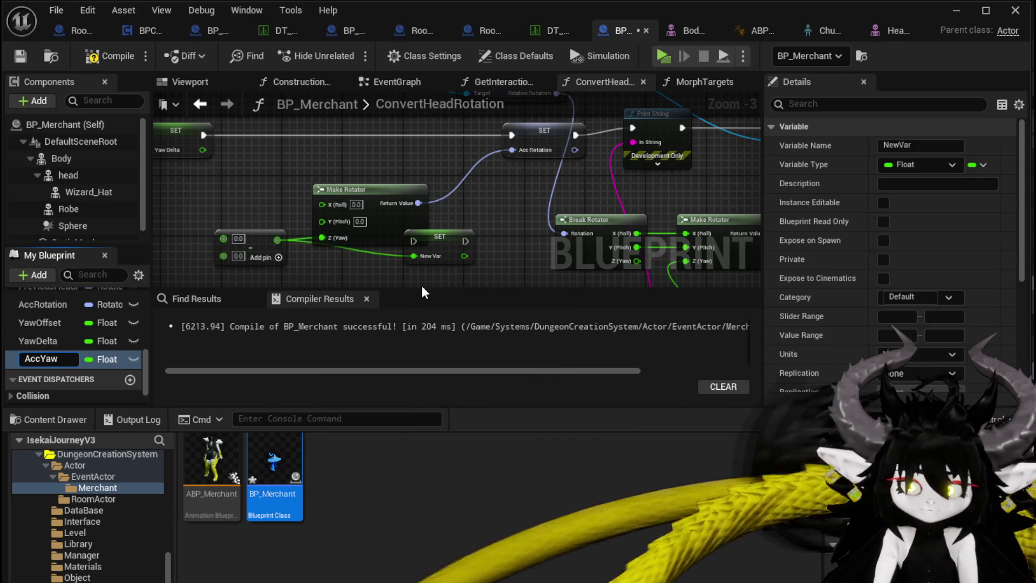
pyautogui.press('Return')
# Step: Route execution from SET YawDelta through SET AccYaw to Print String, deleting SET AccRotation
pyautogui.moveTo(451, 239); pyautogui.dragTo(455, 138)
pyautogui.moveTo(203, 135); pyautogui.dragTo(206, 132)
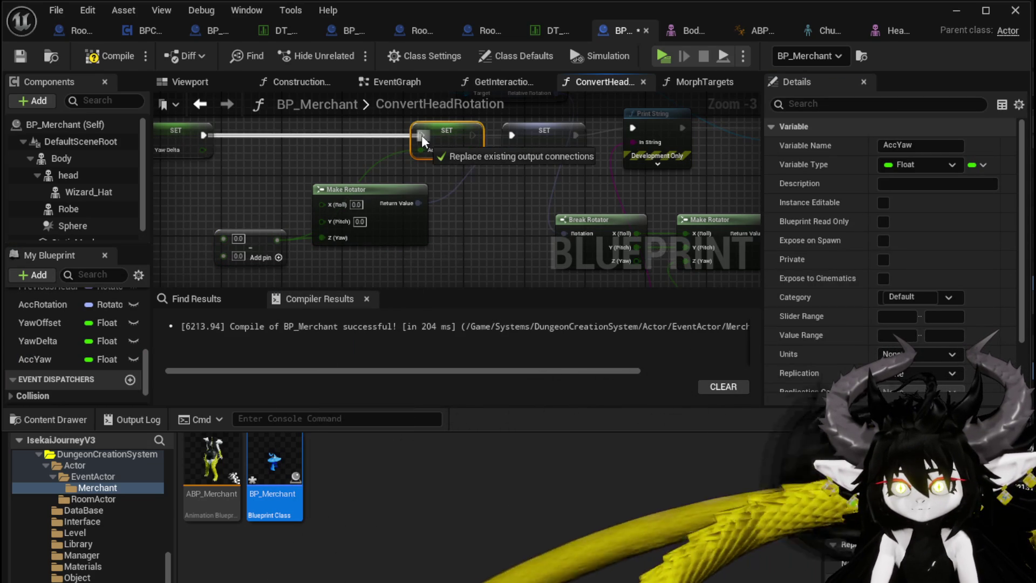
pyautogui.moveTo(422, 135); pyautogui.dragTo(422, 135)
pyautogui.moveTo(294, 197)
pyautogui.mouseDown()
pyautogui.moveTo(461, 188)
pyautogui.moveTo(432, 209)
pyautogui.moveTo(396, 177)
pyautogui.moveTo(552, 192)
pyautogui.moveTo(425, 157)
pyautogui.mouseUp()
pyautogui.click(432, 178)
pyautogui.press('Delete')
pyautogui.press('Delete')
# Step: Plug an AccYaw getter into the subtraction's first input, then compile and save
pyautogui.moveTo(35, 359)
pyautogui.mouseDown()
pyautogui.moveTo(487, 230)
pyautogui.moveTo(453, 237)
pyautogui.mouseUp()
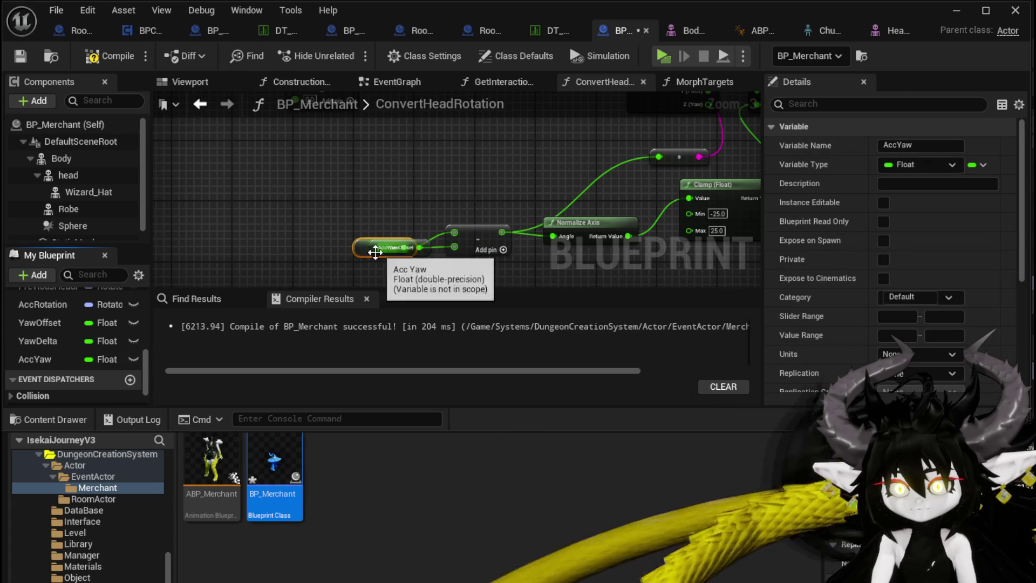
pyautogui.moveTo(370, 237); pyautogui.dragTo(377, 229)
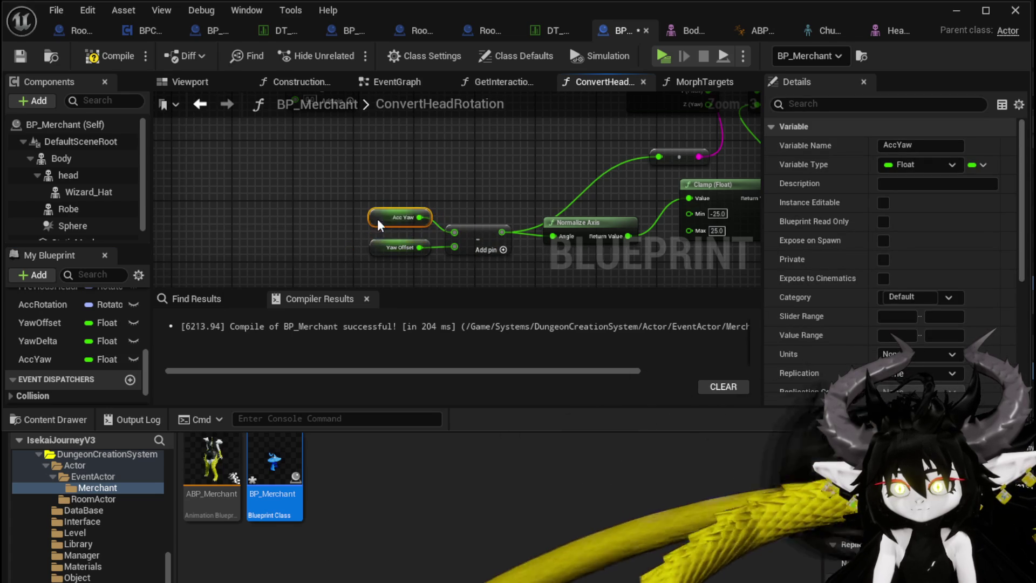
pyautogui.scroll(-2, 483, 190)
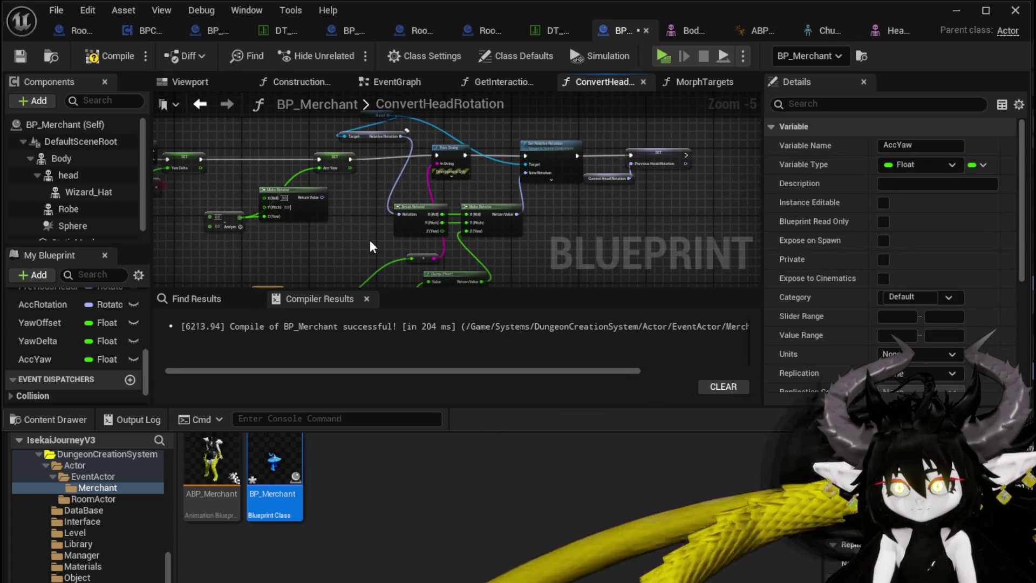
pyautogui.click(81, 51)
pyautogui.click(21, 55)
# Step: Delete the Make Rotator node, move the subtraction into its place, and compile
pyautogui.moveTo(277, 231); pyautogui.dragTo(428, 225)
pyautogui.scroll(2, 477, 221)
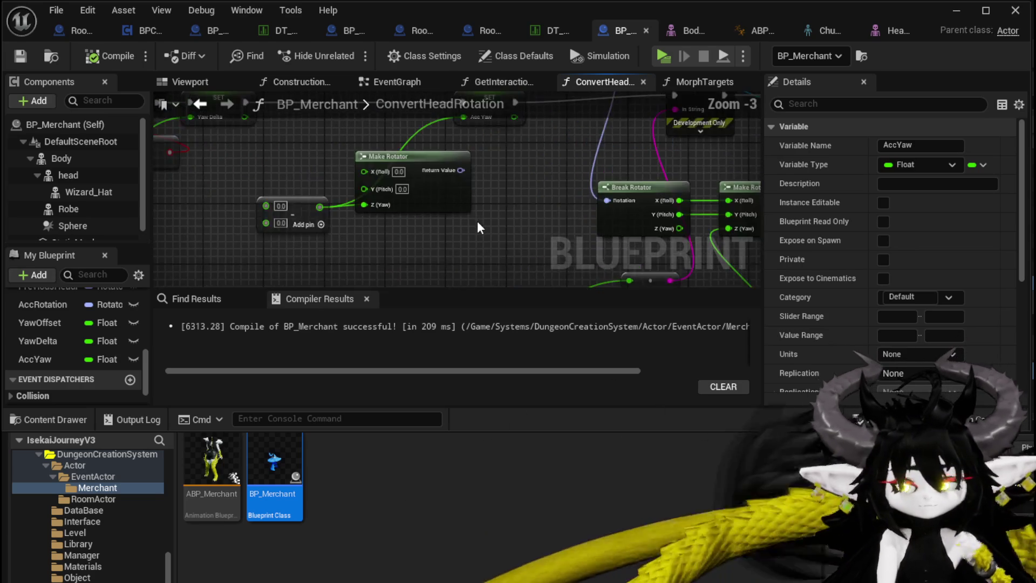
pyautogui.moveTo(454, 222)
pyautogui.mouseDown()
pyautogui.moveTo(475, 210)
pyautogui.moveTo(547, 231)
pyautogui.mouseUp()
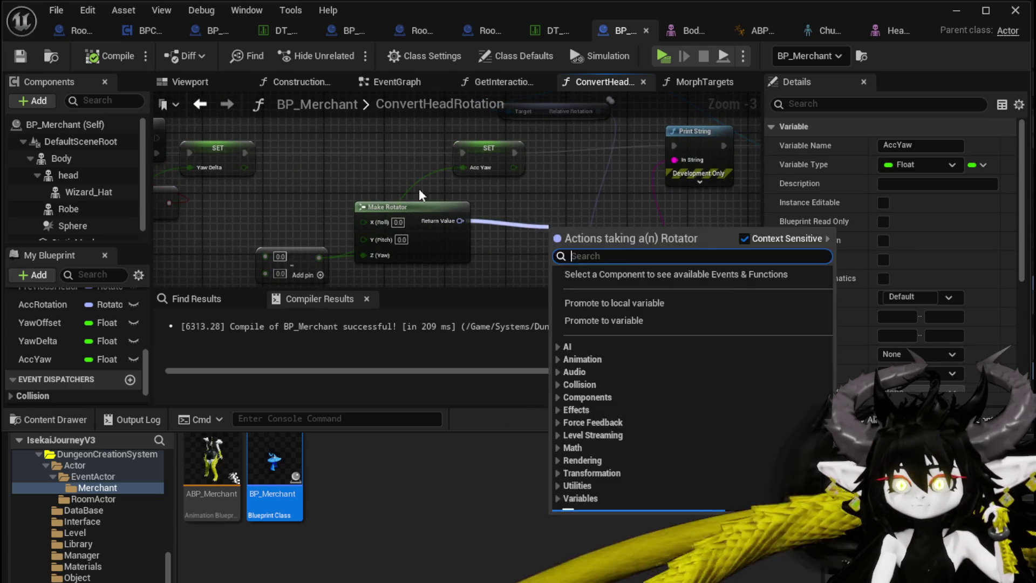
pyautogui.click(408, 241)
pyautogui.press('Delete')
pyautogui.moveTo(295, 253); pyautogui.dragTo(402, 227)
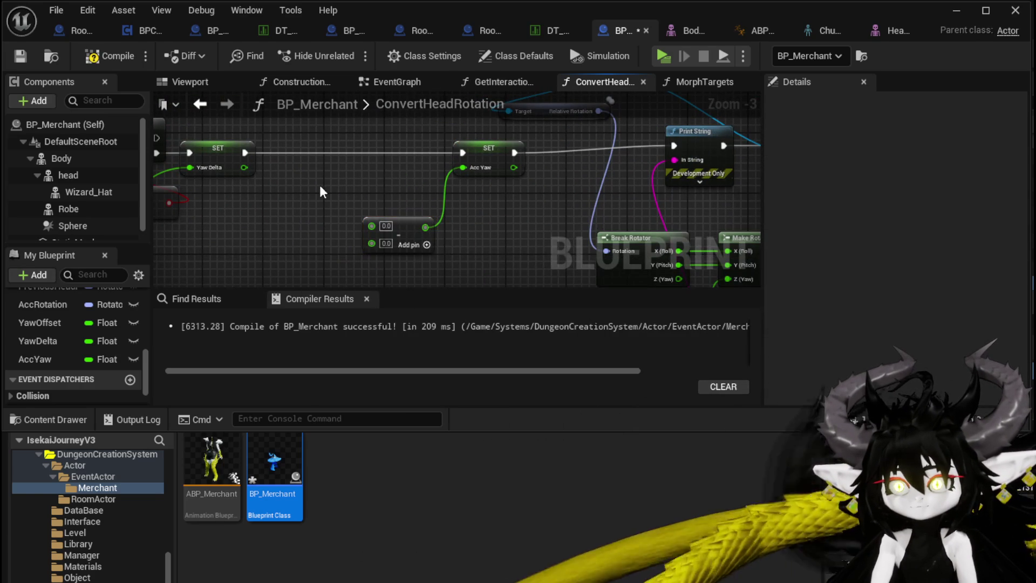
pyautogui.click(89, 56)
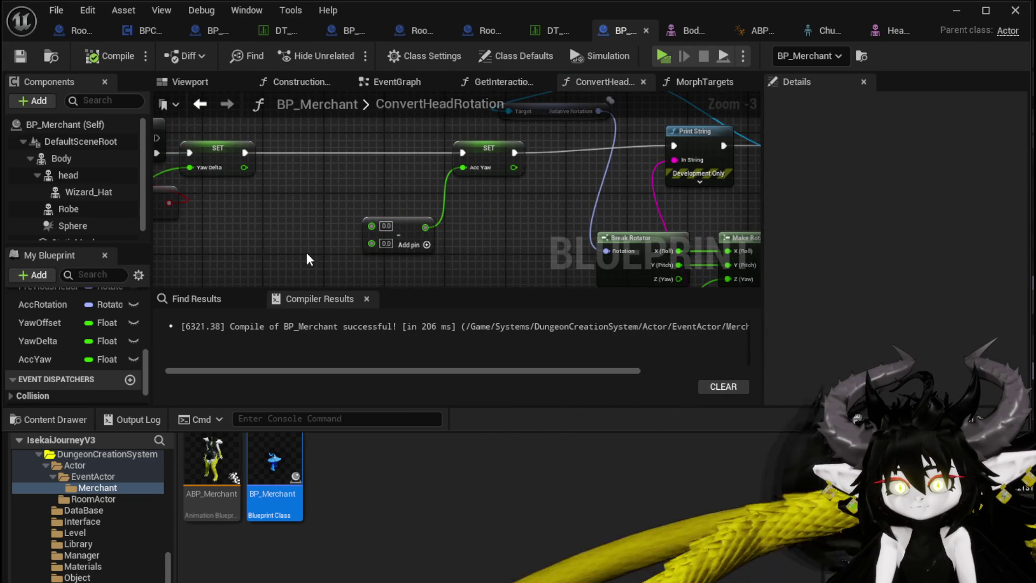
# Step: Feed YawDelta and AccYaw getters into the Add node setting AccYaw, then compile and save
pyautogui.moveTo(299, 262); pyautogui.dragTo(338, 256)
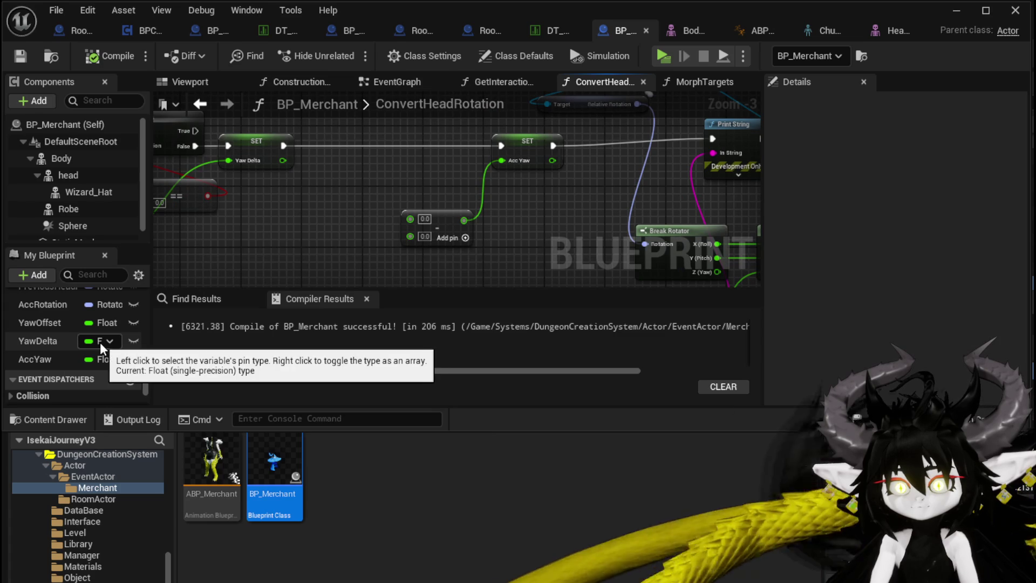
pyautogui.moveTo(48, 337); pyautogui.dragTo(401, 274)
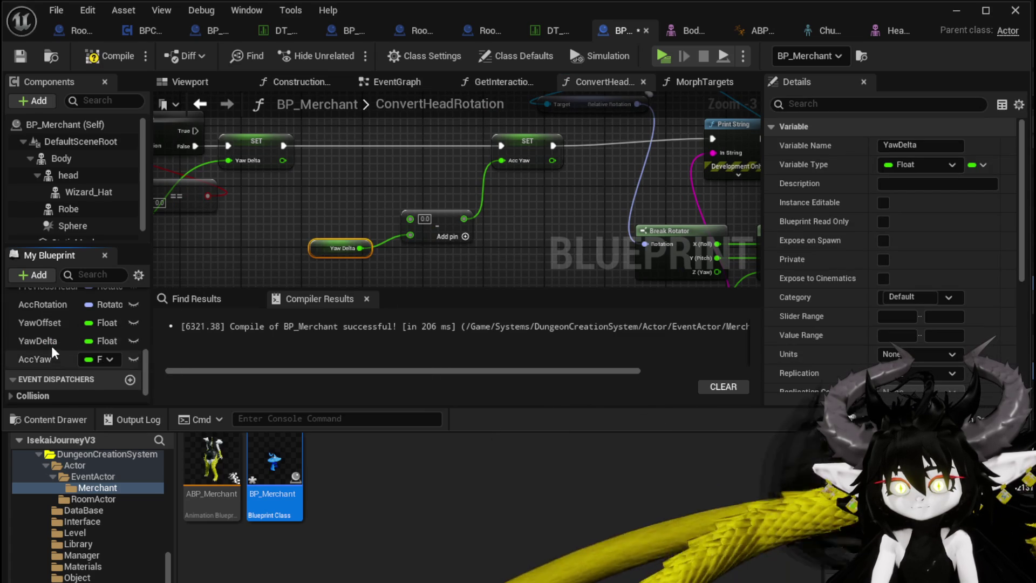
pyautogui.moveTo(50, 357)
pyautogui.mouseDown()
pyautogui.moveTo(513, 228)
pyautogui.moveTo(361, 236)
pyautogui.moveTo(339, 203)
pyautogui.mouseUp()
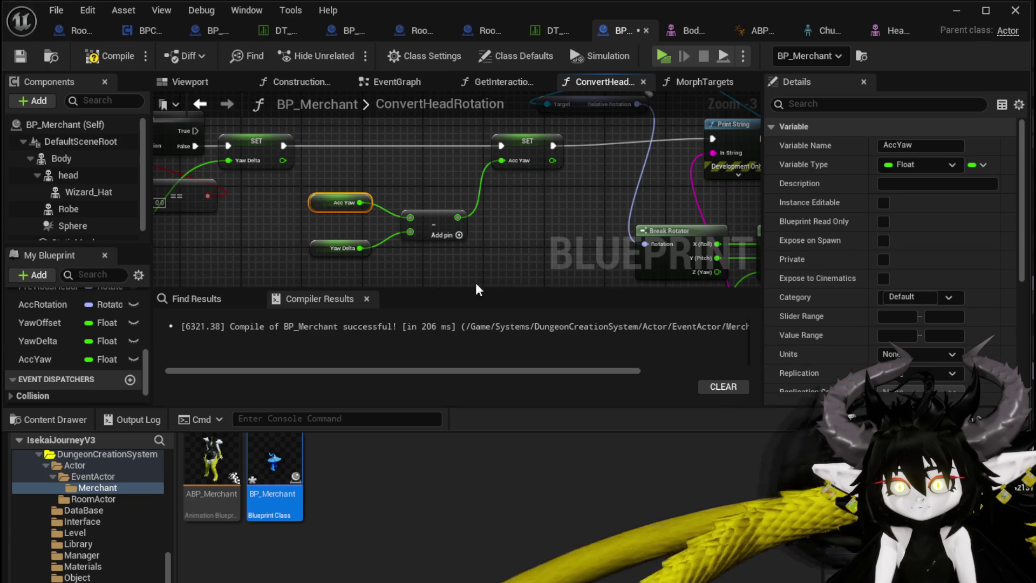
pyautogui.click(496, 264)
pyautogui.click(110, 55)
pyautogui.click(20, 55)
# Step: Shift Print String to the right and frame the ConvertHeadRotation entry and Branch
pyautogui.moveTo(529, 217)
pyautogui.mouseDown()
pyautogui.moveTo(265, 183)
pyautogui.moveTo(274, 216)
pyautogui.moveTo(215, 183)
pyautogui.moveTo(330, 260)
pyautogui.moveTo(319, 180)
pyautogui.mouseUp()
pyautogui.moveTo(414, 178); pyautogui.dragTo(444, 178)
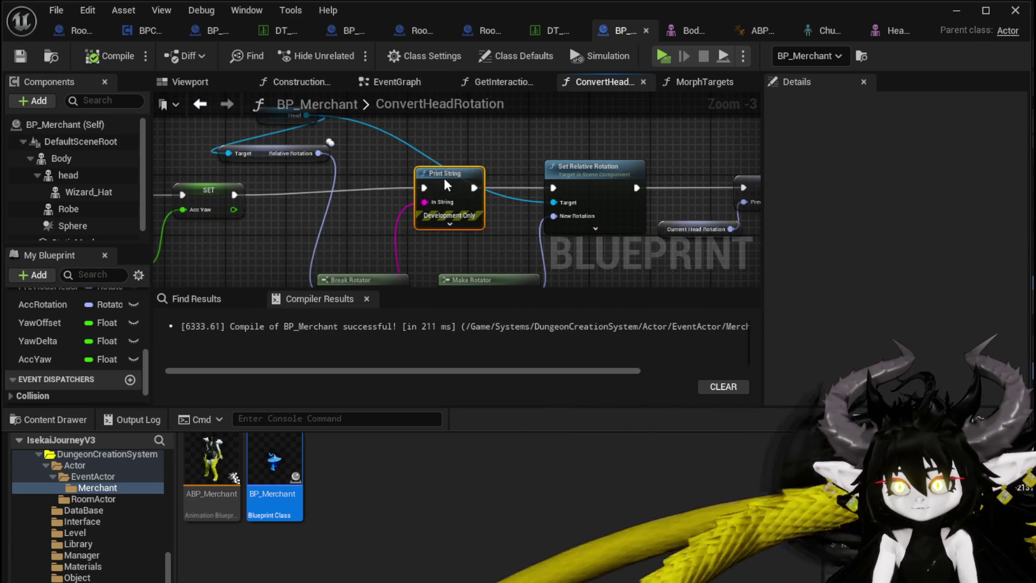
pyautogui.moveTo(365, 185)
pyautogui.mouseDown()
pyautogui.moveTo(423, 181)
pyautogui.moveTo(402, 188)
pyautogui.mouseUp()
pyautogui.scroll(-1, 423, 181)
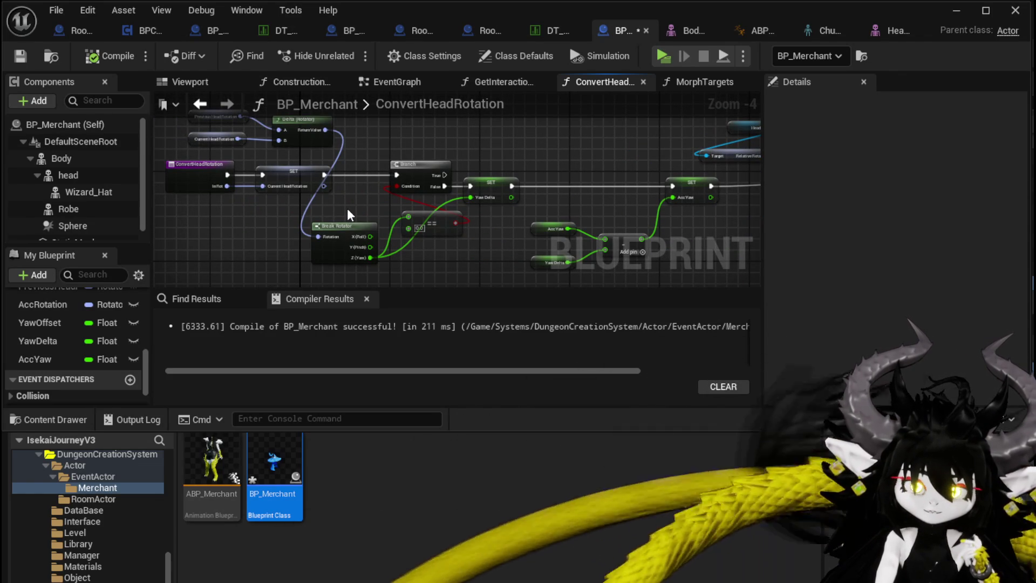
# Step: Move the Acc Yaw, Yaw Offset and subtract nodes up near Normalize Axis and Clamp
pyautogui.moveTo(600, 219); pyautogui.dragTo(440, 185)
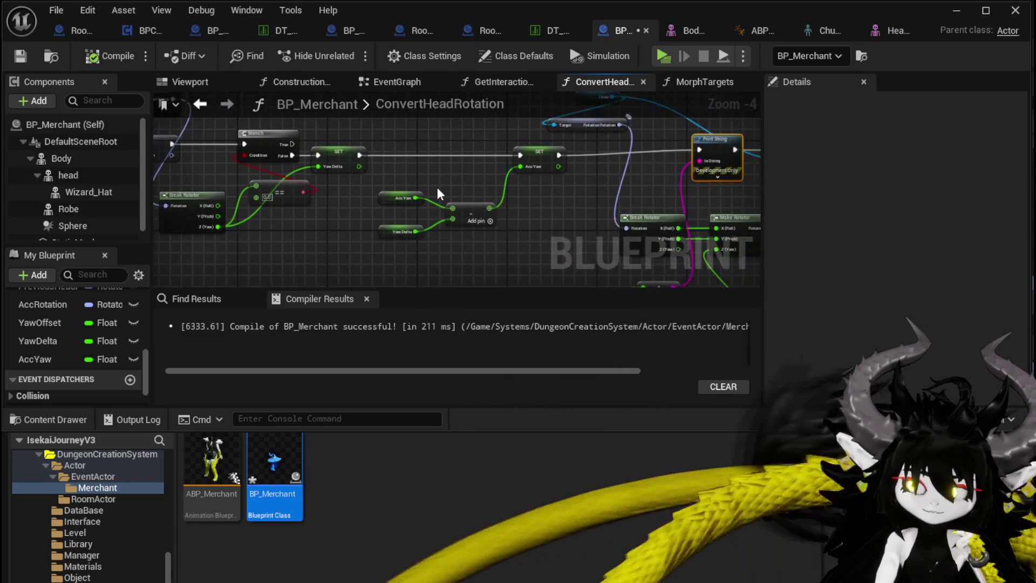
pyautogui.moveTo(282, 176); pyautogui.dragTo(281, 164)
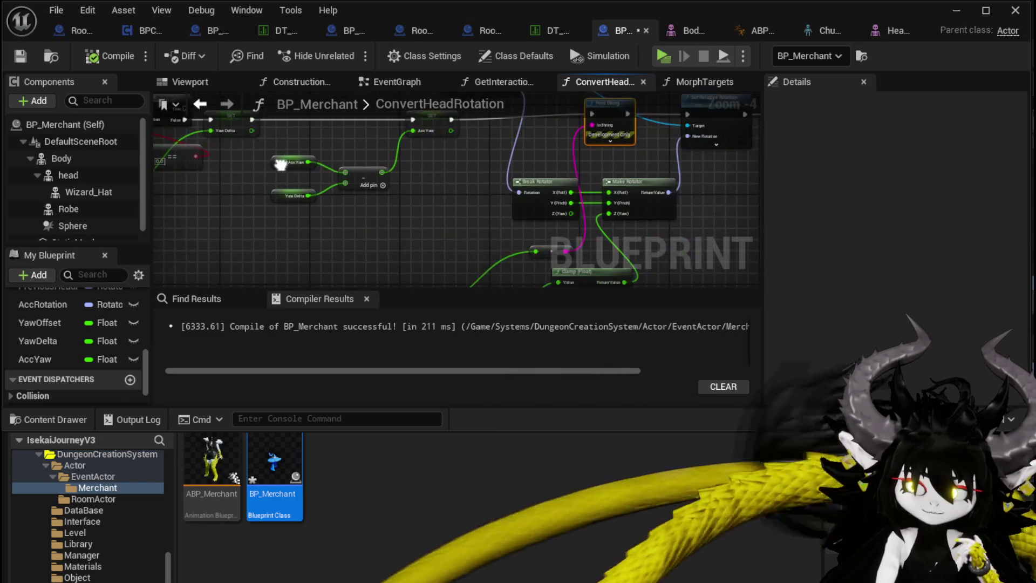
pyautogui.moveTo(365, 176)
pyautogui.mouseDown()
pyautogui.moveTo(367, 161)
pyautogui.moveTo(452, 219)
pyautogui.mouseUp()
pyautogui.scroll(1, 452, 219)
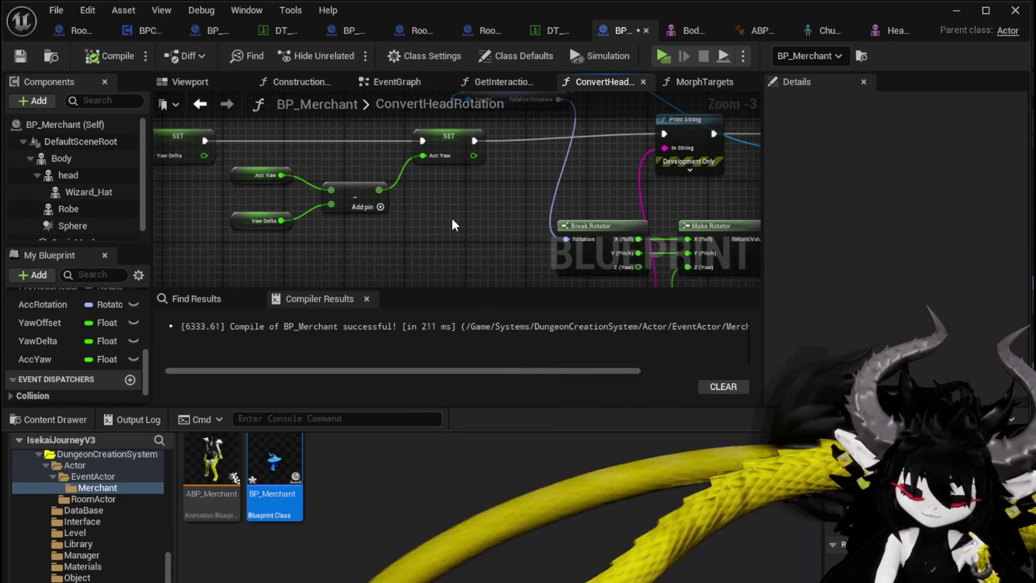
pyautogui.moveTo(452, 219)
pyautogui.mouseDown()
pyautogui.moveTo(319, 161)
pyautogui.moveTo(365, 157)
pyautogui.moveTo(379, 103)
pyautogui.moveTo(324, 162)
pyautogui.moveTo(350, 135)
pyautogui.moveTo(334, 140)
pyautogui.moveTo(385, 131)
pyautogui.mouseUp()
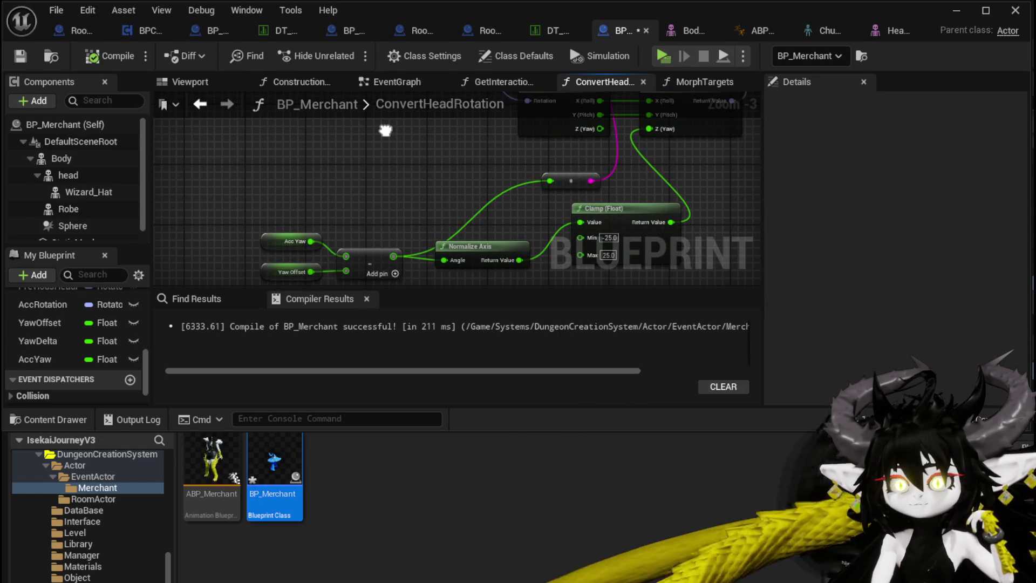
pyautogui.moveTo(285, 191)
pyautogui.mouseDown()
pyautogui.moveTo(366, 268)
pyautogui.moveTo(368, 173)
pyautogui.mouseUp()
pyautogui.click(276, 186)
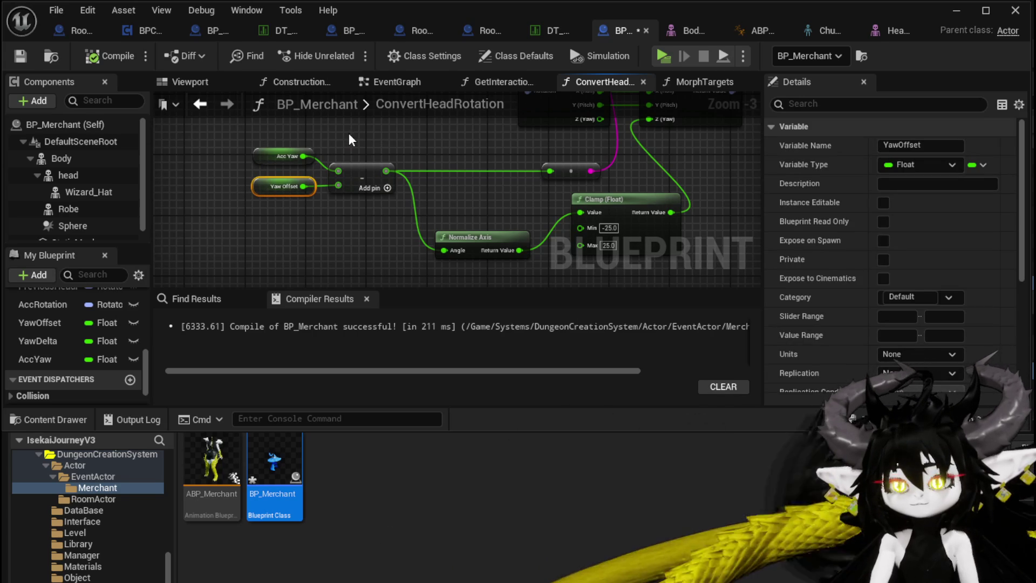
# Step: Shift the reroute node left and zoom out to review the whole function graph
pyautogui.moveTo(347, 135)
pyautogui.mouseDown()
pyautogui.moveTo(418, 284)
pyautogui.moveTo(349, 158)
pyautogui.moveTo(348, 169)
pyautogui.mouseUp()
pyautogui.moveTo(568, 209); pyautogui.dragTo(544, 202)
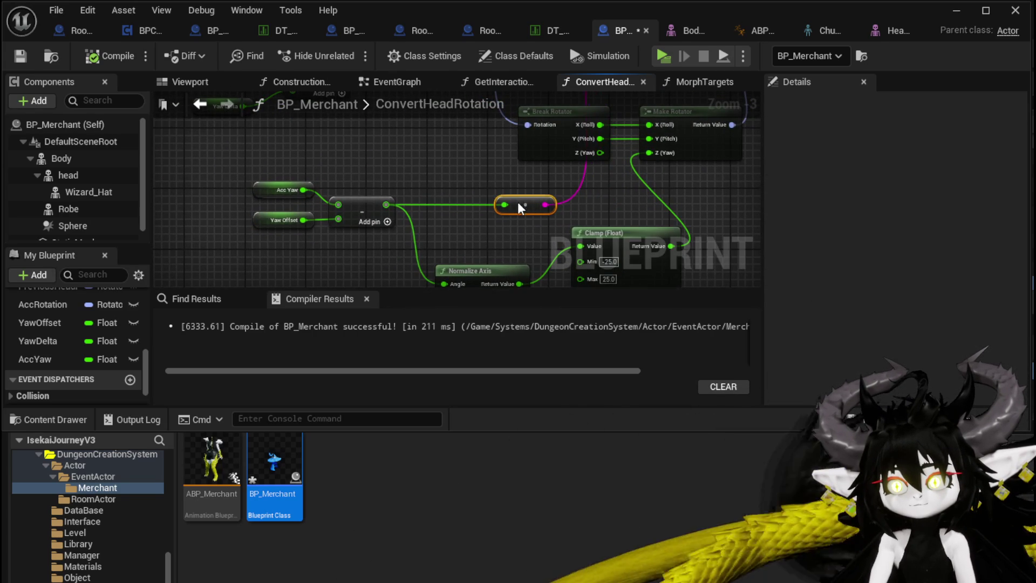
pyautogui.moveTo(434, 195)
pyautogui.mouseDown()
pyautogui.moveTo(446, 226)
pyautogui.moveTo(460, 226)
pyautogui.moveTo(387, 275)
pyautogui.mouseUp()
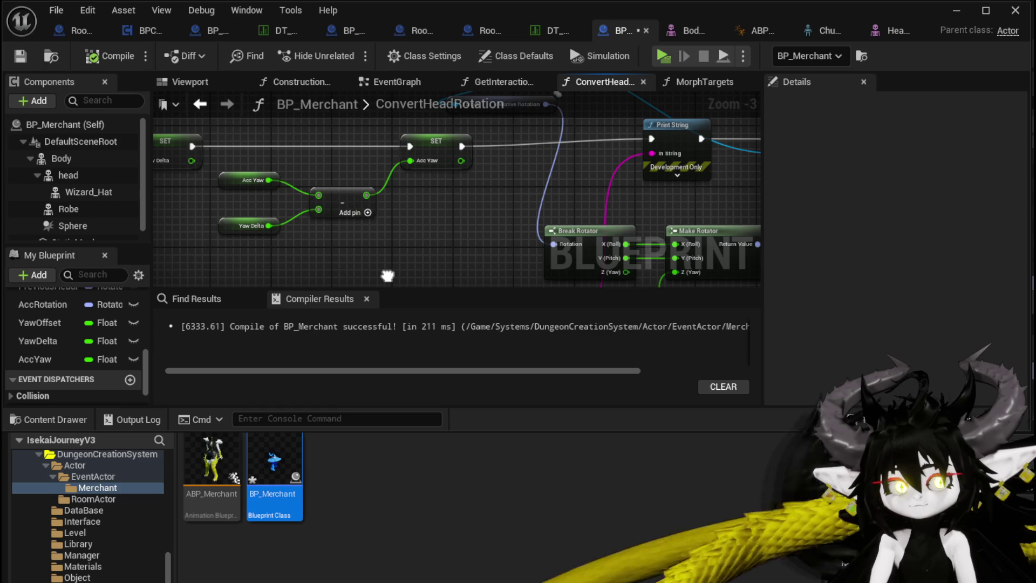
pyautogui.moveTo(422, 238); pyautogui.dragTo(246, 223)
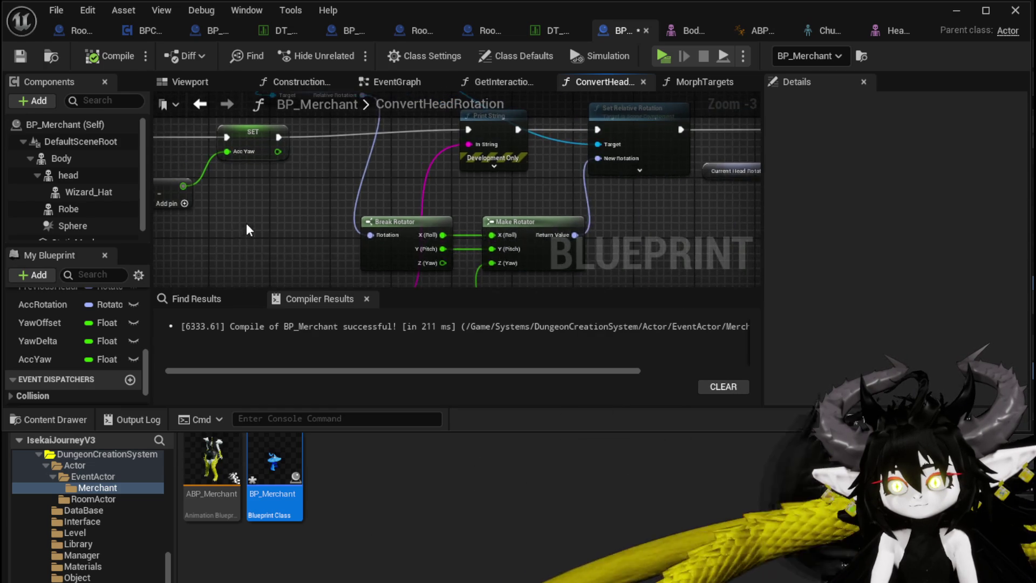
pyautogui.scroll(-3, 258, 216)
pyautogui.scroll(3, 429, 232)
pyautogui.scroll(-1, 416, 202)
pyautogui.scroll(-1, 416, 203)
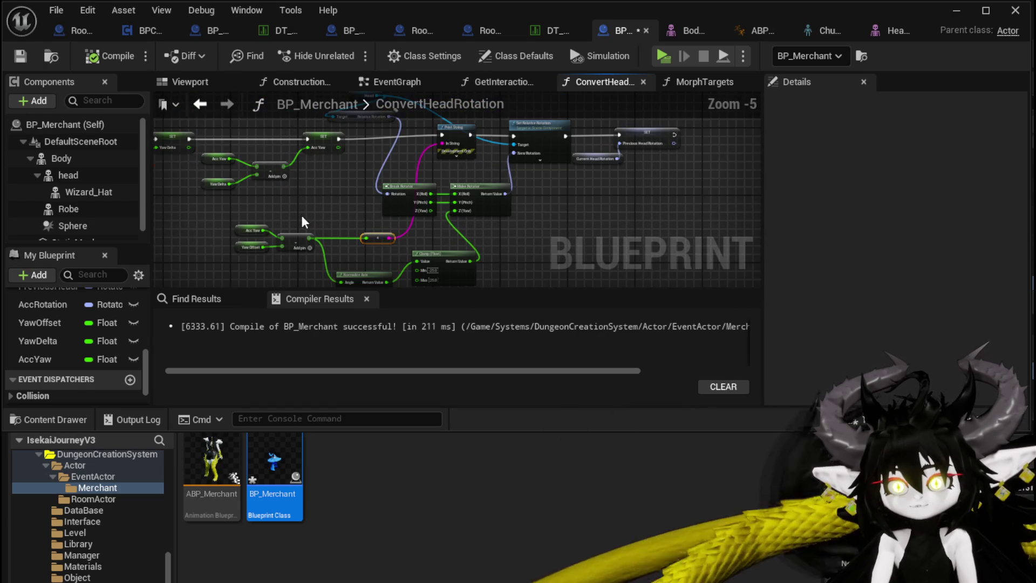
pyautogui.click(954, 10)
pyautogui.click(354, 54)
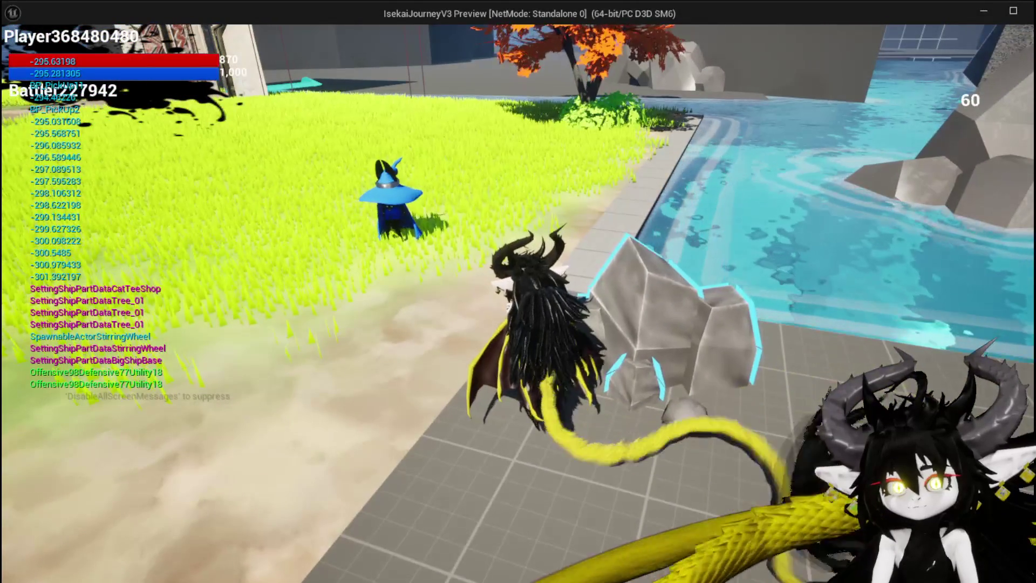
pyautogui.press('a')
pyautogui.press('w')
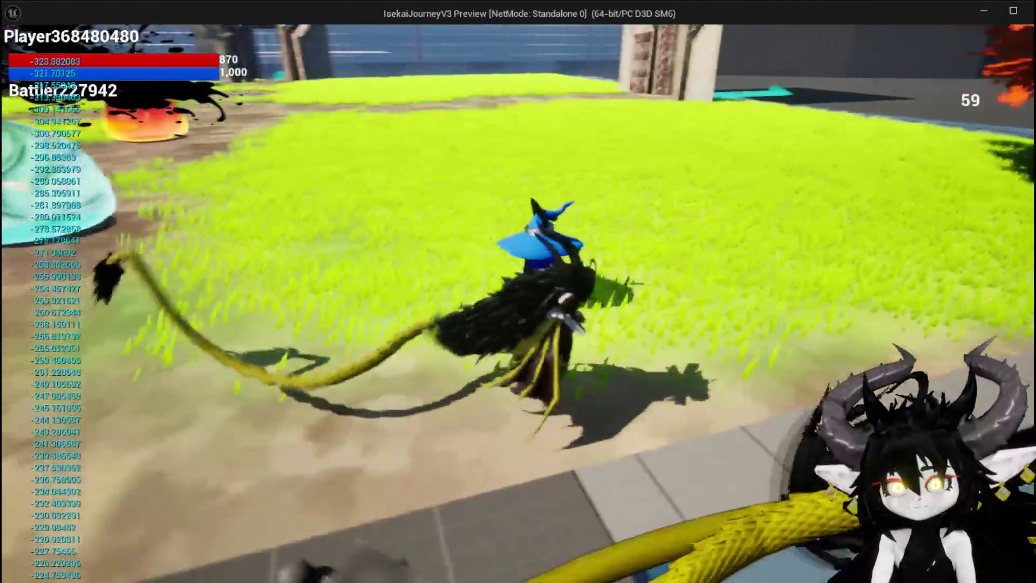
pyautogui.press('e')
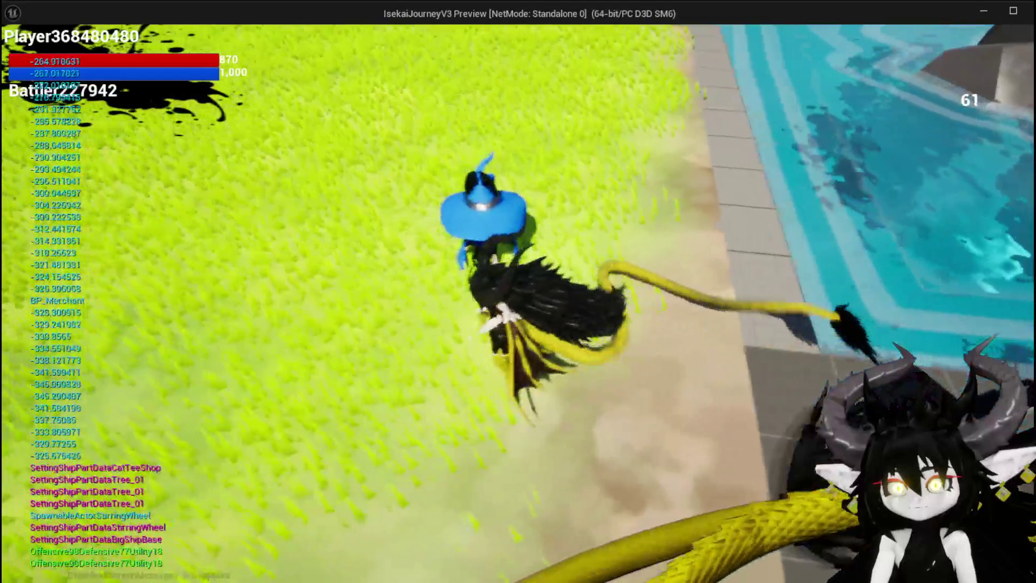
pyautogui.press('w')
pyautogui.press('w')
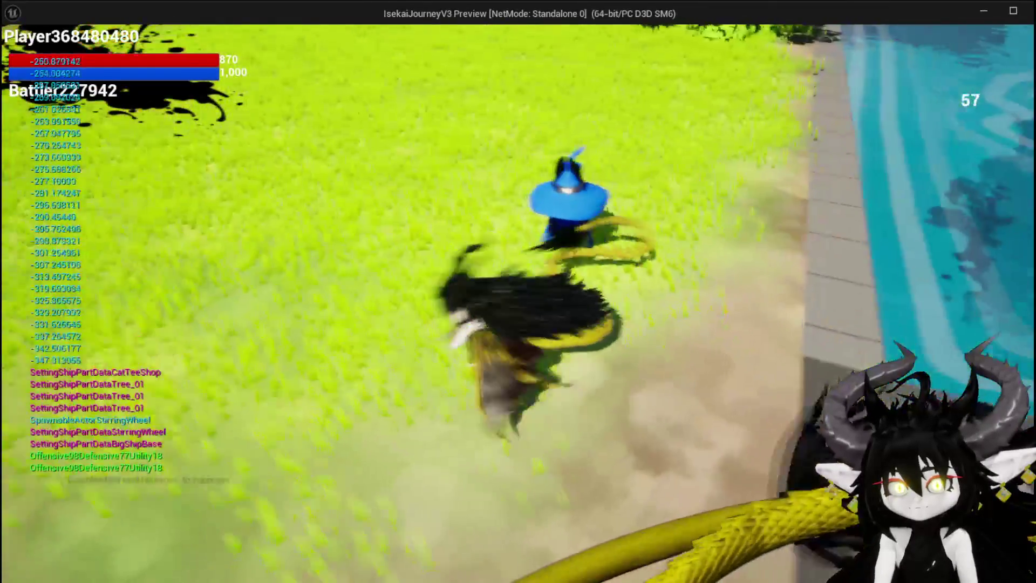
pyautogui.press('w')
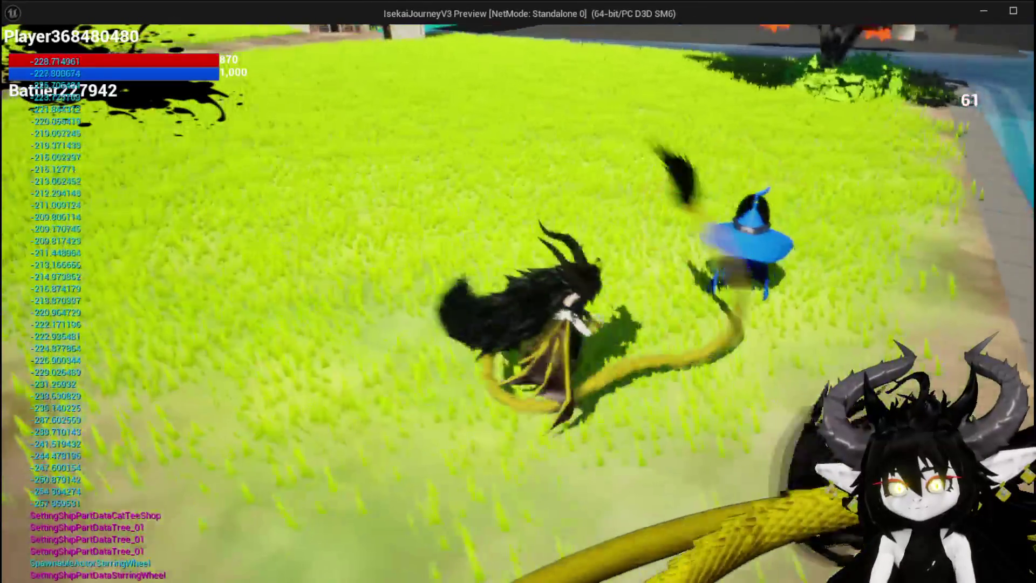
pyautogui.press('w')
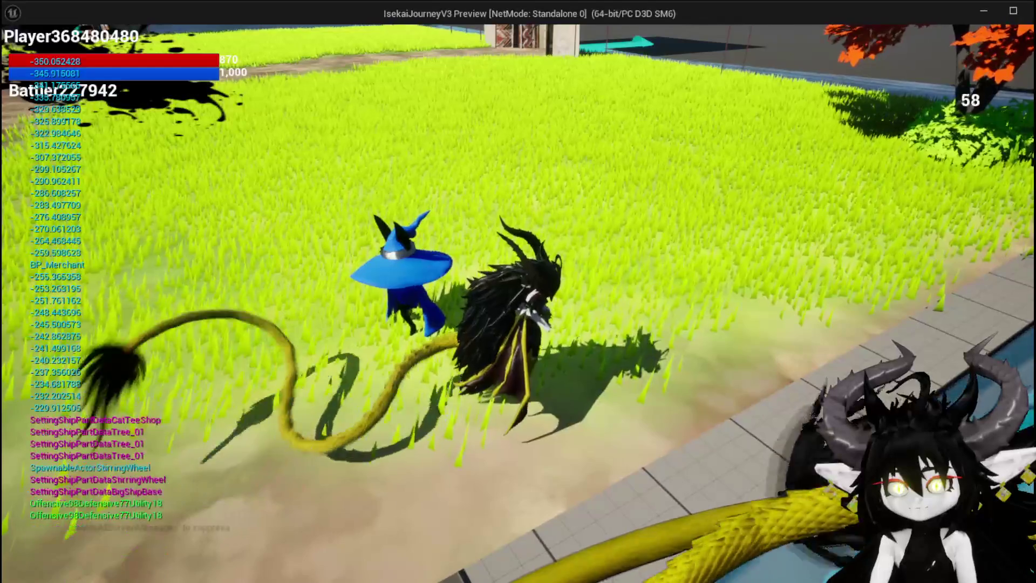
pyautogui.hotkey('alt', 'Tab')
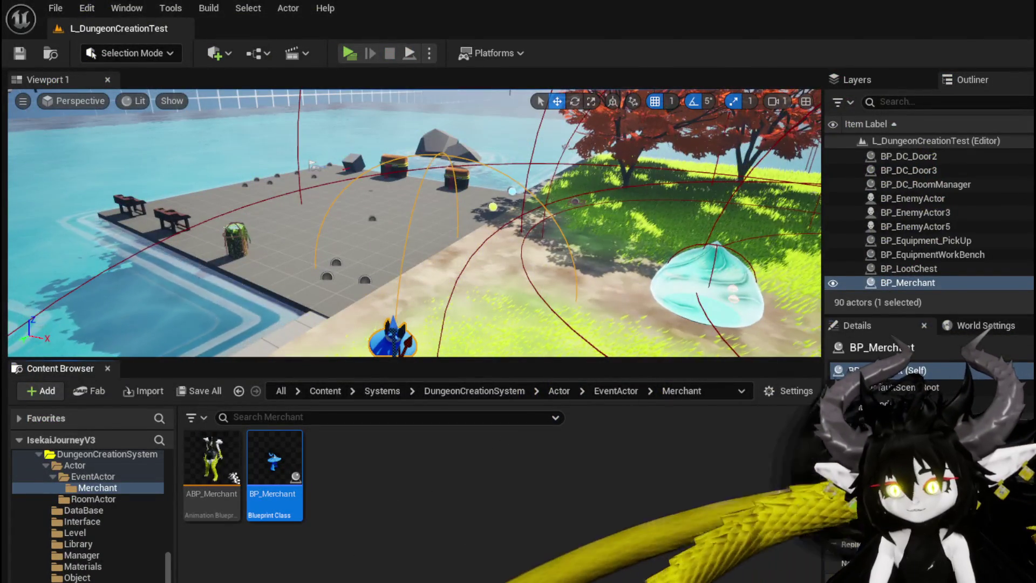
pyautogui.hotkey('alt', 'Tab')
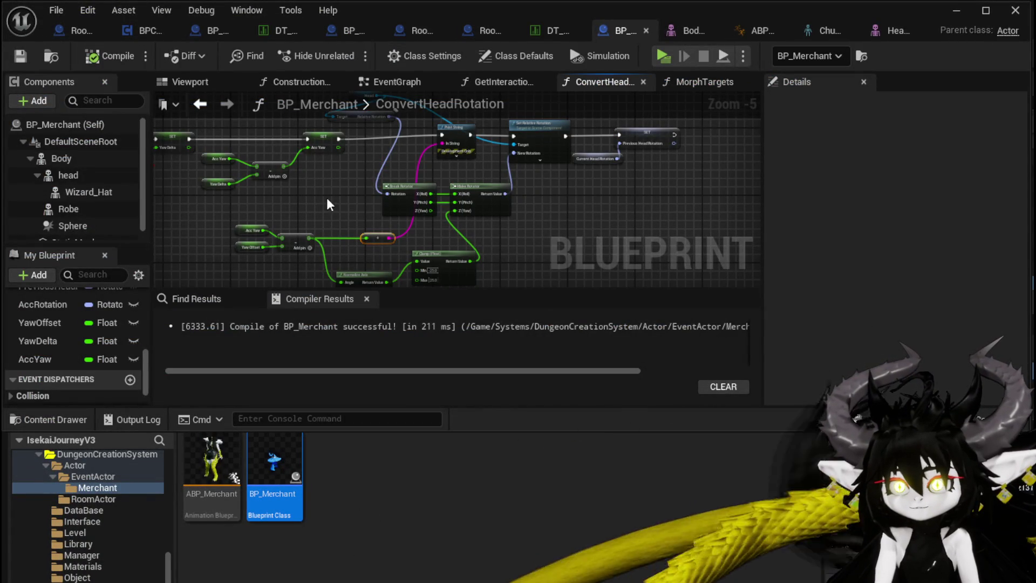
# Step: Wire Acc Yaw directly to the reroute and line up Normalize Axis after it
pyautogui.scroll(2, 344, 208)
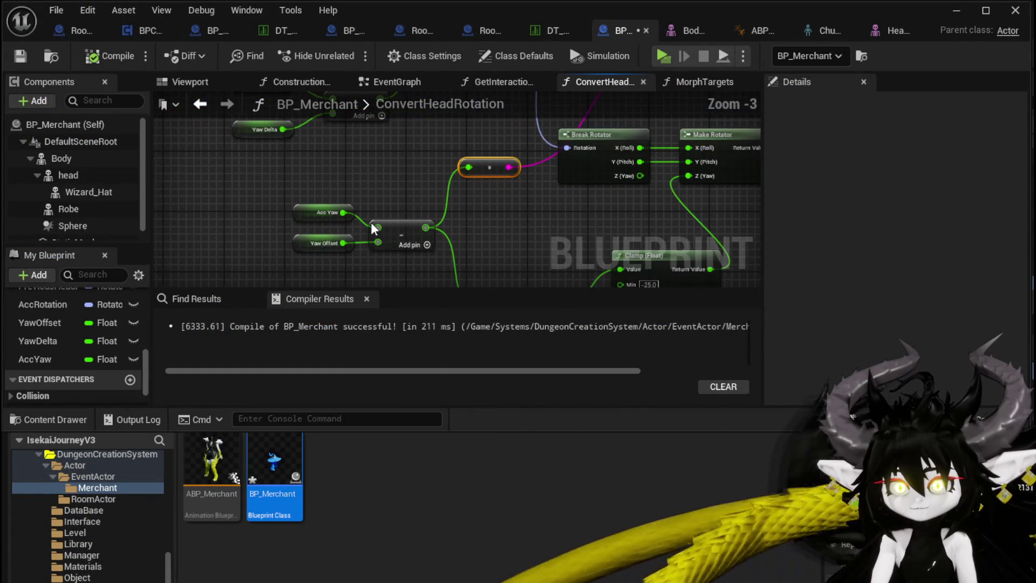
pyautogui.moveTo(343, 212); pyautogui.dragTo(465, 171)
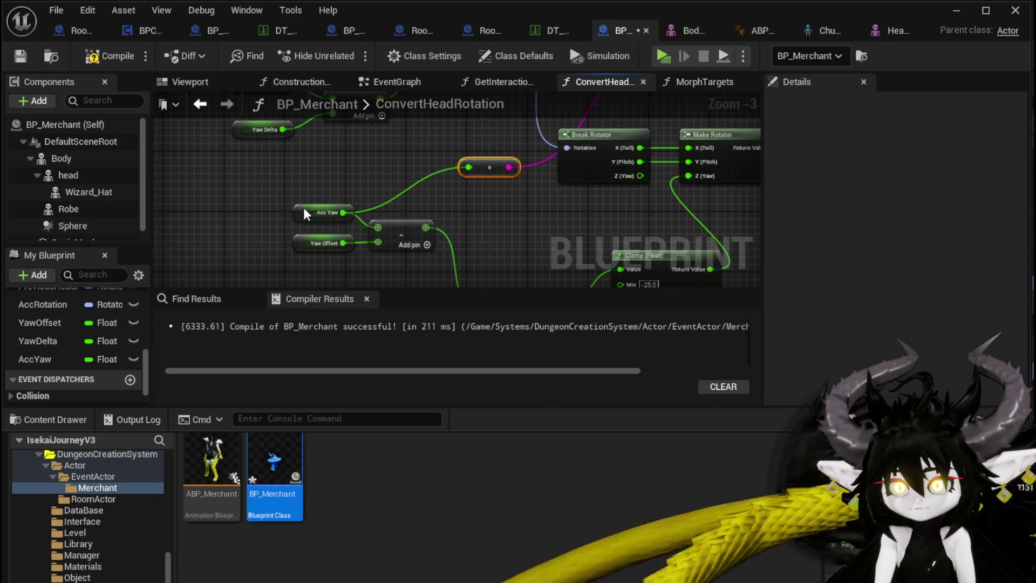
pyautogui.moveTo(304, 211); pyautogui.dragTo(311, 167)
pyautogui.click(406, 208)
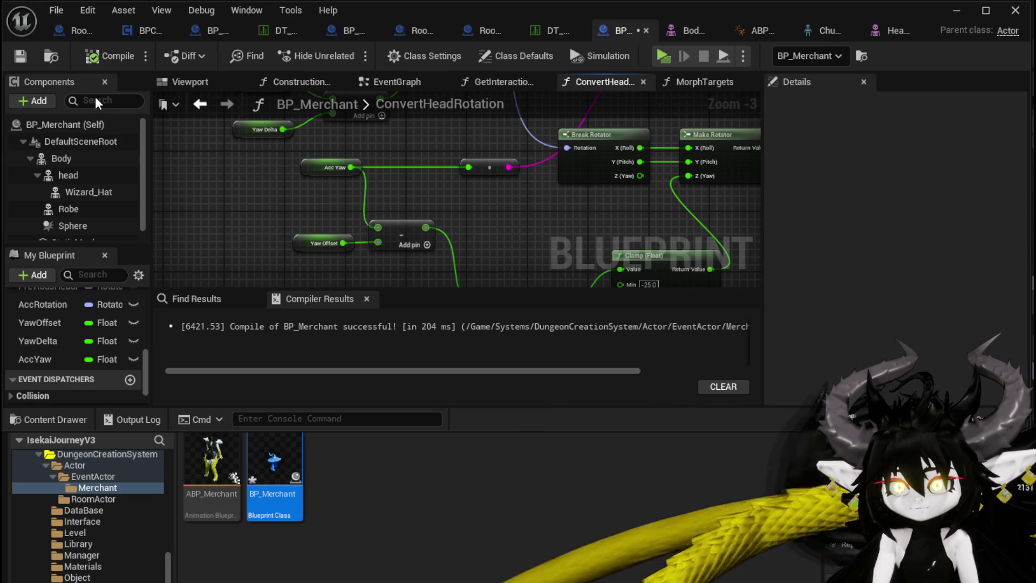
pyautogui.moveTo(357, 176); pyautogui.dragTo(309, 84)
pyautogui.moveTo(477, 219)
pyautogui.mouseDown()
pyautogui.moveTo(388, 123)
pyautogui.moveTo(370, 184)
pyautogui.moveTo(440, 215)
pyautogui.moveTo(403, 151)
pyautogui.mouseUp()
pyautogui.click(281, 163)
pyautogui.moveTo(267, 164); pyautogui.dragTo(275, 172)
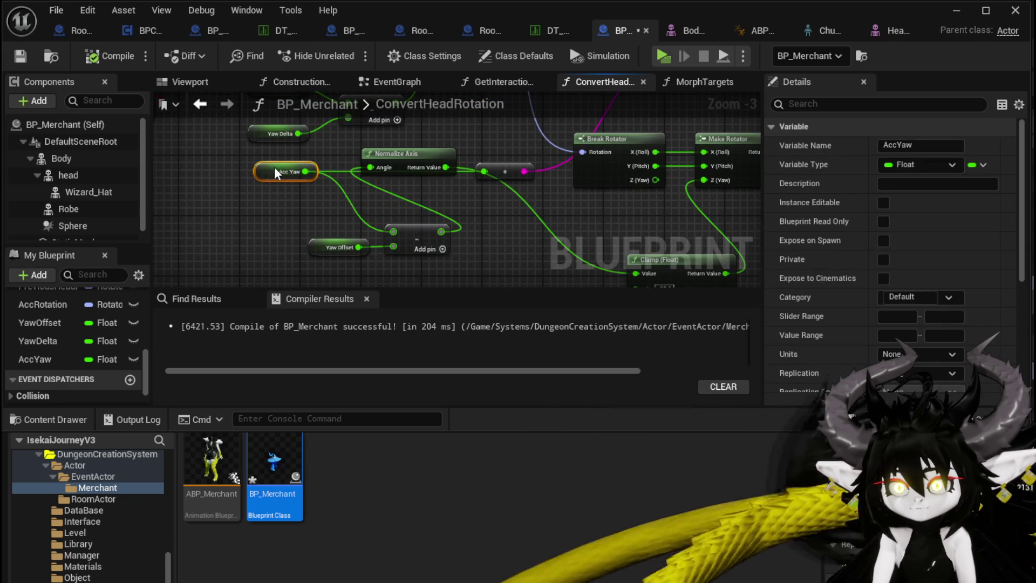
pyautogui.moveTo(411, 160); pyautogui.dragTo(480, 169)
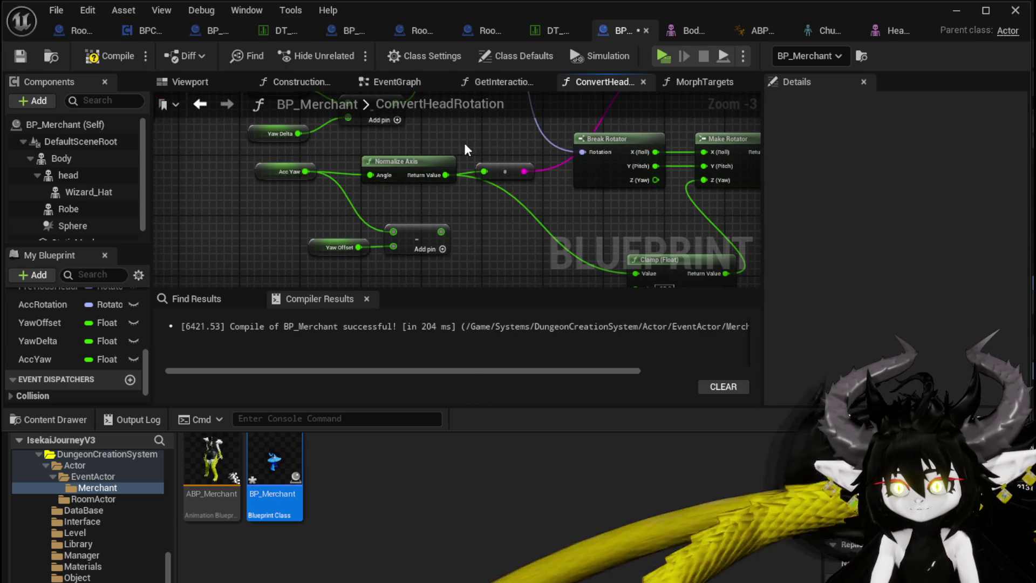
pyautogui.moveTo(406, 155); pyautogui.dragTo(406, 147)
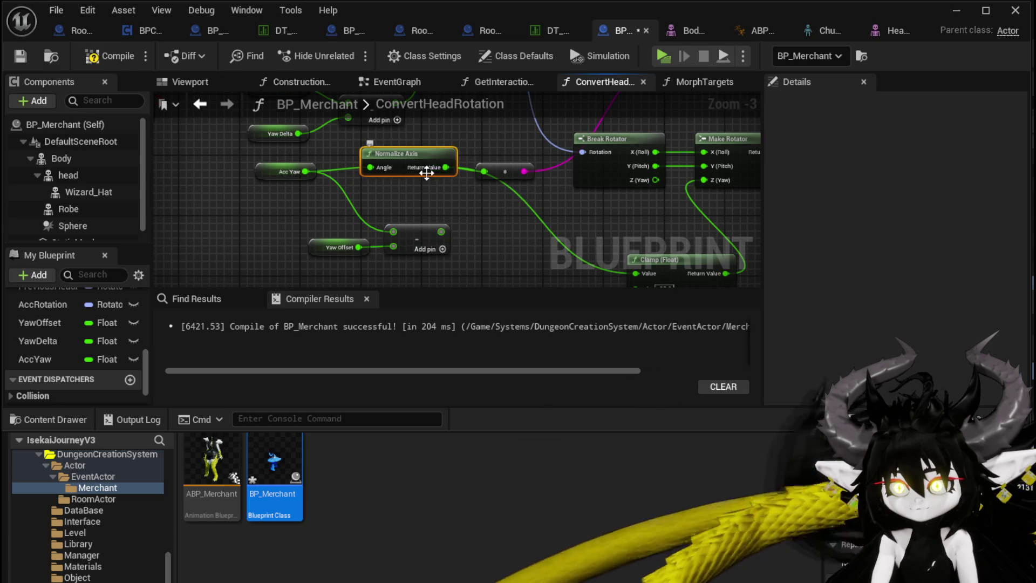
# Step: Duplicate the Acc Yaw getter for the Clamp input and compile BP_Merchant
pyautogui.scroll(-1, 533, 220)
pyautogui.scroll(1, 312, 158)
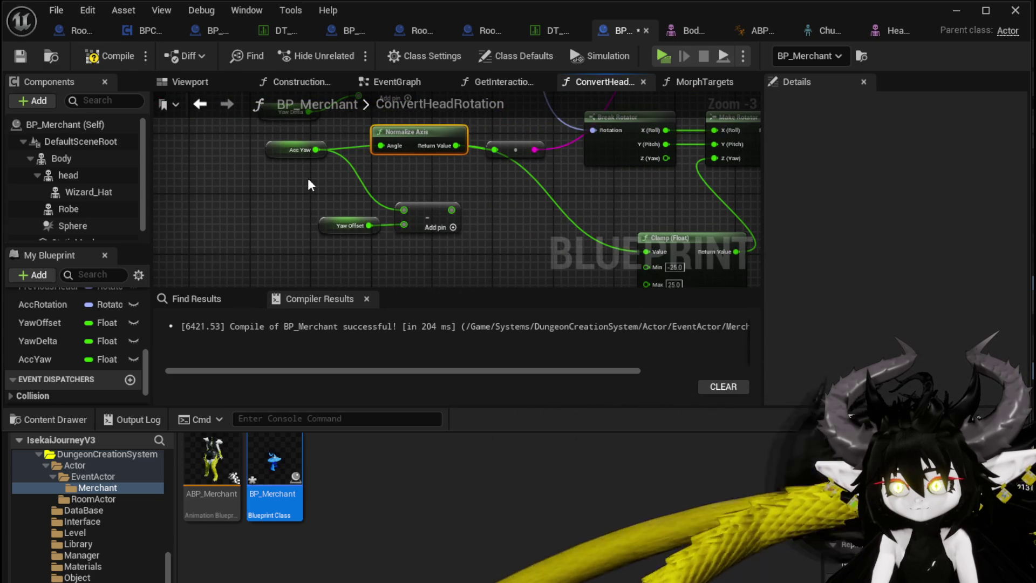
pyautogui.click(295, 150)
pyautogui.hotkey('ctrl', 'v')
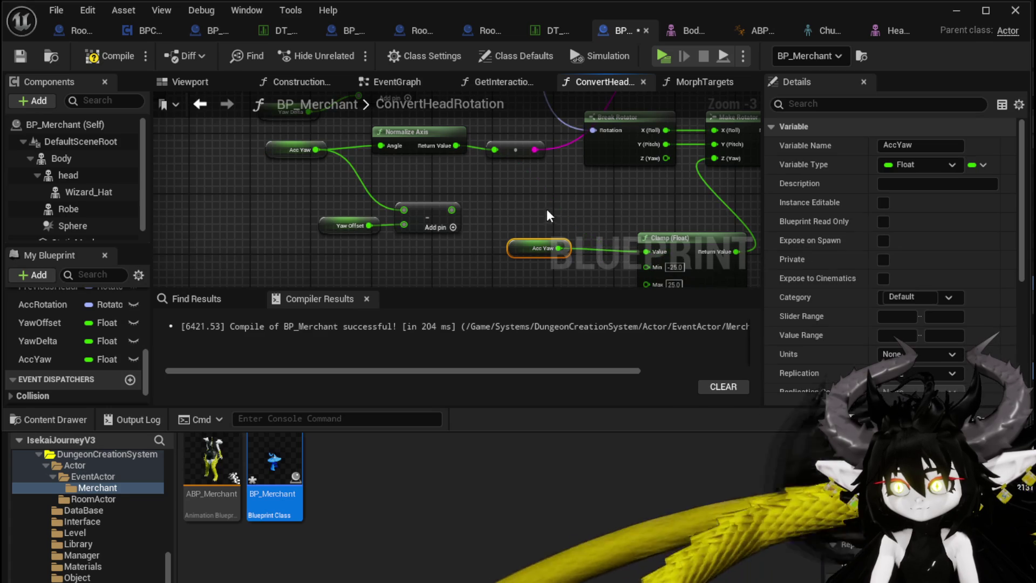
pyautogui.click(548, 216)
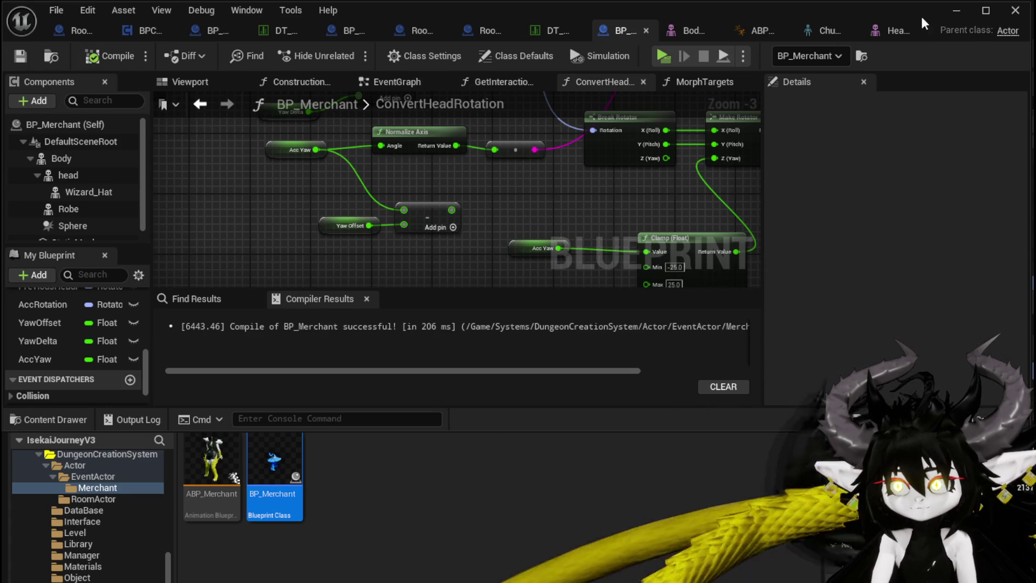
pyautogui.click(944, 15)
# Step: Play the level and walk around the merchant to test its head turning
pyautogui.click(351, 57)
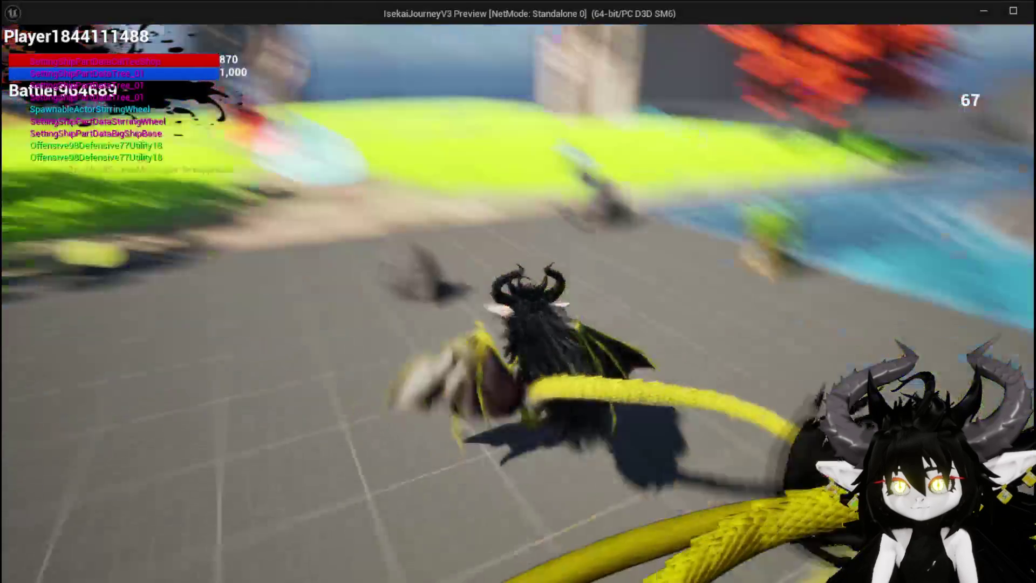
pyautogui.press('w')
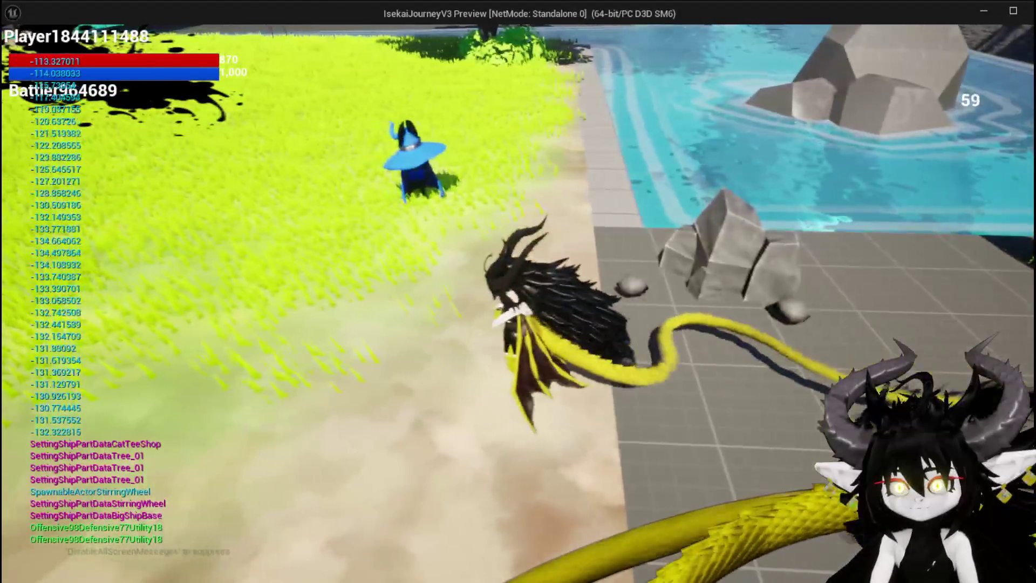
pyautogui.press('w')
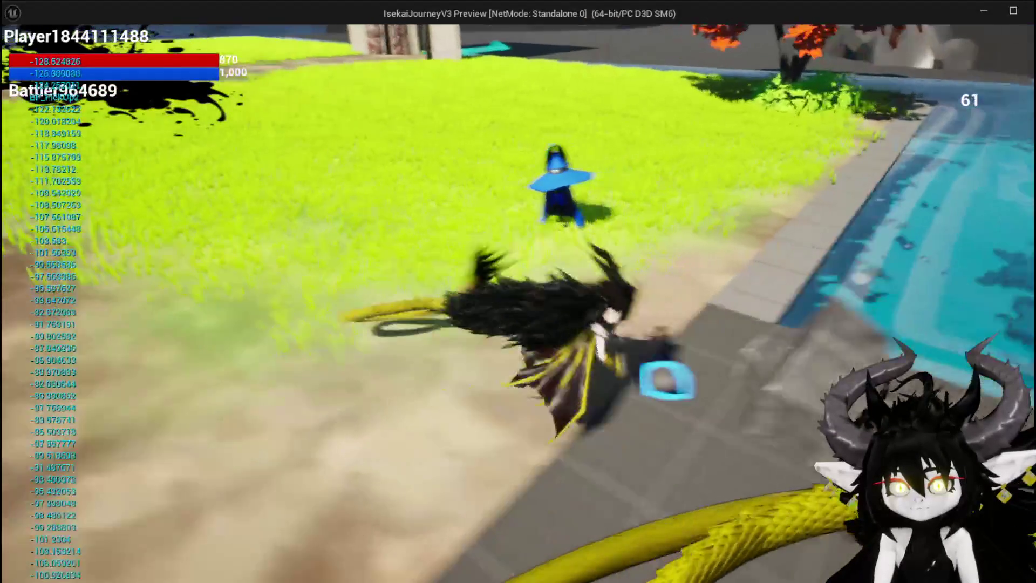
pyautogui.press('w')
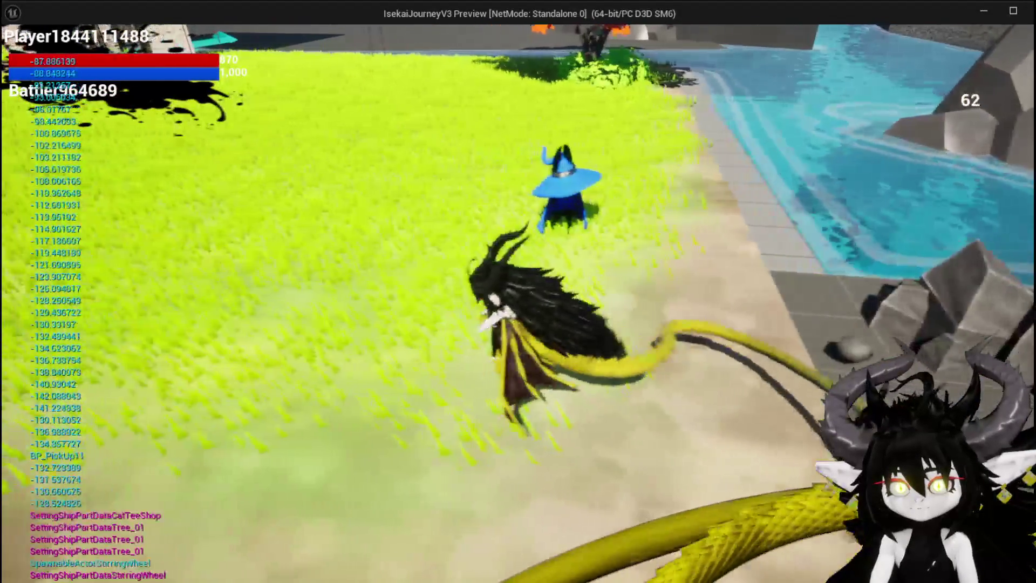
pyautogui.press('w')
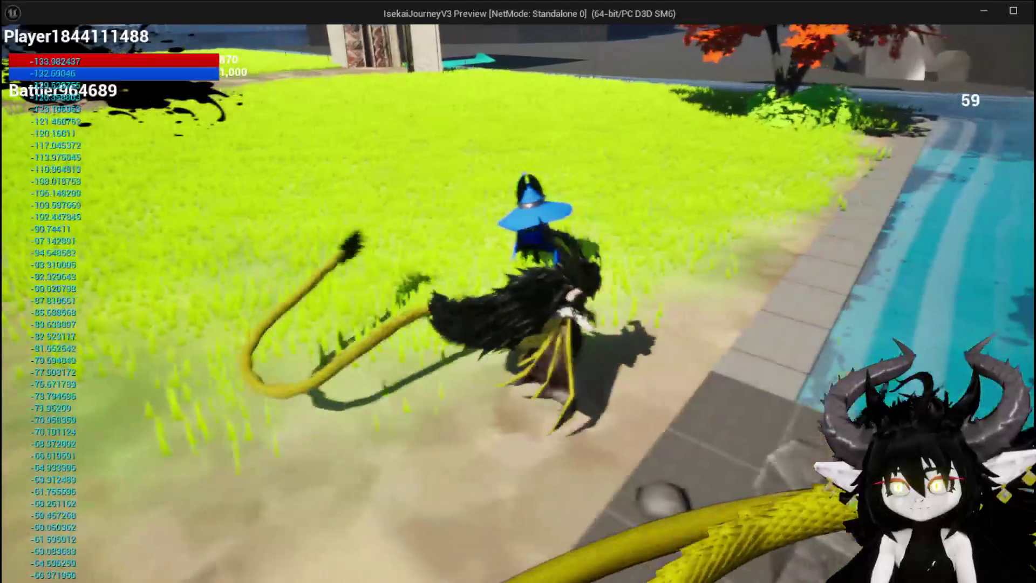
pyautogui.press('w')
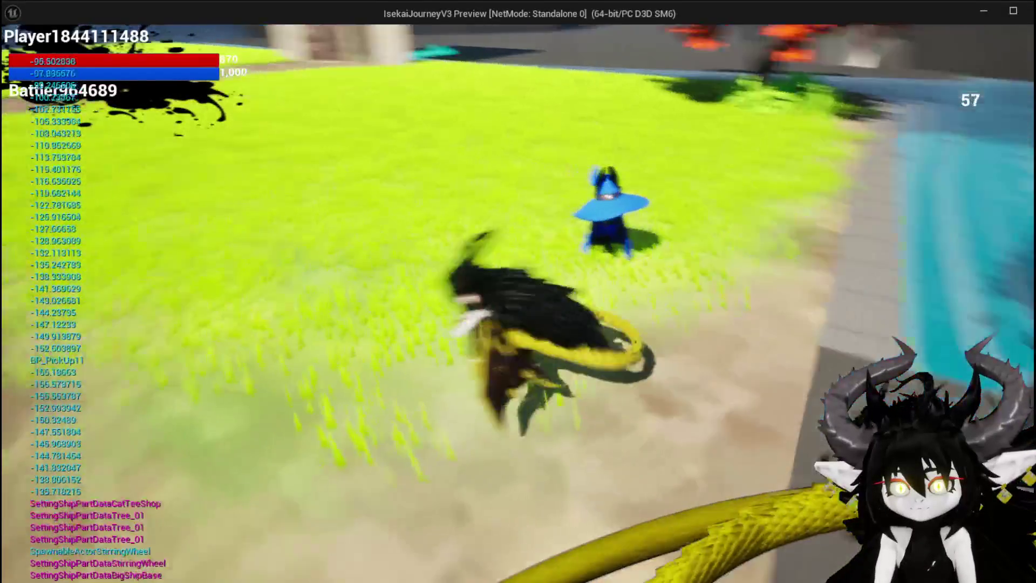
# Step: End the playtest, save all modified assets, and reopen BP_Merchant
pyautogui.press('Escape')
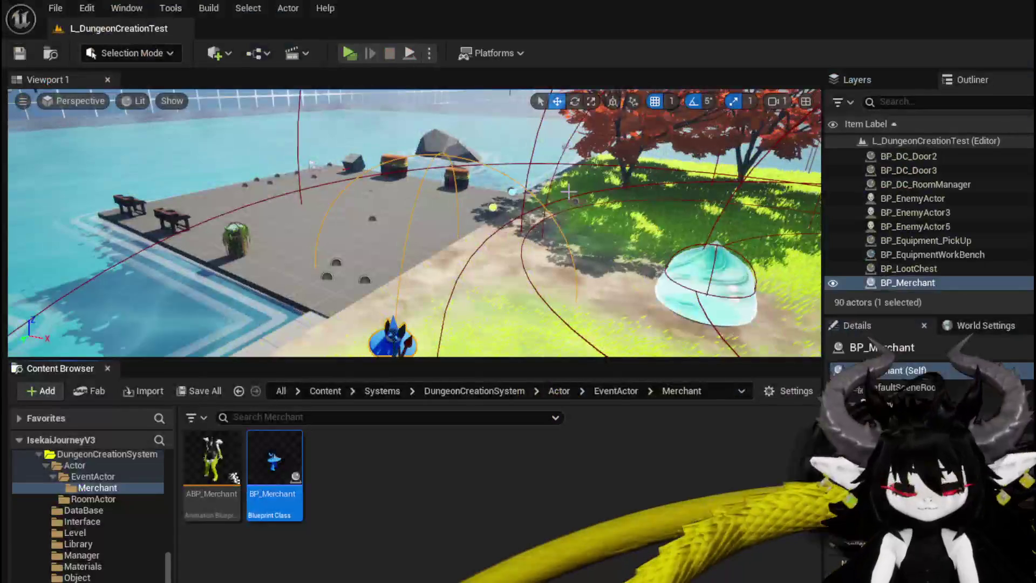
pyautogui.click(17, 53)
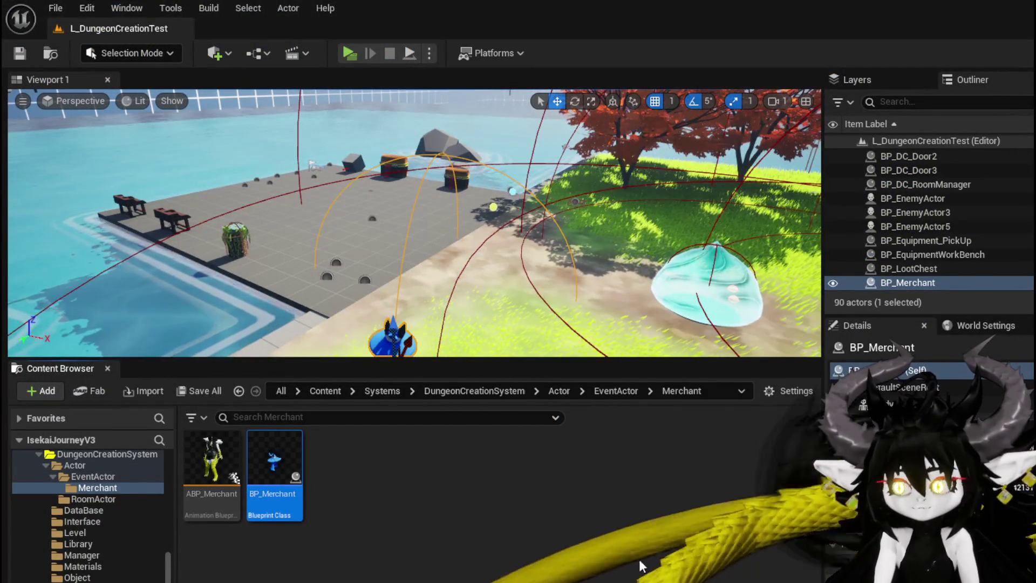
pyautogui.doubleClick(274, 469)
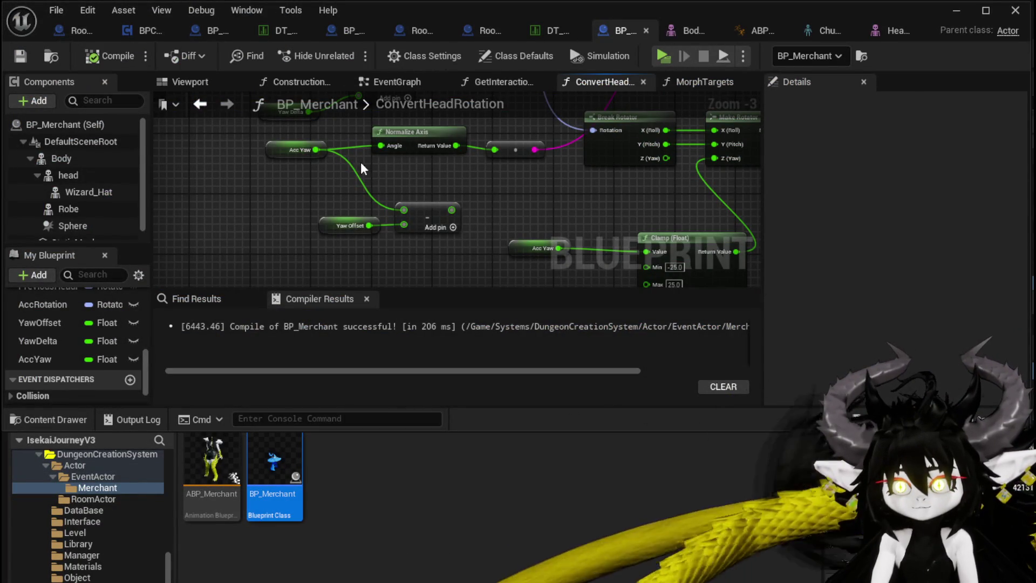
# Step: Add Add nodes after Normalize Axis and from Acc Yaw, rearrange the nodes, and start a level playtest
pyautogui.moveTo(400, 146)
pyautogui.mouseDown()
pyautogui.moveTo(439, 157)
pyautogui.moveTo(446, 179)
pyautogui.moveTo(425, 203)
pyautogui.moveTo(284, 158)
pyautogui.moveTo(377, 183)
pyautogui.mouseUp()
pyautogui.write('+')
pyautogui.click(491, 286)
pyautogui.write('+')
pyautogui.click(440, 312)
pyautogui.moveTo(386, 242); pyautogui.dragTo(323, 242)
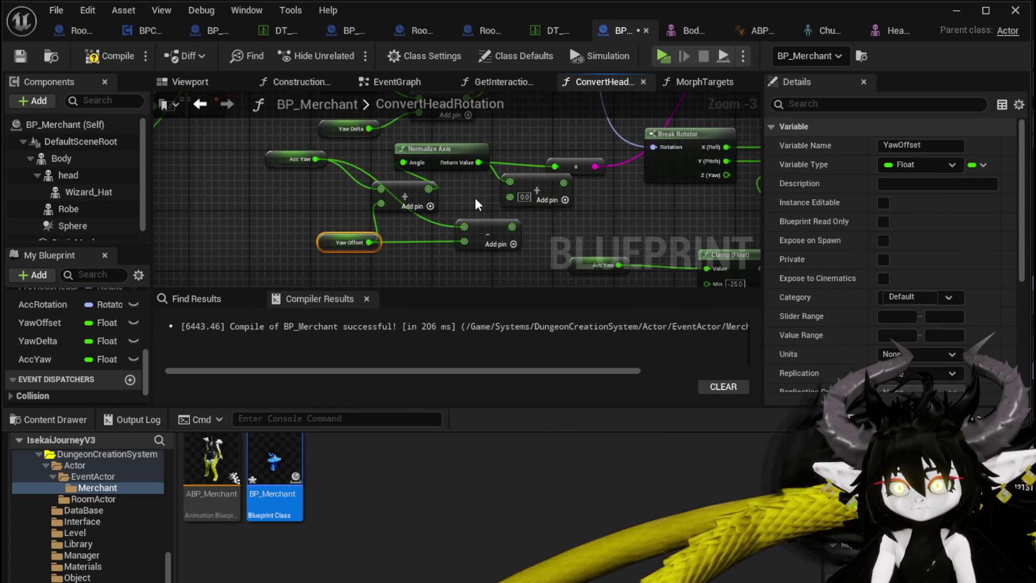
pyautogui.moveTo(452, 165); pyautogui.dragTo(498, 164)
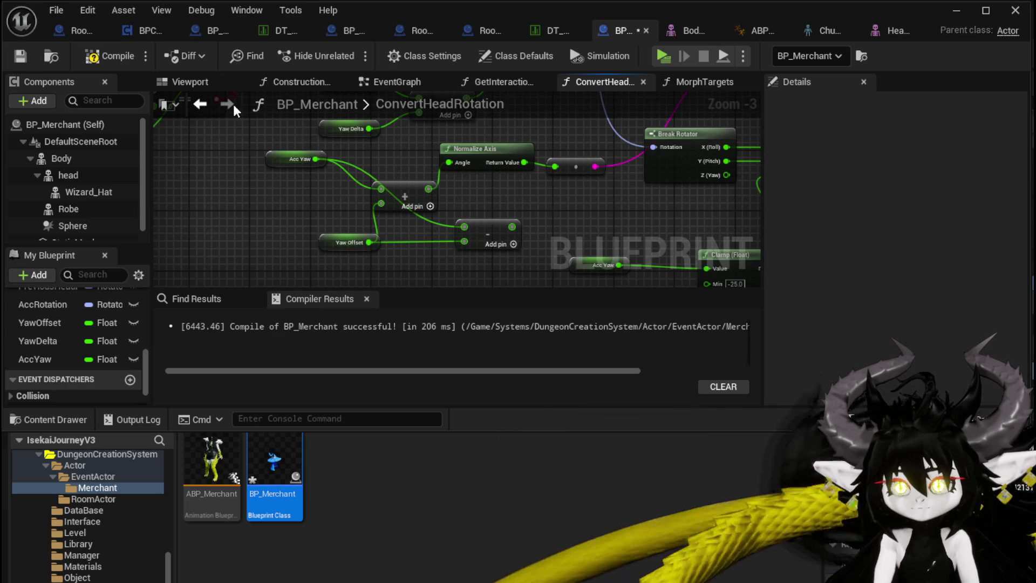
pyautogui.click(950, 11)
pyautogui.click(349, 52)
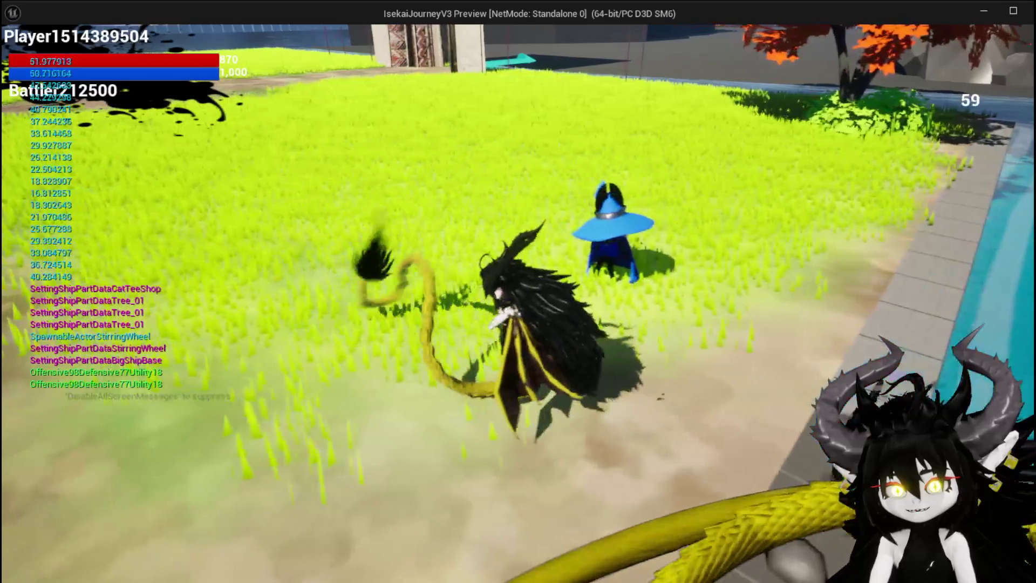
# Step: End the playtest and save the current level
pyautogui.press('Escape')
pyautogui.click(18, 53)
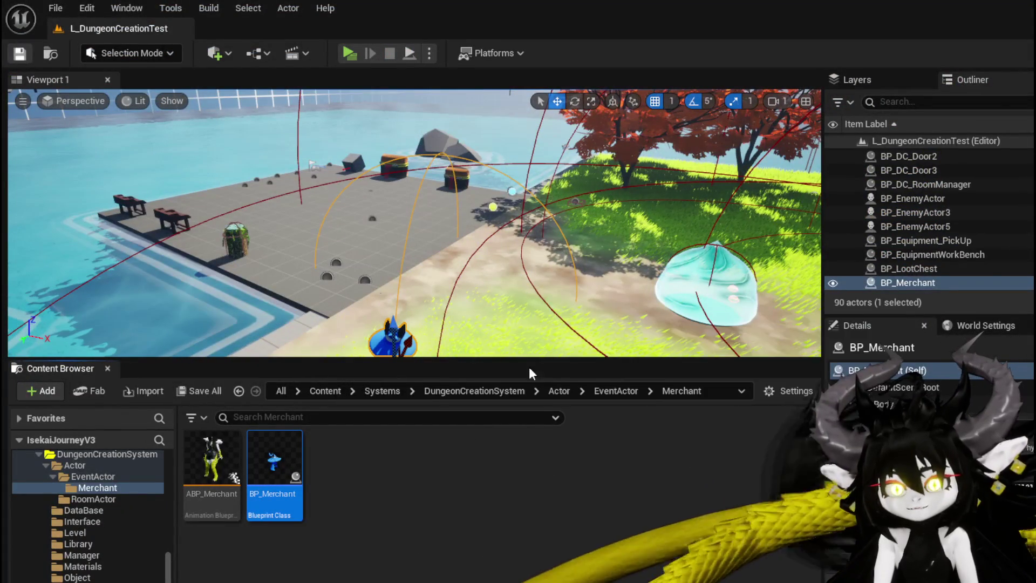
# Step: Back in BP_Merchant, add a Set World Rotation node from the Head reference
pyautogui.hotkey('alt', 'Tab')
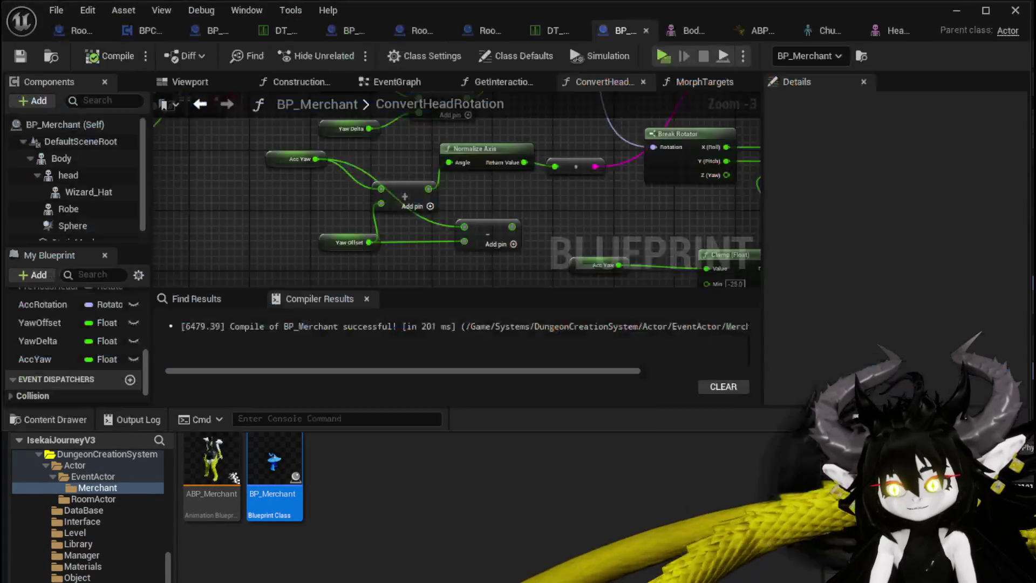
pyautogui.moveTo(601, 260)
pyautogui.mouseDown()
pyautogui.moveTo(312, 265)
pyautogui.moveTo(345, 182)
pyautogui.moveTo(294, 209)
pyautogui.mouseUp()
pyautogui.moveTo(481, 169); pyautogui.dragTo(481, 175)
pyautogui.moveTo(336, 138); pyautogui.dragTo(415, 242)
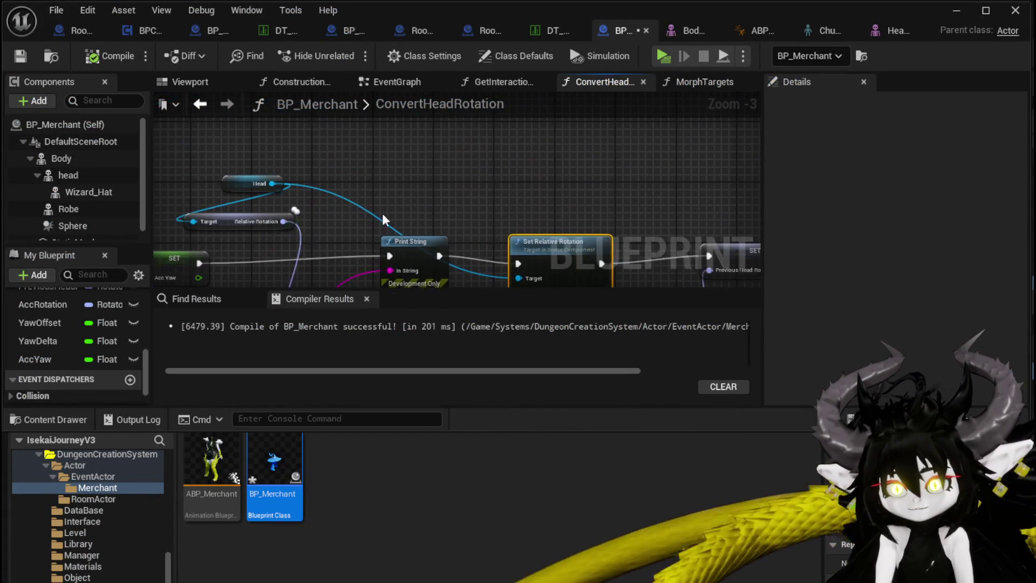
pyautogui.moveTo(281, 187); pyautogui.dragTo(419, 169)
pyautogui.write('set w')
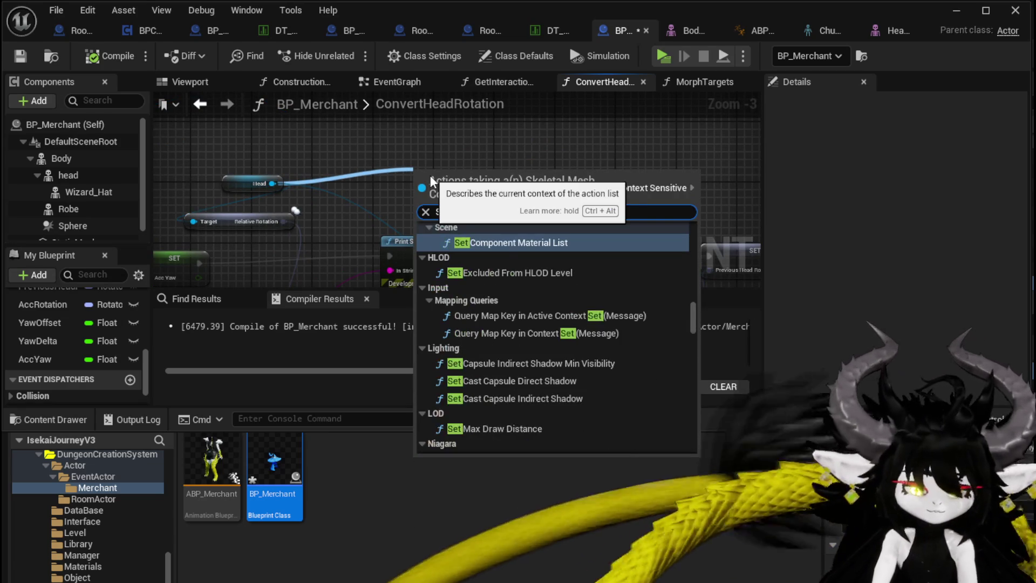
pyautogui.write('orld rotat')
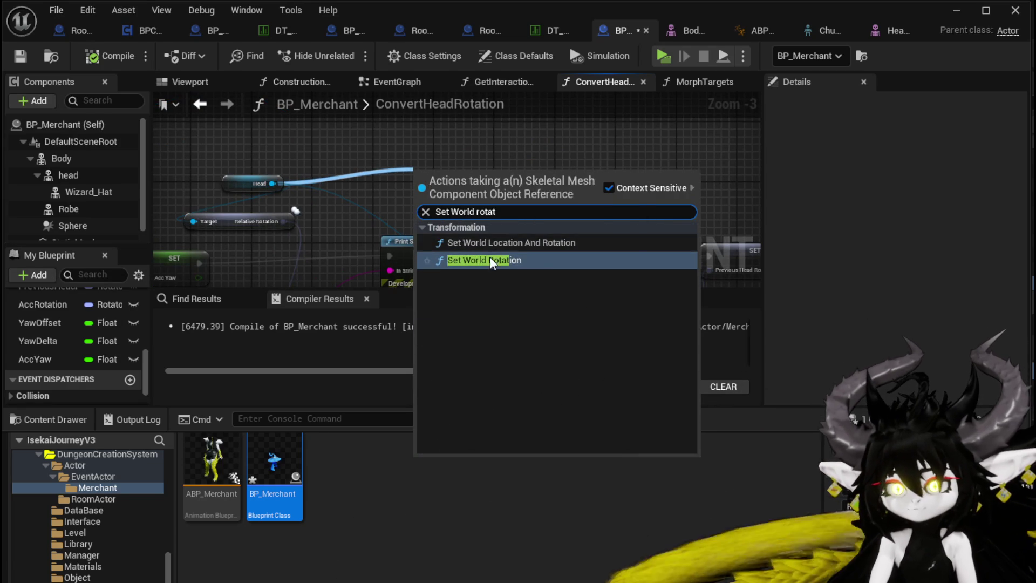
pyautogui.click(490, 260)
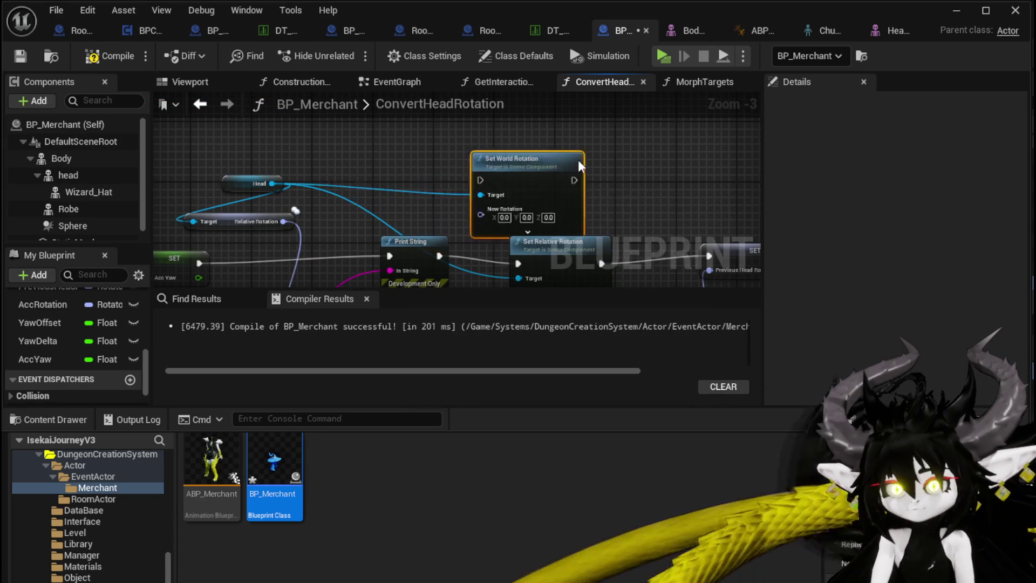
# Step: Chain Set World Rotation into execution before the SET node and recompile BP_Merchant
pyautogui.moveTo(540, 198)
pyautogui.mouseDown()
pyautogui.moveTo(488, 199)
pyautogui.moveTo(529, 206)
pyautogui.moveTo(597, 183)
pyautogui.moveTo(474, 280)
pyautogui.mouseUp()
pyautogui.moveTo(392, 187)
pyautogui.mouseDown()
pyautogui.moveTo(491, 135)
pyautogui.moveTo(452, 108)
pyautogui.moveTo(491, 179)
pyautogui.moveTo(485, 165)
pyautogui.moveTo(659, 263)
pyautogui.moveTo(657, 244)
pyautogui.mouseUp()
pyautogui.moveTo(526, 184); pyautogui.dragTo(441, 109)
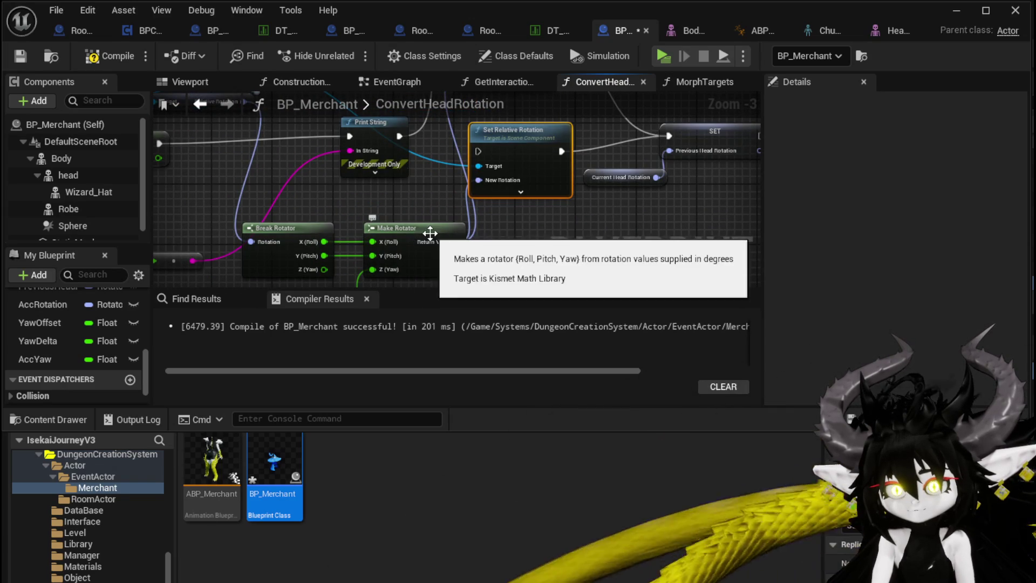
pyautogui.moveTo(421, 209)
pyautogui.mouseDown()
pyautogui.moveTo(392, 233)
pyautogui.moveTo(449, 261)
pyautogui.moveTo(393, 159)
pyautogui.mouseUp()
pyautogui.click(103, 55)
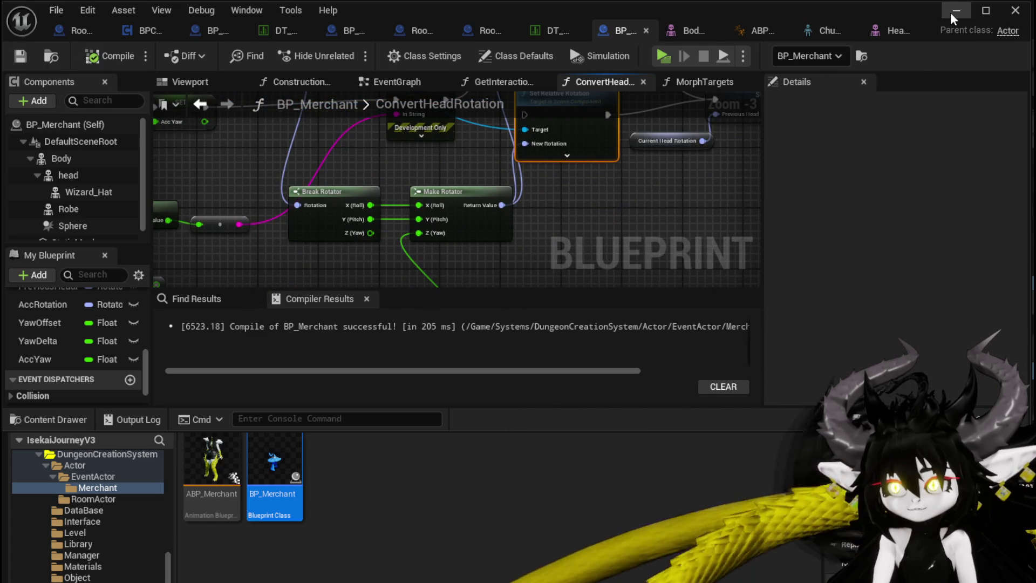
pyautogui.click(955, 11)
pyautogui.click(347, 52)
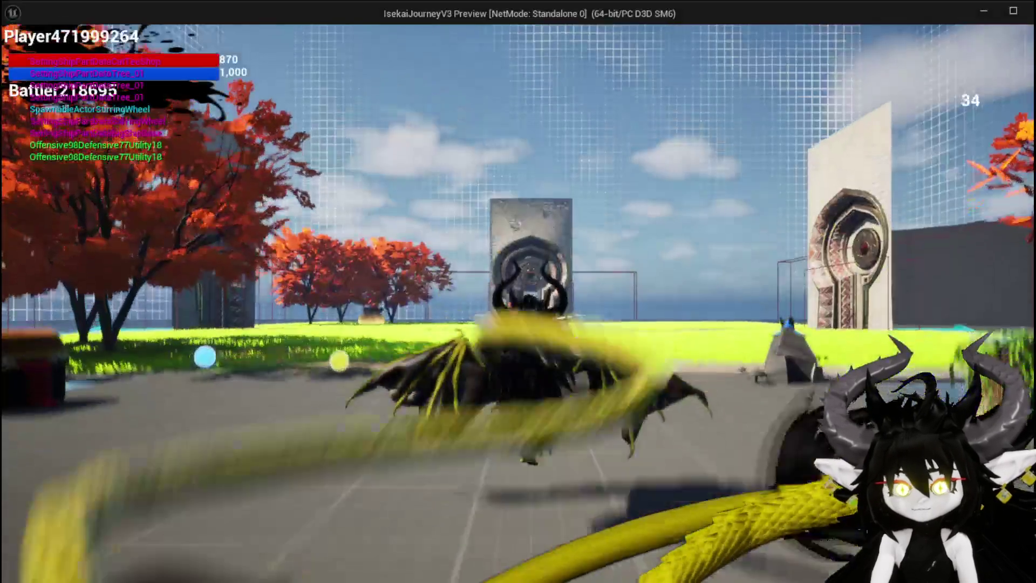
pyautogui.click(412, 111)
pyautogui.press('w')
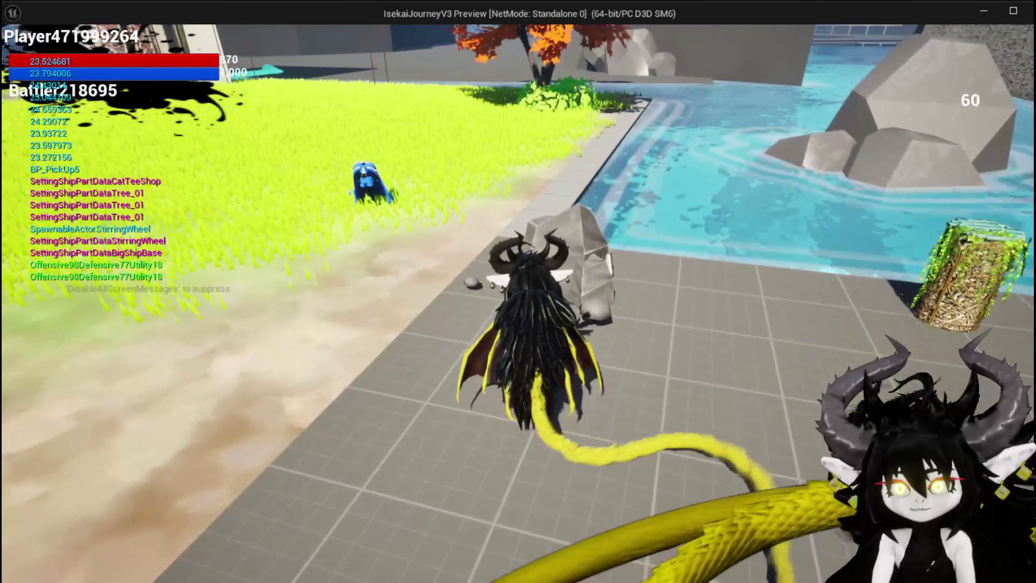
pyautogui.press('a')
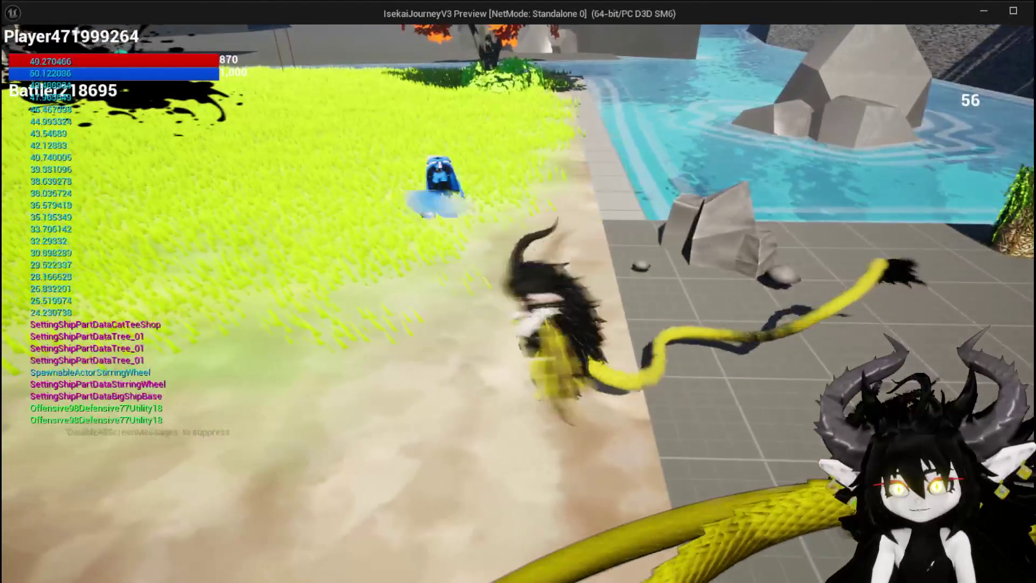
pyautogui.press('Escape')
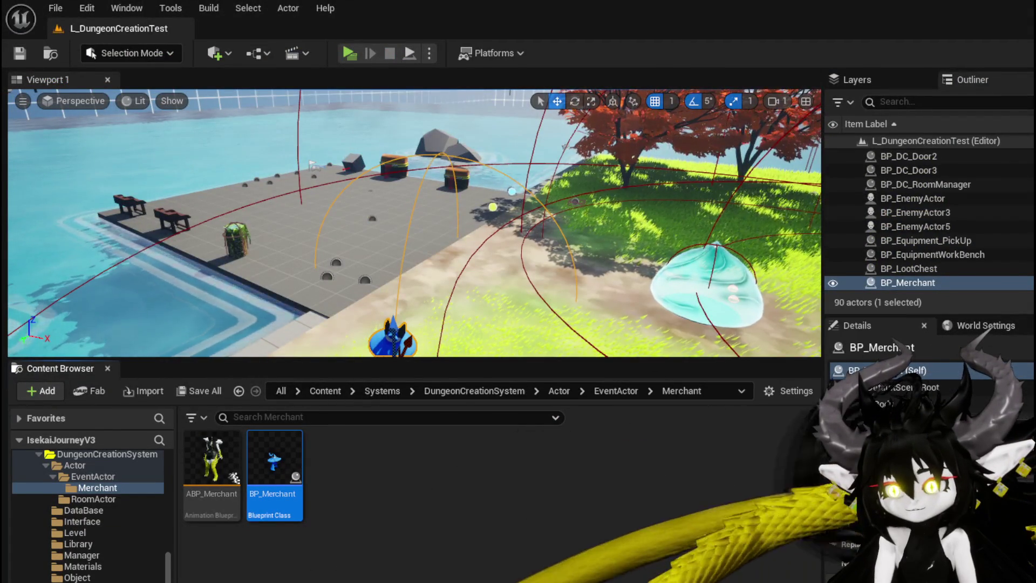
pyautogui.hotkey('alt', 'Tab')
pyautogui.moveTo(338, 179); pyautogui.dragTo(348, 229)
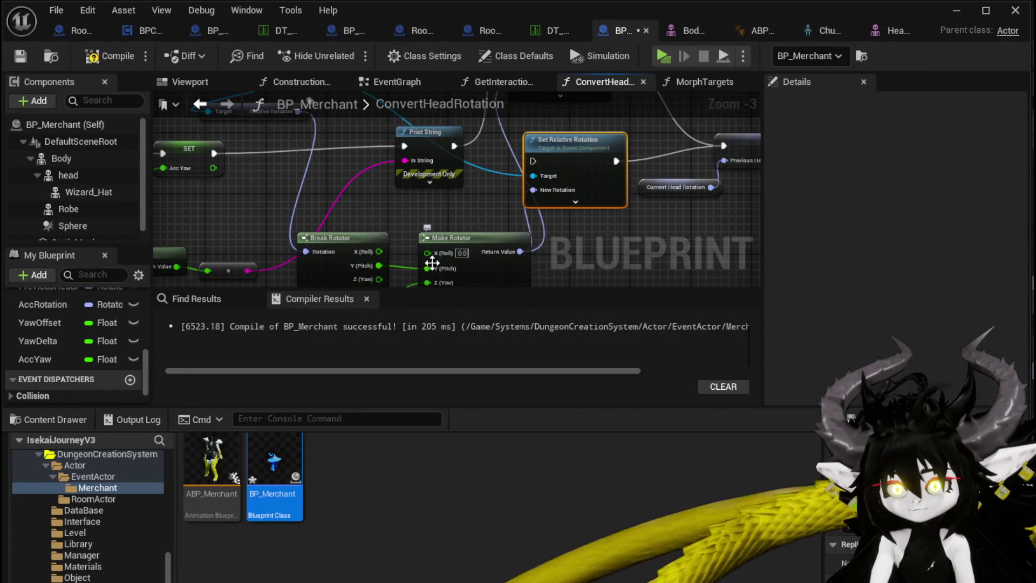
# Step: Recompile BP_Merchant, run a playtest, then save all changes and return to the blueprint
pyautogui.click(93, 59)
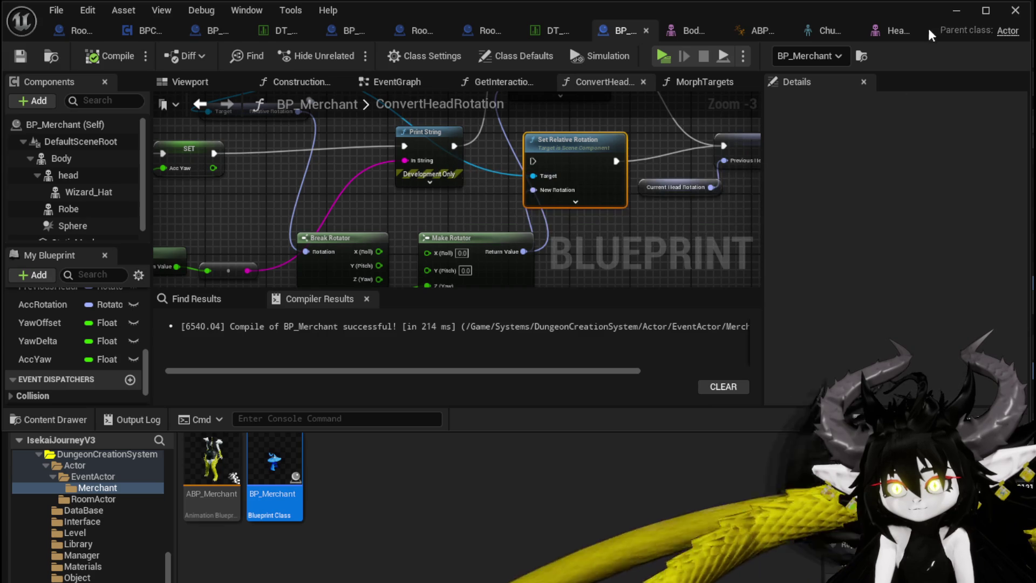
pyautogui.click(959, 12)
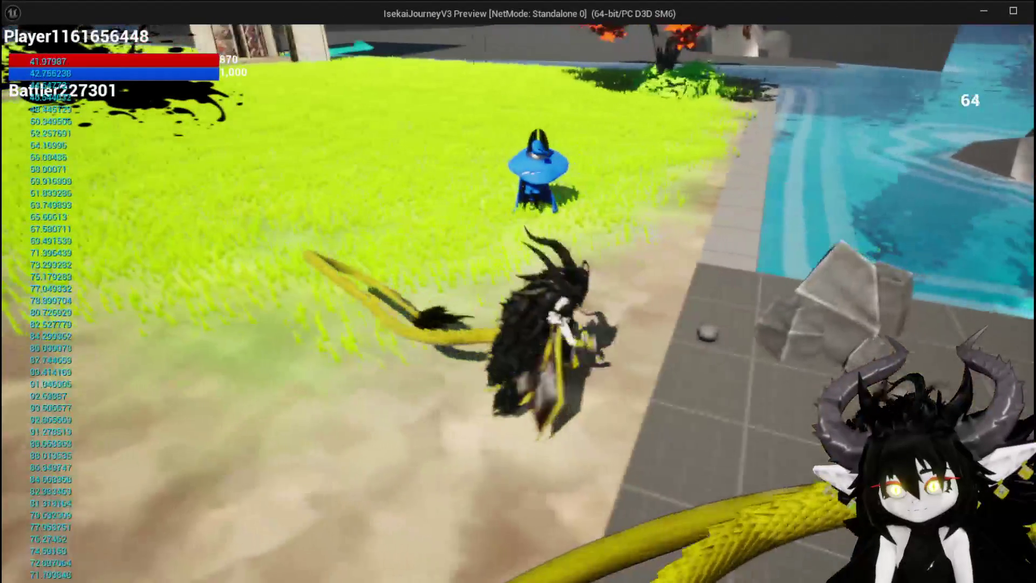
pyautogui.press('Escape')
pyautogui.hotkey('ctrl', 's')
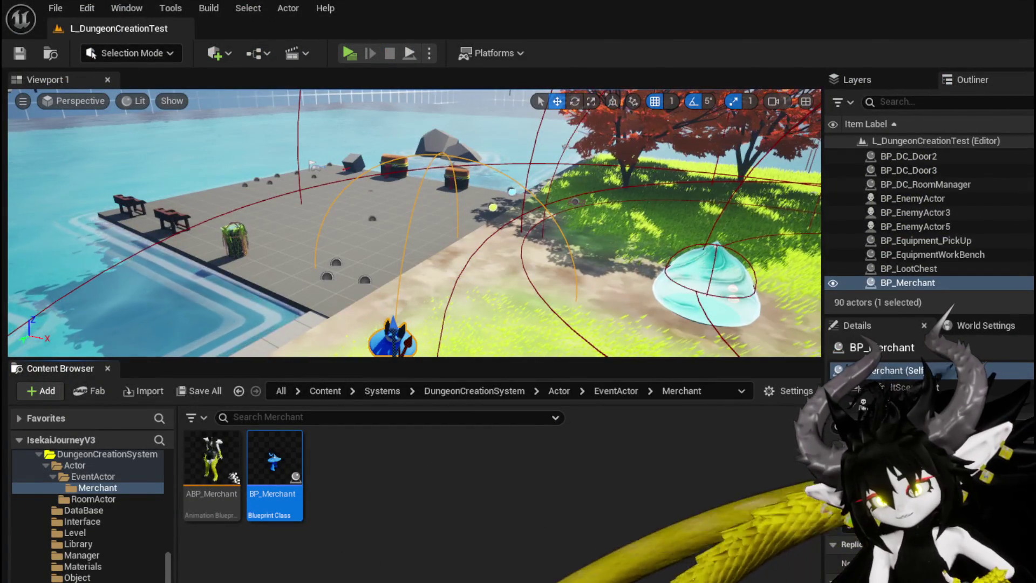
pyautogui.hotkey('alt', 'Tab')
pyautogui.scroll(-1, 554, 249)
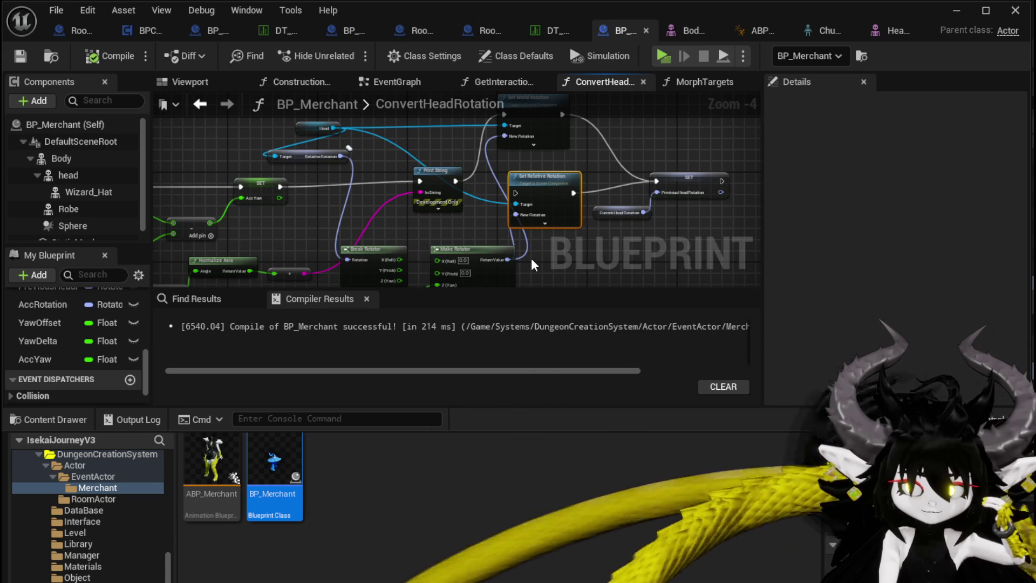
# Step: Add a Find Relative Look at Rotation node near the Branch and SET nodes
pyautogui.moveTo(530, 258)
pyautogui.mouseDown()
pyautogui.moveTo(587, 255)
pyautogui.moveTo(539, 237)
pyautogui.moveTo(416, 232)
pyautogui.moveTo(400, 294)
pyautogui.mouseUp()
pyautogui.rightClick(380, 162)
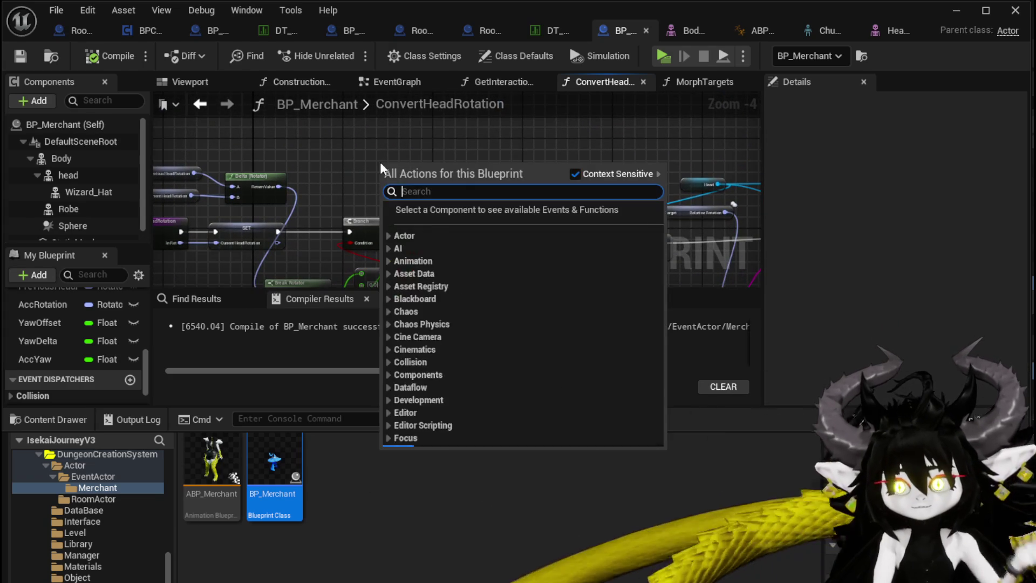
pyautogui.write('look')
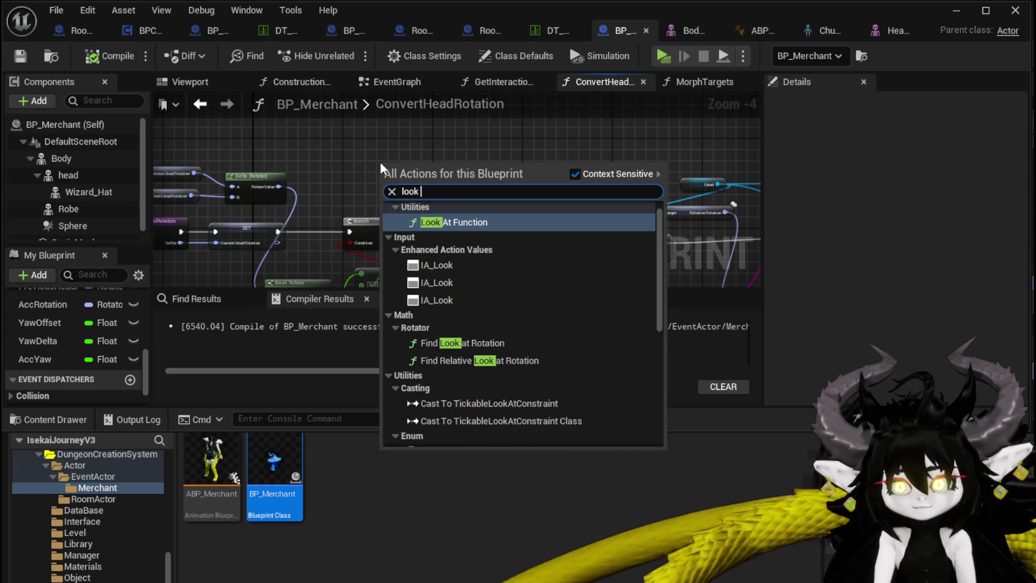
pyautogui.write(' at rotat')
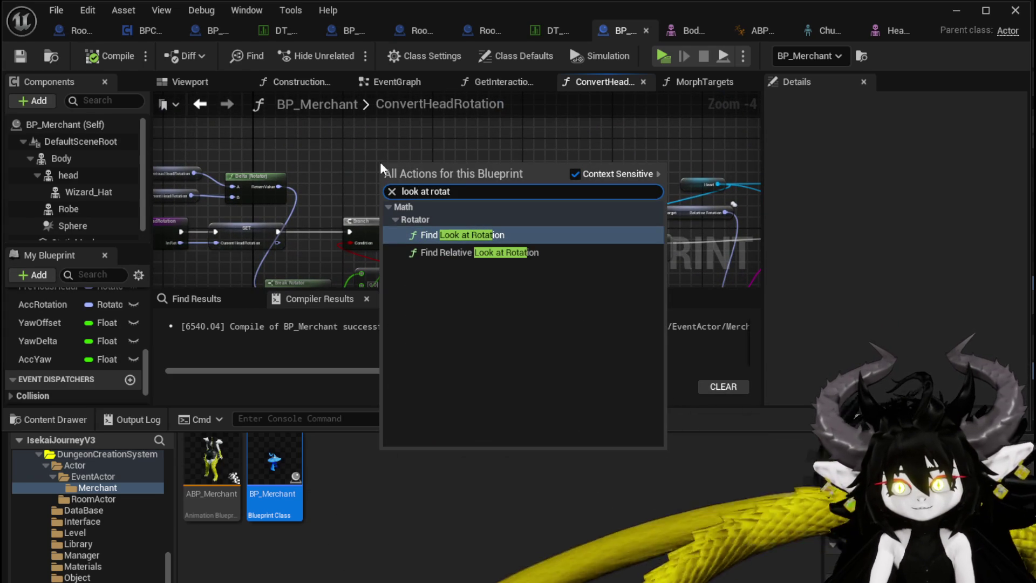
pyautogui.click(468, 252)
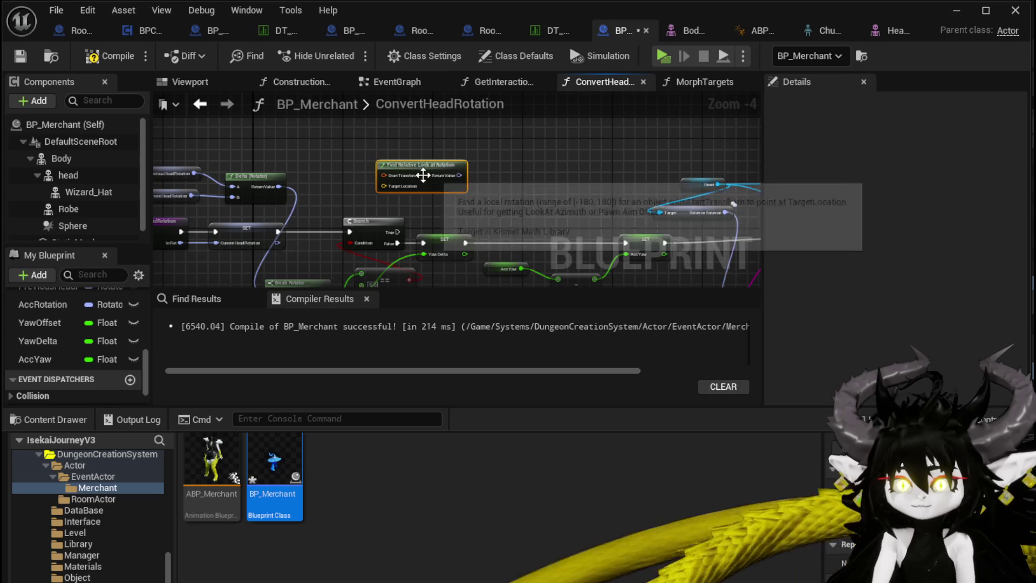
pyautogui.scroll(3, 345, 242)
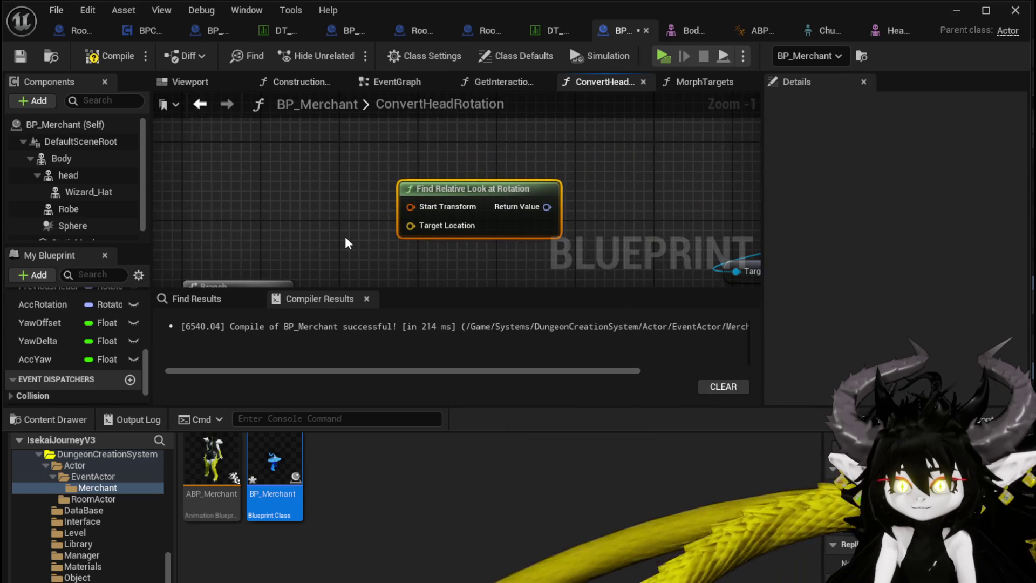
pyautogui.moveTo(396, 232)
pyautogui.mouseDown()
pyautogui.moveTo(634, 151)
pyautogui.moveTo(765, 156)
pyautogui.moveTo(227, 238)
pyautogui.mouseUp()
pyautogui.scroll(-1, 650, 154)
pyautogui.moveTo(604, 204)
pyautogui.mouseDown()
pyautogui.moveTo(385, 241)
pyautogui.moveTo(224, 248)
pyautogui.mouseUp()
# Step: Add a Make Transform feeding Start Transform and move it to the left
pyautogui.moveTo(339, 191); pyautogui.dragTo(287, 131)
pyautogui.write('ma')
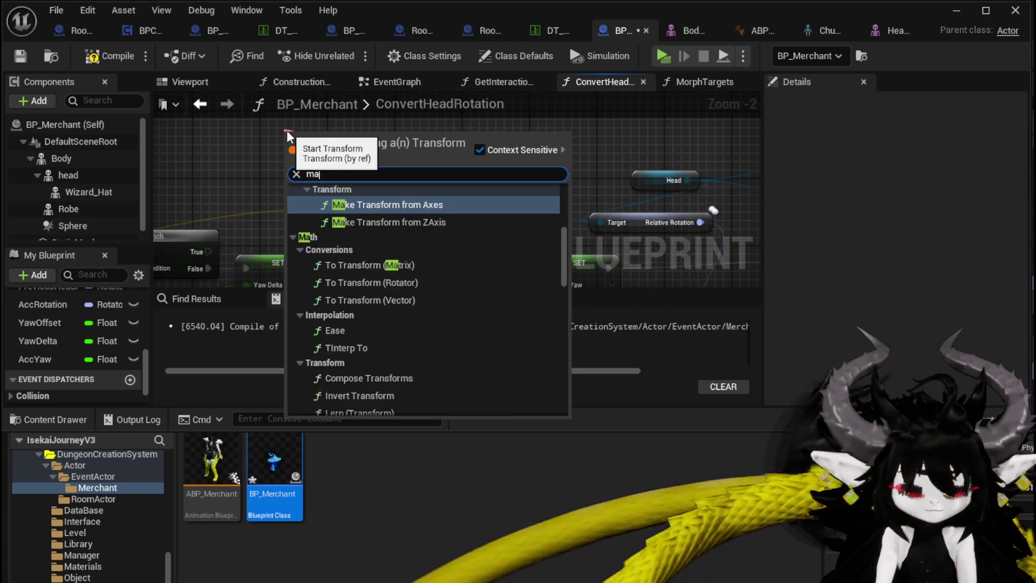
pyautogui.write('ke')
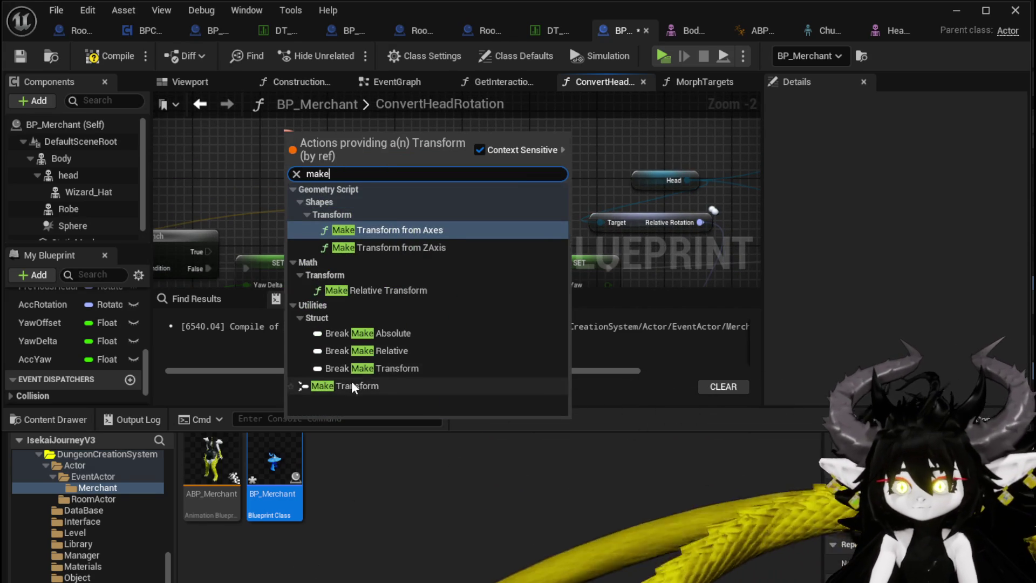
pyautogui.click(351, 385)
pyautogui.moveTo(371, 146)
pyautogui.mouseDown()
pyautogui.moveTo(503, 181)
pyautogui.moveTo(379, 117)
pyautogui.mouseUp()
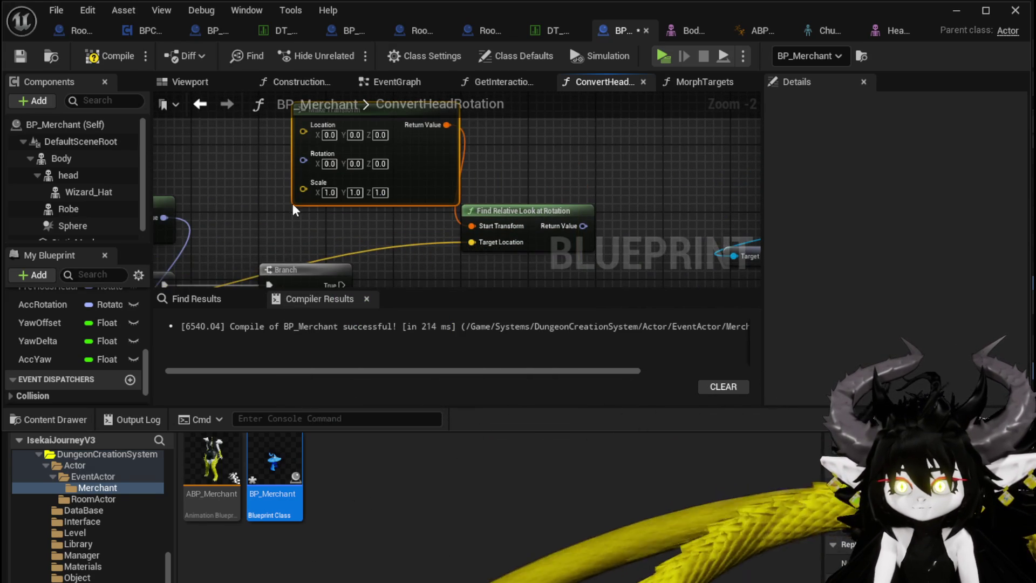
pyautogui.moveTo(292, 203); pyautogui.dragTo(328, 238)
pyautogui.moveTo(431, 145); pyautogui.dragTo(386, 145)
pyautogui.moveTo(259, 178); pyautogui.dragTo(383, 190)
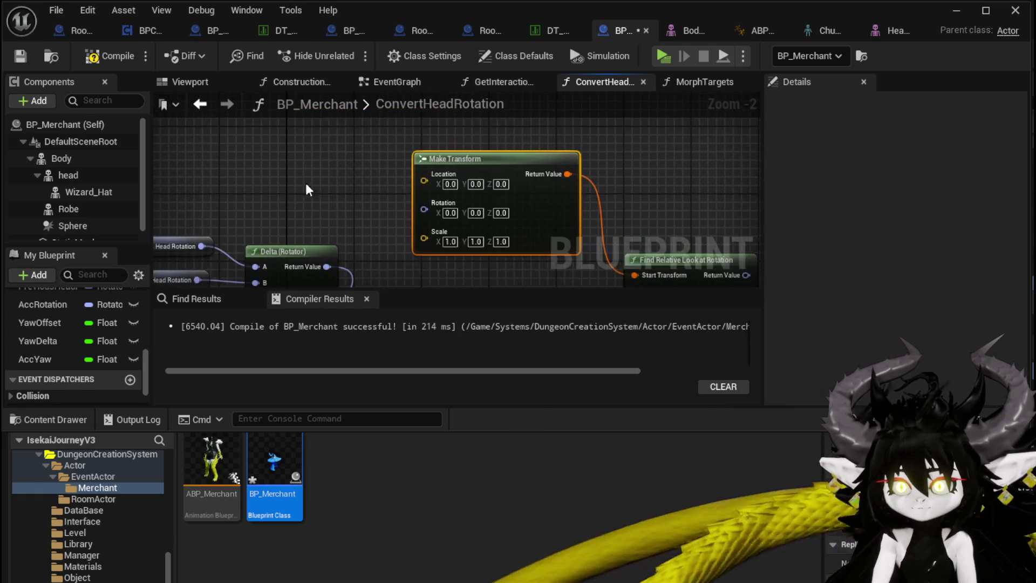
pyautogui.rightClick(296, 175)
pyautogui.write('get actor loca')
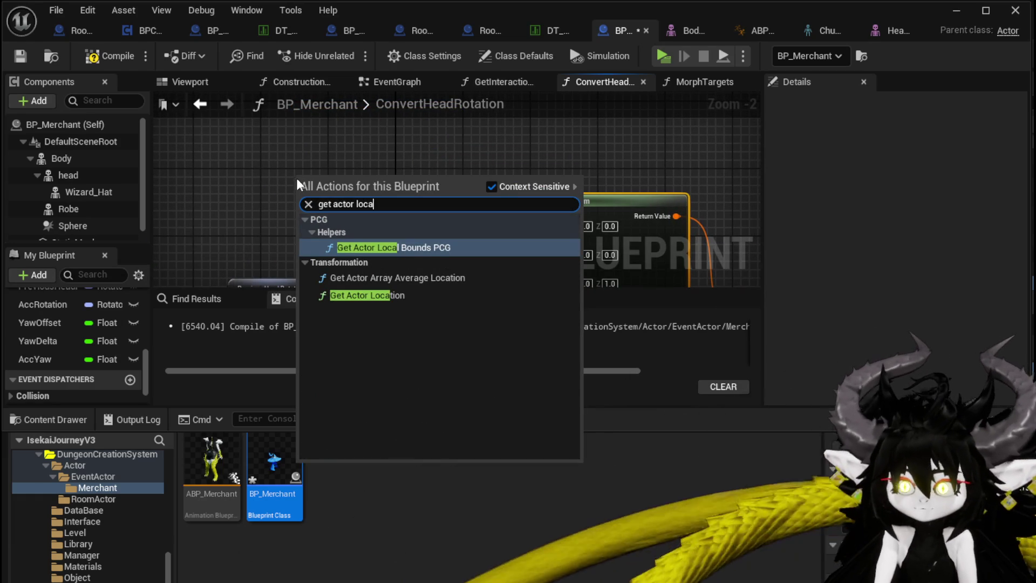
# Step: Wire Get Actor Location and Get Actor Rotation into Make Transform's Location and Rotation
pyautogui.click(387, 297)
pyautogui.moveTo(414, 191)
pyautogui.mouseDown()
pyautogui.moveTo(545, 201)
pyautogui.moveTo(416, 153)
pyautogui.mouseUp()
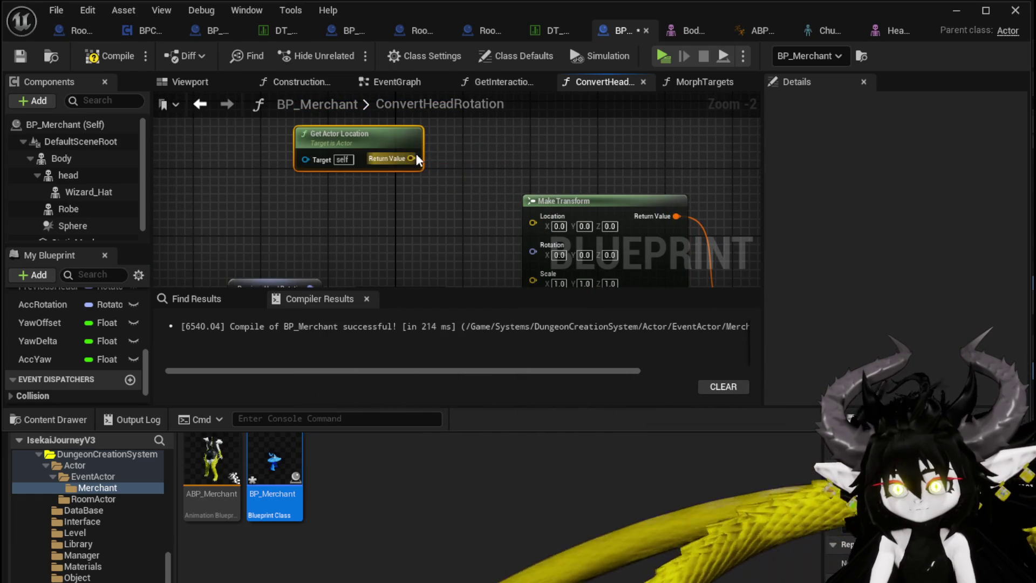
pyautogui.moveTo(534, 218); pyautogui.dragTo(534, 219)
pyautogui.rightClick(325, 193)
pyautogui.write('ge')
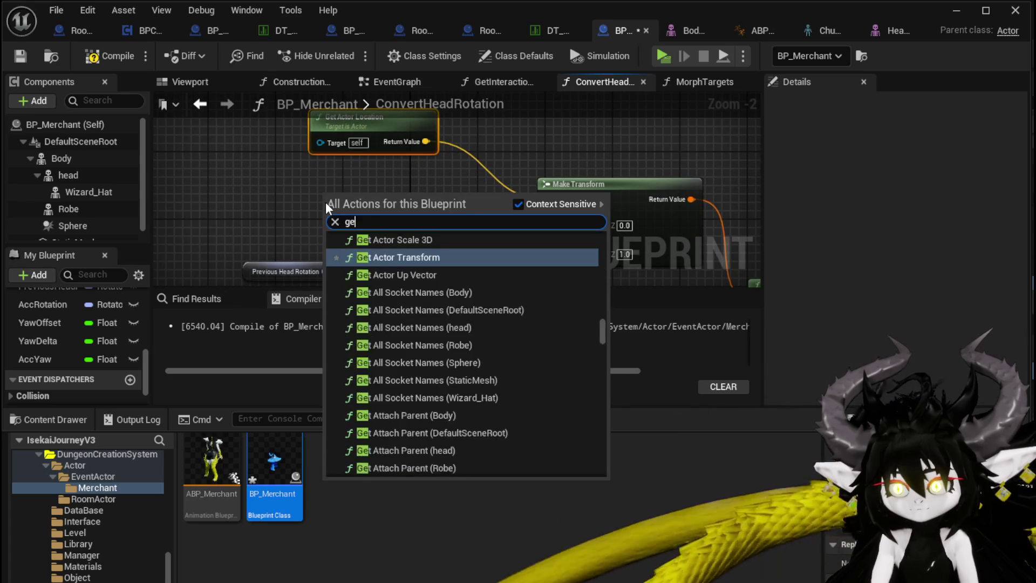
pyautogui.write('t actor rotation')
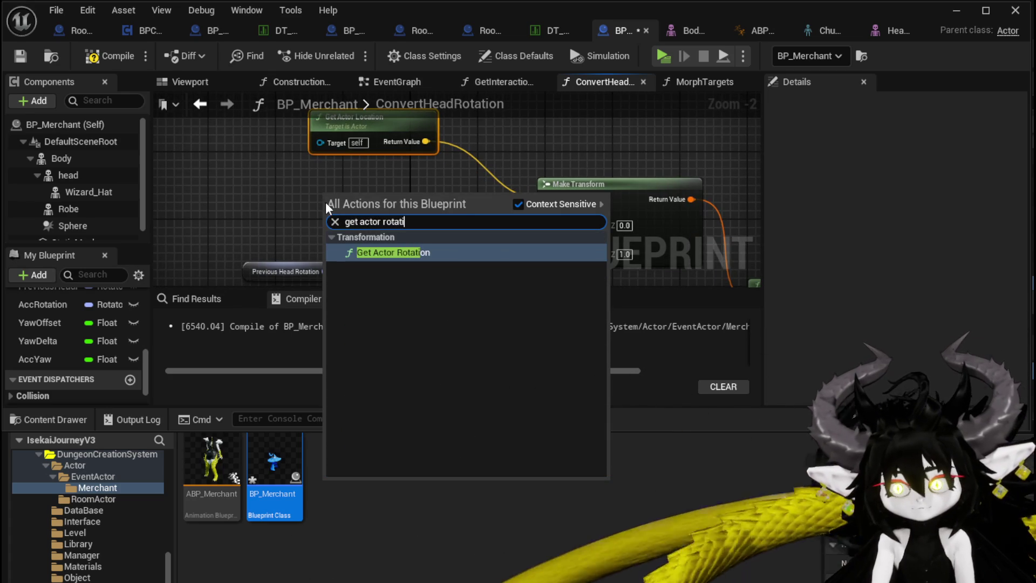
pyautogui.press('Return')
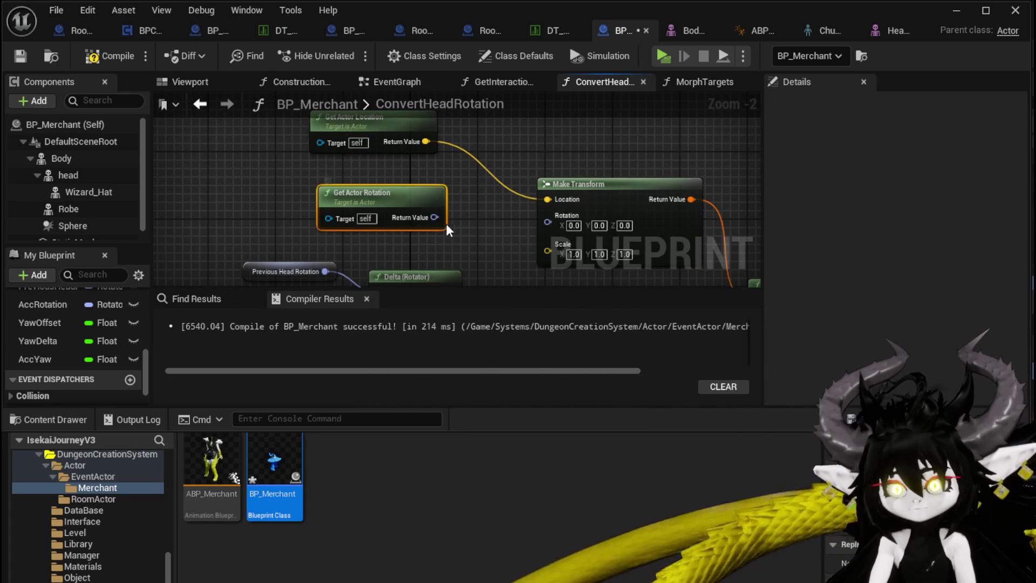
pyautogui.moveTo(549, 225); pyautogui.dragTo(548, 223)
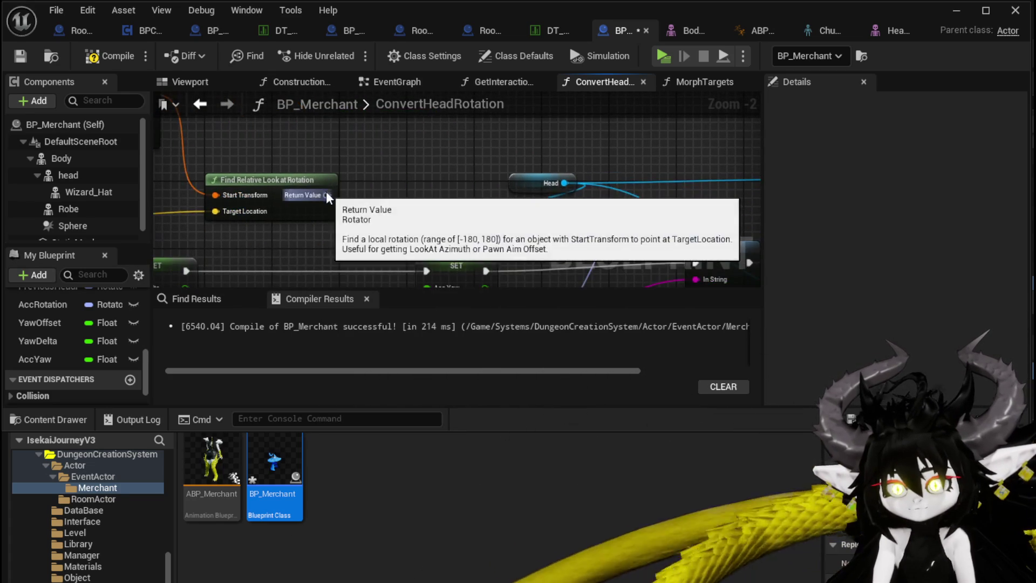
# Step: Add a Break Rotator from the look-at rotation result and save BP_Merchant
pyautogui.moveTo(326, 194); pyautogui.dragTo(375, 139)
pyautogui.write('brea')
pyautogui.press('Return')
pyautogui.moveTo(445, 225)
pyautogui.mouseDown()
pyautogui.moveTo(293, 204)
pyautogui.moveTo(307, 165)
pyautogui.moveTo(283, 274)
pyautogui.moveTo(416, 218)
pyautogui.moveTo(521, 56)
pyautogui.moveTo(318, 280)
pyautogui.moveTo(520, 105)
pyautogui.moveTo(542, 191)
pyautogui.mouseUp()
pyautogui.moveTo(343, 103); pyautogui.dragTo(328, 169)
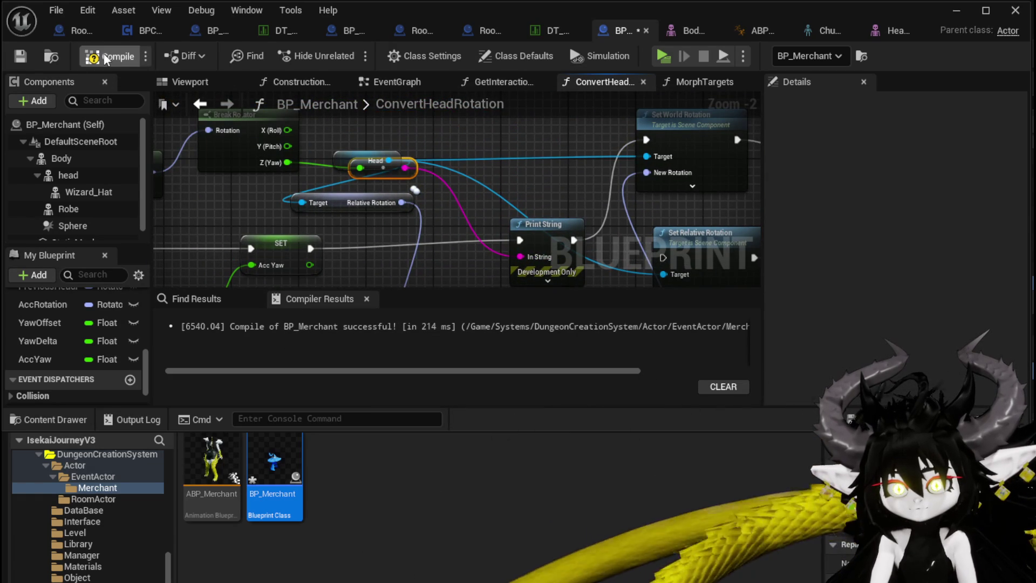
pyautogui.click(19, 56)
# Step: Select the rotation-setting node, review the whole function chain, and return to the level
pyautogui.moveTo(572, 243)
pyautogui.mouseDown()
pyautogui.moveTo(314, 209)
pyautogui.moveTo(405, 224)
pyautogui.mouseUp()
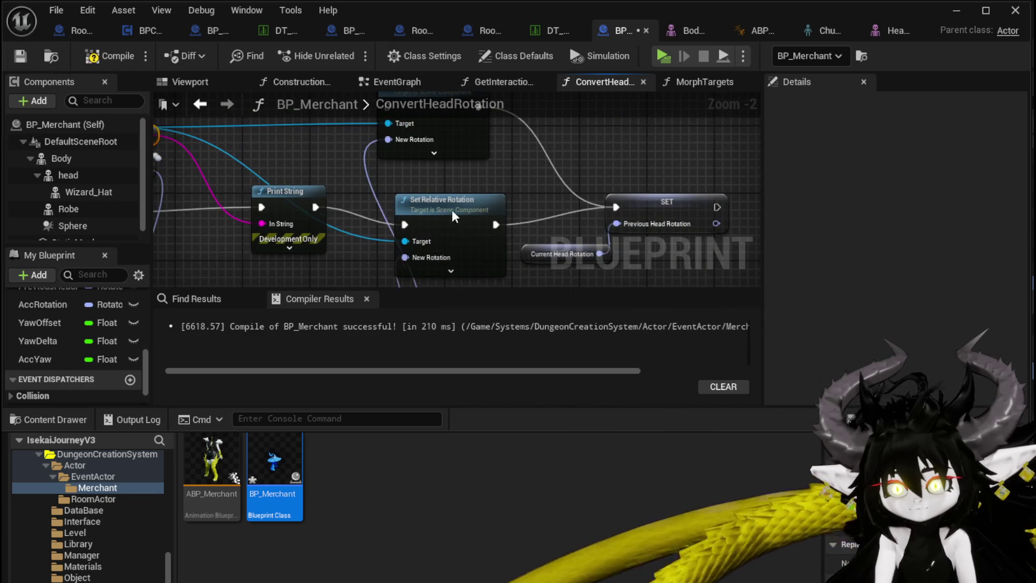
pyautogui.click(520, 154)
pyautogui.scroll(-2, 535, 195)
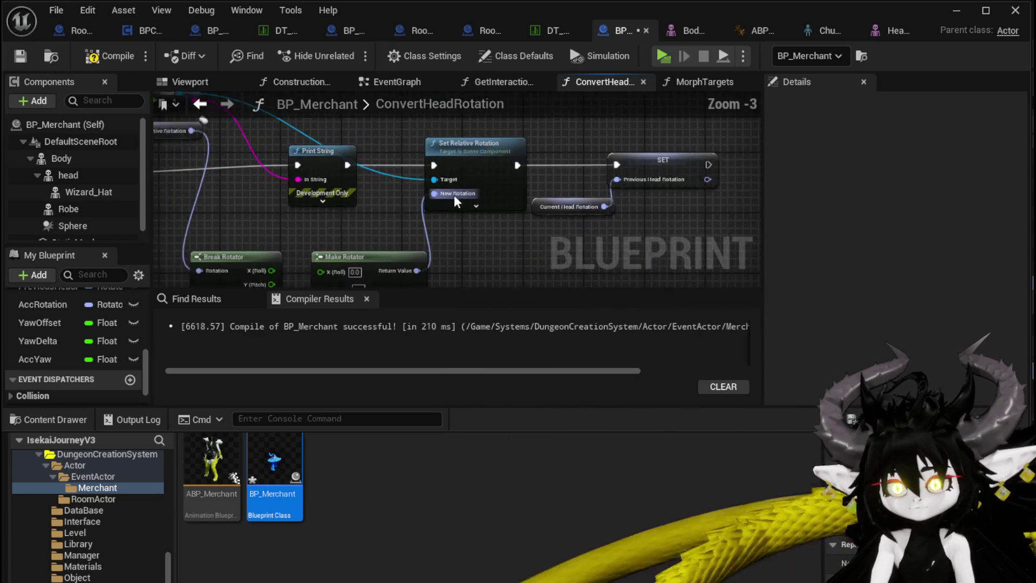
pyautogui.moveTo(257, 164); pyautogui.dragTo(378, 195)
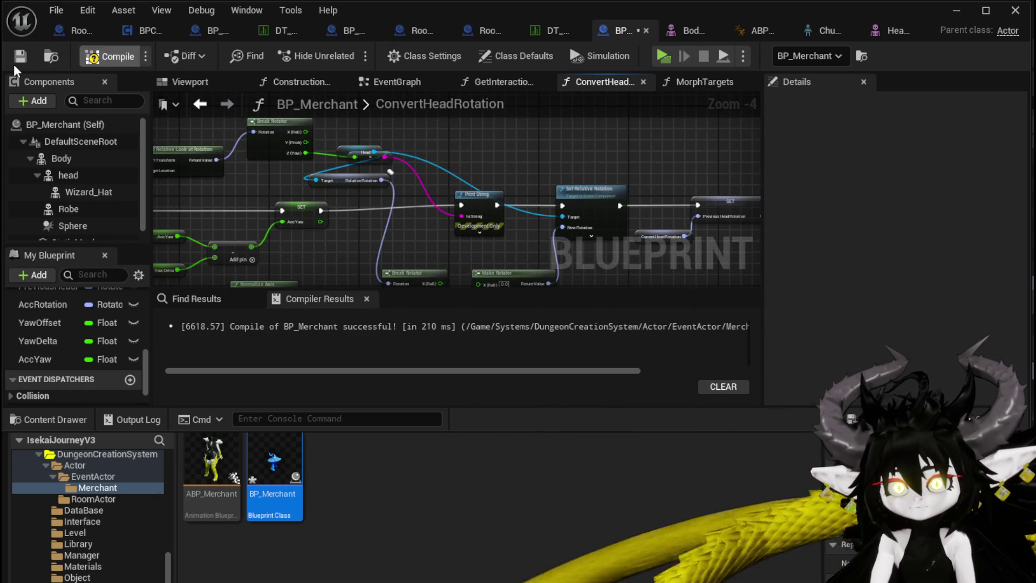
pyautogui.click(959, 16)
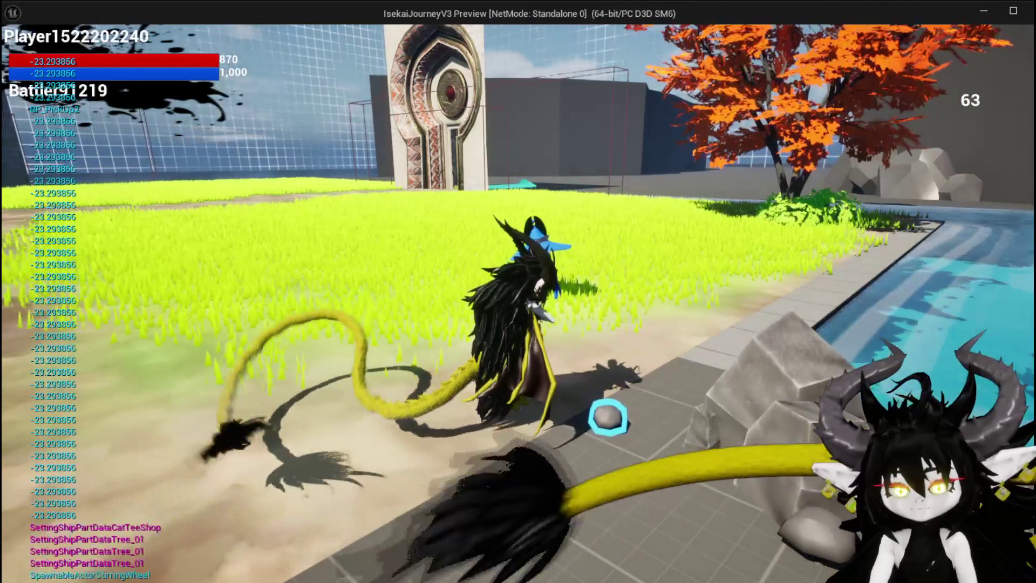
pyautogui.press('Escape')
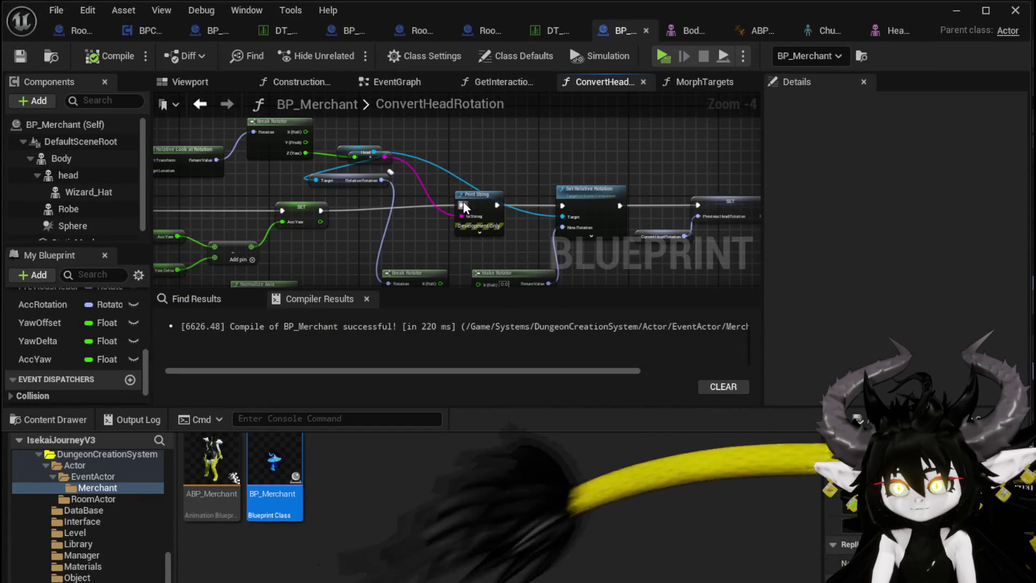
# Step: Nudge Print String left and add a head component getter in ConvertHeadRotation
pyautogui.moveTo(474, 199); pyautogui.dragTo(462, 199)
pyautogui.moveTo(323, 192)
pyautogui.mouseDown()
pyautogui.moveTo(594, 225)
pyautogui.moveTo(505, 239)
pyautogui.mouseUp()
pyautogui.moveTo(226, 175); pyautogui.dragTo(242, 202)
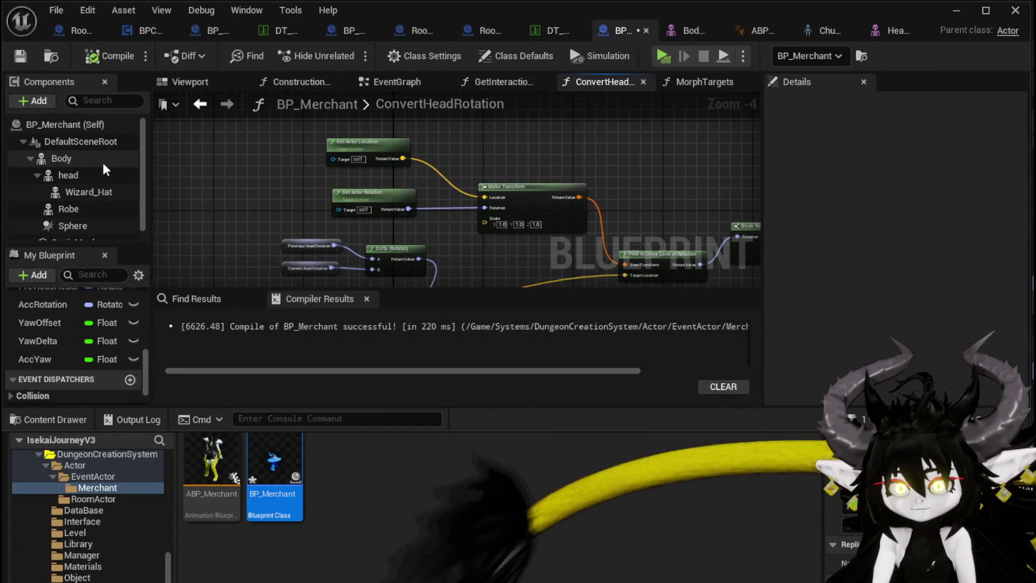
pyautogui.moveTo(100, 180); pyautogui.dragTo(270, 157)
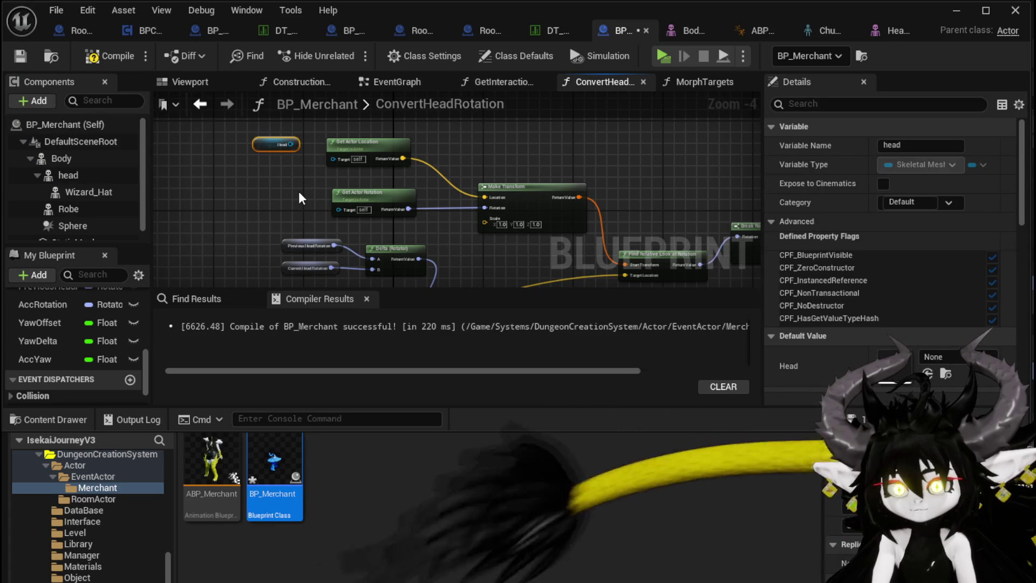
pyautogui.click(299, 192)
pyautogui.moveTo(292, 196); pyautogui.dragTo(265, 103)
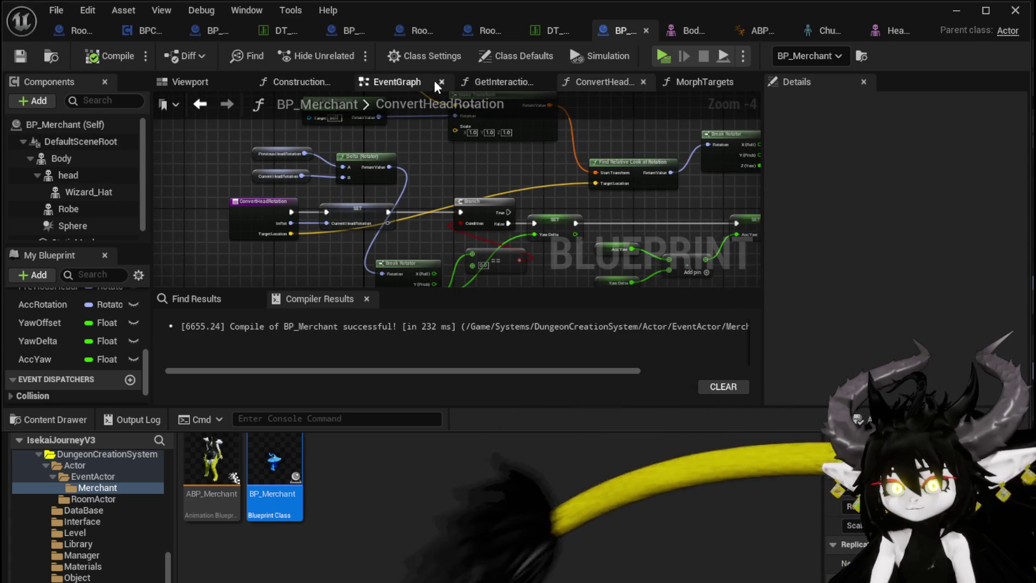
# Step: In the EventGraph, wire the actor location into Convert Head Rotation and raise Find Look at Rotation
pyautogui.click(400, 81)
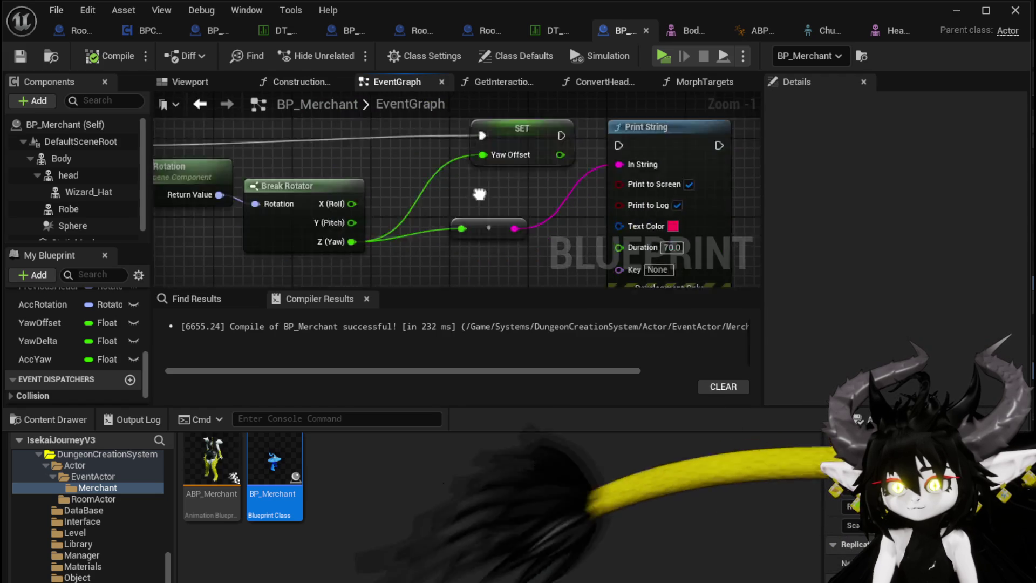
pyautogui.scroll(-2, 491, 149)
pyautogui.moveTo(491, 148); pyautogui.dragTo(583, 92)
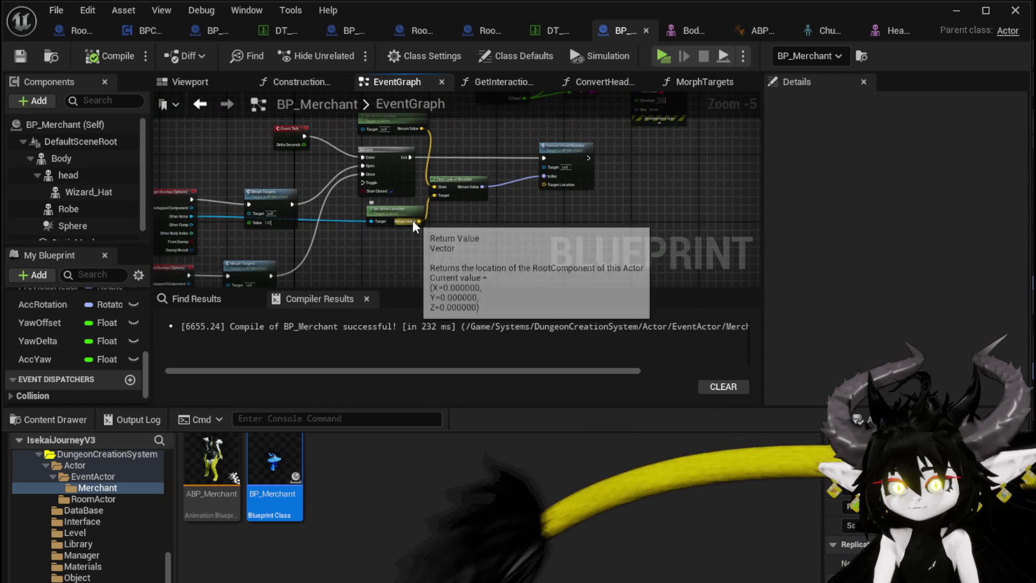
pyautogui.moveTo(418, 221); pyautogui.dragTo(552, 173)
pyautogui.moveTo(549, 214); pyautogui.dragTo(516, 260)
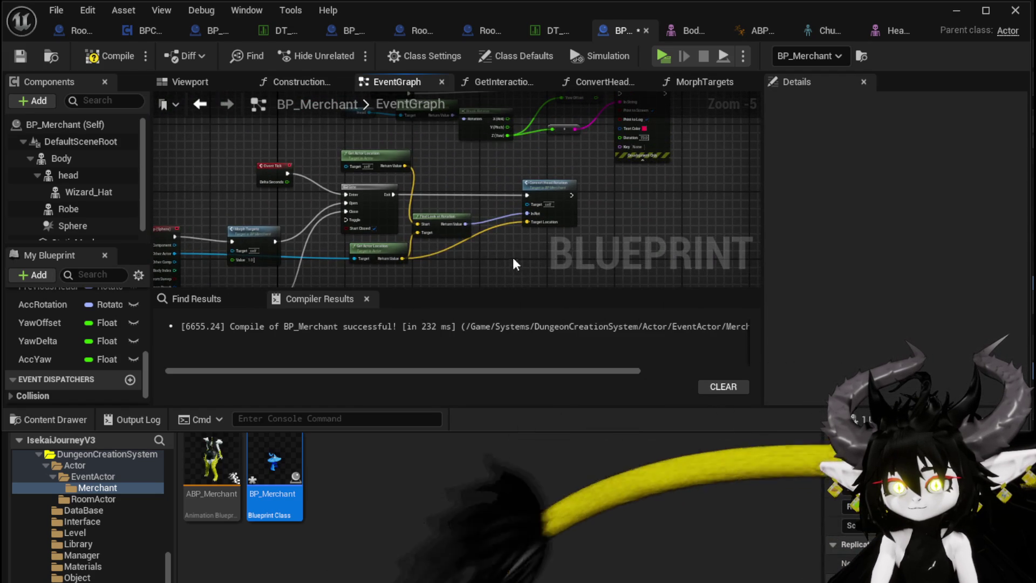
pyautogui.scroll(2, 445, 218)
pyautogui.moveTo(435, 195)
pyautogui.mouseDown()
pyautogui.moveTo(437, 150)
pyautogui.moveTo(414, 136)
pyautogui.moveTo(385, 210)
pyautogui.mouseUp()
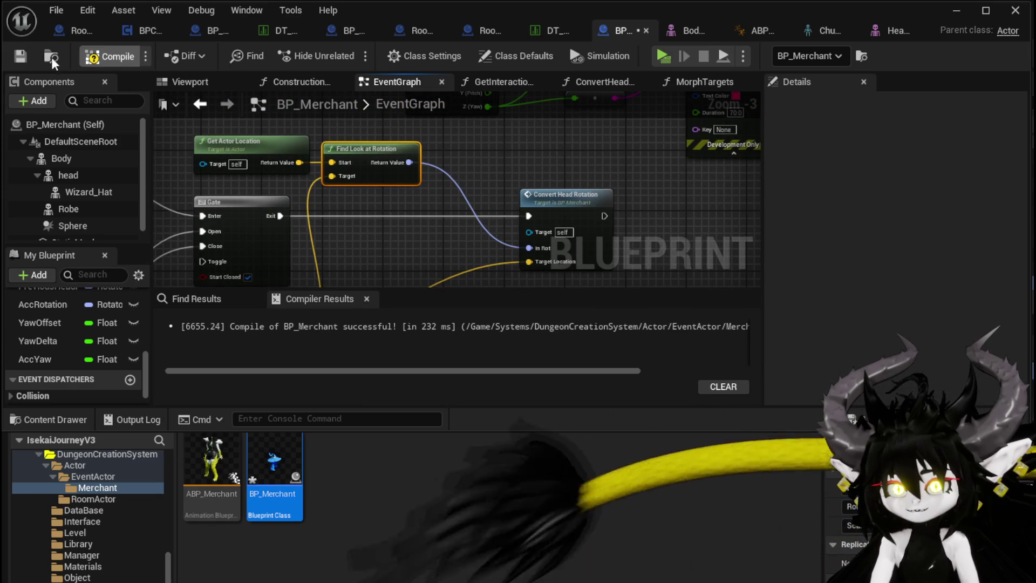
pyautogui.click(410, 195)
pyautogui.moveTo(409, 195); pyautogui.dragTo(401, 144)
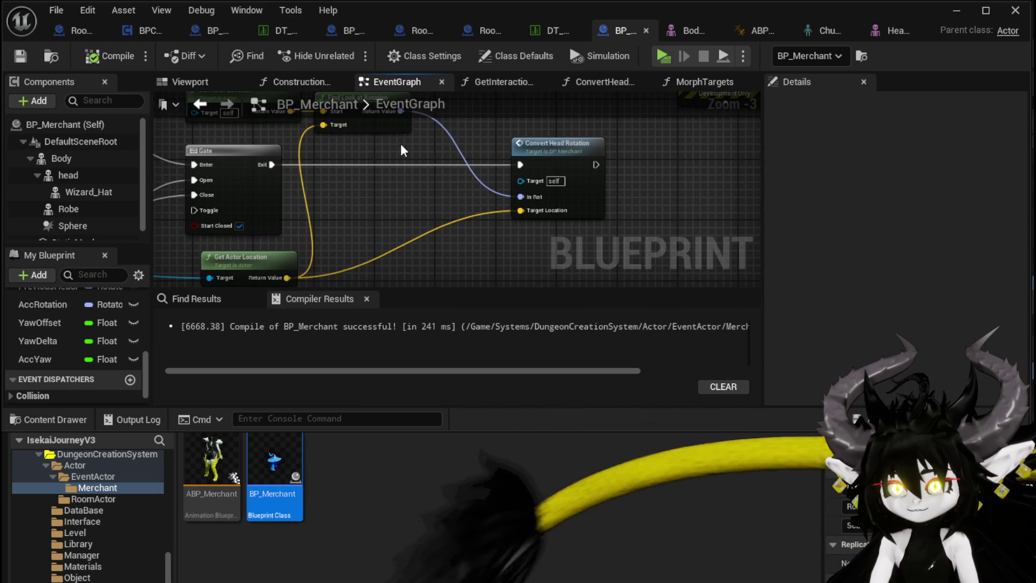
pyautogui.click(949, 15)
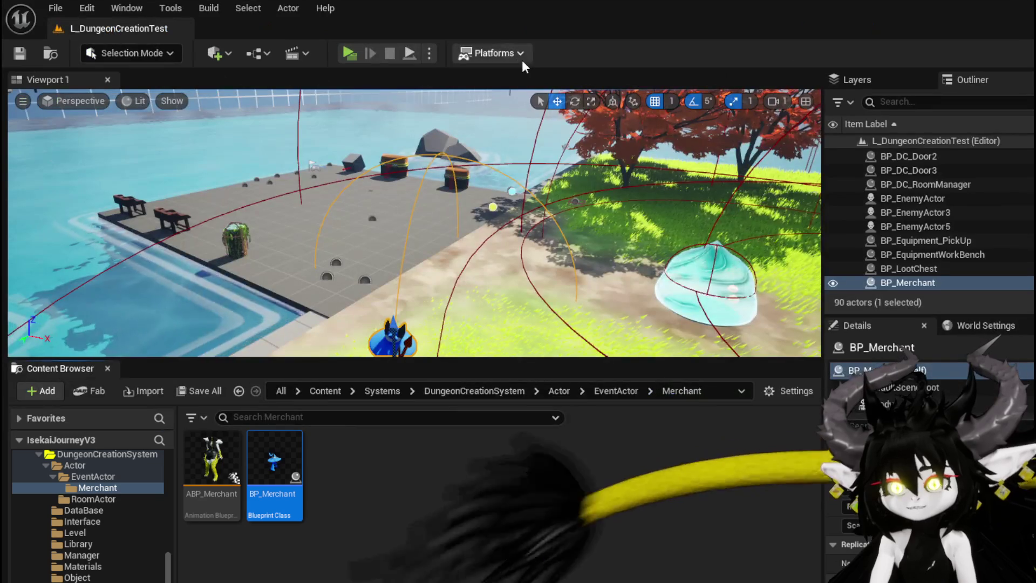
# Step: Run a playtest, circling the blue-hatted merchant to watch its head follow, then stop
pyautogui.click(347, 50)
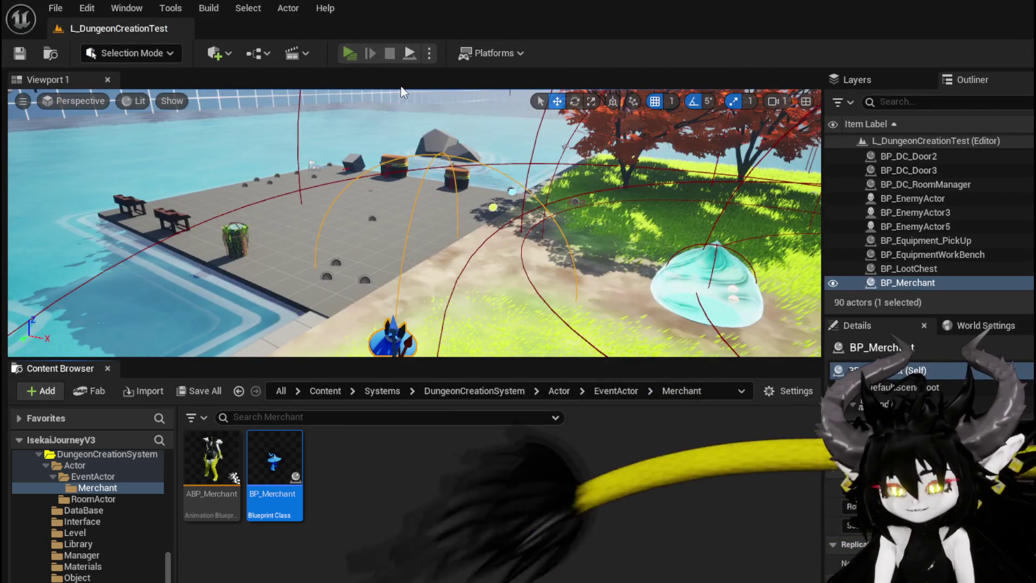
pyautogui.press('w')
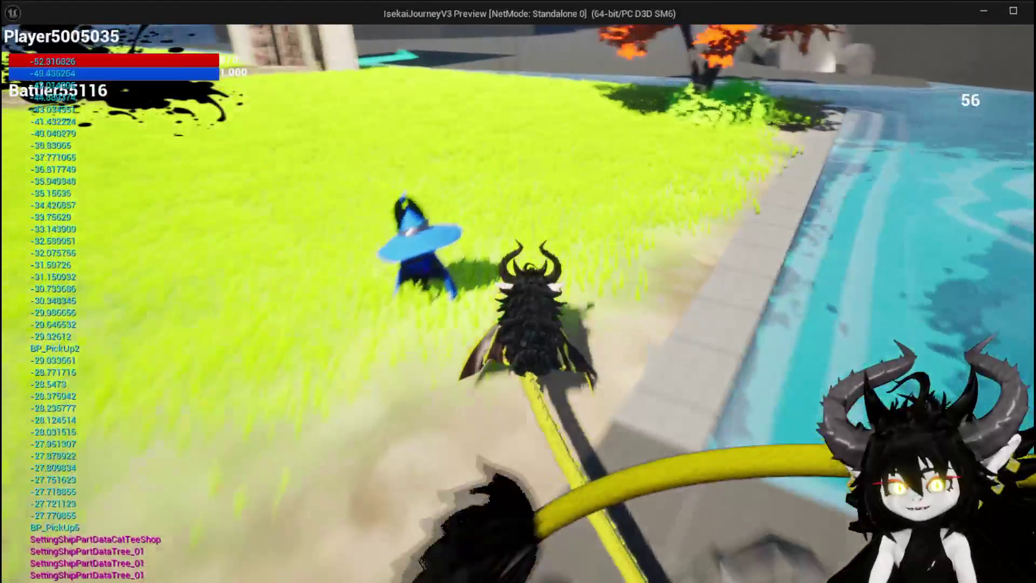
pyautogui.press('w')
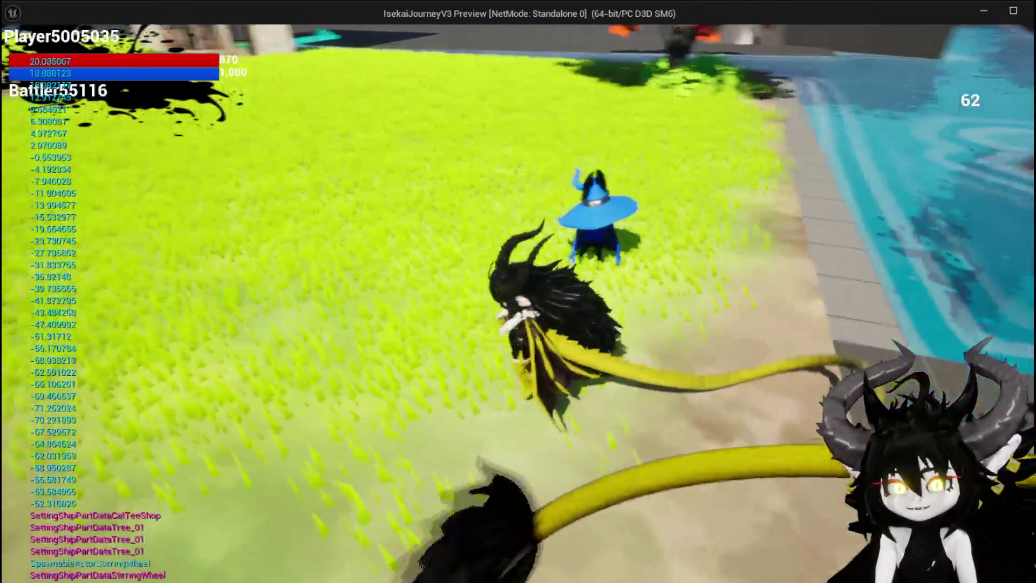
pyautogui.press('w')
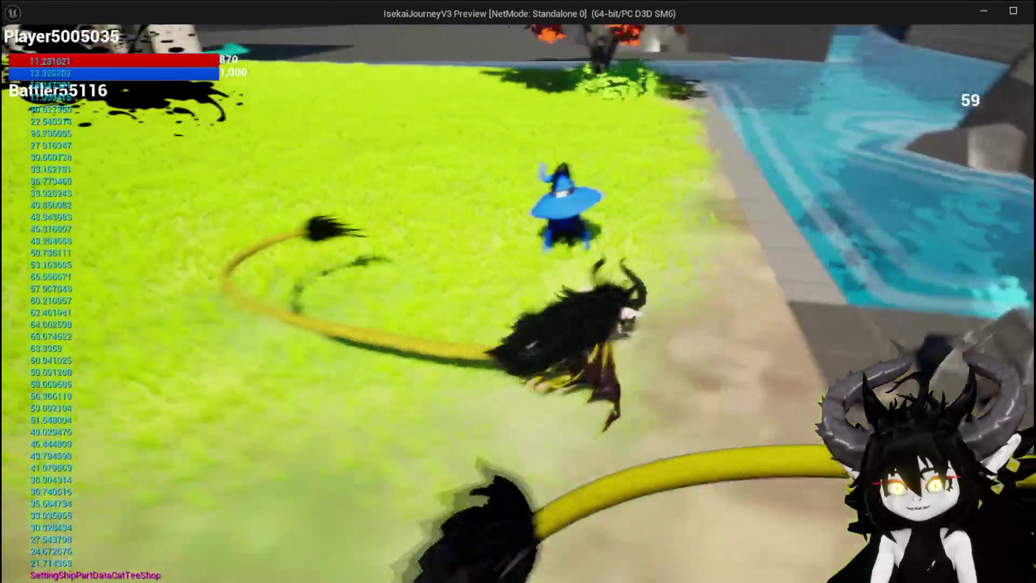
pyautogui.press('w')
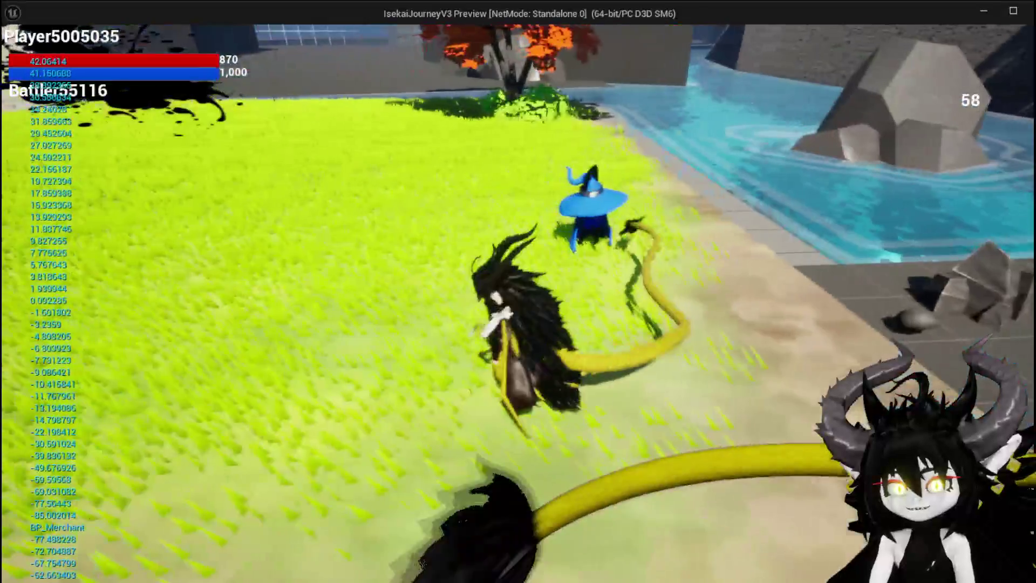
pyautogui.press('w')
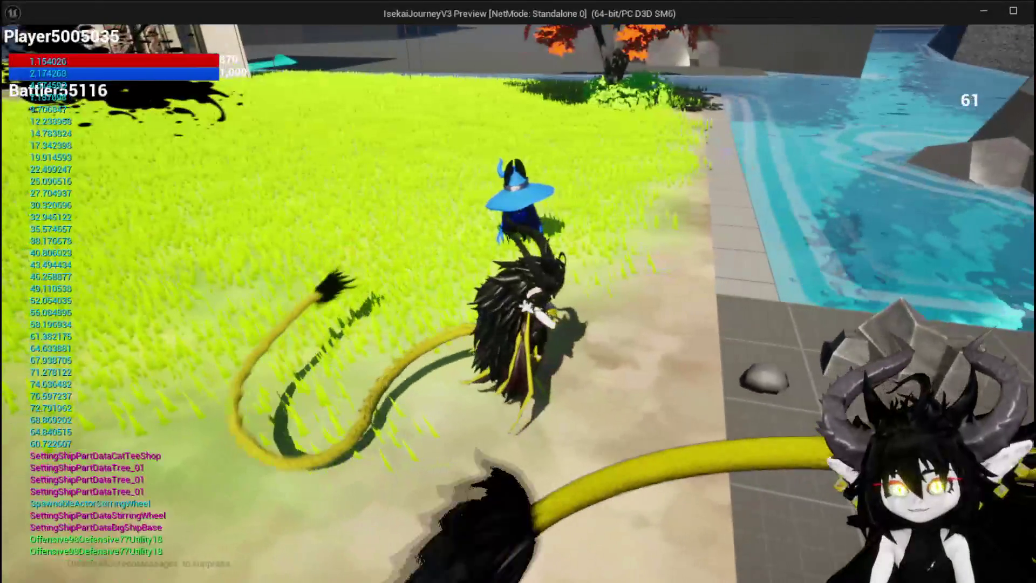
pyautogui.press('Escape')
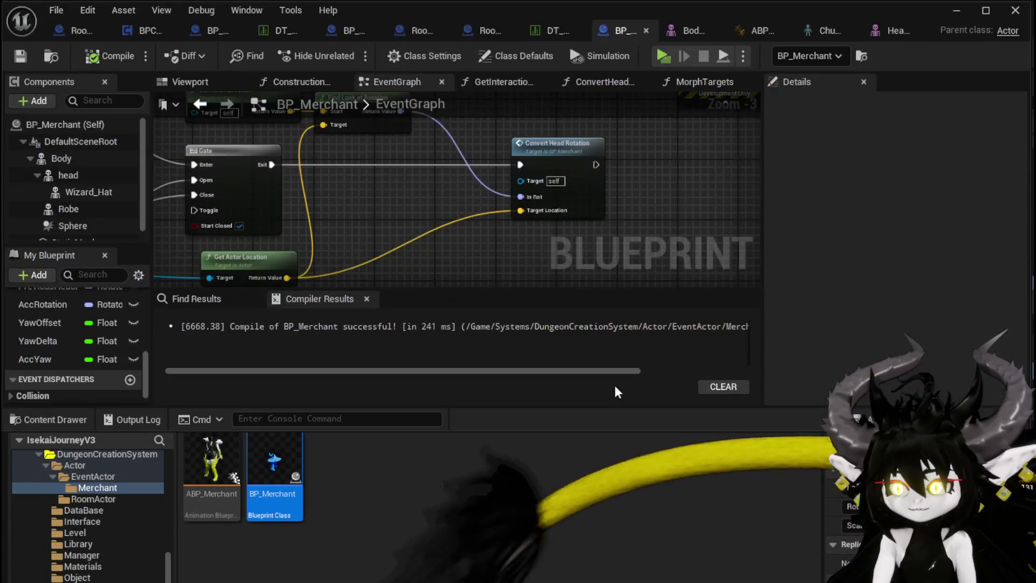
# Step: In Convert Head Rotation, wire the yaw into Make Rotator's Z (Yaw) and playtest it
pyautogui.doubleClick(539, 167)
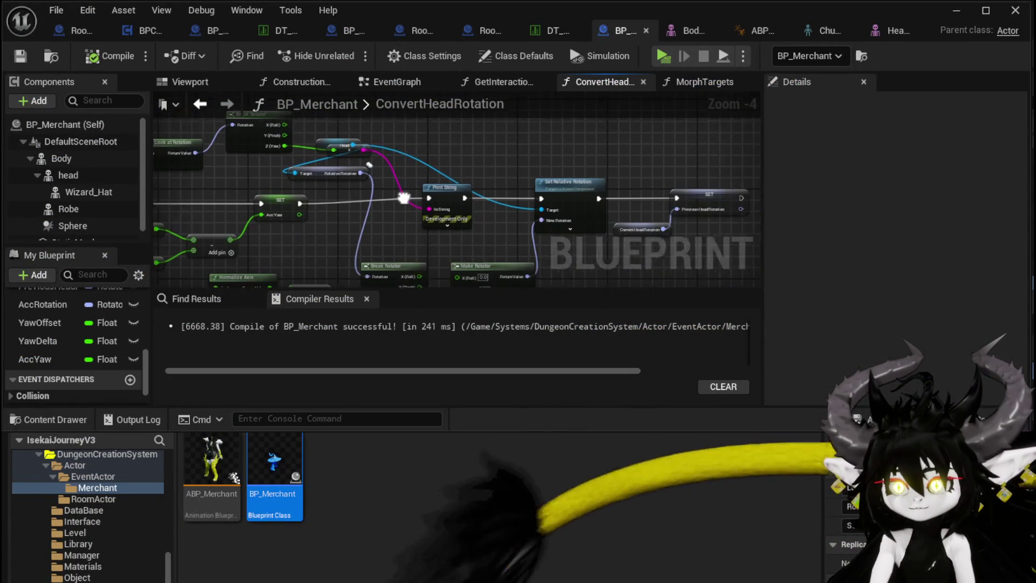
pyautogui.moveTo(280, 142)
pyautogui.mouseDown()
pyautogui.moveTo(419, 262)
pyautogui.moveTo(464, 264)
pyautogui.mouseUp()
pyautogui.moveTo(484, 228); pyautogui.dragTo(495, 205)
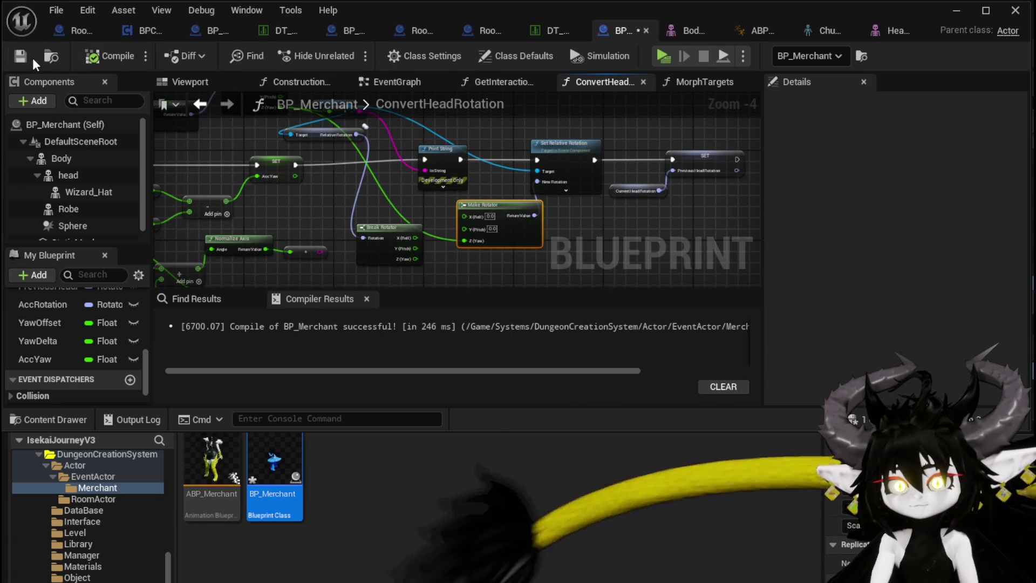
pyautogui.click(959, 11)
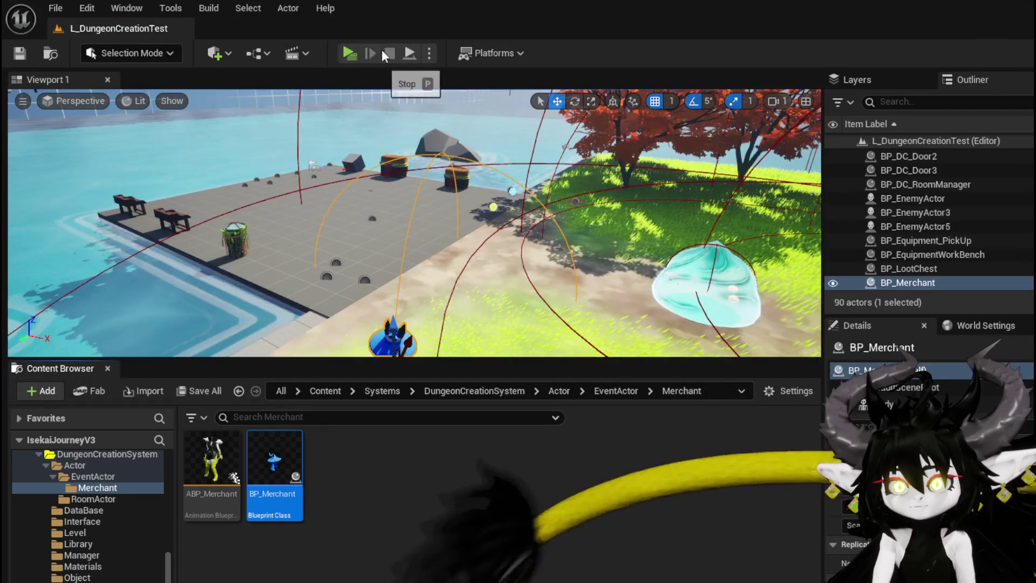
pyautogui.click(357, 59)
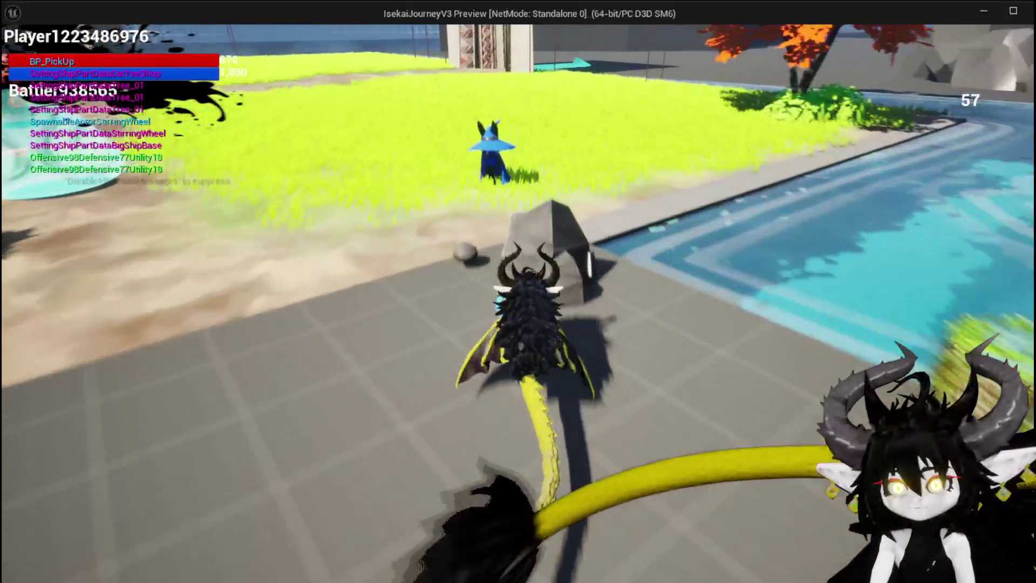
pyautogui.press('w')
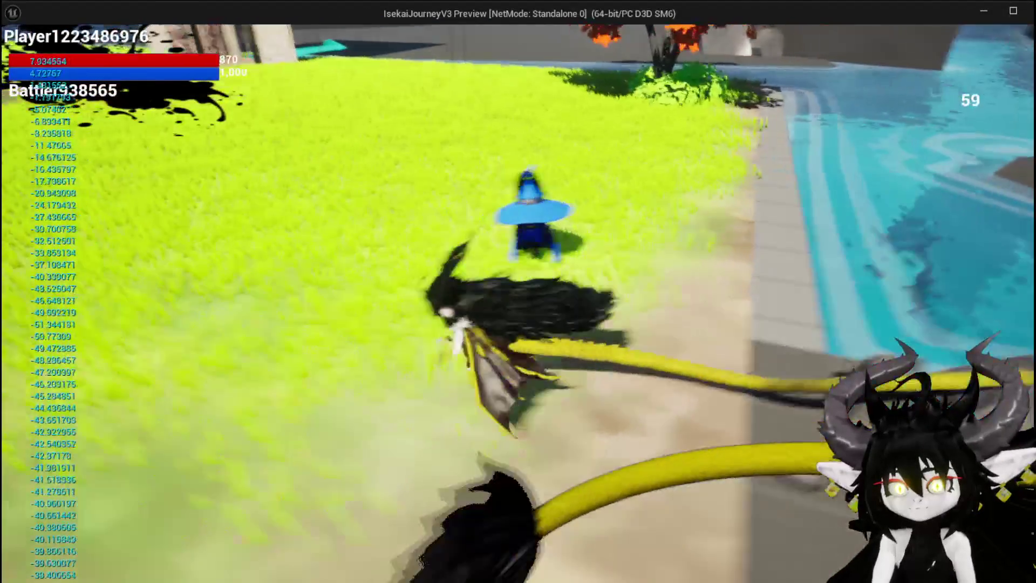
pyautogui.press('Escape')
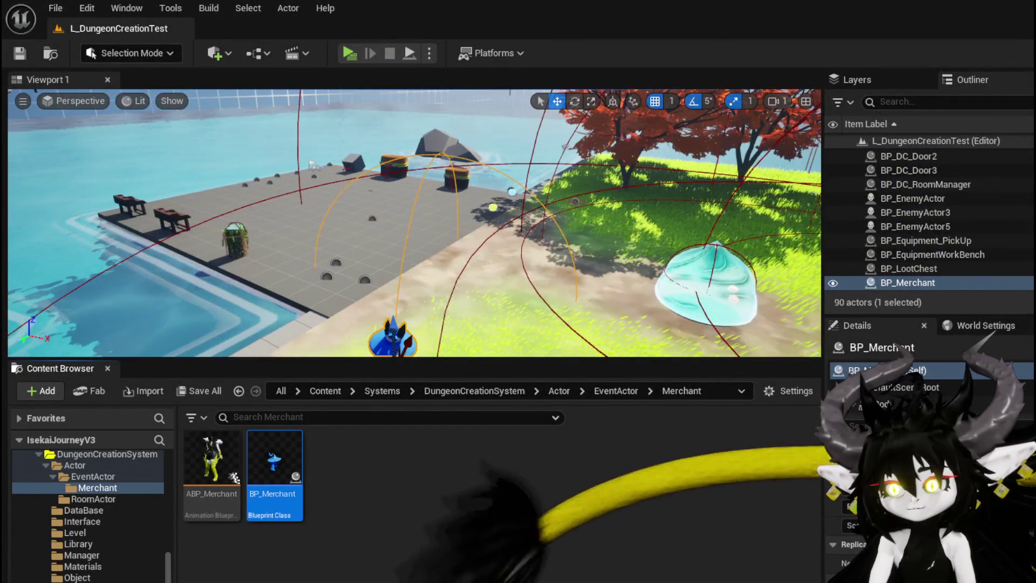
# Step: Route the Clamp result into Make Rotator's Z (Yaw) and start another playtest
pyautogui.hotkey('alt', 'Tab')
pyautogui.moveTo(392, 205)
pyautogui.mouseDown()
pyautogui.moveTo(345, 162)
pyautogui.moveTo(306, 74)
pyautogui.mouseUp()
pyautogui.moveTo(346, 205)
pyautogui.mouseDown()
pyautogui.moveTo(439, 176)
pyautogui.moveTo(395, 237)
pyautogui.moveTo(422, 242)
pyautogui.mouseUp()
pyautogui.moveTo(485, 242)
pyautogui.mouseDown()
pyautogui.moveTo(478, 148)
pyautogui.moveTo(416, 205)
pyautogui.mouseUp()
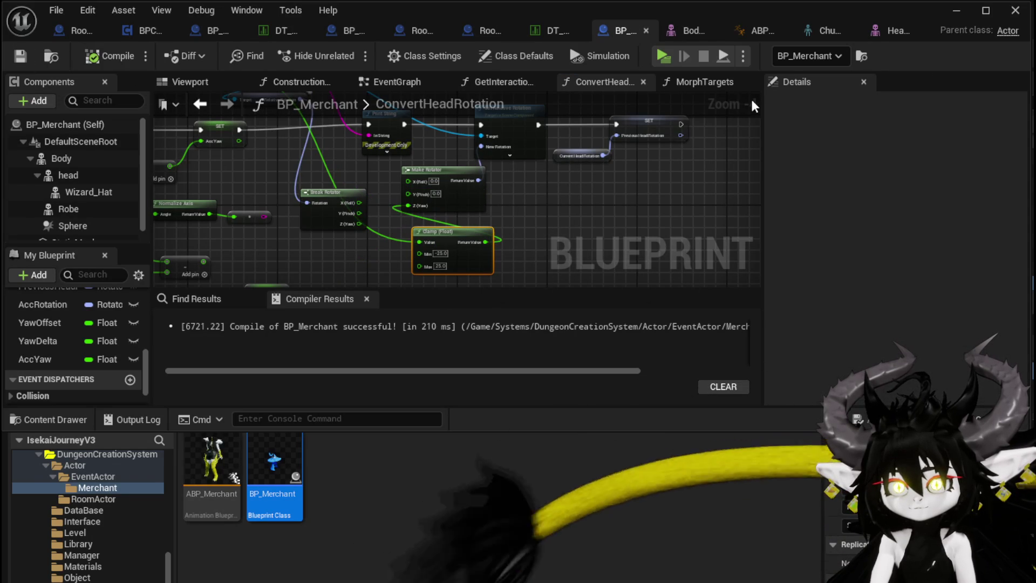
pyautogui.click(955, 11)
pyautogui.click(352, 51)
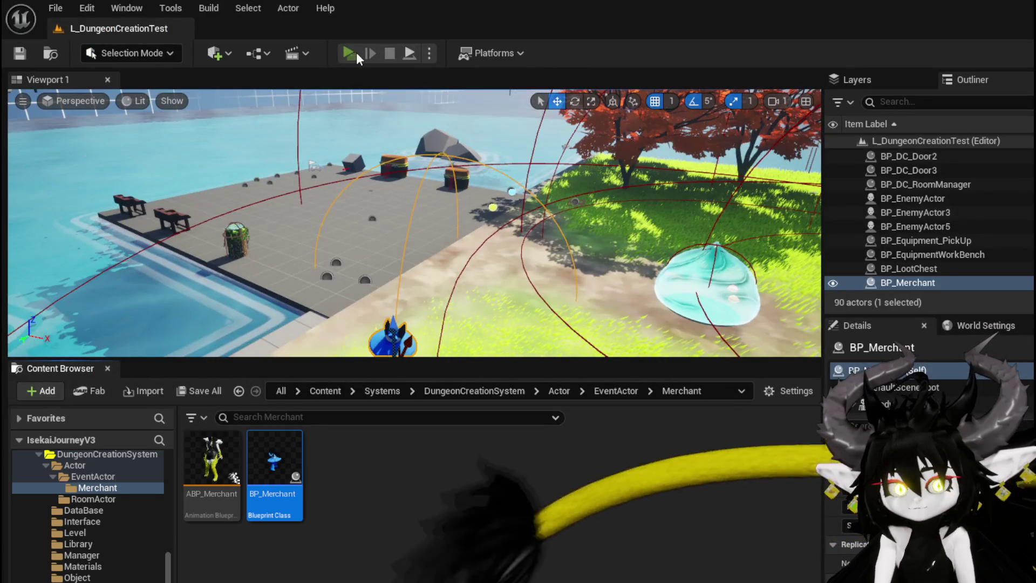
pyautogui.press('w')
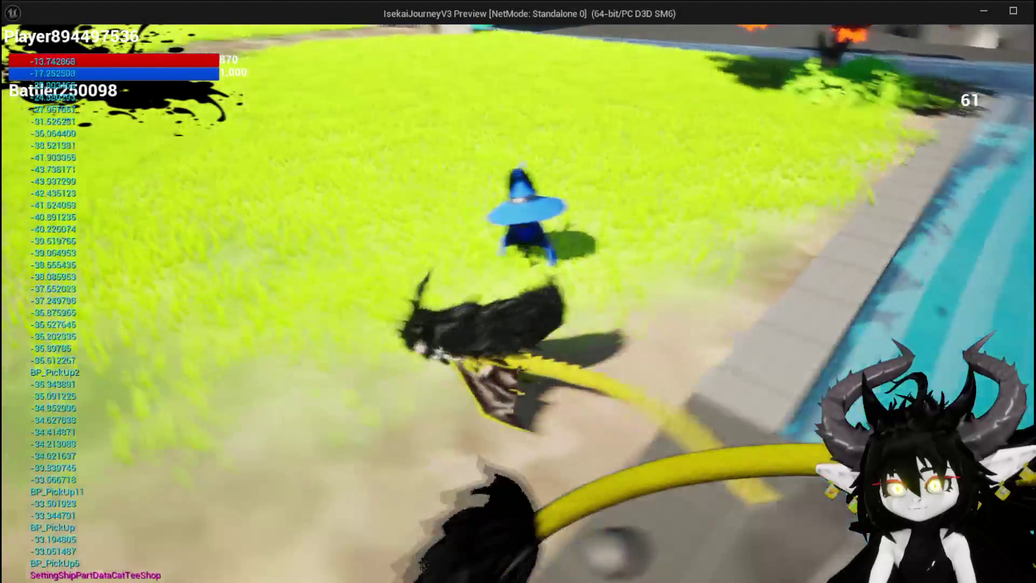
pyautogui.press('w')
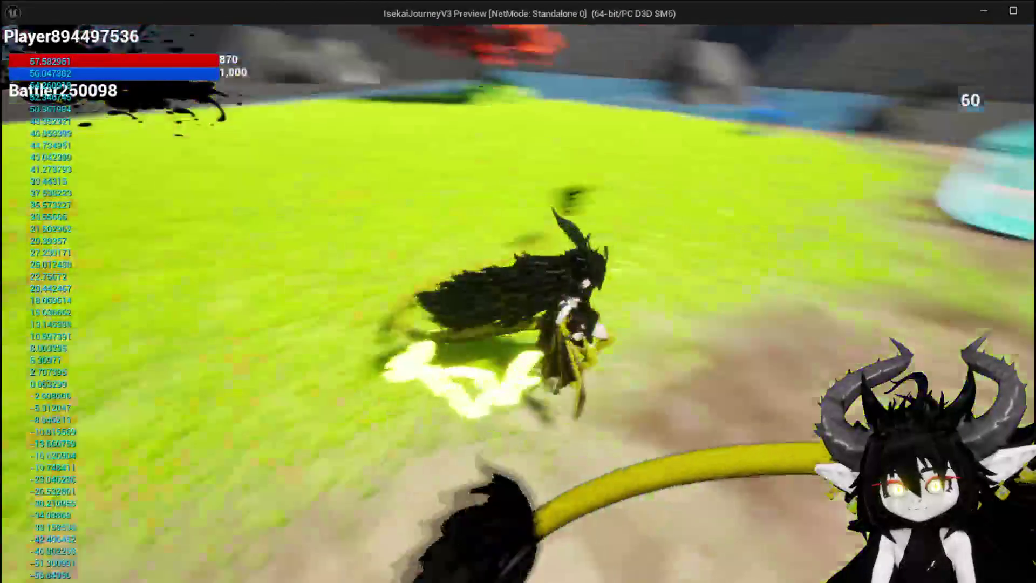
pyautogui.press('space')
pyautogui.press('w')
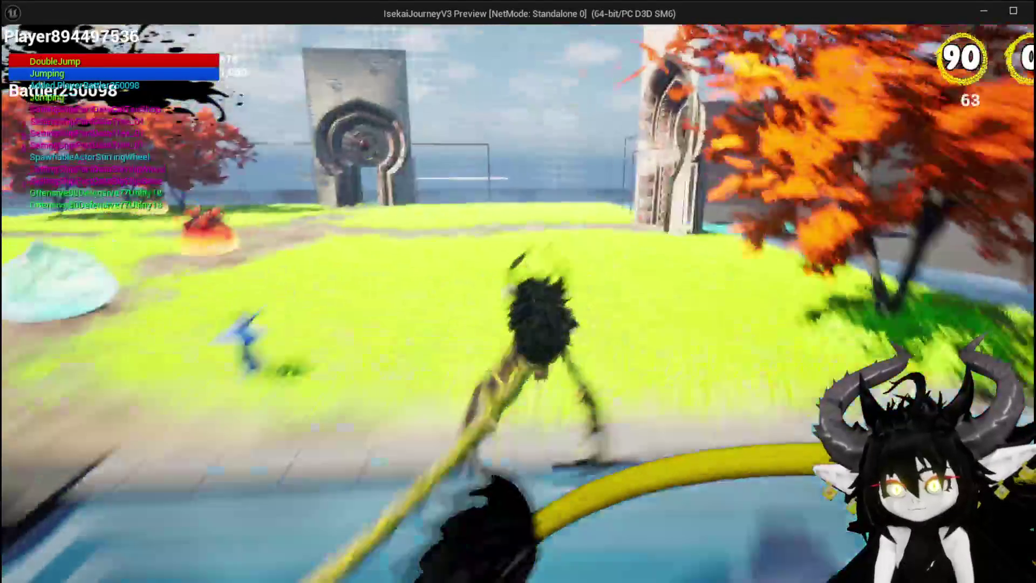
pyautogui.press('space')
pyautogui.press('w')
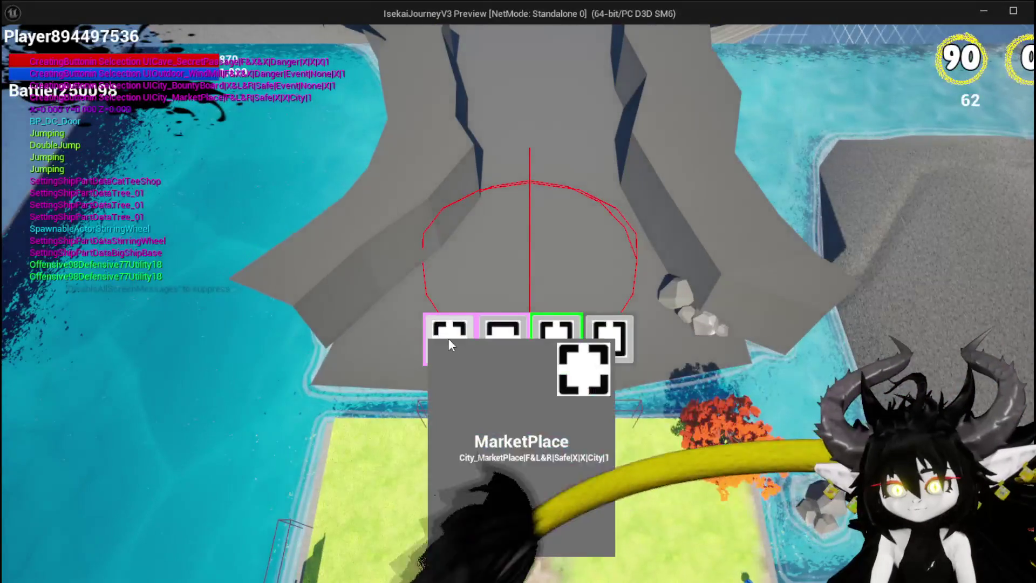
pyautogui.click(446, 340)
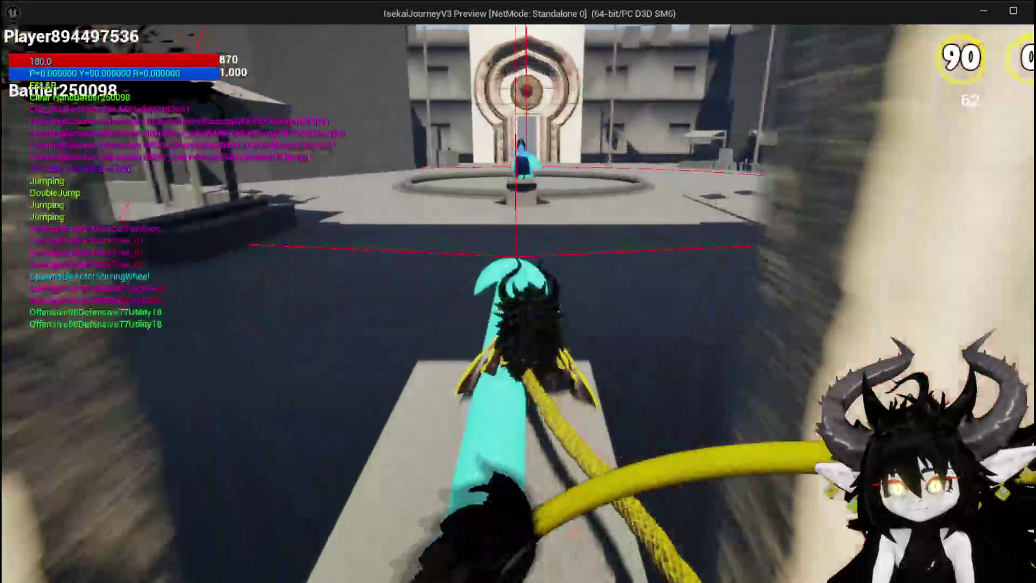
pyautogui.press('w')
pyautogui.press('w')
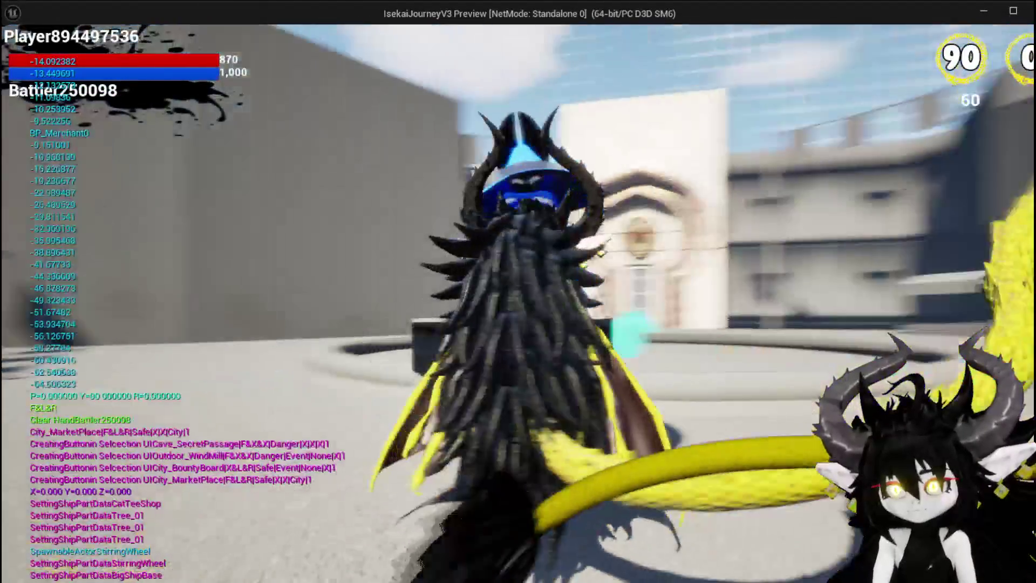
pyautogui.press('w')
pyautogui.press('w')
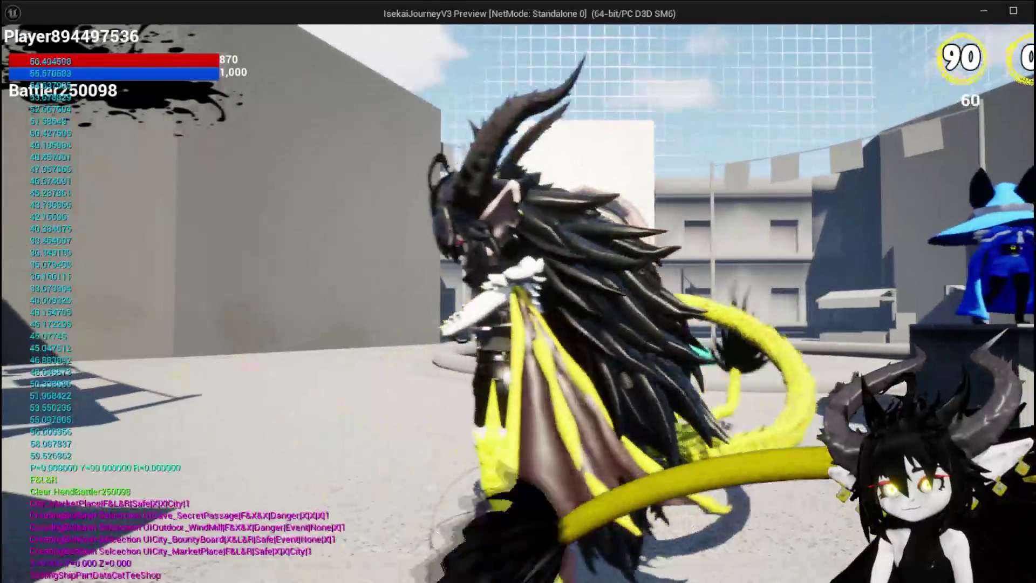
pyautogui.press('w')
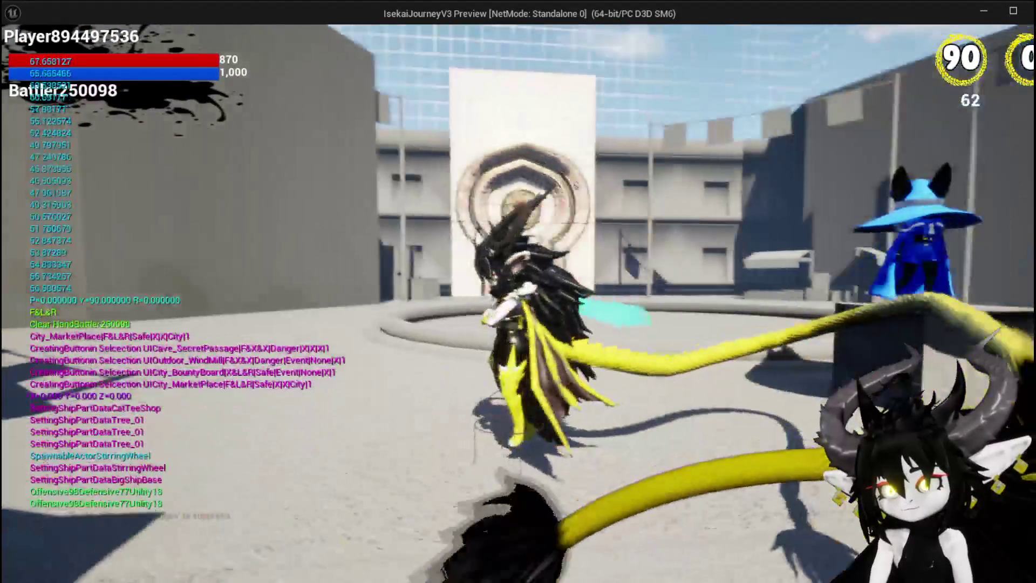
pyautogui.press('w')
pyautogui.press('w')
pyautogui.press('w')
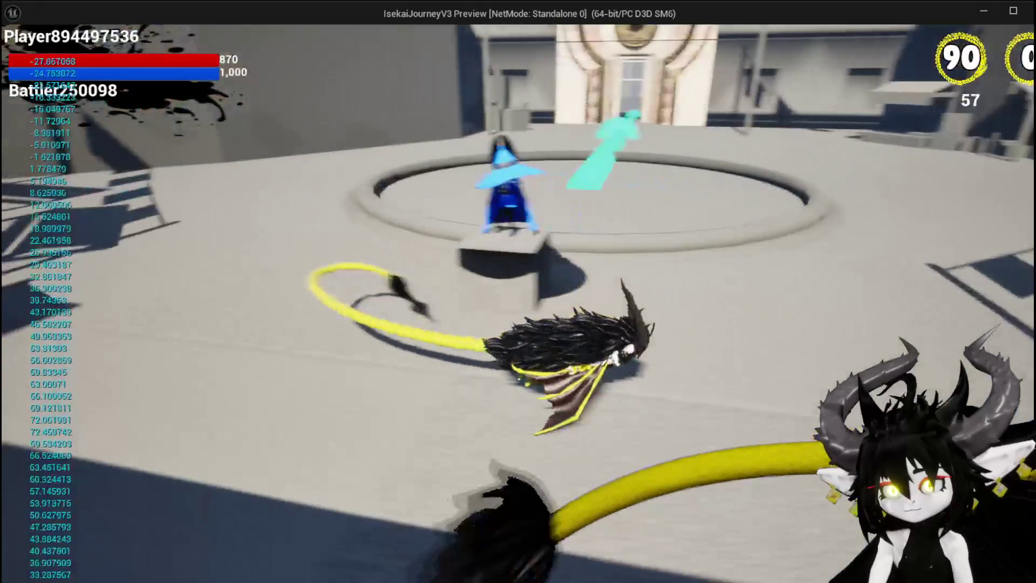
pyautogui.press('w')
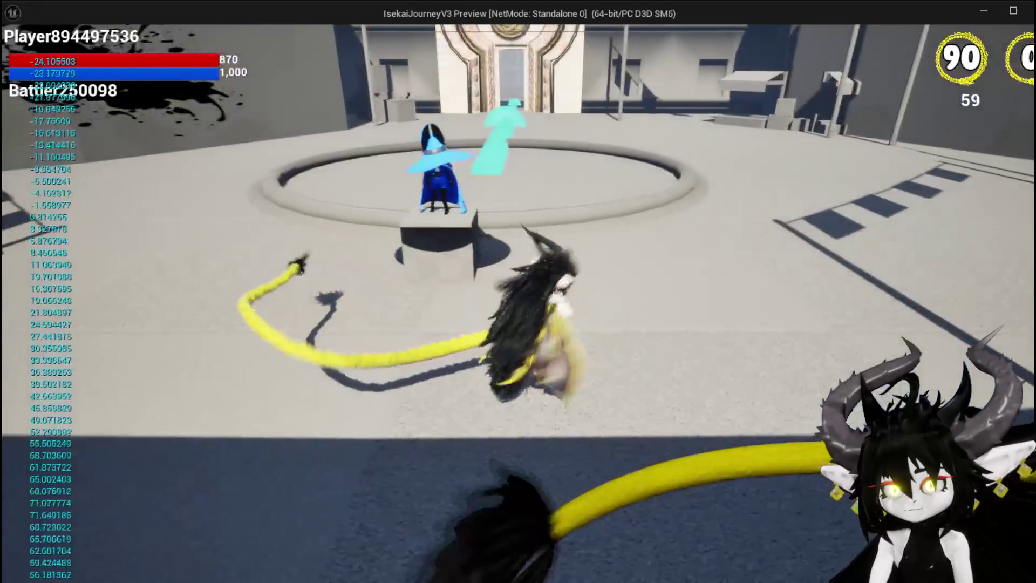
pyautogui.press('Escape')
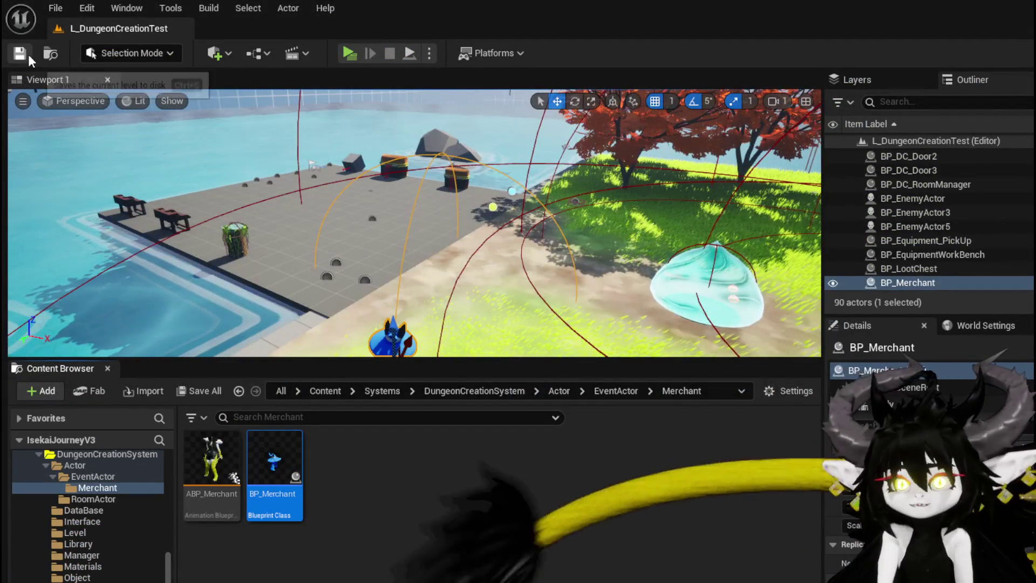
# Step: Save the level, open BP_Merchant, connect the entry straight to Branch and delete SET
pyautogui.click(24, 54)
pyautogui.doubleClick(300, 461)
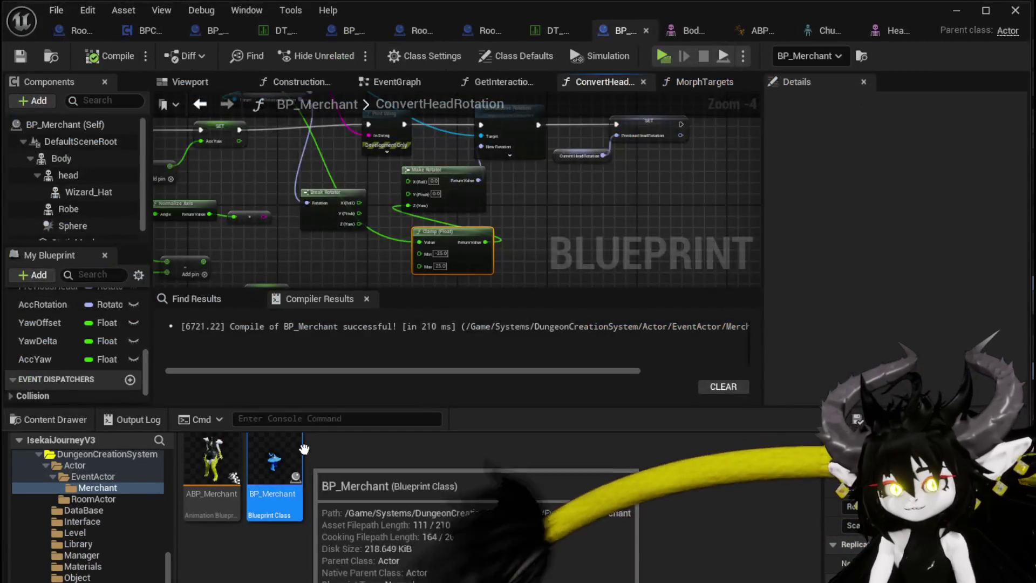
pyautogui.scroll(-1, 300, 224)
pyautogui.scroll(-2, 412, 224)
pyautogui.scroll(2, 438, 239)
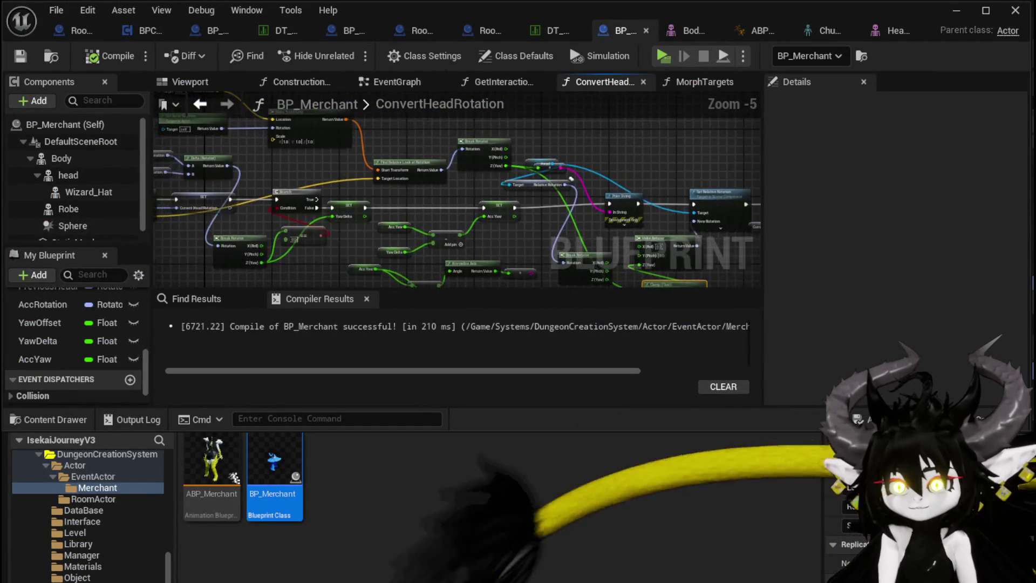
pyautogui.moveTo(345, 178); pyautogui.dragTo(448, 213)
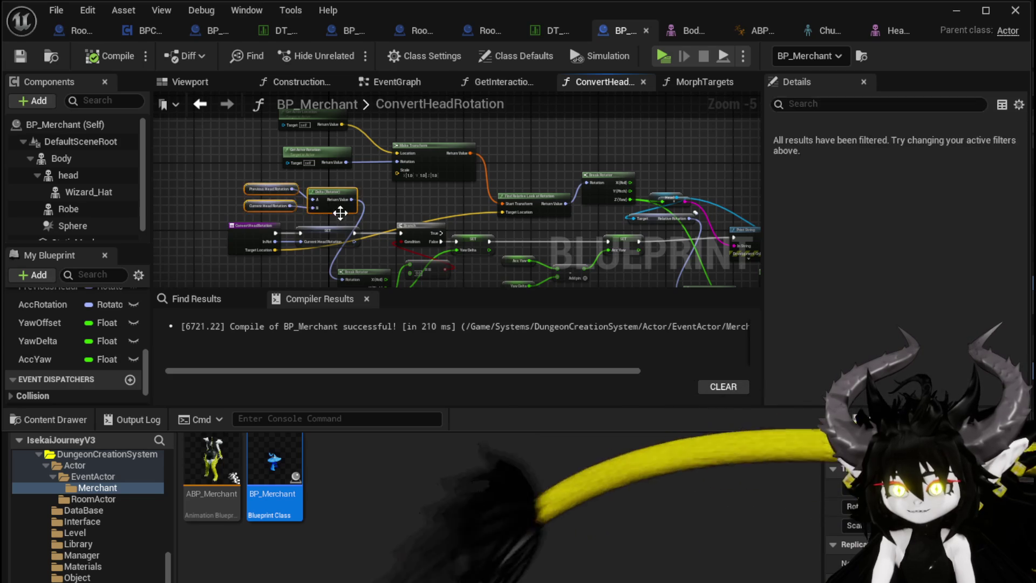
pyautogui.scroll(2, 340, 212)
pyautogui.moveTo(210, 209); pyautogui.dragTo(448, 206)
pyautogui.click(318, 204)
pyautogui.press('Delete')
# Step: Re-pull the entry's exec wire and move the Head variable beside Set Relative Rotation
pyautogui.moveTo(323, 235); pyautogui.dragTo(360, 202)
pyautogui.scroll(-1, 305, 198)
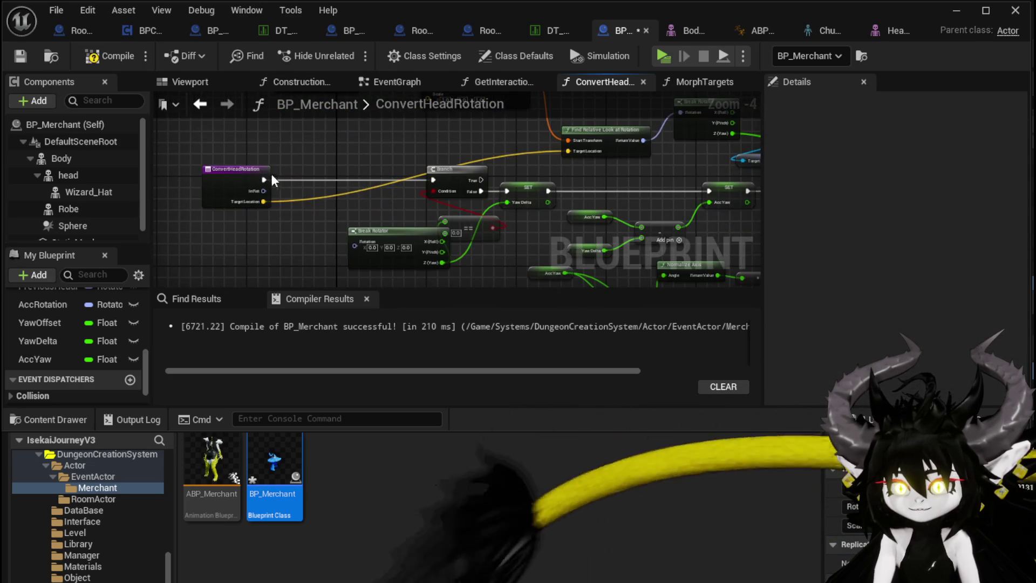
pyautogui.moveTo(263, 177)
pyautogui.mouseDown()
pyautogui.moveTo(659, 177)
pyautogui.moveTo(636, 200)
pyautogui.moveTo(580, 194)
pyautogui.mouseUp()
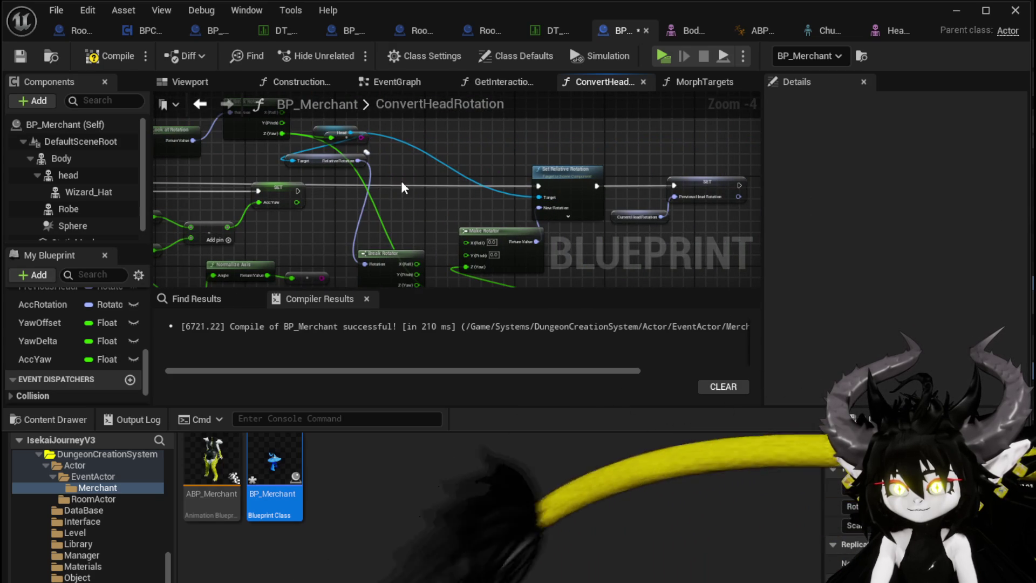
pyautogui.moveTo(408, 196)
pyautogui.mouseDown()
pyautogui.moveTo(406, 175)
pyautogui.moveTo(419, 215)
pyautogui.mouseUp()
pyautogui.moveTo(400, 260); pyautogui.dragTo(298, 315)
pyautogui.moveTo(516, 167); pyautogui.dragTo(383, 216)
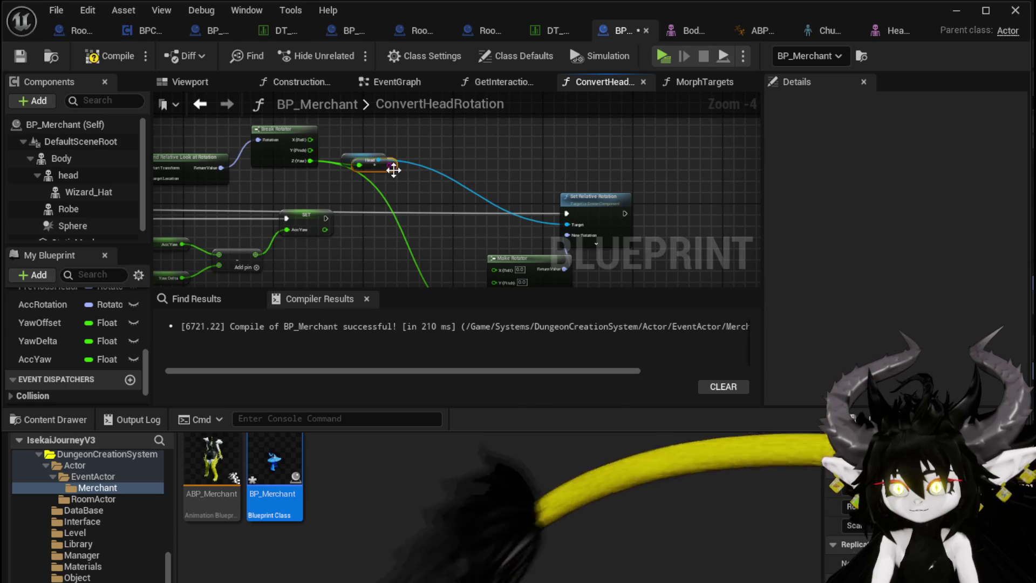
pyautogui.moveTo(353, 160); pyautogui.dragTo(542, 178)
pyautogui.moveTo(244, 272); pyautogui.dragTo(405, 213)
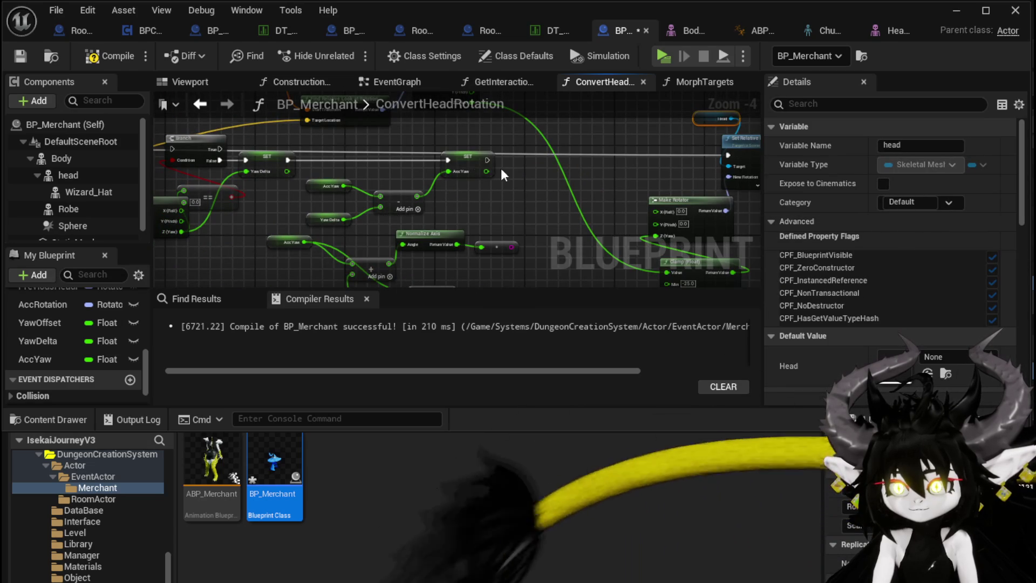
pyautogui.moveTo(305, 218)
pyautogui.mouseDown()
pyautogui.moveTo(297, 300)
pyautogui.moveTo(313, 228)
pyautogui.moveTo(441, 235)
pyautogui.mouseUp()
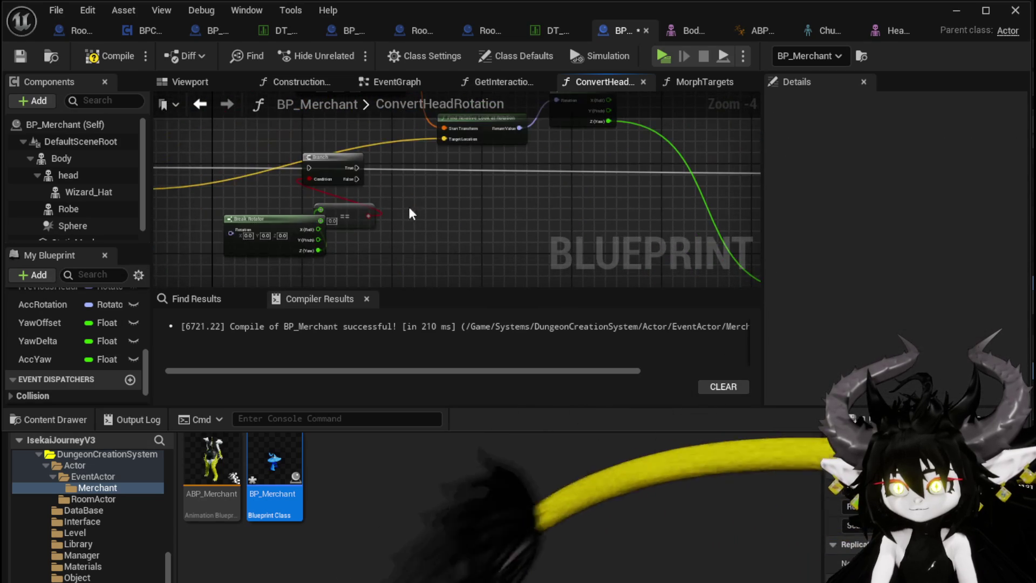
pyautogui.scroll(-2, 405, 206)
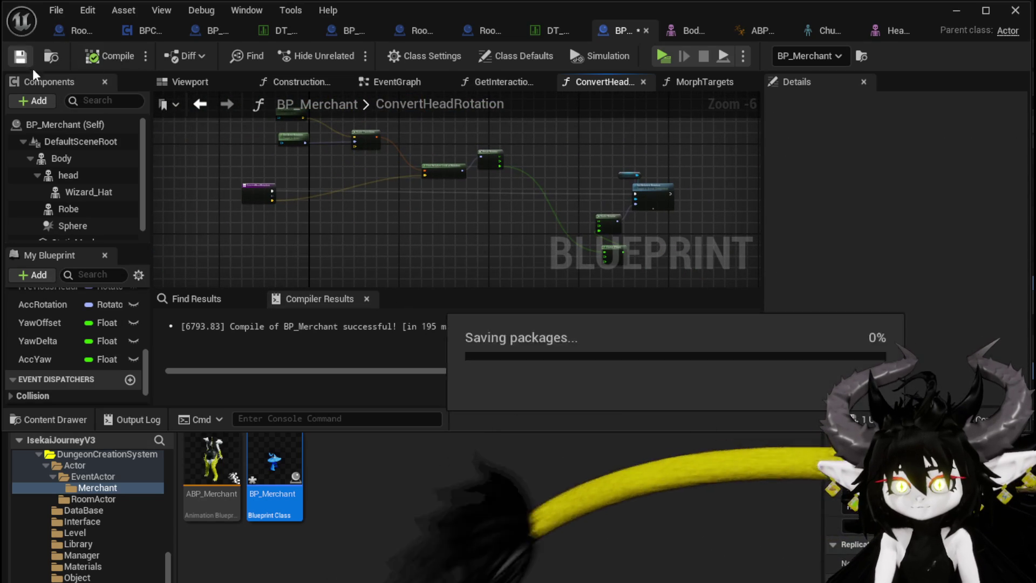
# Step: Delete the RotationOrigin, CurrentHeadRotation and previous head-rotation variables from BP_Merchant
pyautogui.scroll(2, 54, 312)
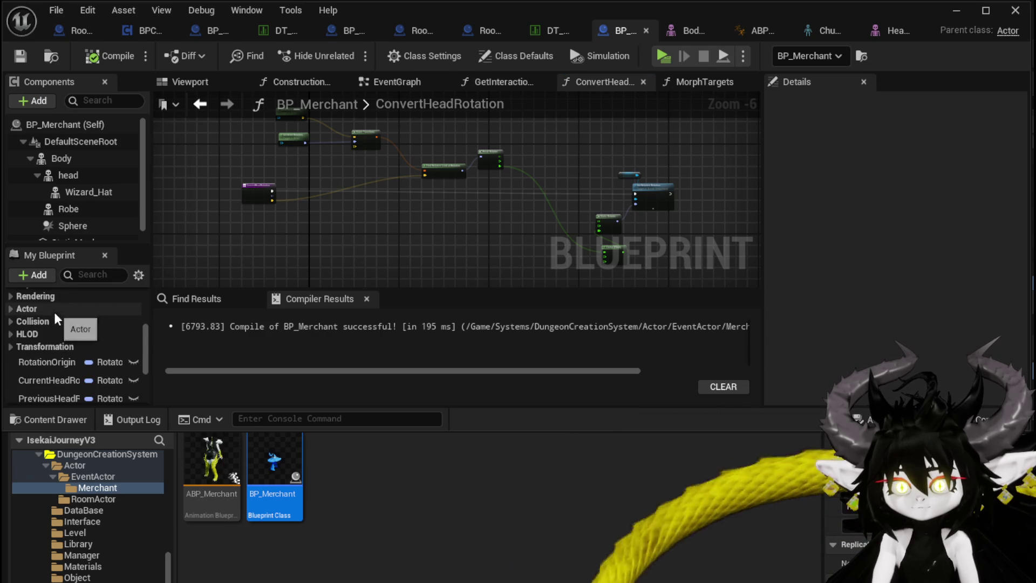
pyautogui.click(48, 361)
pyautogui.press('Delete')
pyautogui.click(38, 363)
pyautogui.press('Delete')
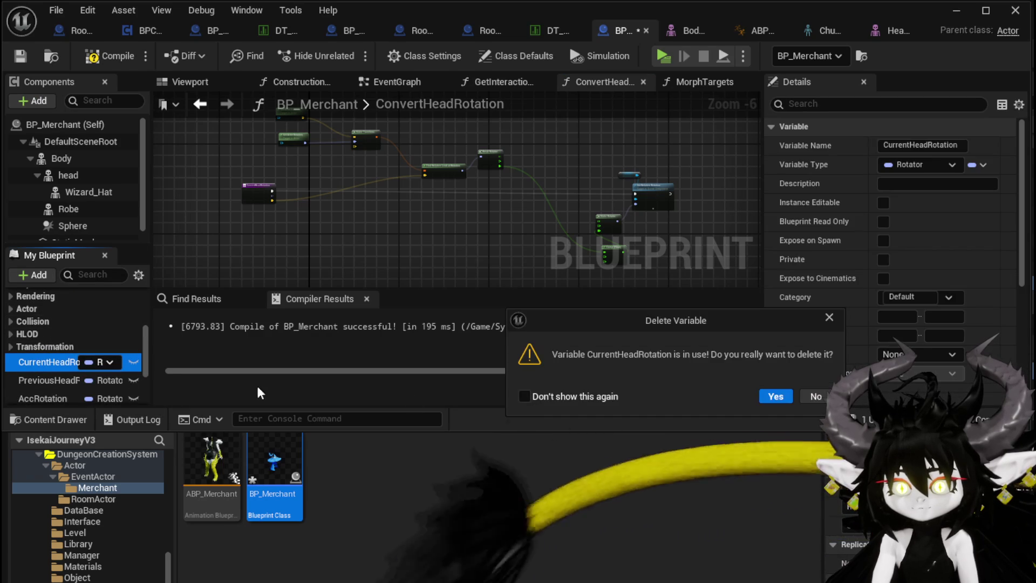
pyautogui.click(774, 397)
pyautogui.press('Delete')
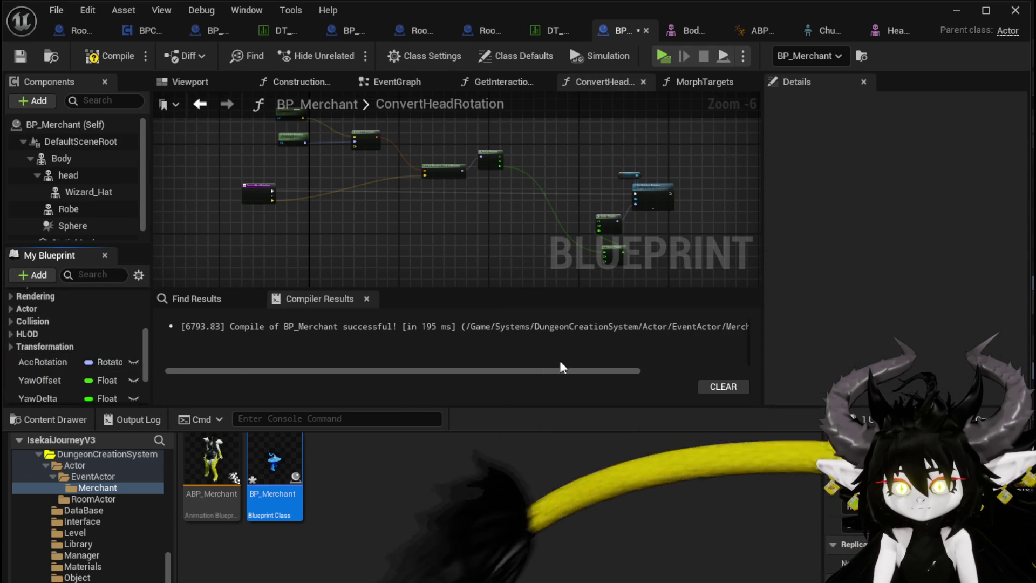
# Step: Delete the AccRotation, YawOffset, YawDelta and AccYaw variables and return to the EventGraph
pyautogui.click(41, 367)
pyautogui.press('Delete')
pyautogui.click(41, 368)
pyautogui.press('Delete')
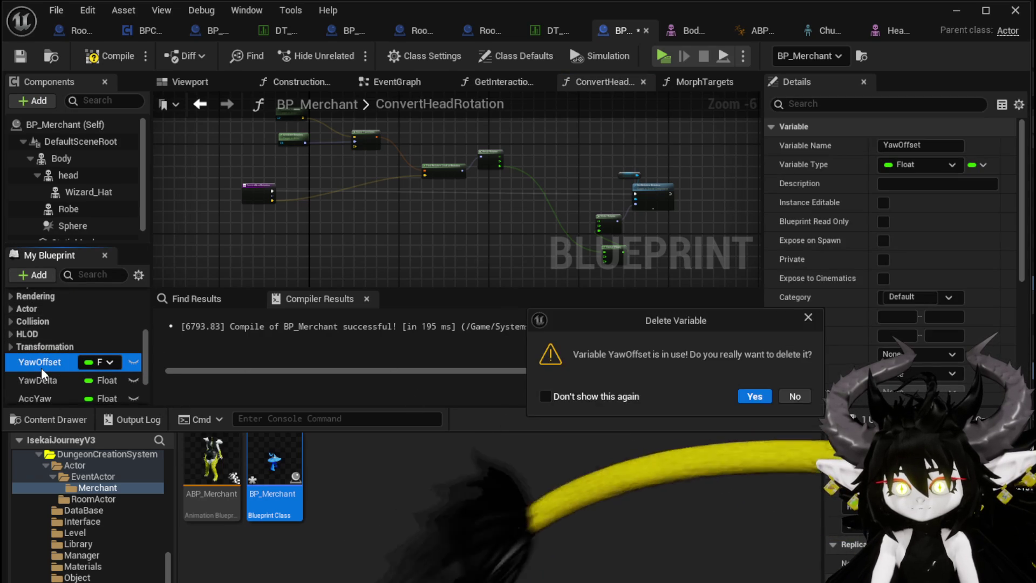
pyautogui.click(754, 396)
pyautogui.click(49, 361)
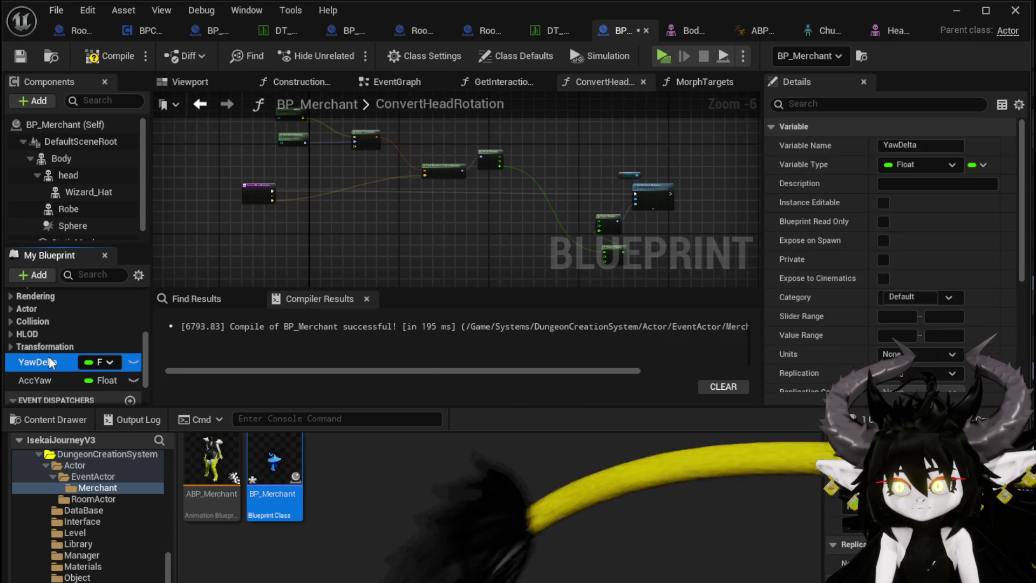
pyautogui.press('Delete')
pyautogui.click(47, 365)
pyautogui.press('Delete')
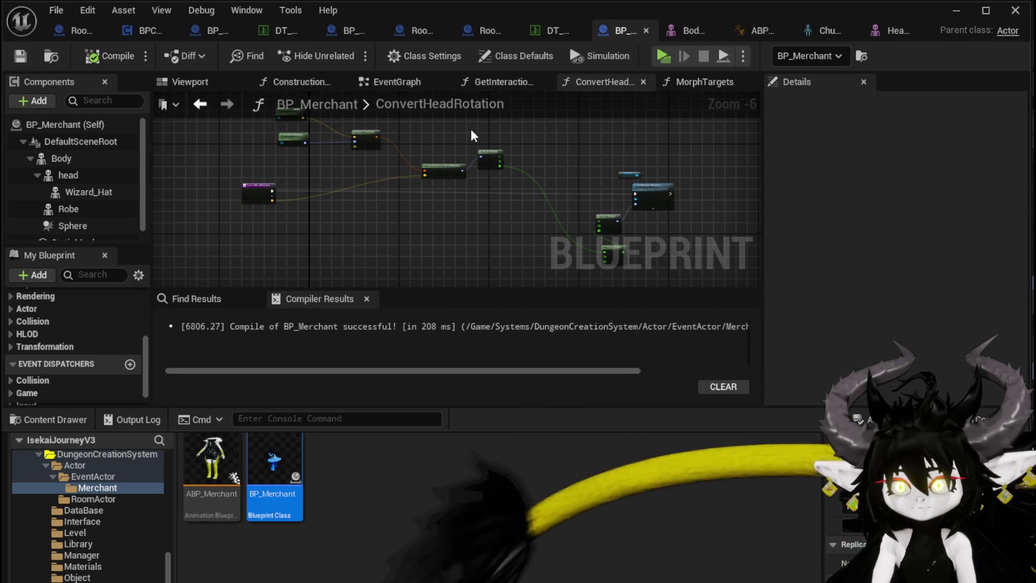
pyautogui.click(399, 83)
# Step: Bring the overlap events into view, then compile and save BP_Merchant
pyautogui.scroll(-3, 466, 145)
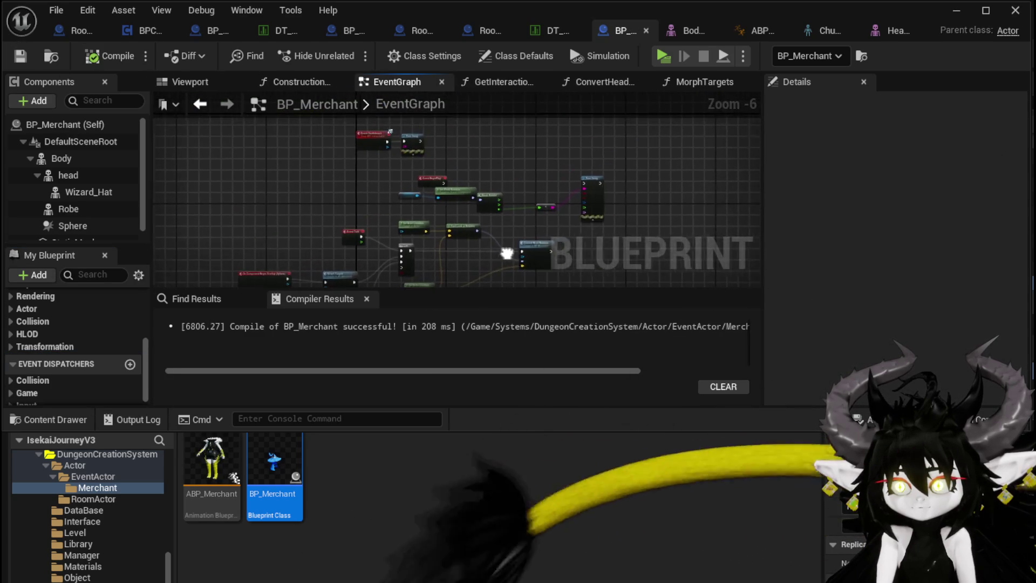
pyautogui.scroll(3, 542, 206)
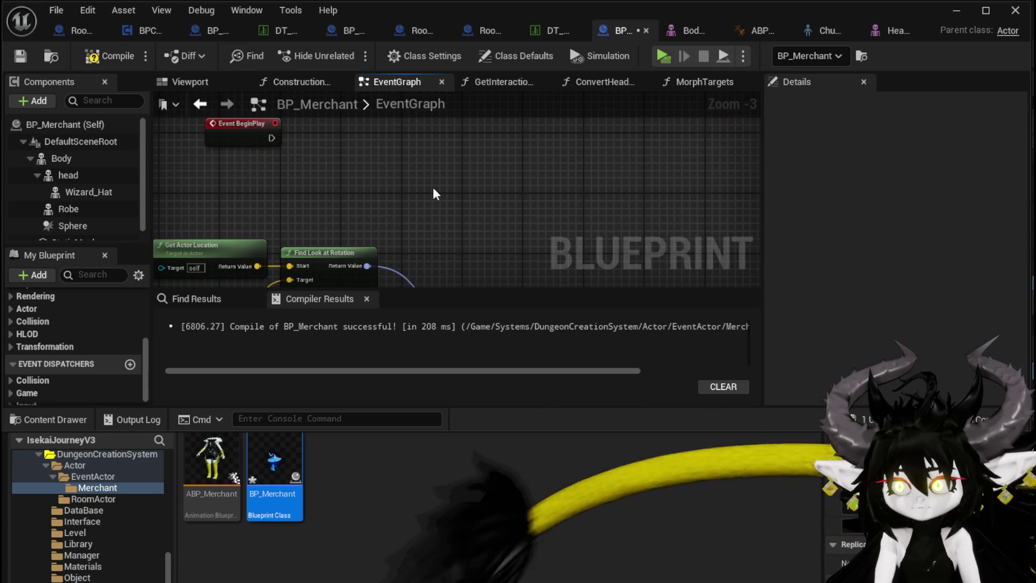
pyautogui.scroll(-2, 446, 194)
pyautogui.moveTo(396, 214); pyautogui.dragTo(534, 183)
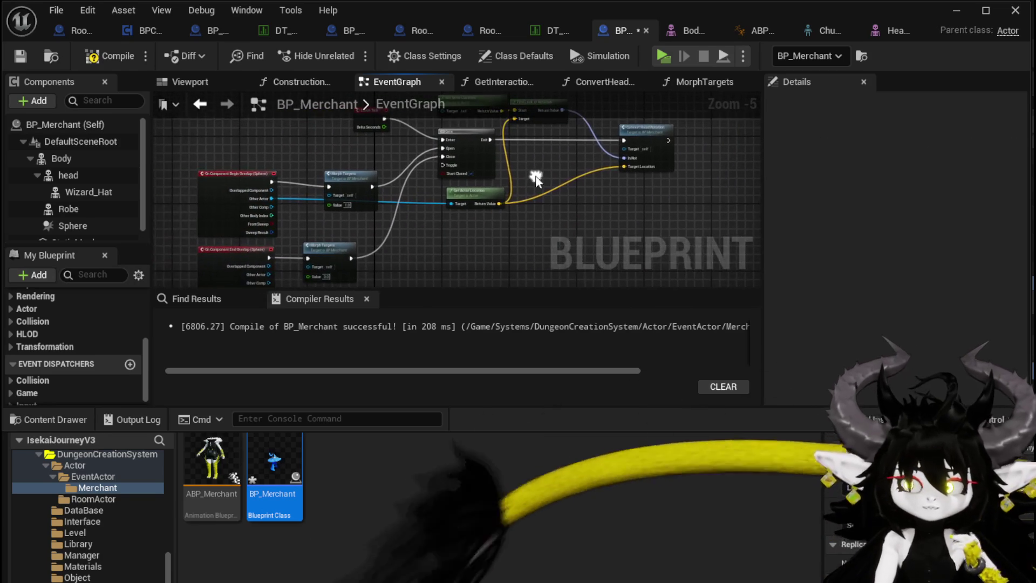
pyautogui.click(25, 56)
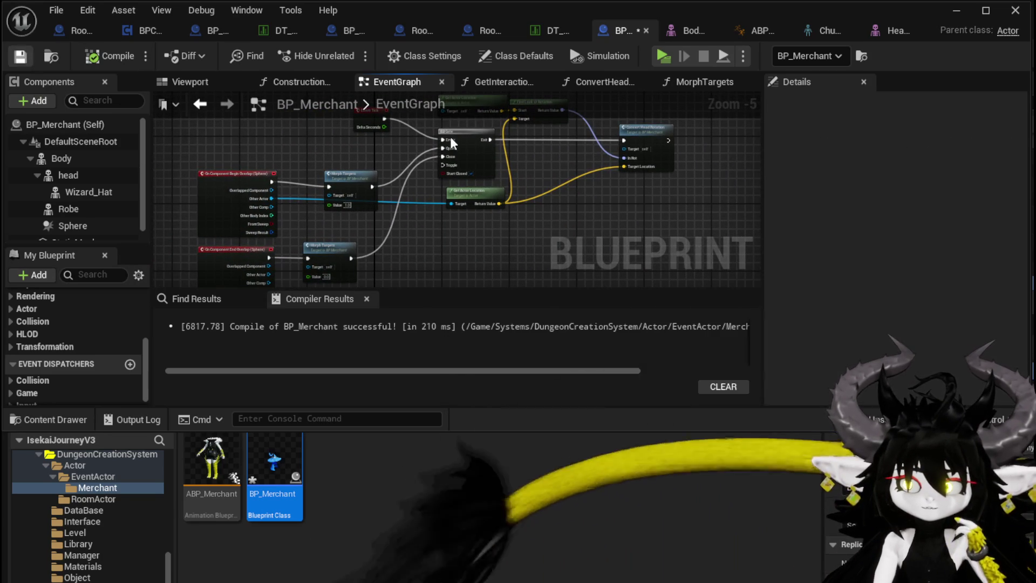
# Step: Set ConvertHeadRotation's Clamp (Float) to Min -35 and Max 35, recompile, and minimize the editor
pyautogui.doubleClick(636, 130)
pyautogui.scroll(3, 465, 199)
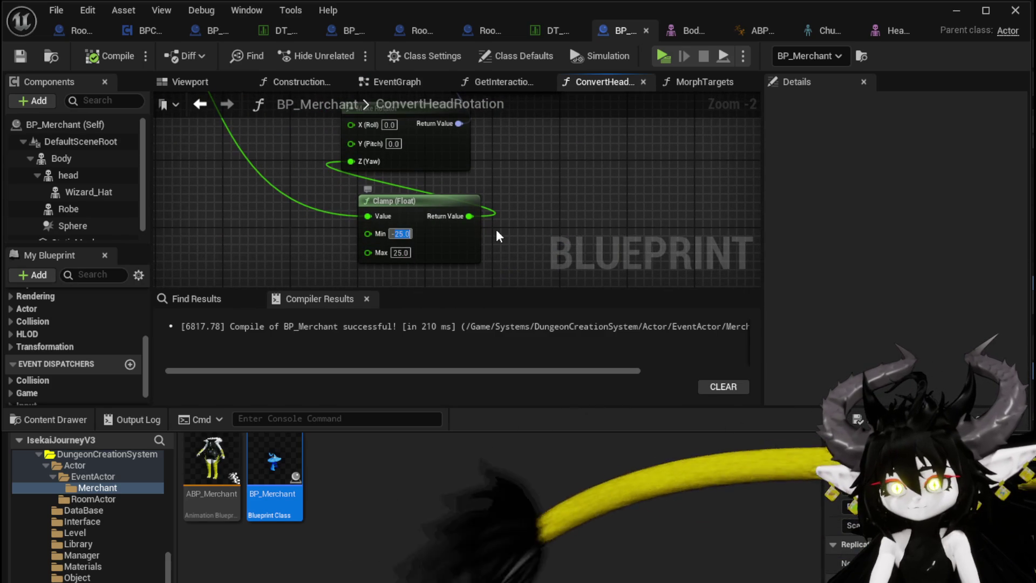
pyautogui.write('-35')
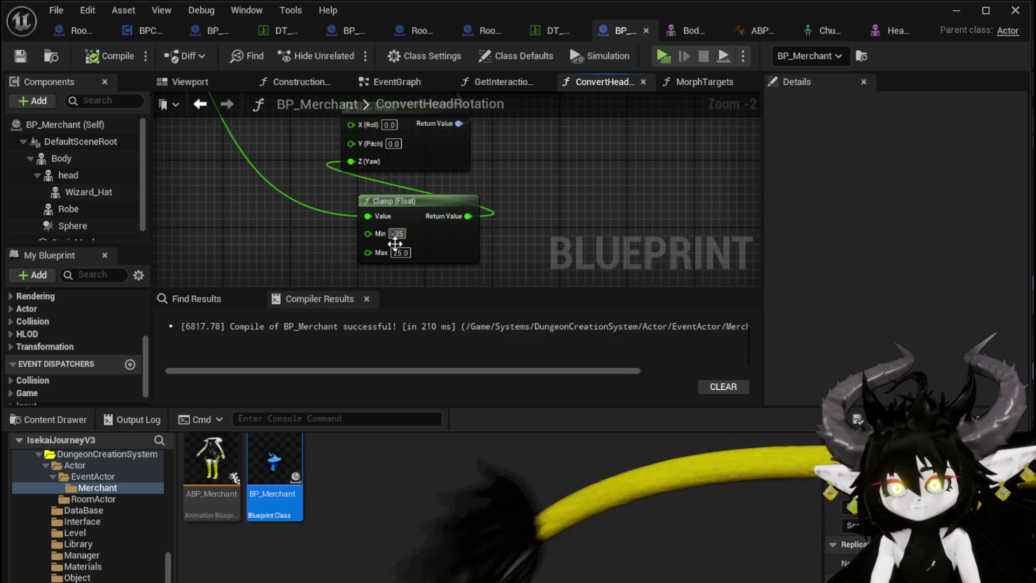
pyautogui.press('Return')
pyautogui.press('Return')
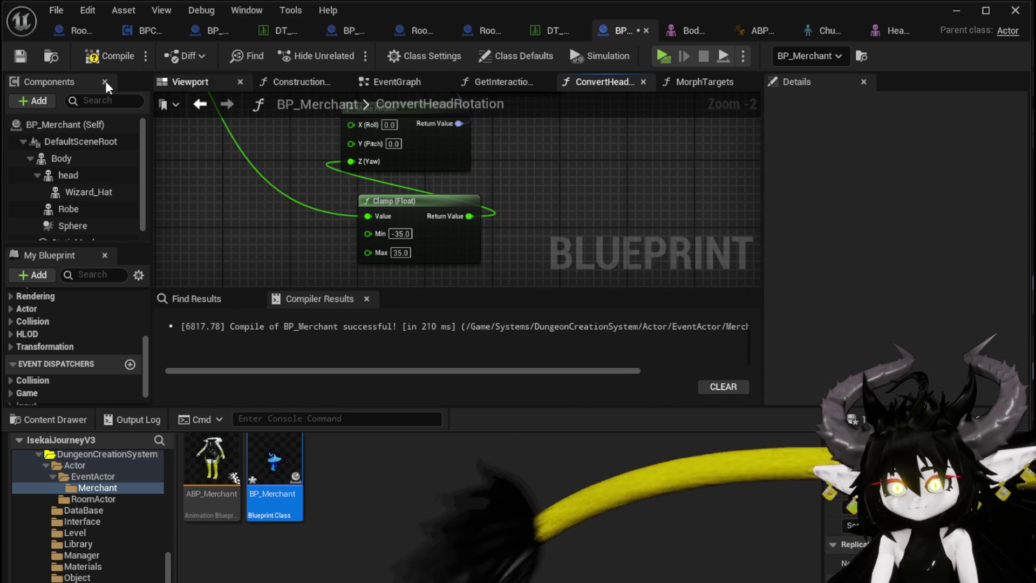
pyautogui.click(94, 56)
pyautogui.click(20, 56)
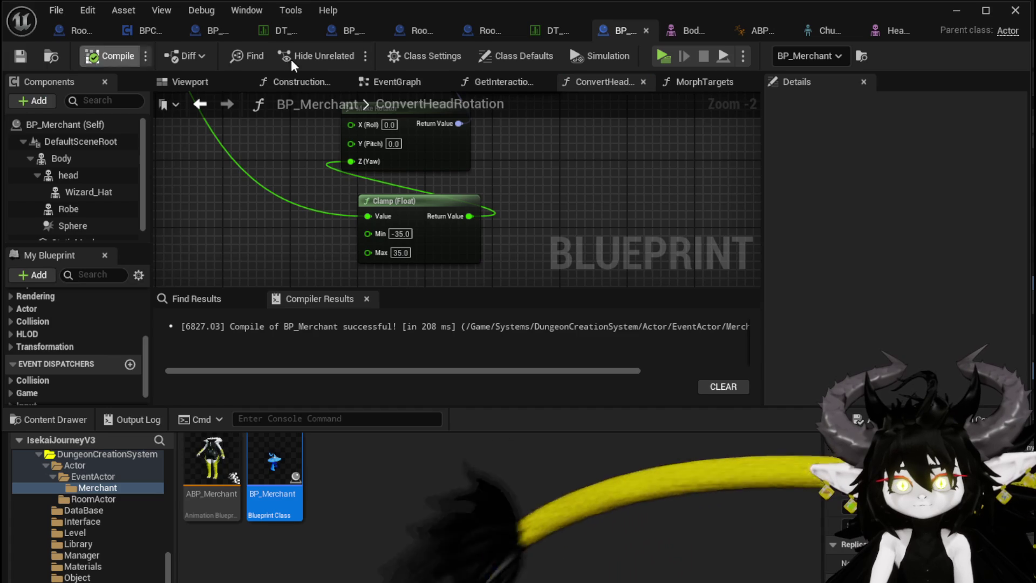
pyautogui.click(950, 16)
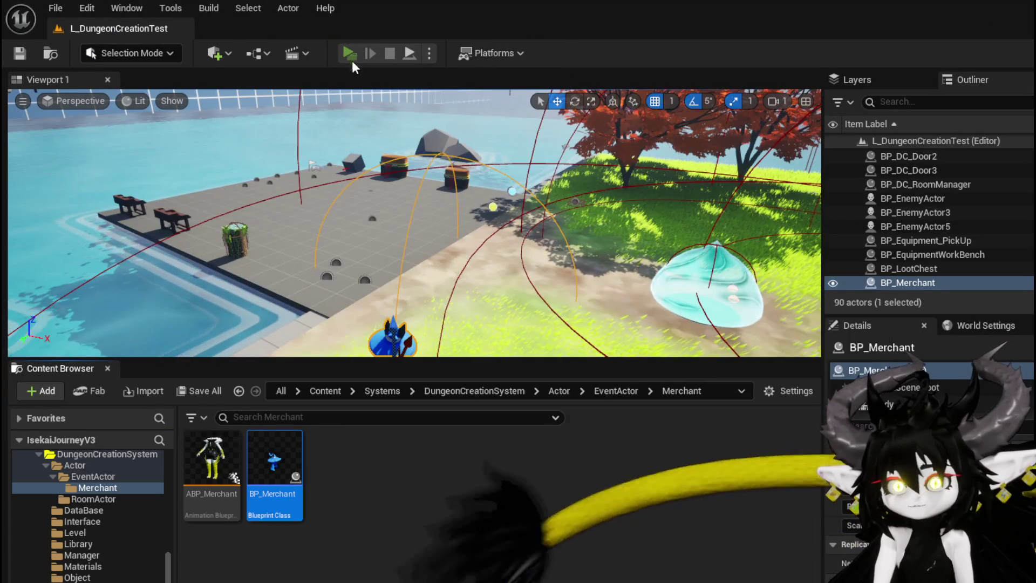
# Step: Play the level and inspect the erroring ABP_Merchant animation blueprint from the error dialog
pyautogui.click(348, 54)
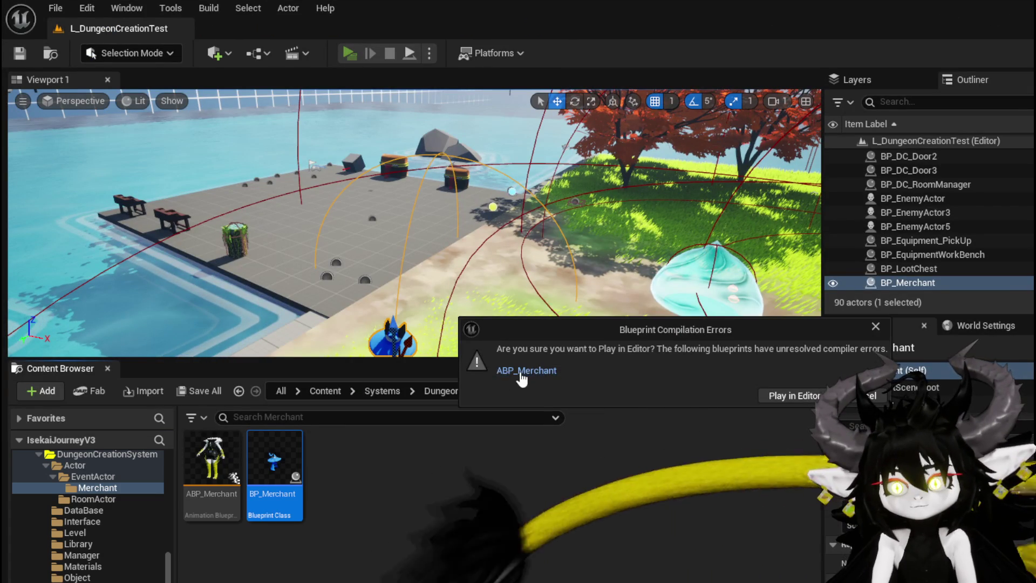
pyautogui.click(520, 372)
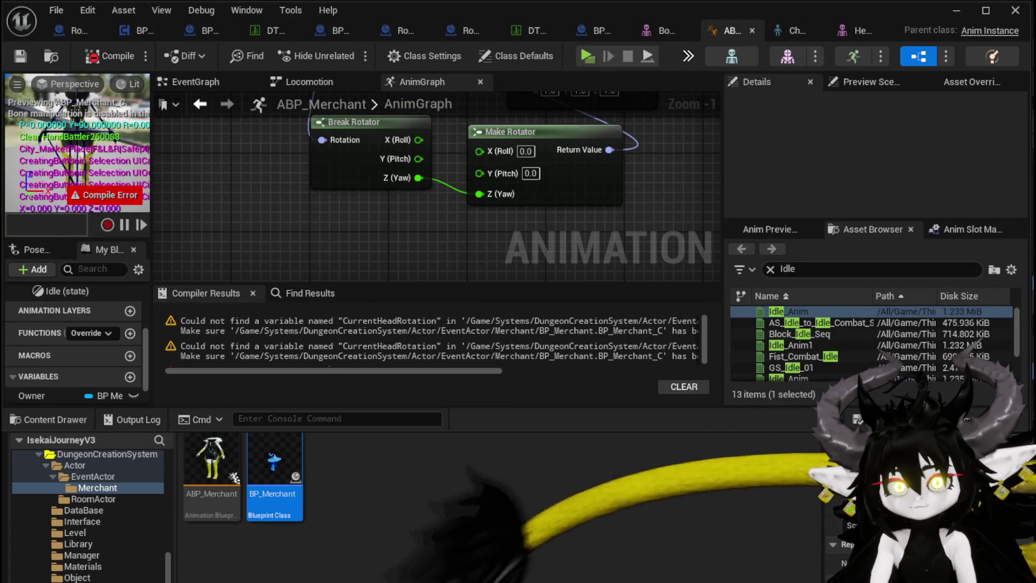
pyautogui.click(749, 30)
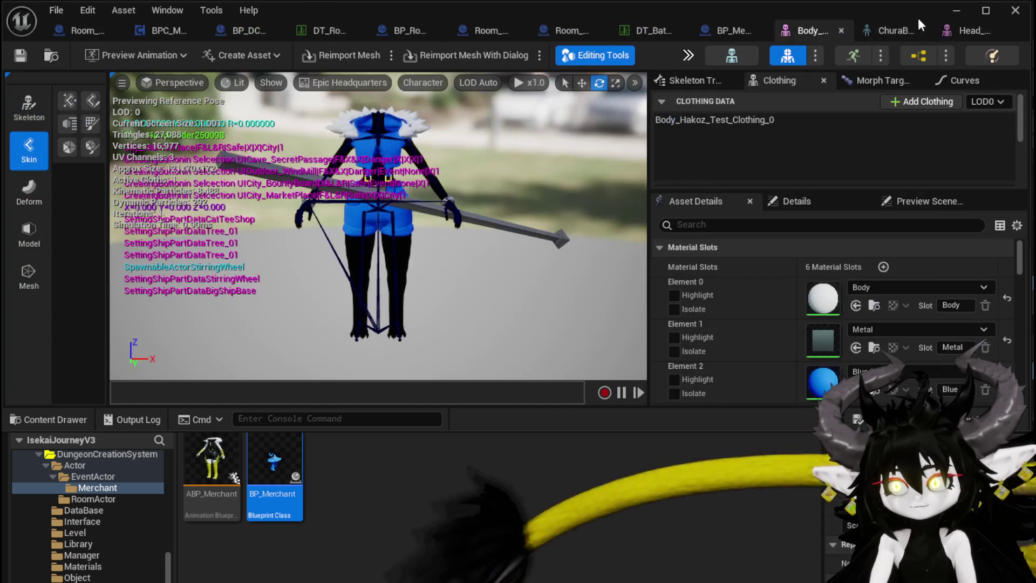
pyautogui.click(956, 11)
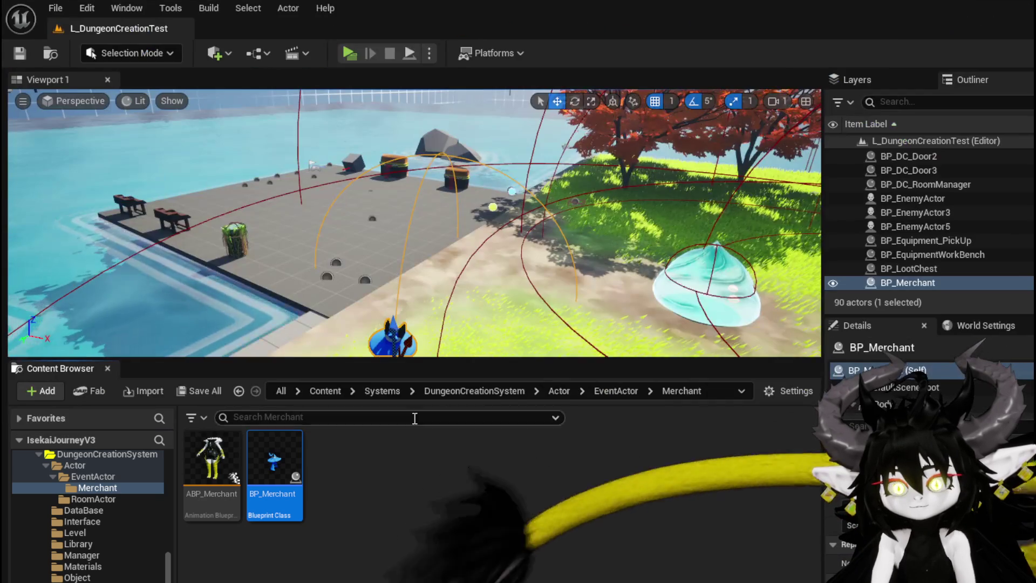
# Step: Delete the ABP_Merchant asset from the Merchant folder and play the level again
pyautogui.click(212, 464)
pyautogui.press('Delete')
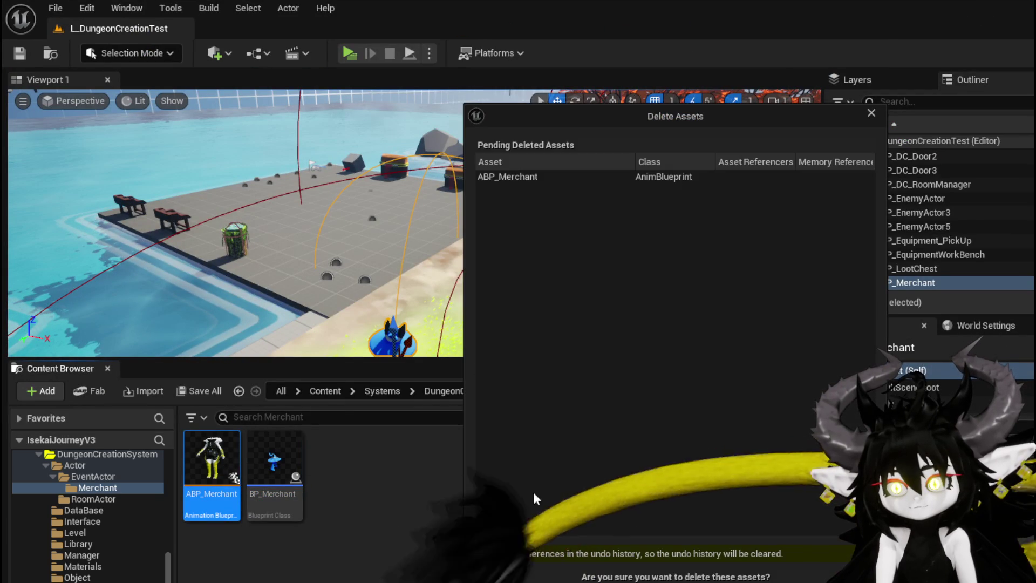
pyautogui.press('Return')
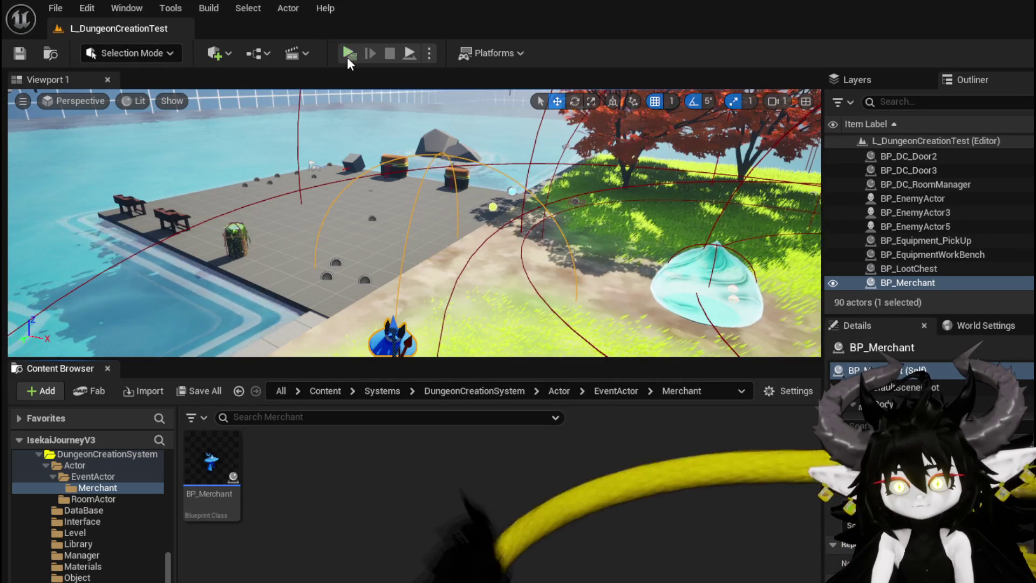
pyautogui.click(347, 54)
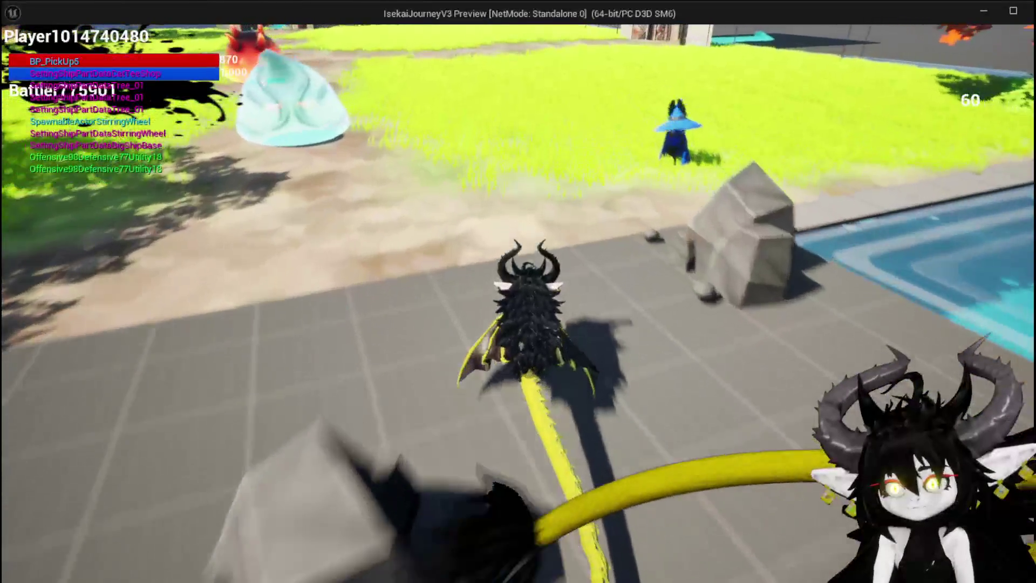
pyautogui.press('w')
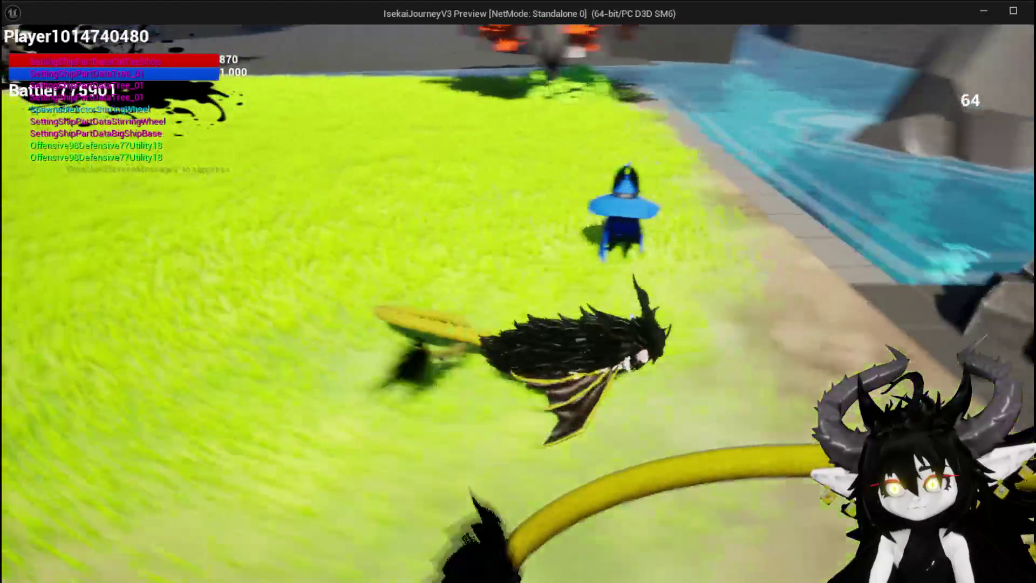
pyautogui.press('a')
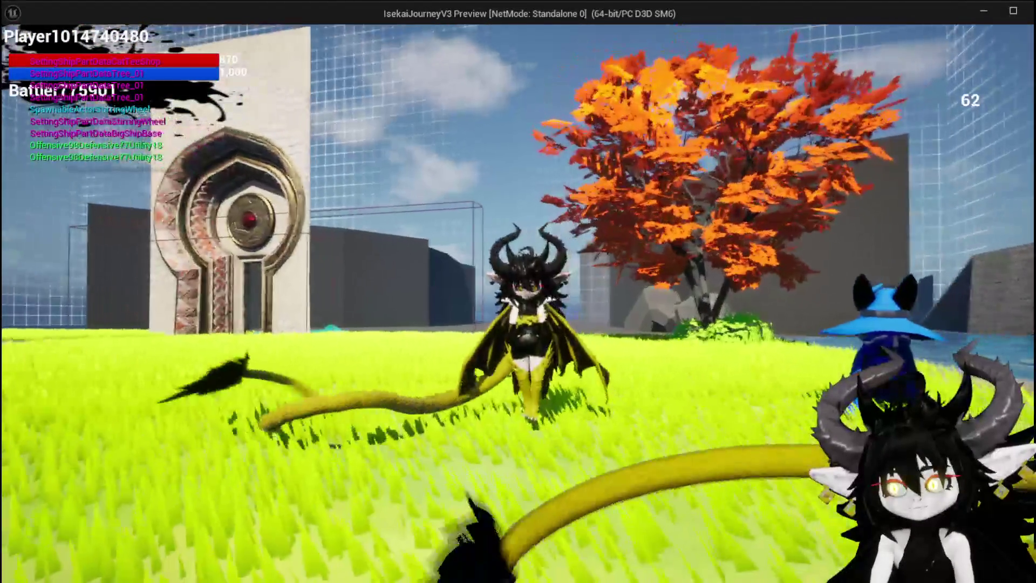
pyautogui.press('w')
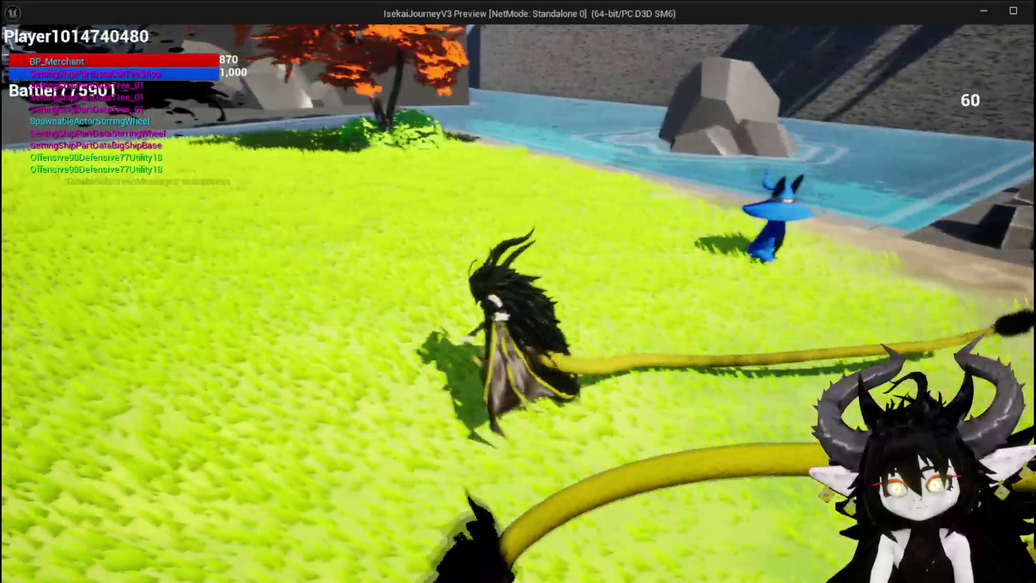
pyautogui.press('w')
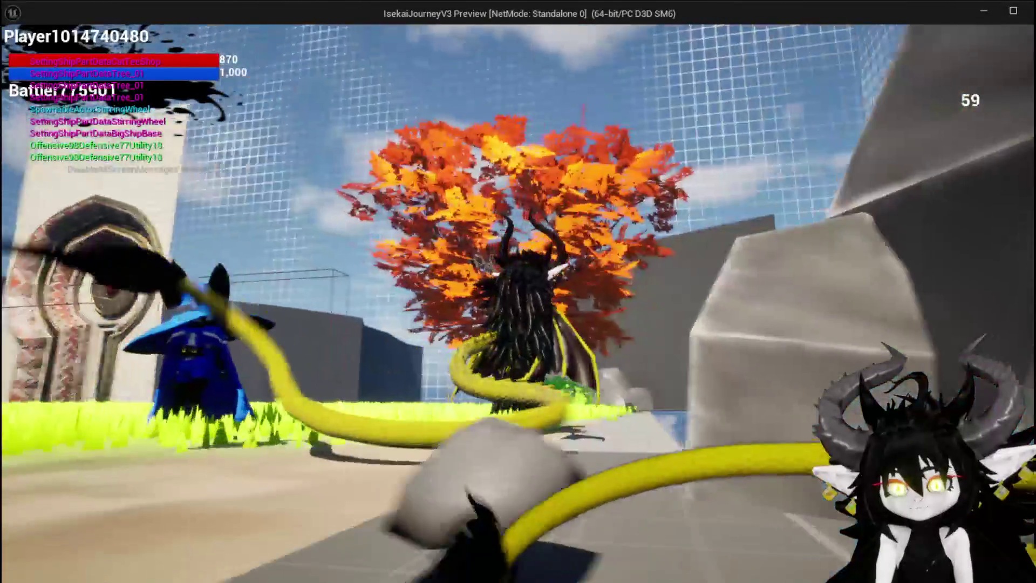
pyautogui.press('w')
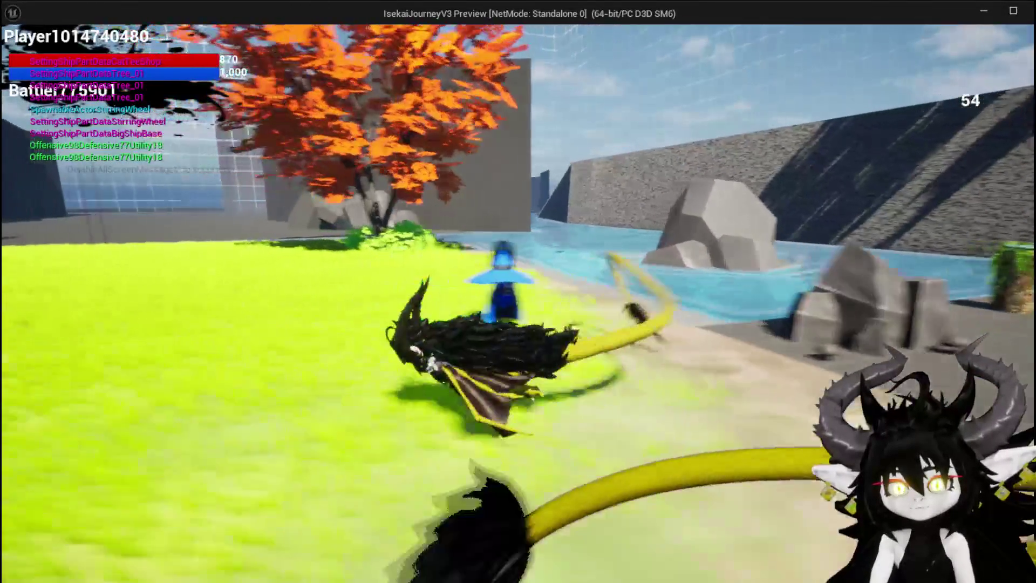
pyautogui.press('space')
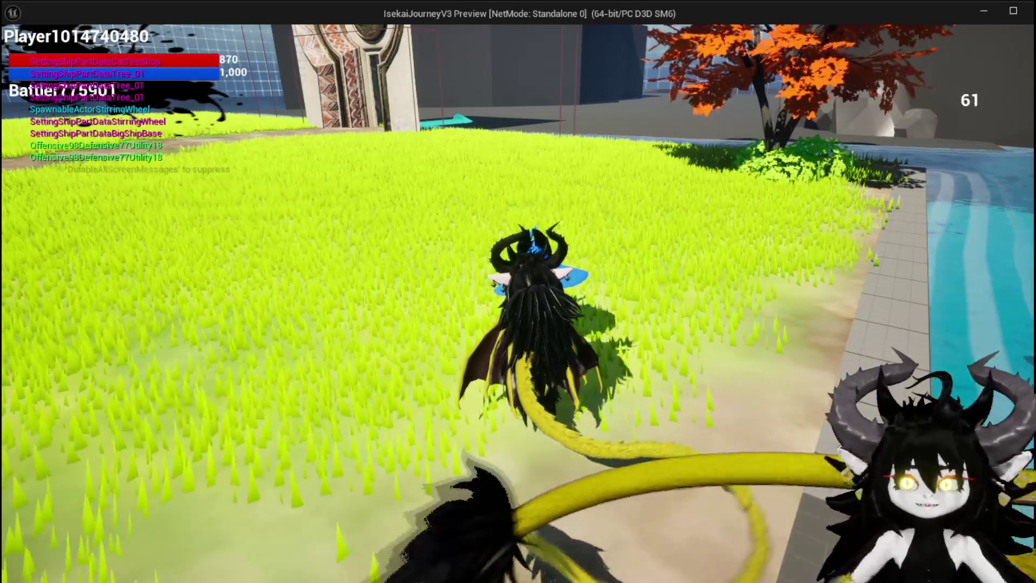
pyautogui.press('e')
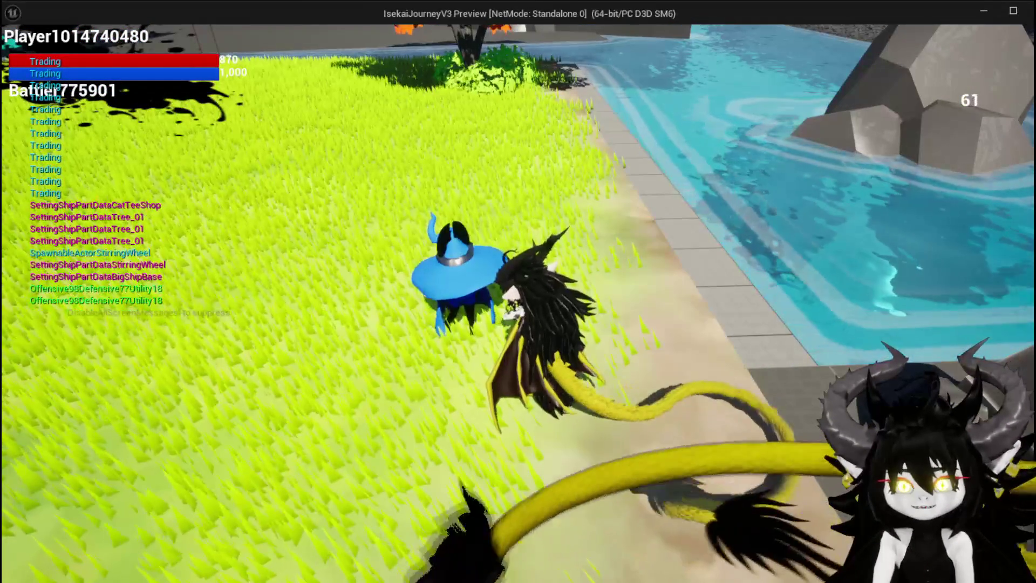
pyautogui.press('s')
pyautogui.press('space')
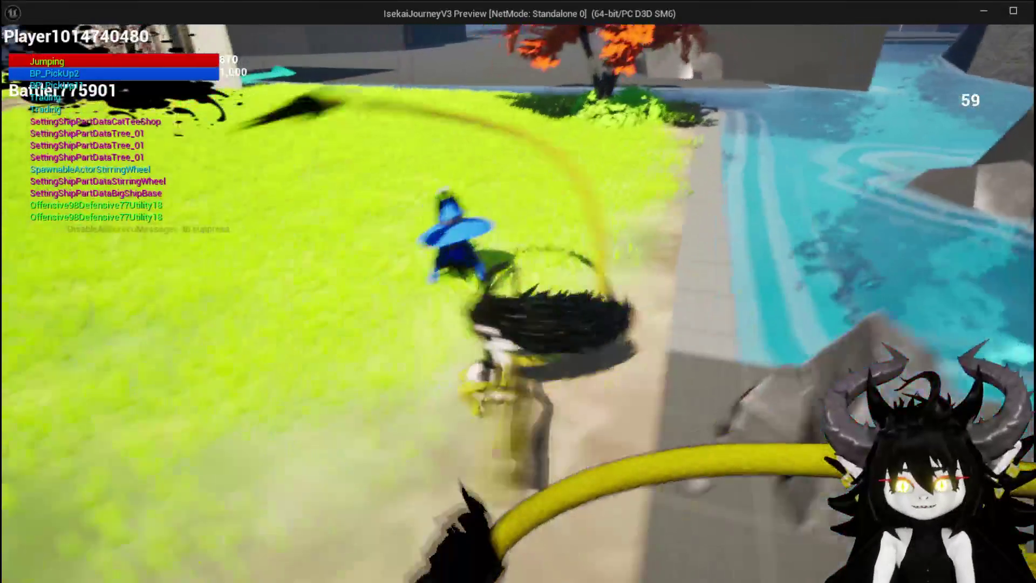
pyautogui.press('Escape')
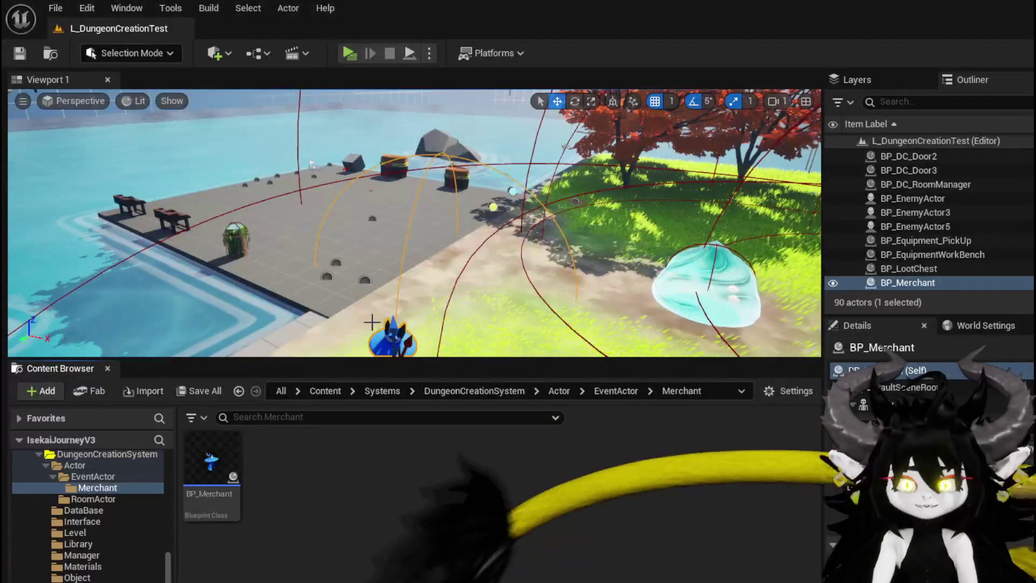
# Step: Save the level and create a CommonUserWidget-based widget blueprint named WP_MerchantHUD
pyautogui.click(20, 54)
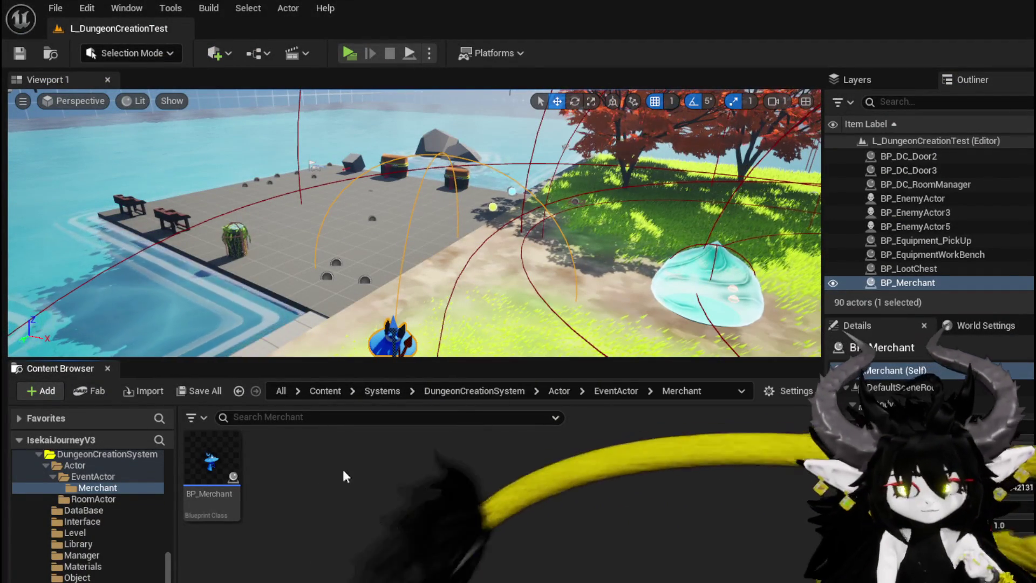
pyautogui.rightClick(310, 470)
pyautogui.moveTo(306, 466)
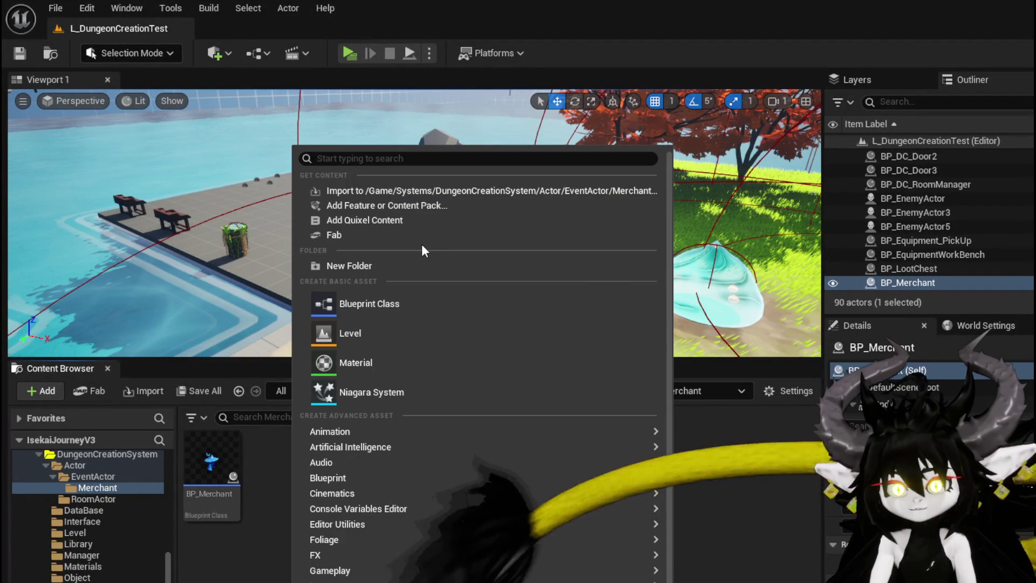
pyautogui.scroll(-3, 480, 377)
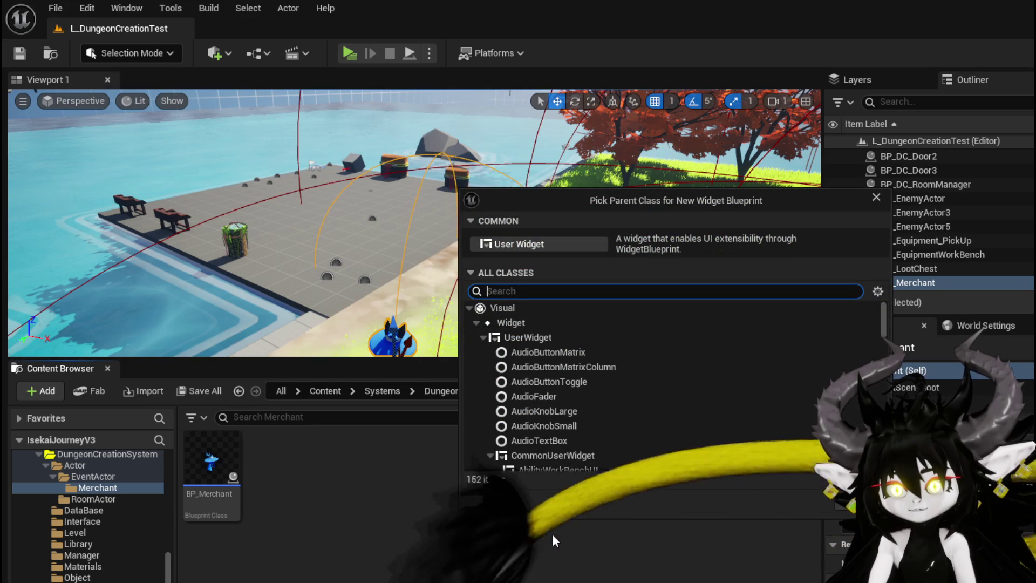
pyautogui.click(545, 337)
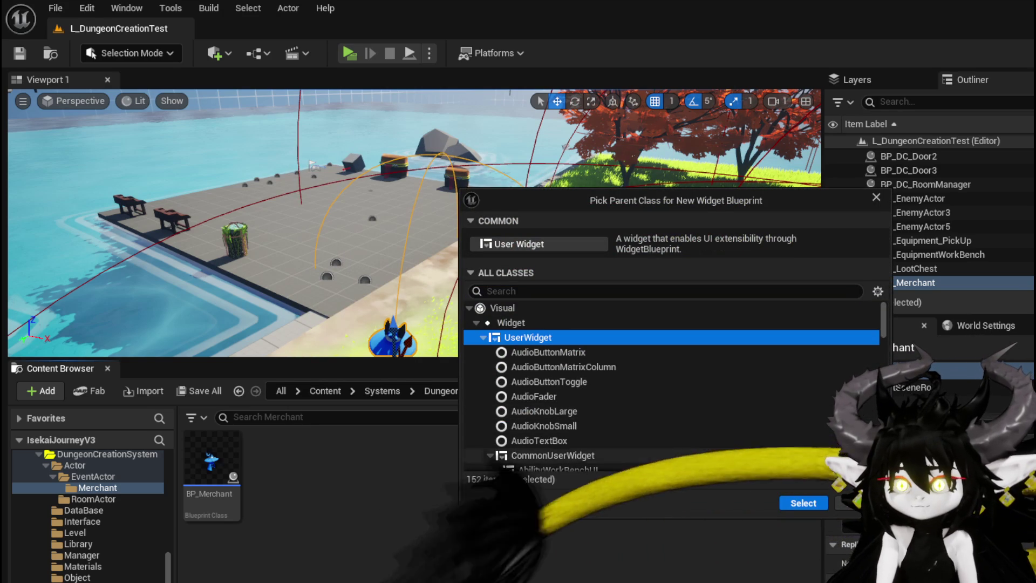
pyautogui.scroll(-3, 603, 415)
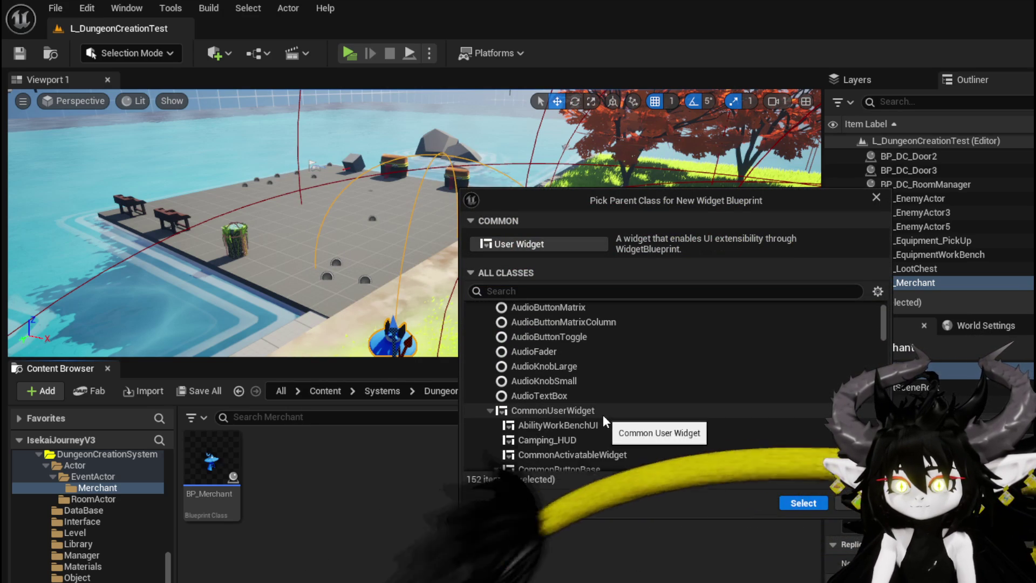
pyautogui.click(601, 412)
pyautogui.click(793, 497)
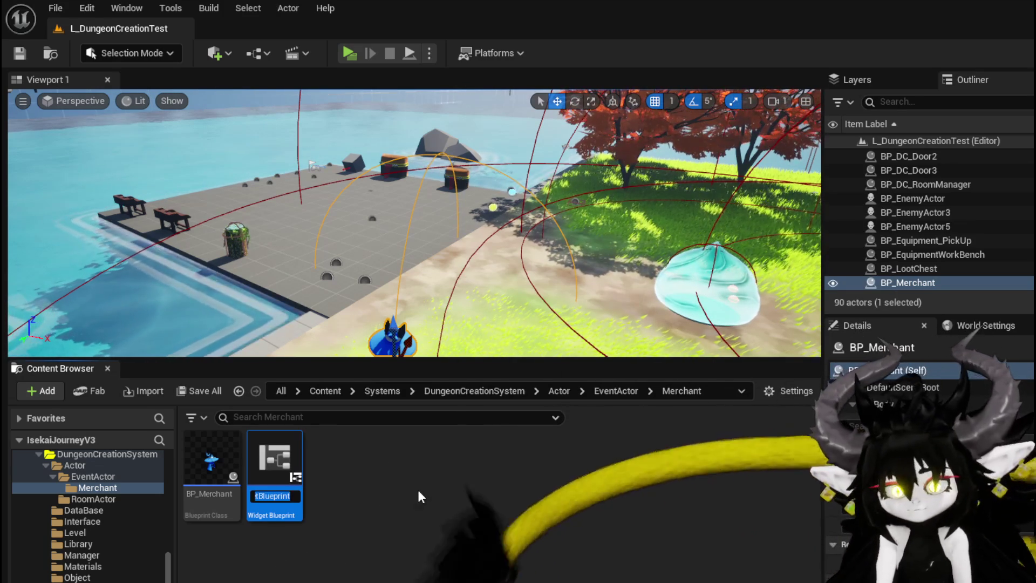
pyautogui.write('WP_MerchantHUD')
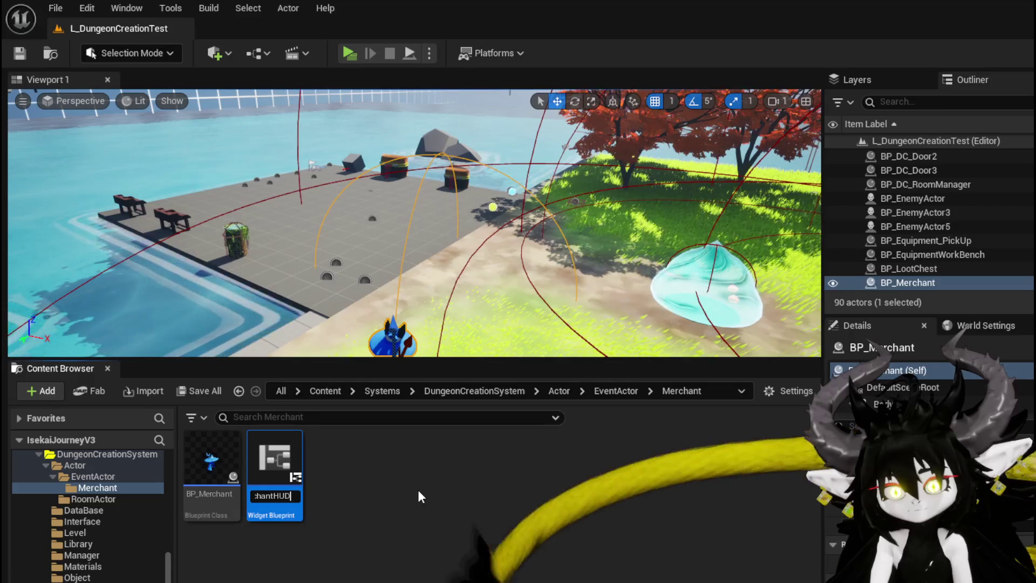
pyautogui.press('Return')
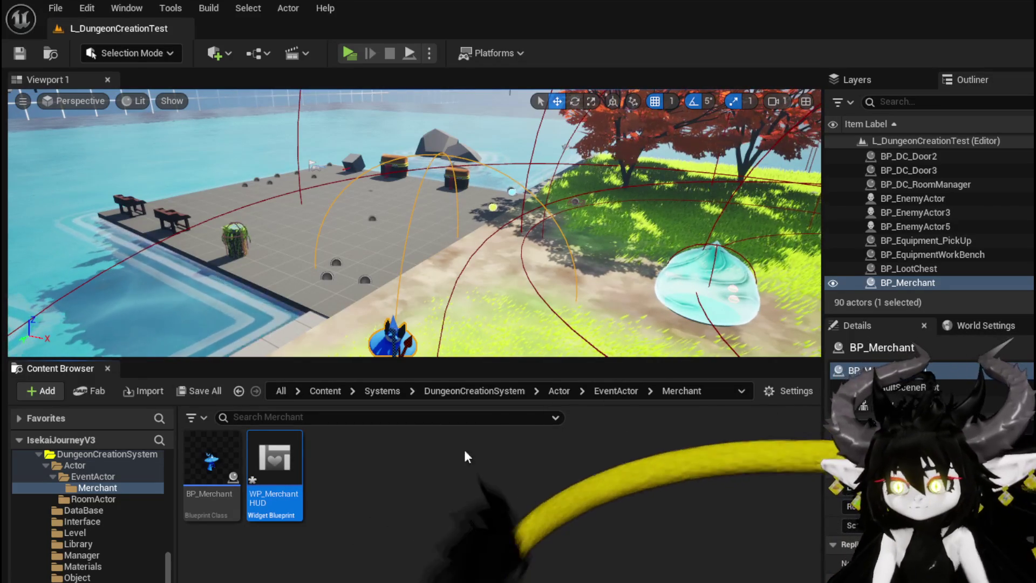
# Step: Save WP_MerchantHUD and open it in the widget editor
pyautogui.hotkey('ctrl', 'shift', 's')
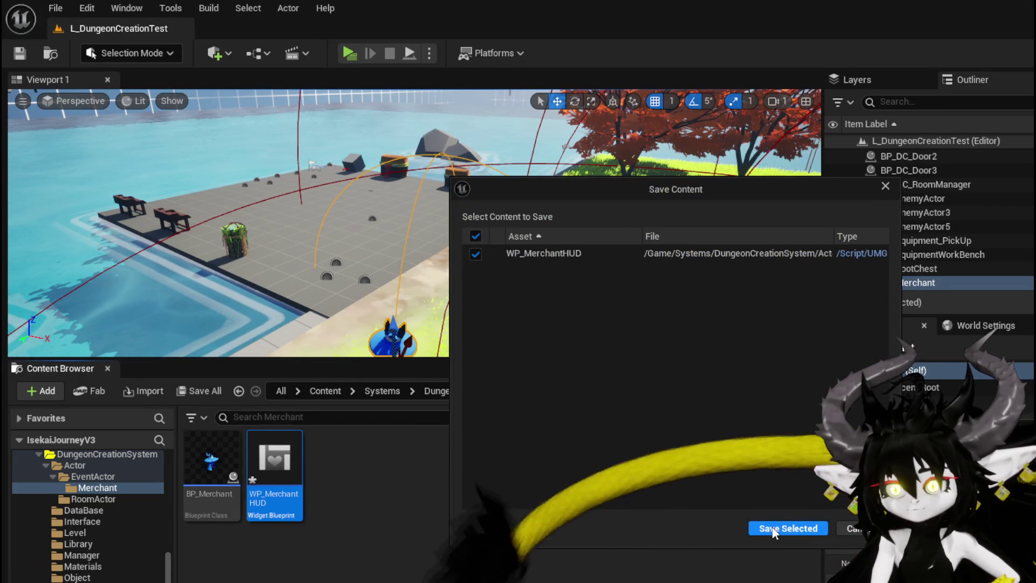
pyautogui.click(770, 526)
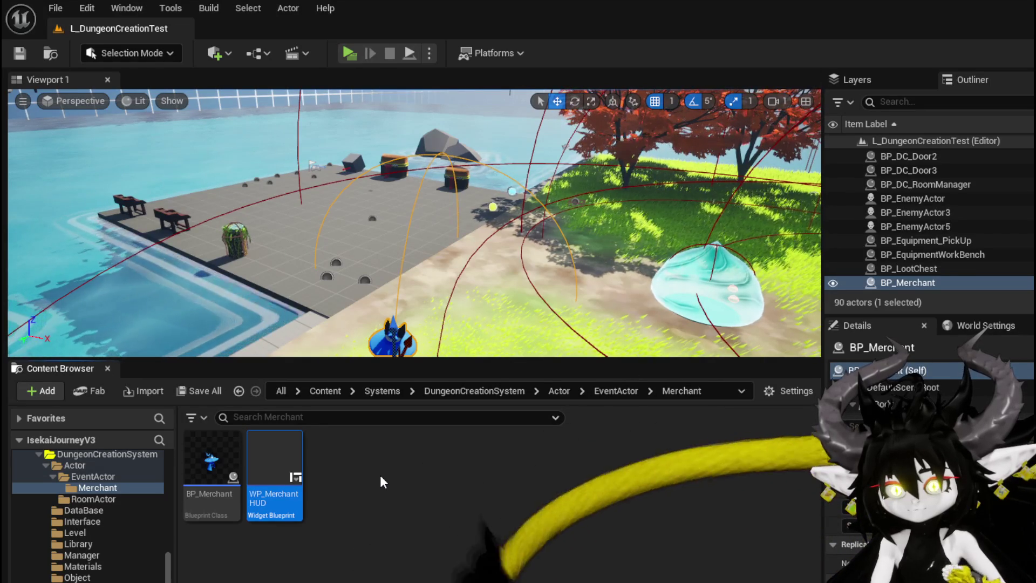
pyautogui.doubleClick(275, 474)
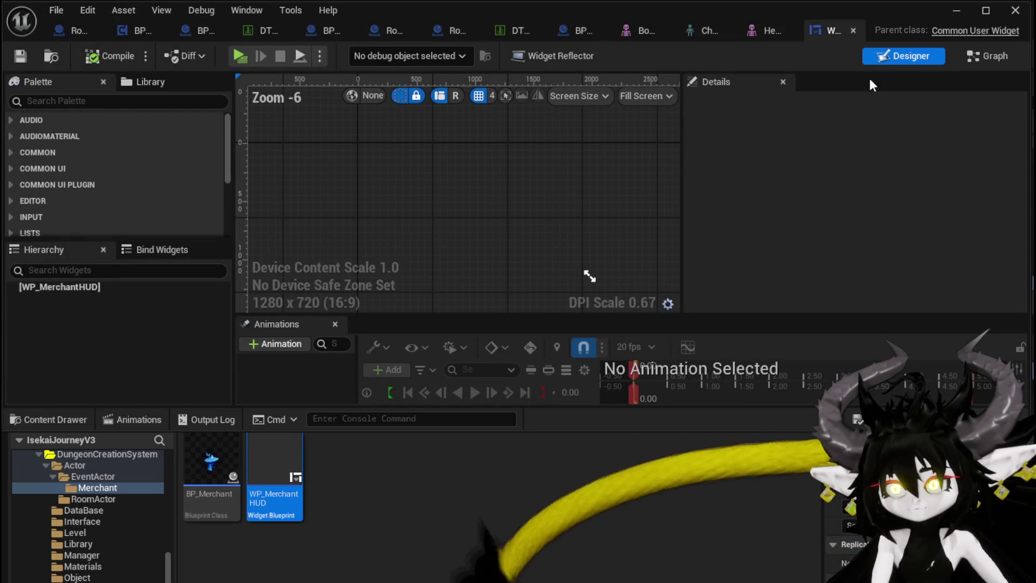
# Step: Add a Canvas Panel from the Palette as the root widget
pyautogui.click(107, 100)
pyautogui.write('Ca')
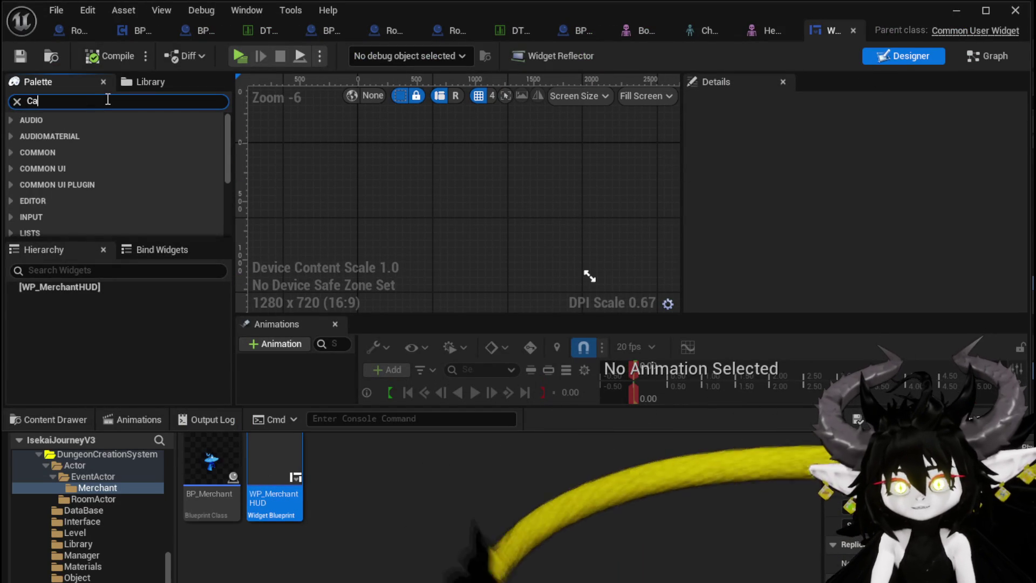
pyautogui.write('nva')
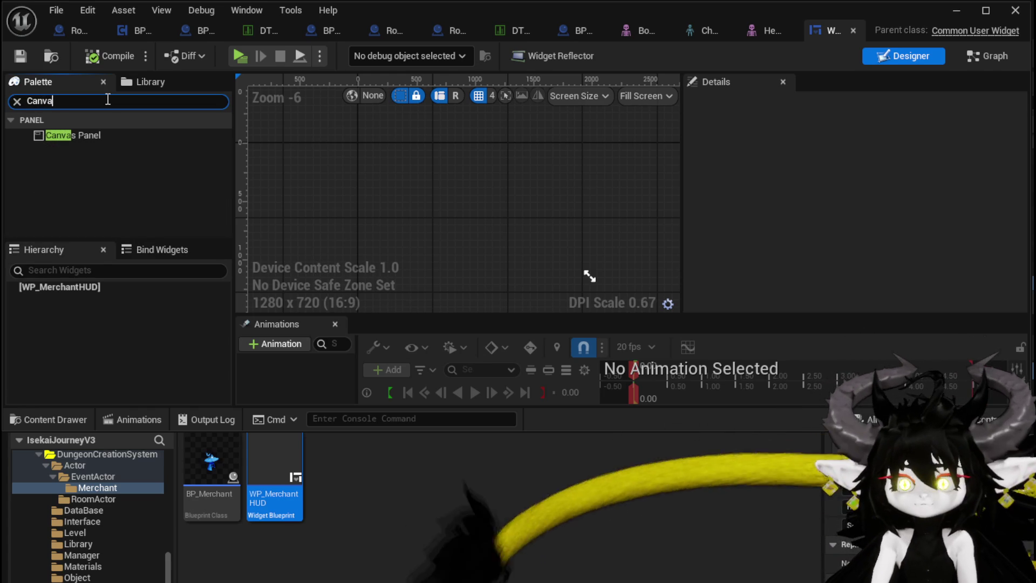
pyautogui.click(95, 141)
pyautogui.moveTo(97, 147); pyautogui.dragTo(274, 299)
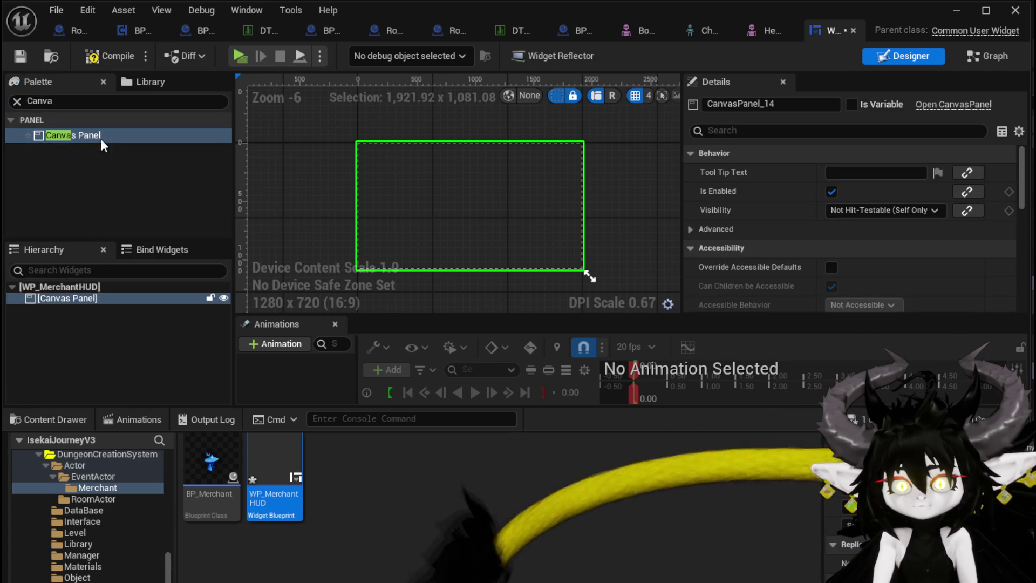
# Step: Place the WPU Button Closing widget onto the canvas
pyautogui.write('Close')
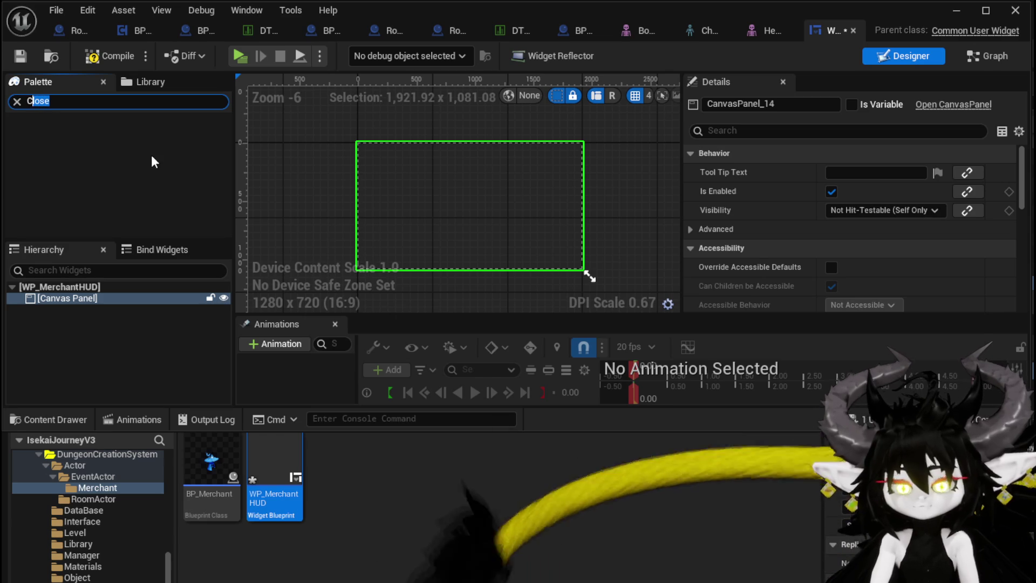
pyautogui.press('BackSpace')
pyautogui.press('BackSpace')
pyautogui.write('utton')
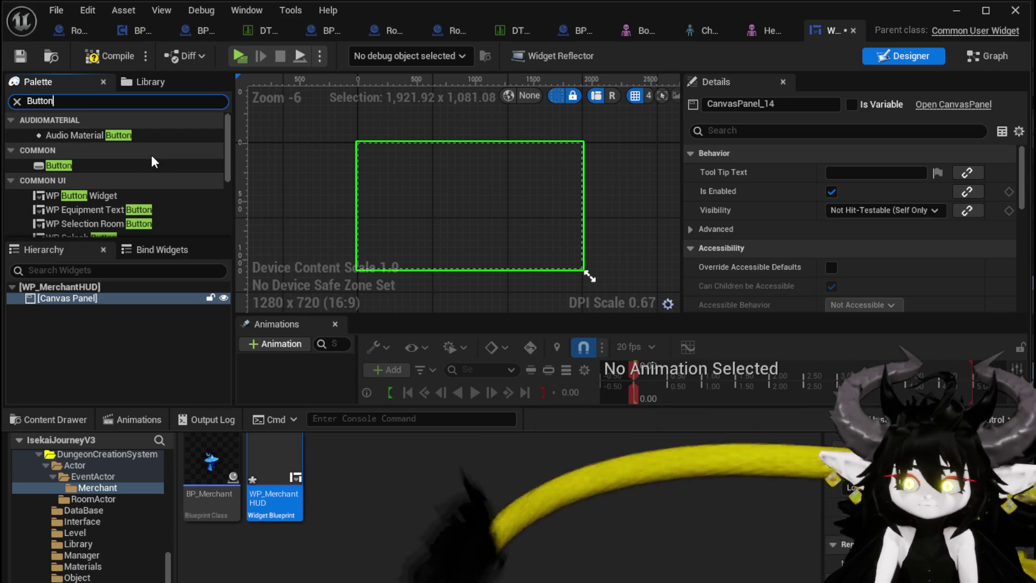
pyautogui.scroll(-2, 147, 184)
pyautogui.moveTo(124, 207)
pyautogui.mouseDown()
pyautogui.moveTo(589, 154)
pyautogui.moveTo(570, 147)
pyautogui.mouseUp()
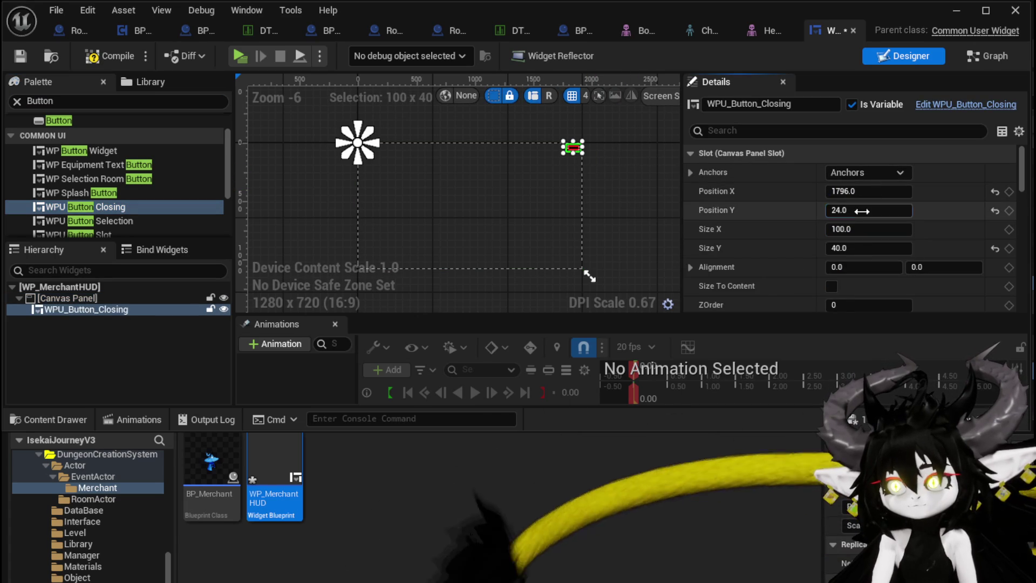
# Step: Set the button's Size Y to 100 and anchor it to the top-right corner
pyautogui.write('0')
pyautogui.press('Return')
pyautogui.click(859, 175)
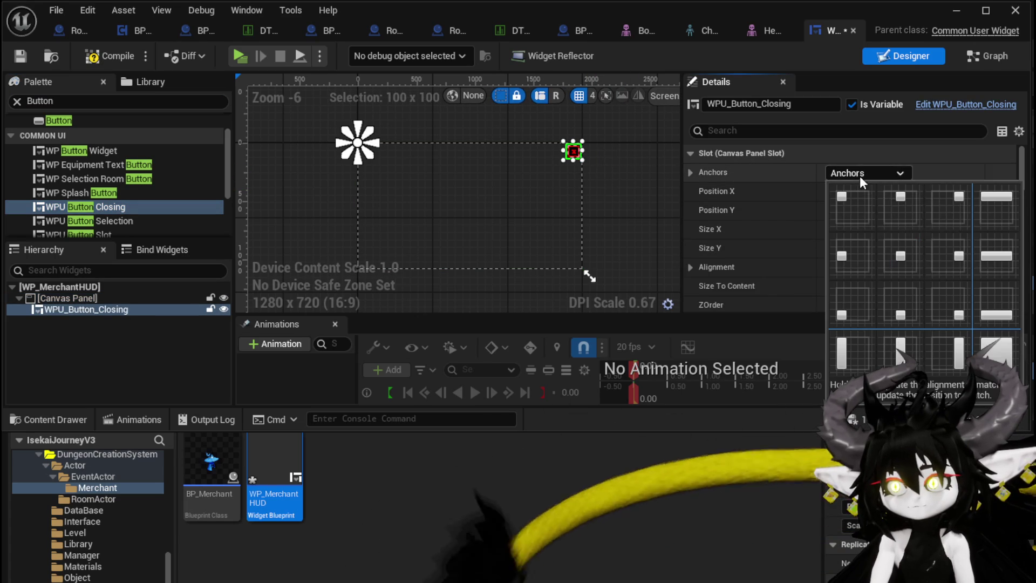
pyautogui.keyDown('ctrl'); pyautogui.keyDown('shift'); pyautogui.click(948, 214); pyautogui.keyUp('shift'); pyautogui.keyUp('ctrl')
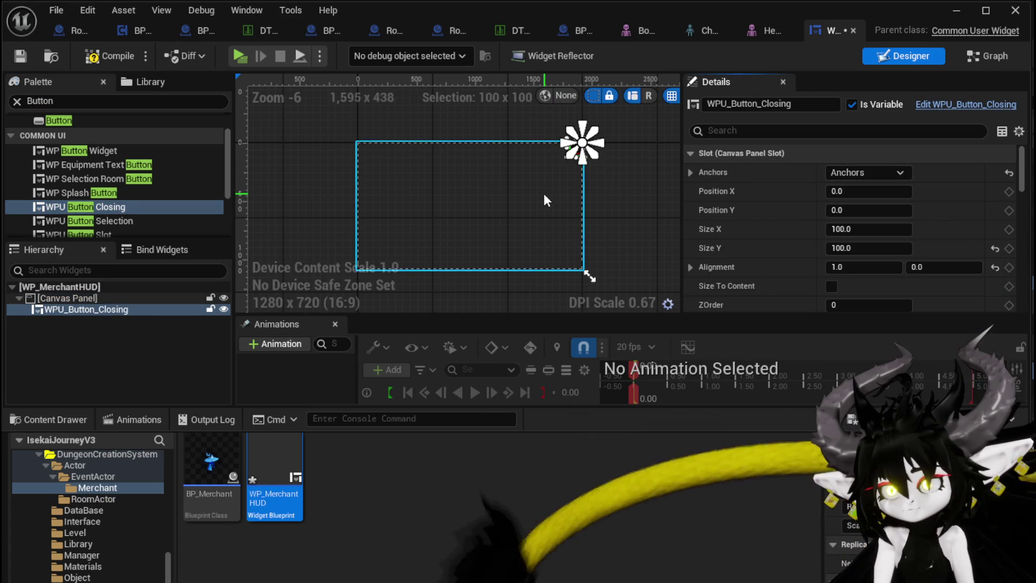
pyautogui.click(100, 56)
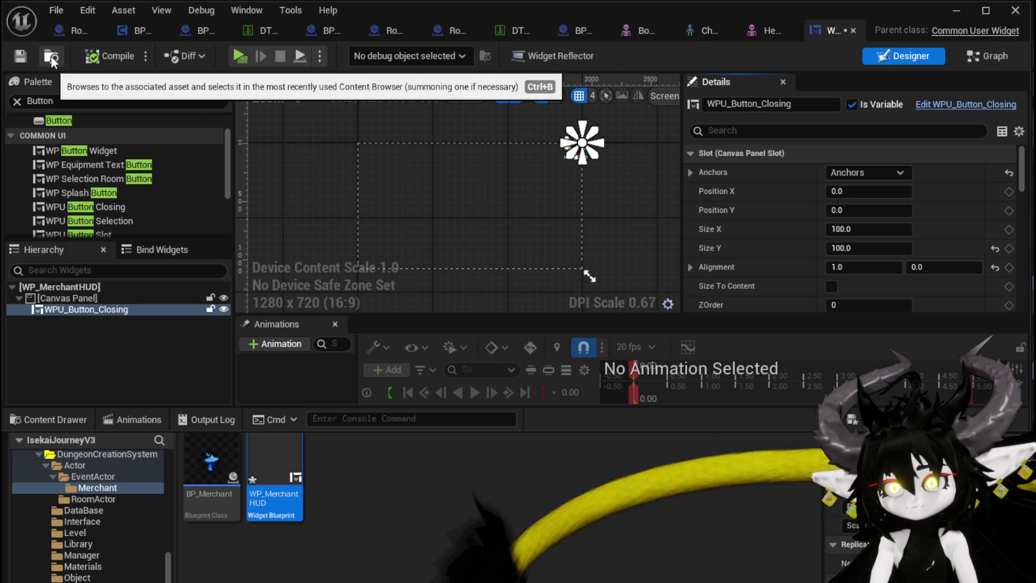
pyautogui.scroll(4, 581, 160)
pyautogui.scroll(-4, 581, 154)
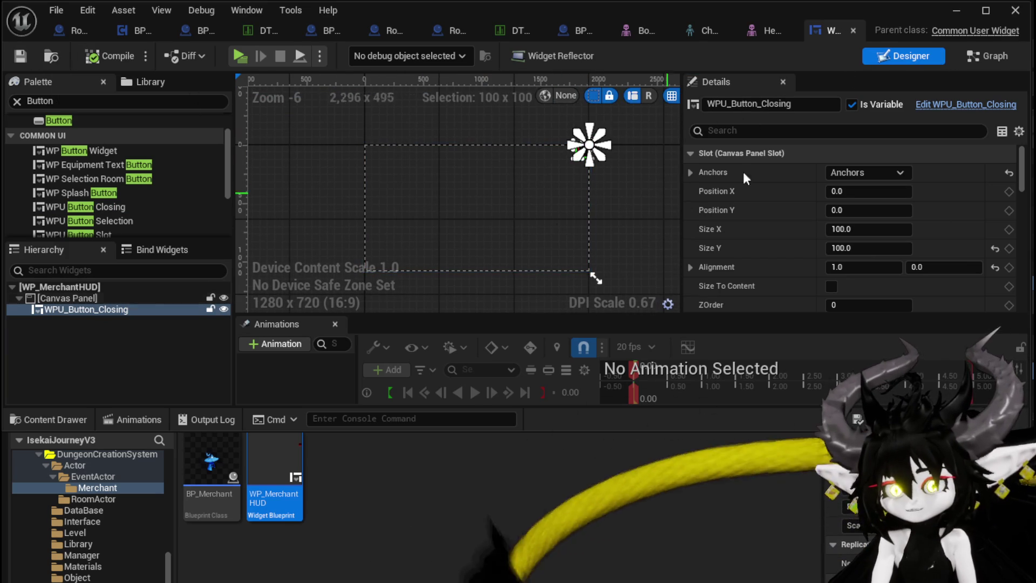
# Step: Place a WPU_Button_Closing getter in the widget's event graph
pyautogui.click(979, 56)
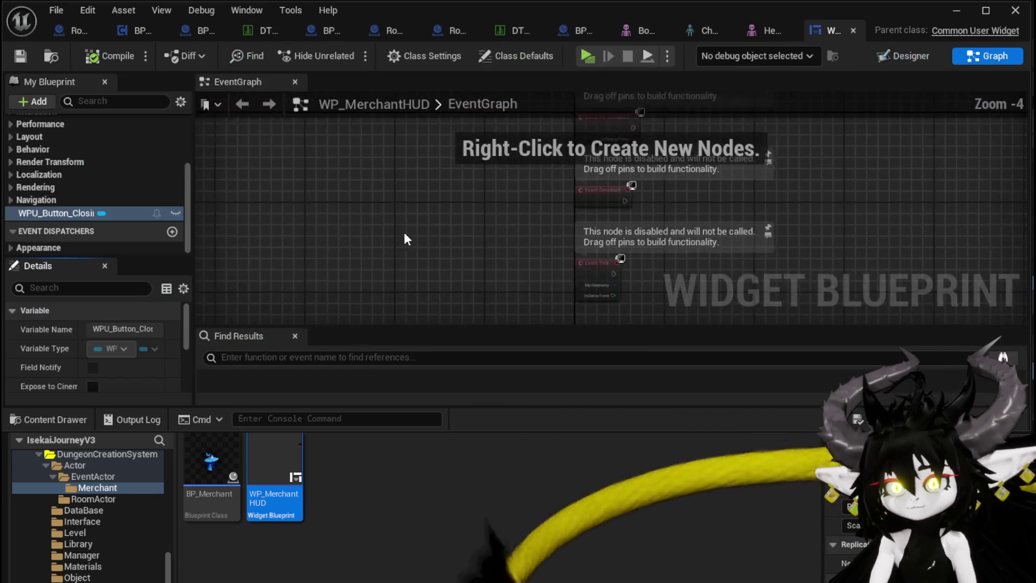
pyautogui.scroll(-5, 106, 326)
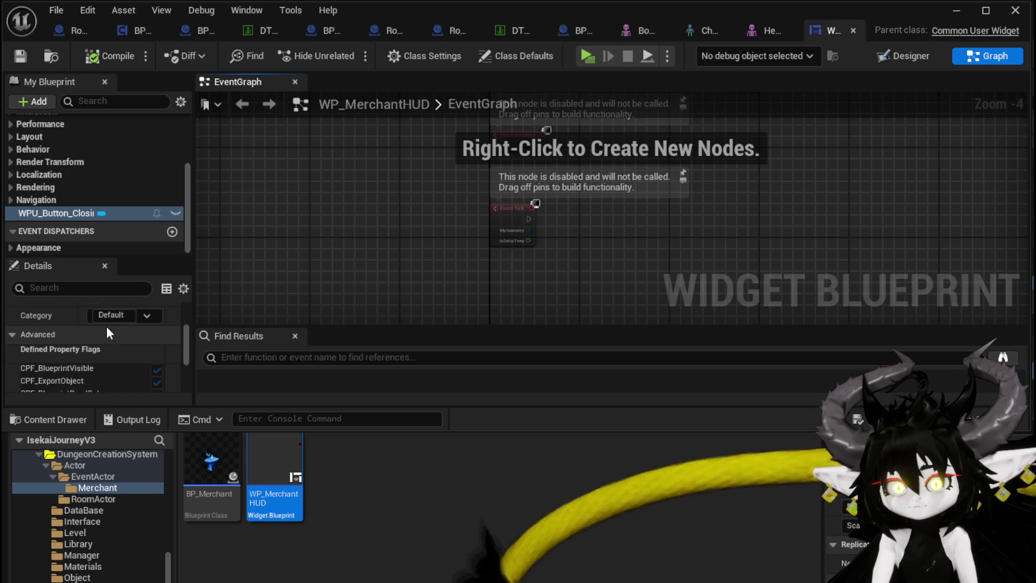
pyautogui.scroll(3, 104, 324)
pyautogui.scroll(3, 102, 319)
pyautogui.scroll(-6, 99, 316)
pyautogui.moveTo(81, 216); pyautogui.dragTo(312, 277)
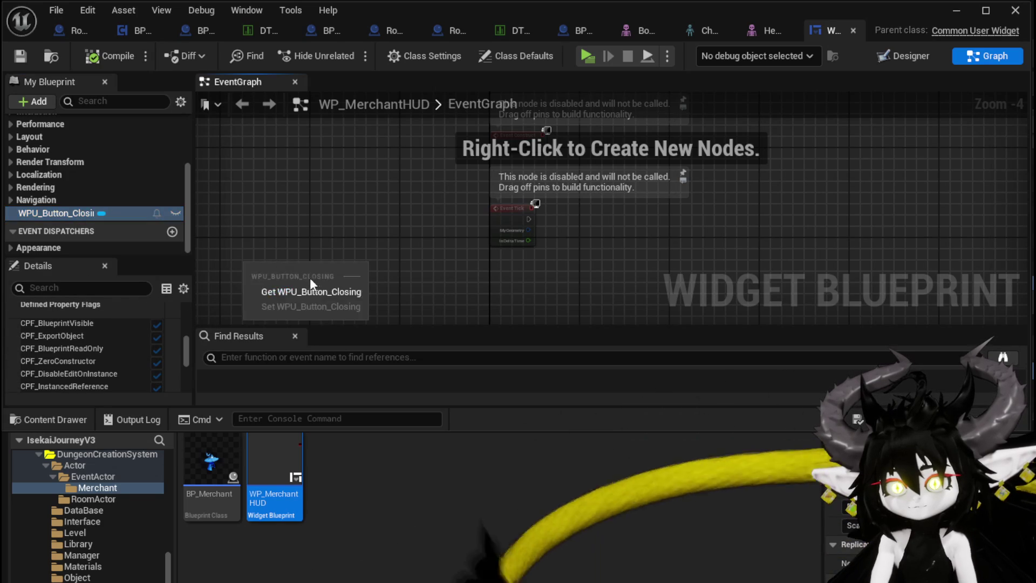
# Step: Add an On Press Button event for the closing button
pyautogui.click(906, 56)
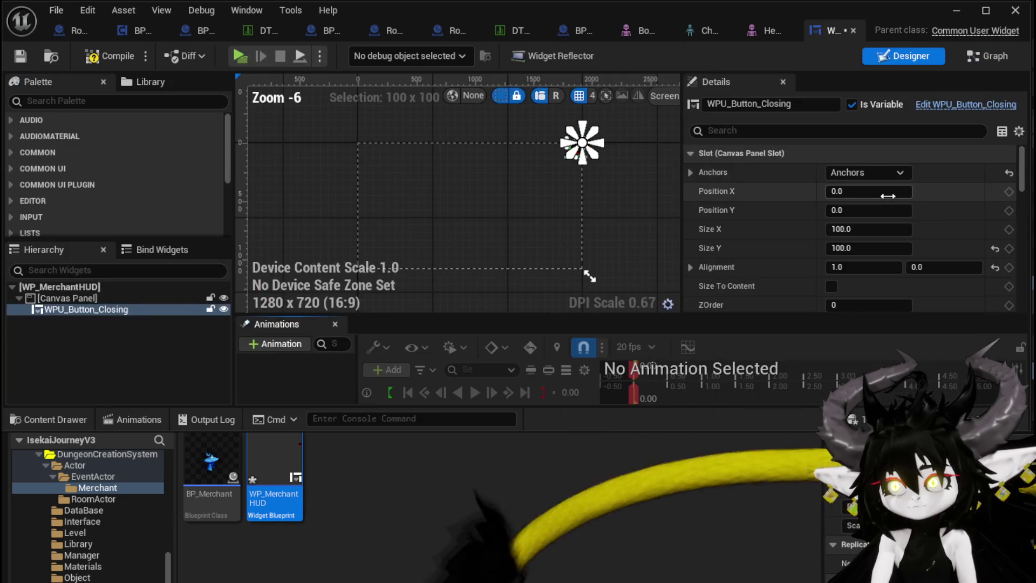
pyautogui.scroll(-15, 1024, 175)
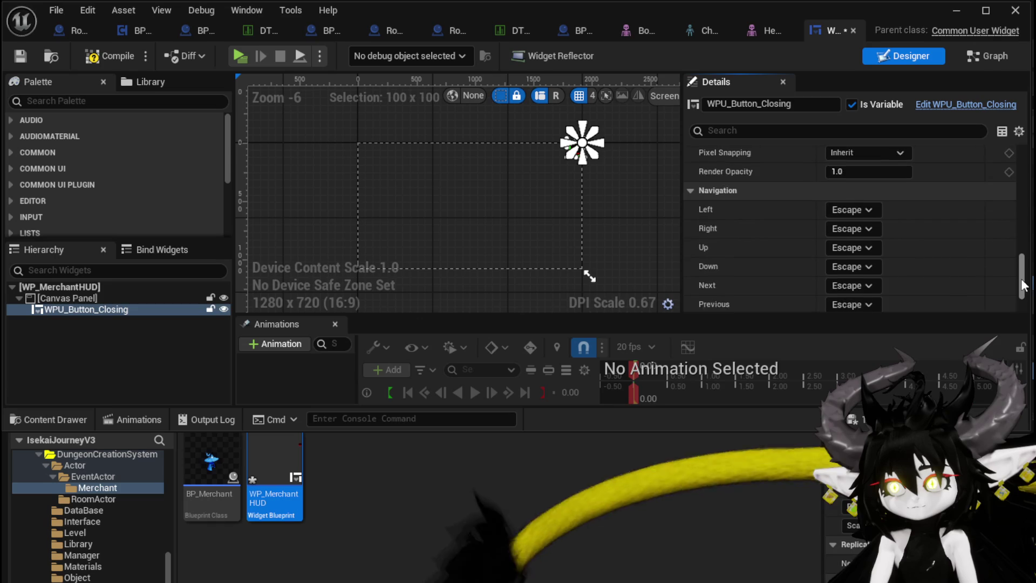
pyautogui.click(860, 281)
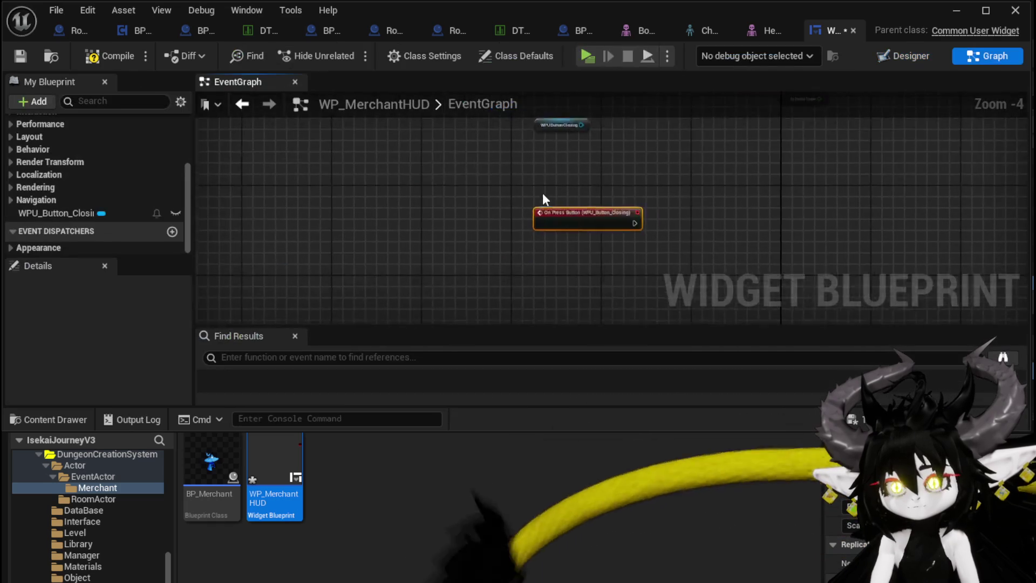
# Step: Add a Close Widget node targeting WPU_Button_Closing, driven by the press event
pyautogui.moveTo(490, 159); pyautogui.dragTo(553, 216)
pyautogui.scroll(3, 471, 175)
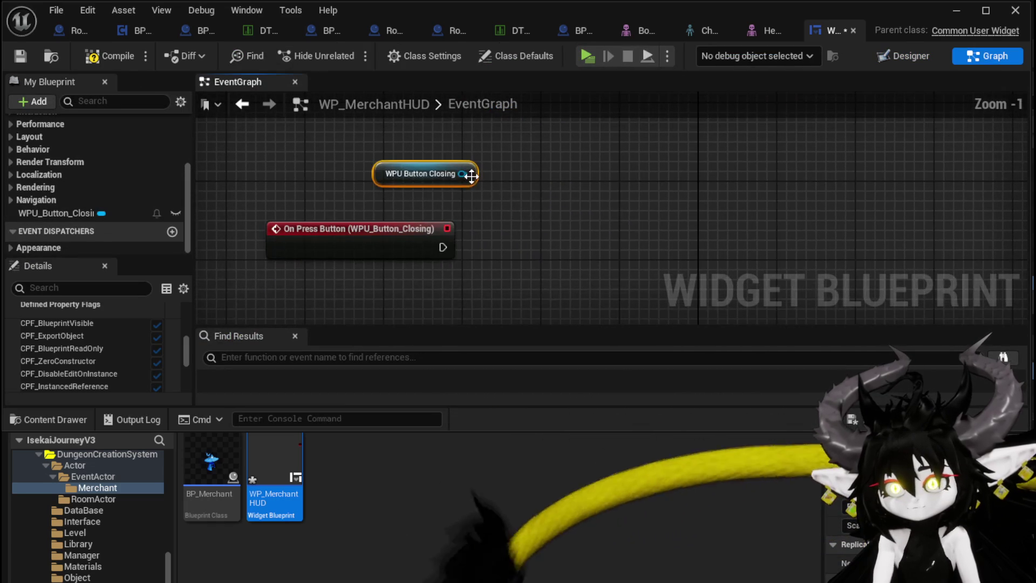
pyautogui.moveTo(462, 174); pyautogui.dragTo(565, 212)
pyautogui.write('Close')
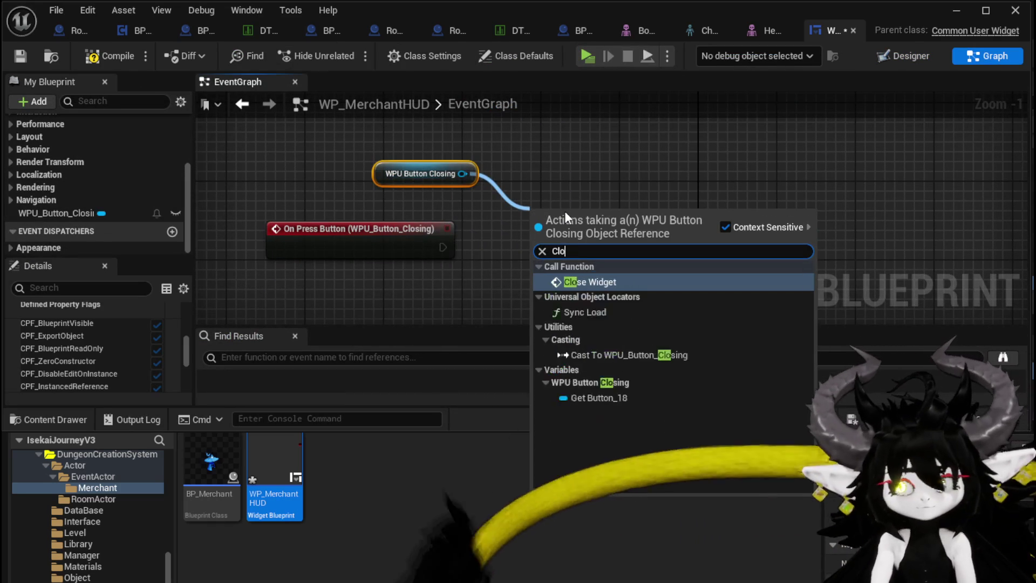
pyautogui.click(607, 286)
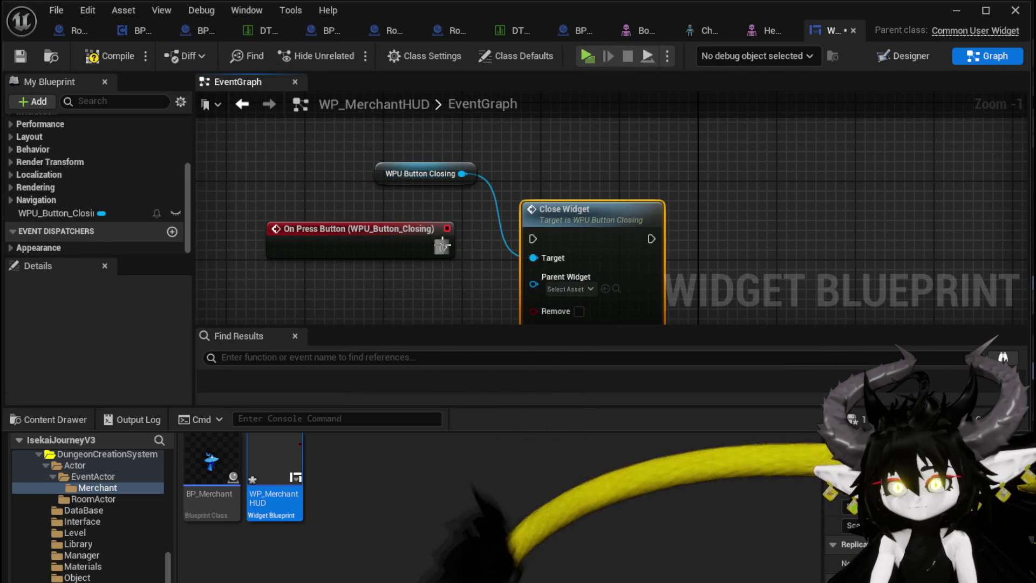
pyautogui.moveTo(398, 173); pyautogui.dragTo(375, 192)
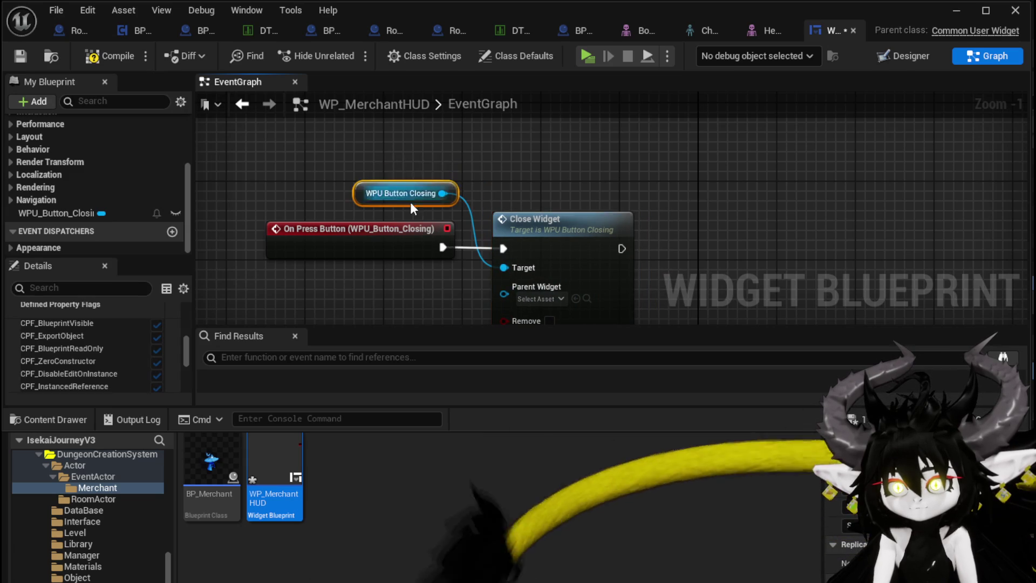
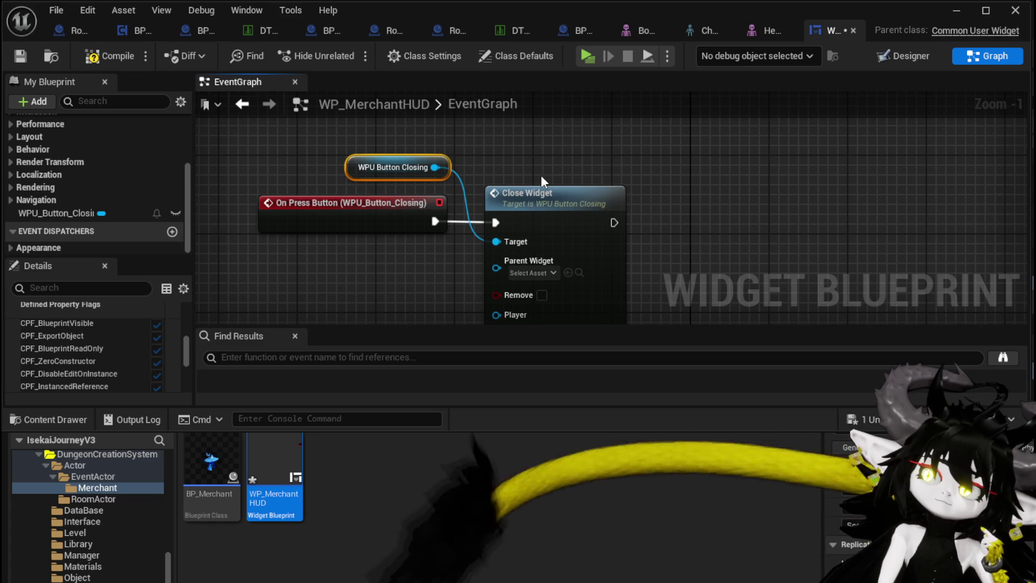
# Step: Tick Remove on Close Widget, add a BindEvent function, and compile
pyautogui.click(541, 295)
pyautogui.moveTo(388, 261); pyautogui.dragTo(414, 225)
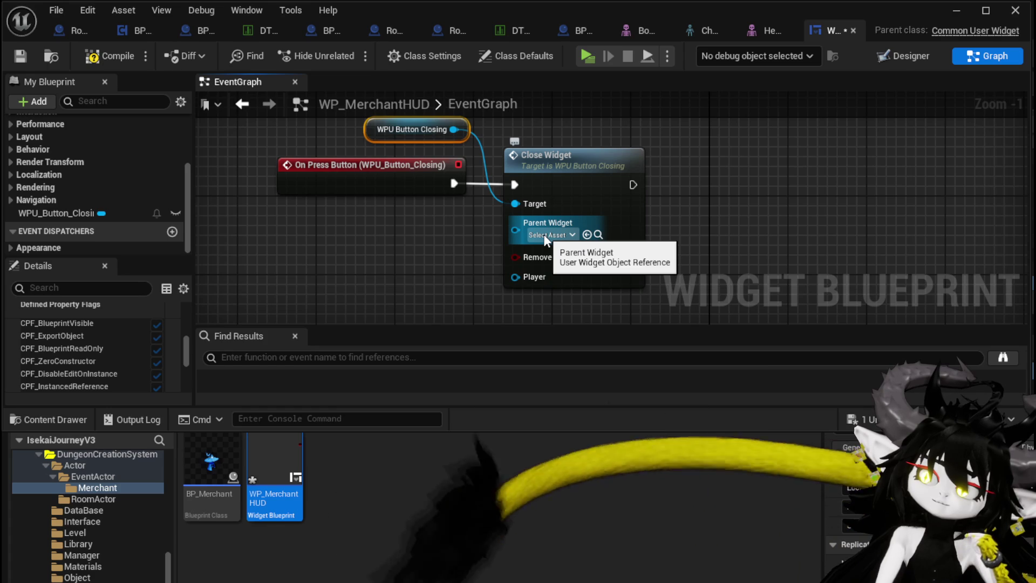
pyautogui.scroll(5, 61, 197)
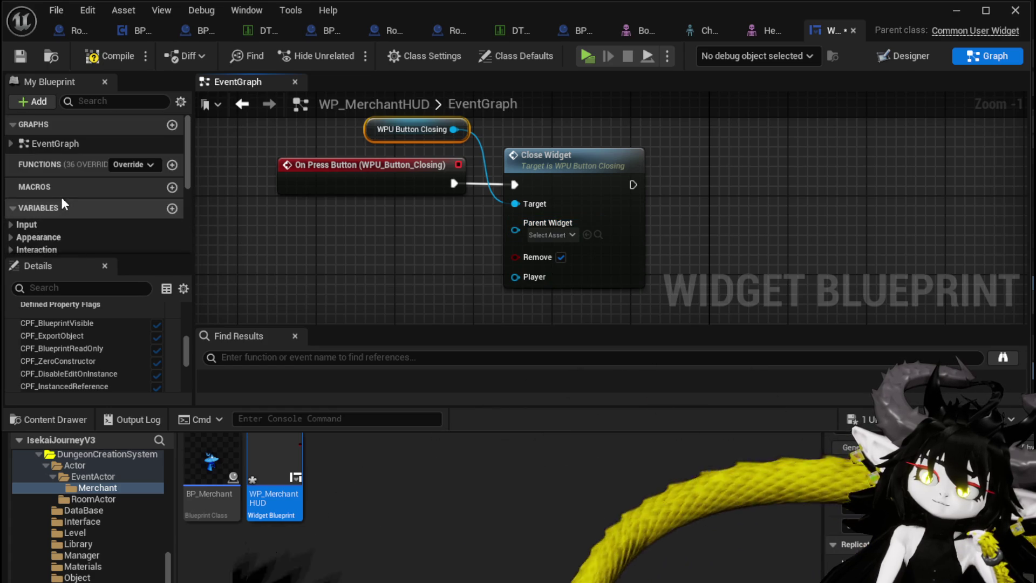
pyautogui.click(172, 165)
pyautogui.write('BindEve')
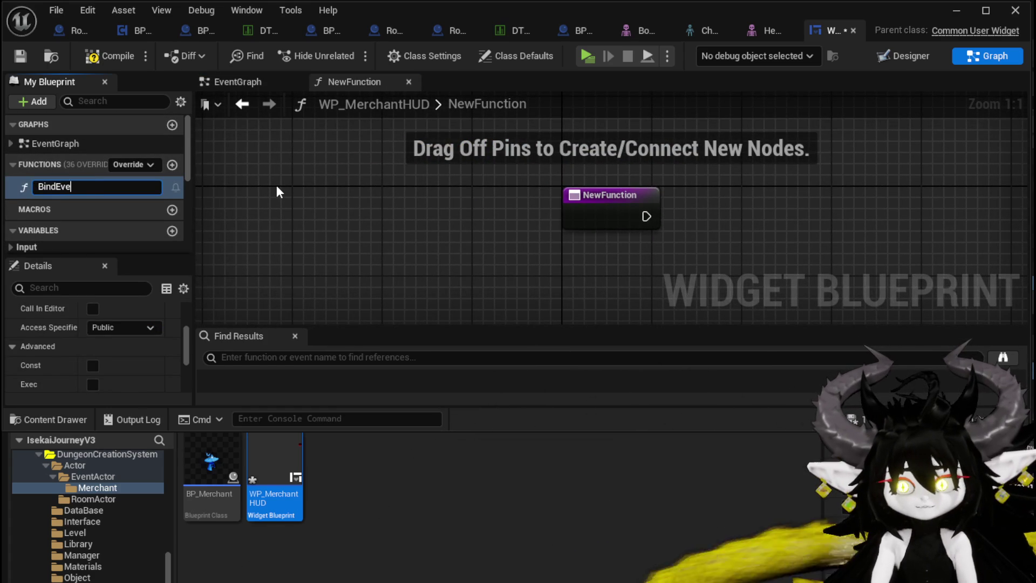
pyautogui.write('nt')
pyautogui.press('Return')
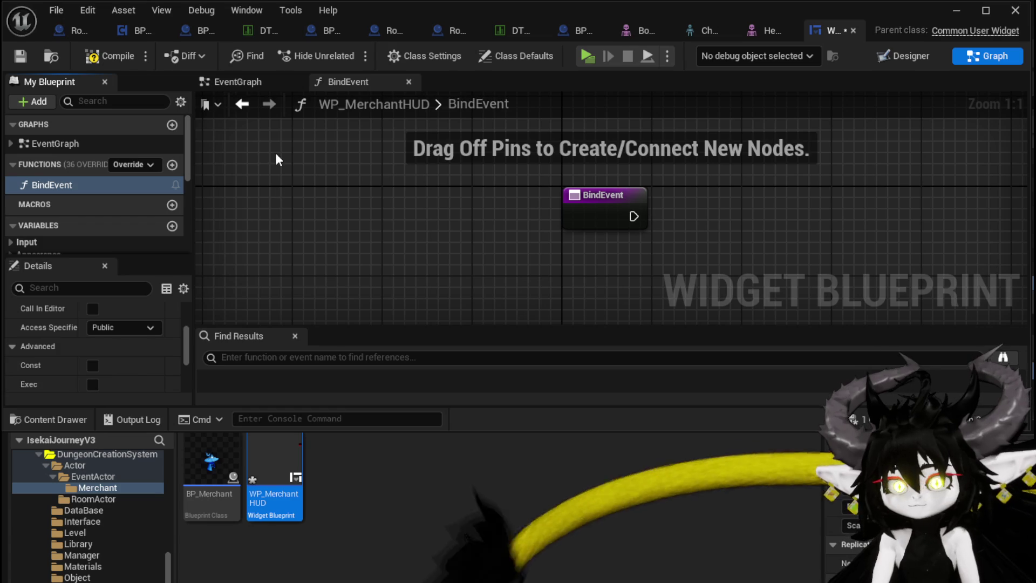
pyautogui.click(27, 56)
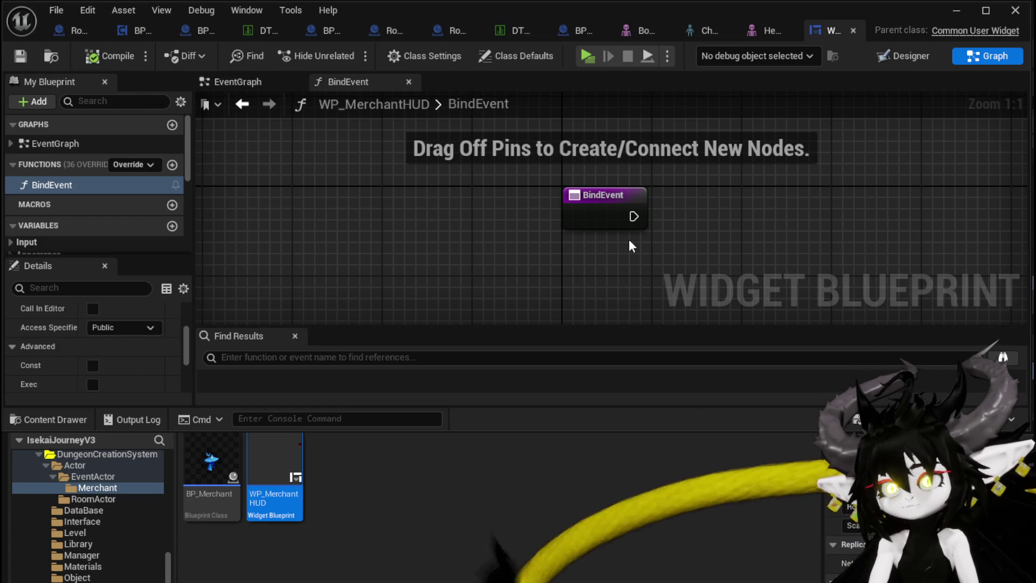
# Step: Add an Owner variable typed as a BP Third Person Character object reference
pyautogui.click(606, 219)
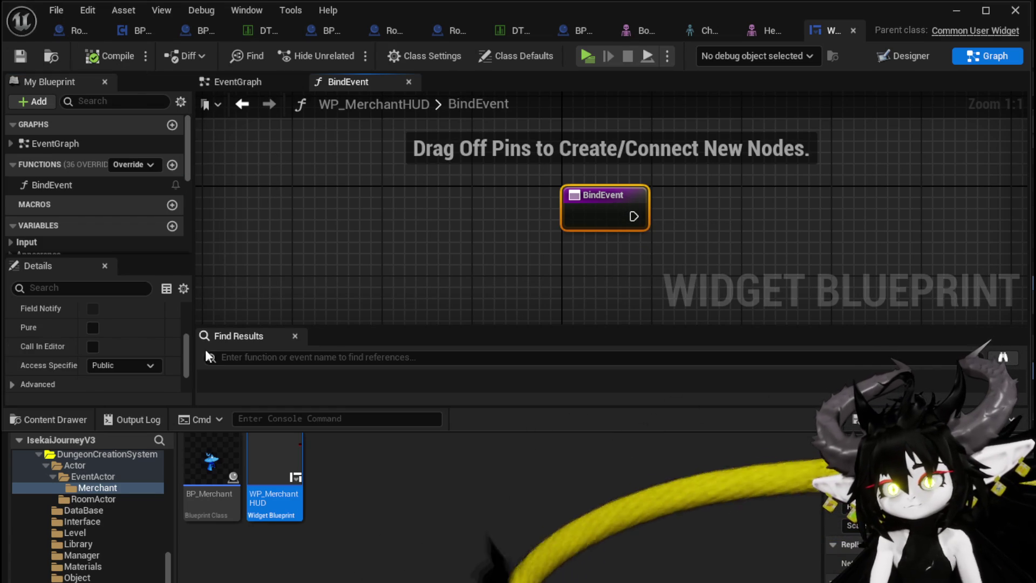
pyautogui.moveTo(160, 257); pyautogui.dragTo(160, 272)
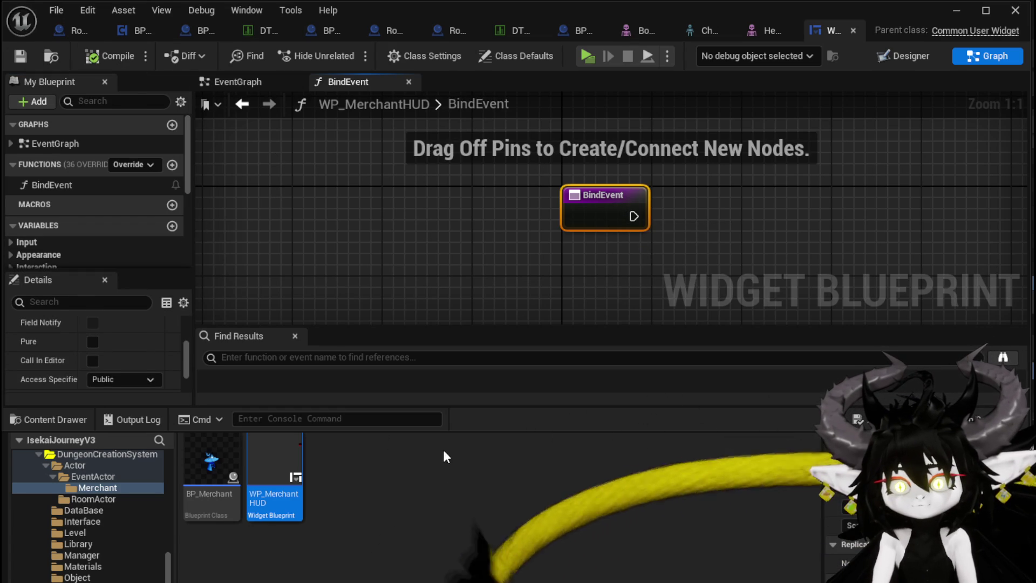
pyautogui.moveTo(450, 430); pyautogui.dragTo(453, 552)
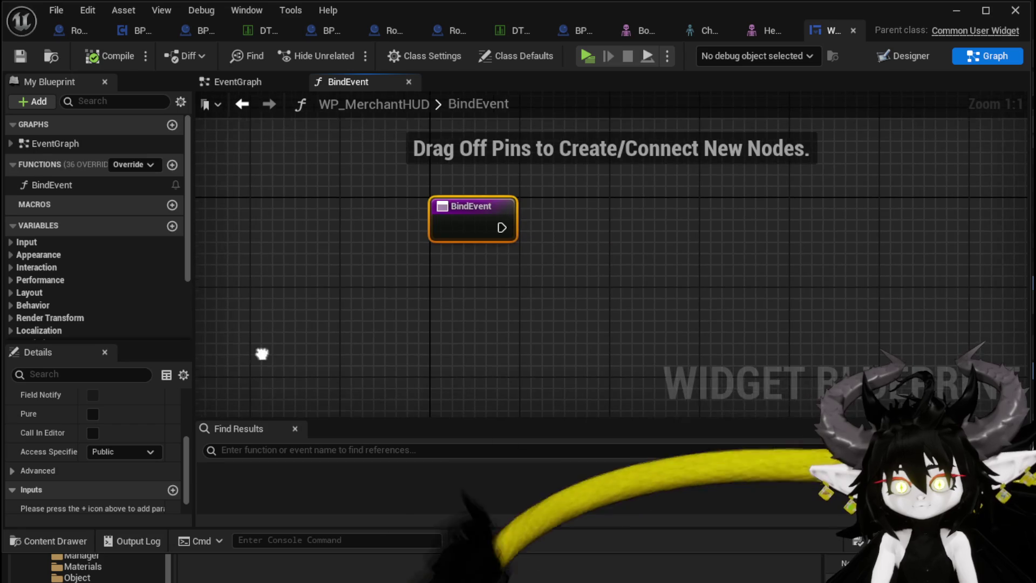
pyautogui.scroll(-1, 96, 252)
pyautogui.click(172, 204)
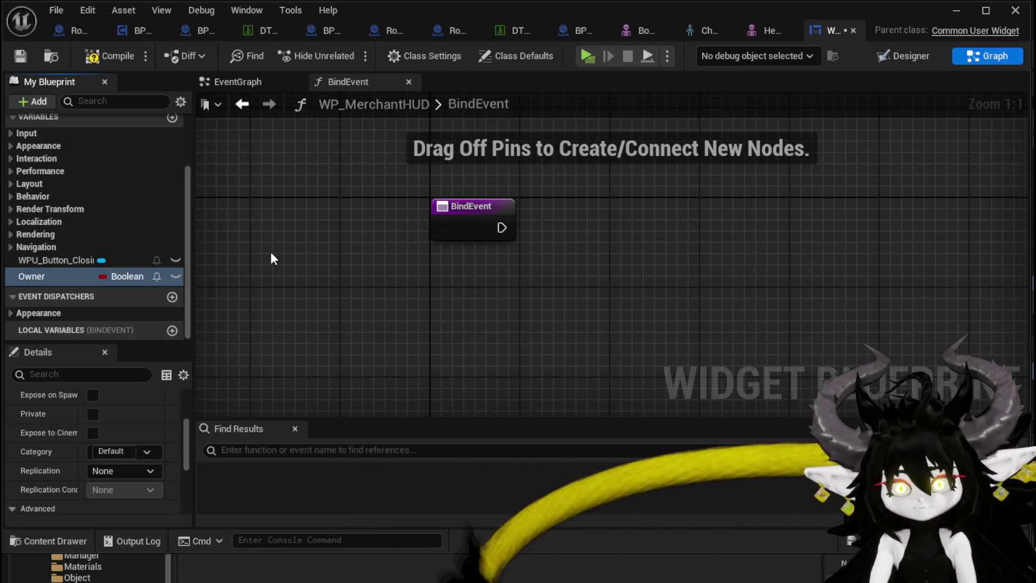
pyautogui.click(120, 276)
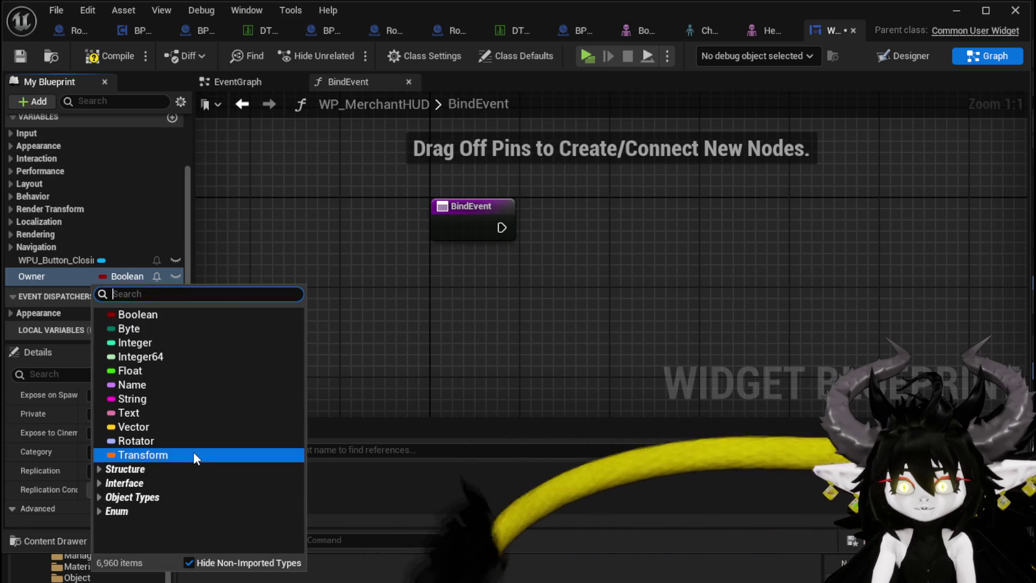
pyautogui.write('Thirdper')
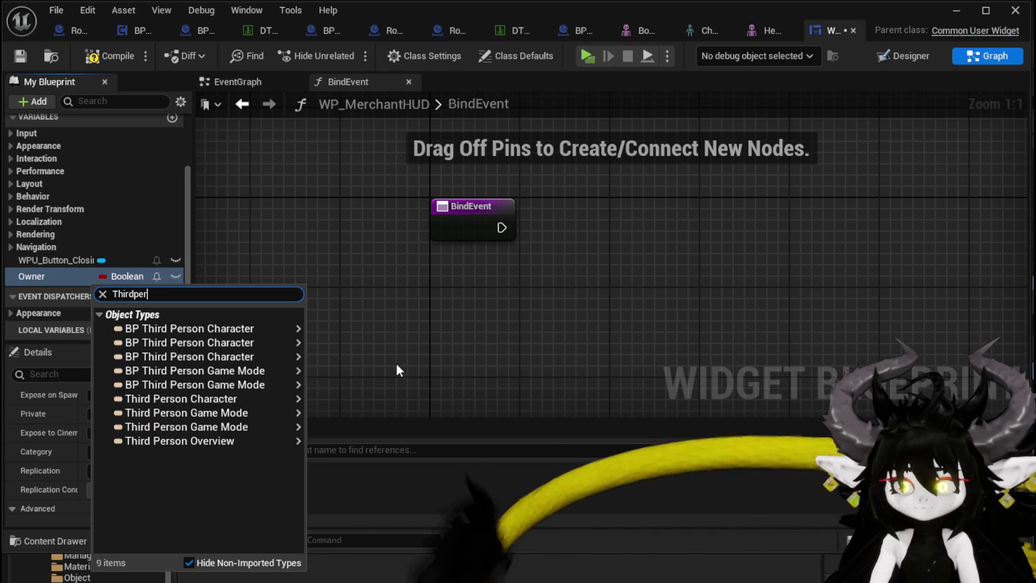
pyautogui.moveTo(258, 329)
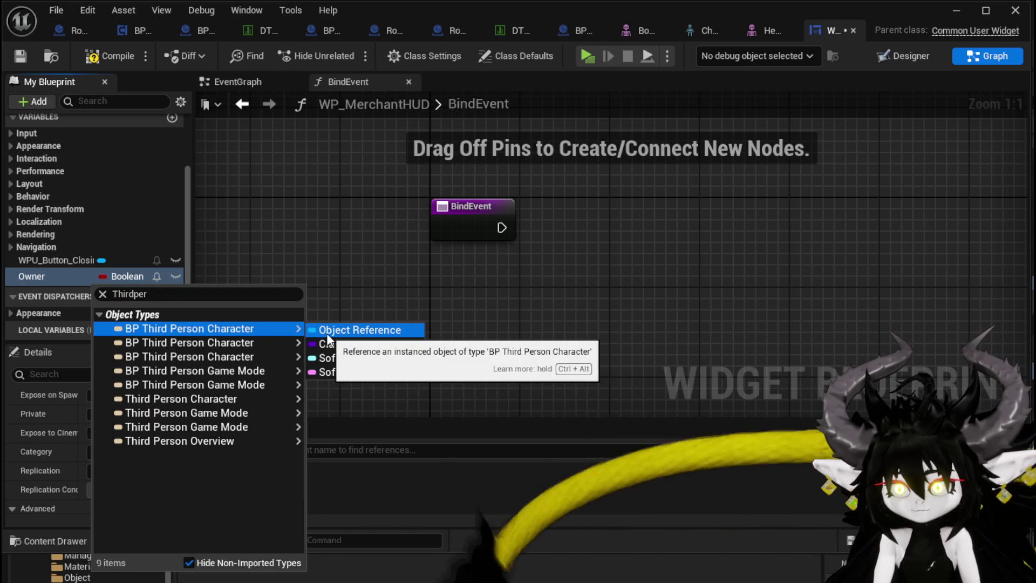
pyautogui.moveTo(284, 341)
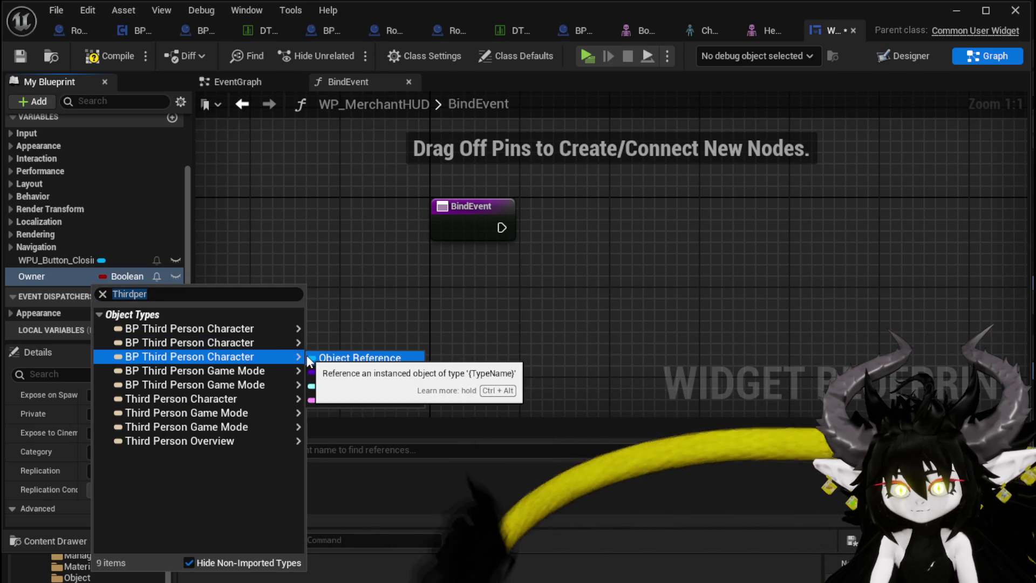
pyautogui.click(349, 329)
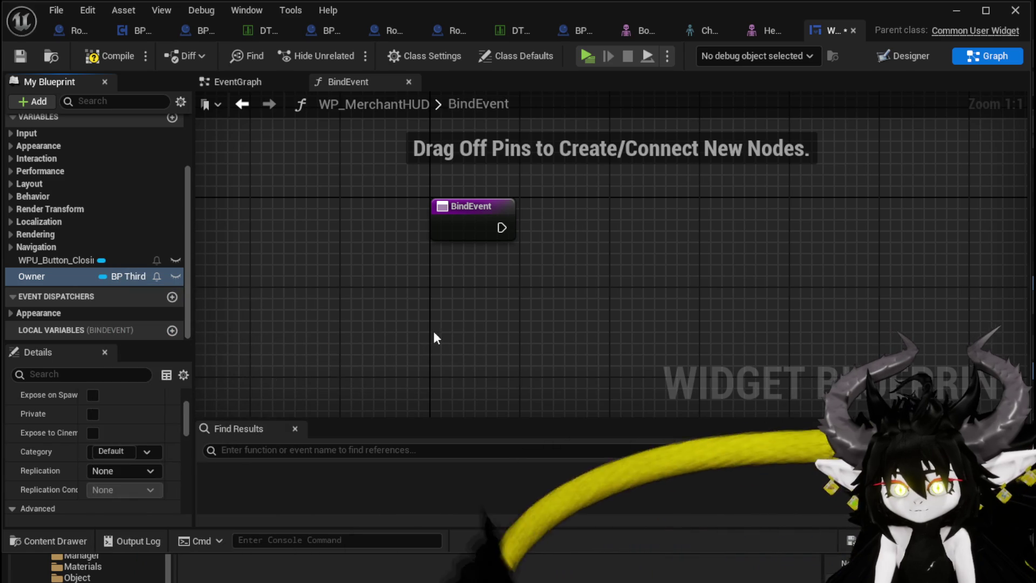
# Step: Delete the existing Owner variable
pyautogui.scroll(-5, 56, 428)
pyautogui.scroll(10, 75, 430)
pyautogui.scroll(1, 74, 426)
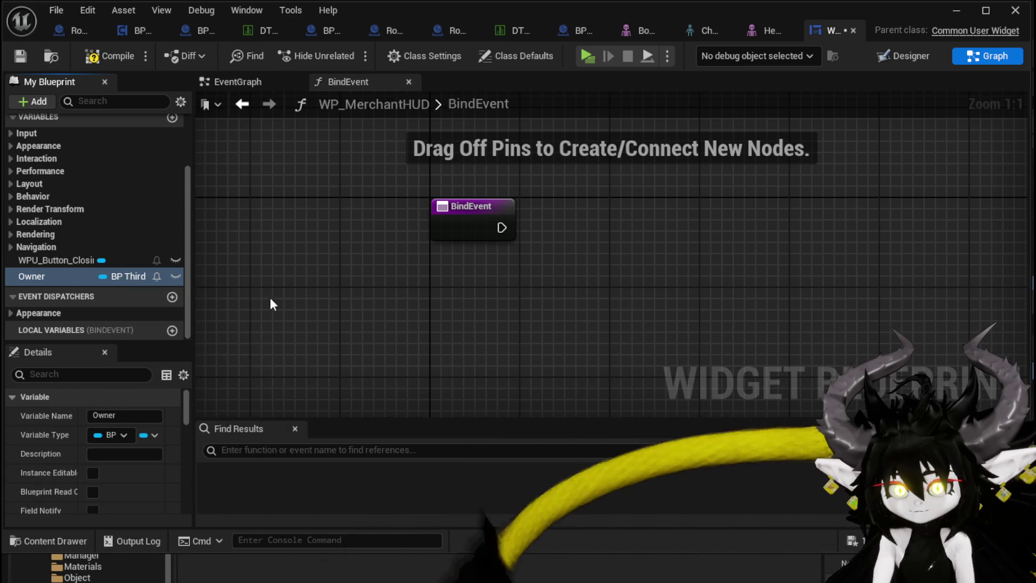
pyautogui.press('Escape')
pyautogui.press('Delete')
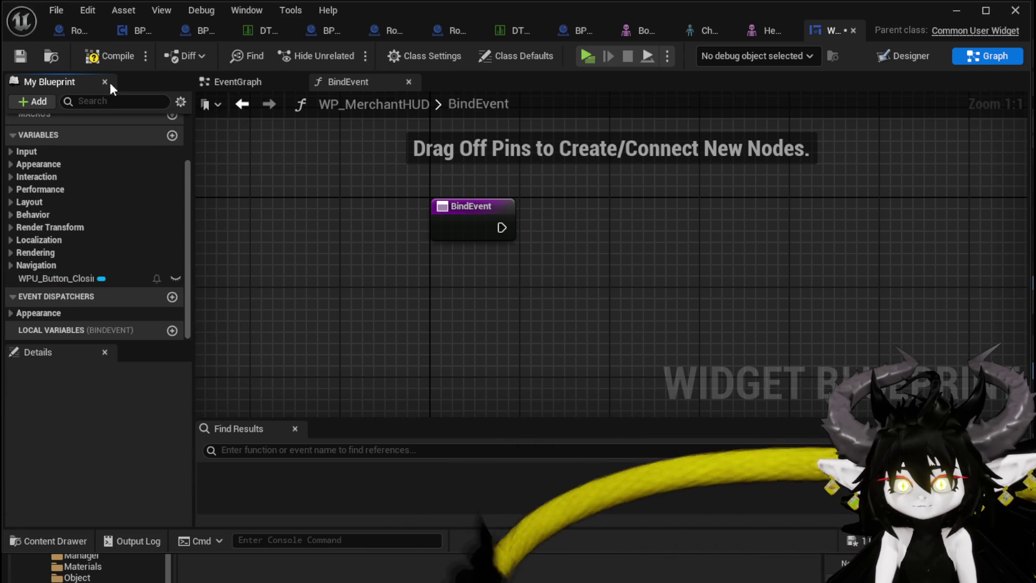
# Step: Promote Close Widget's Player pin to a variable named Owner and save
pyautogui.click(236, 84)
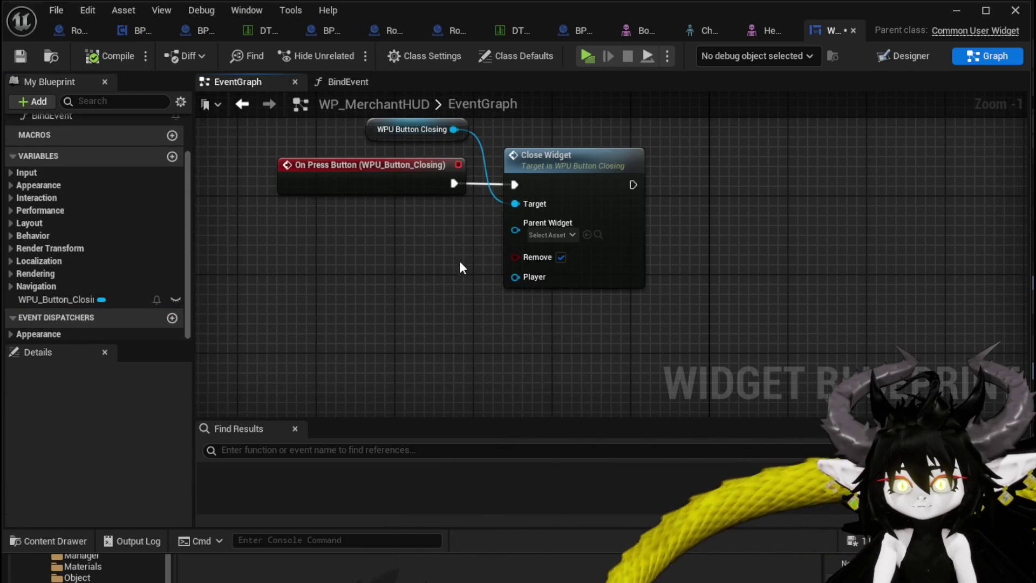
pyautogui.rightClick(522, 279)
pyautogui.click(578, 324)
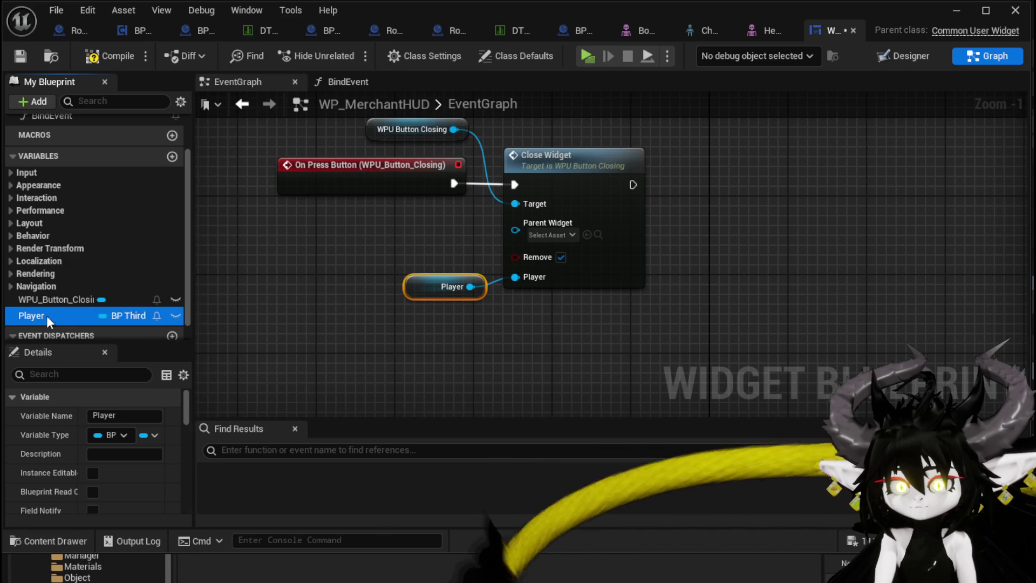
pyautogui.click(105, 415)
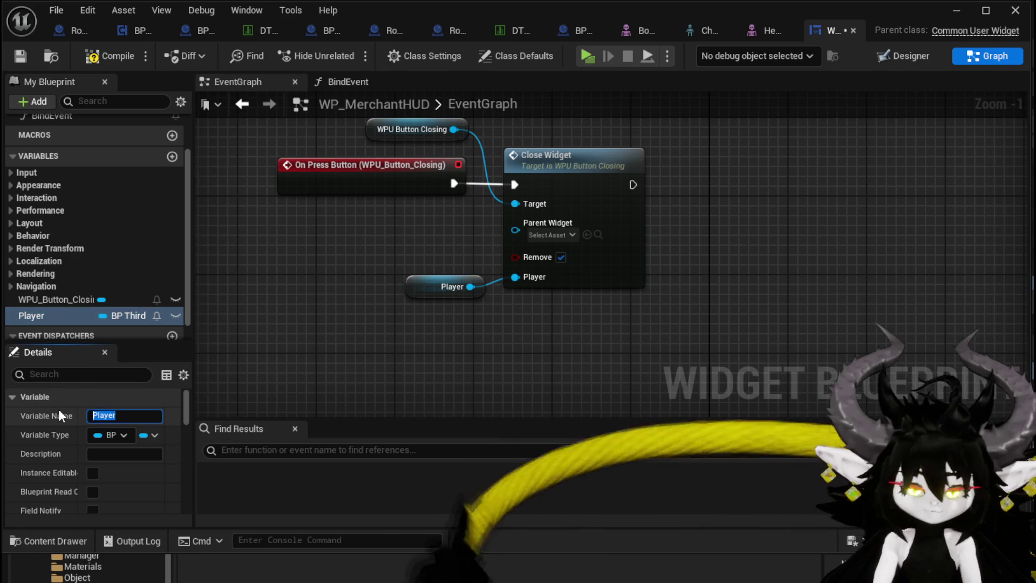
pyautogui.write('Owner')
pyautogui.press('Return')
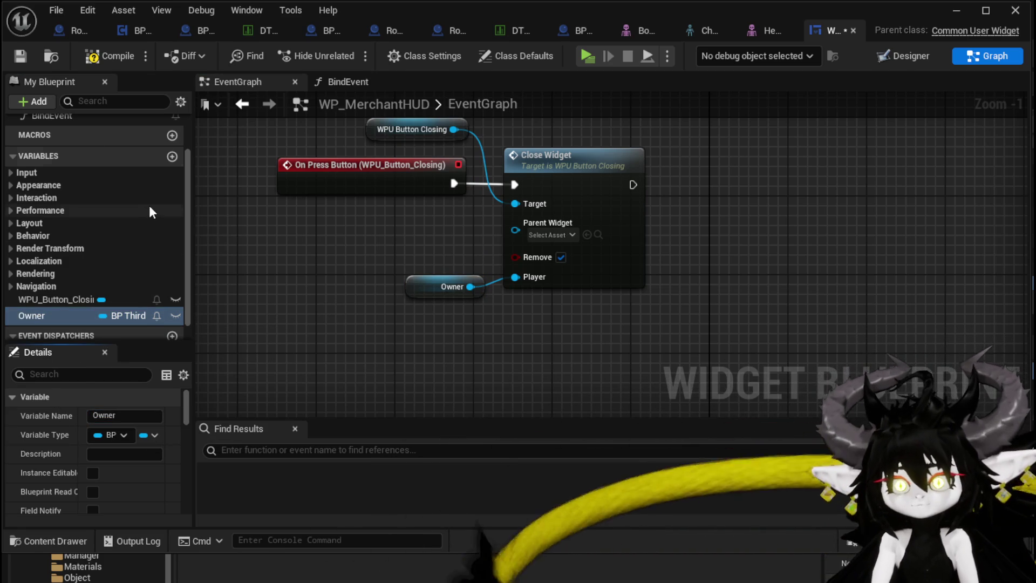
pyautogui.click(35, 53)
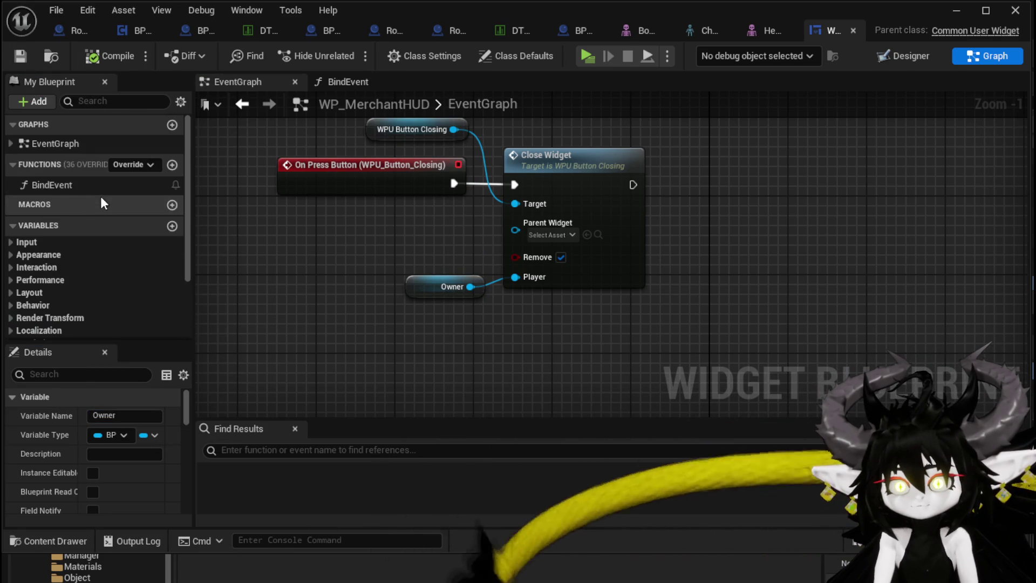
# Step: In the BindEvent graph, add a Set Owner node driven by the function's Owner input
pyautogui.doubleClick(67, 183)
pyautogui.scroll(-3, 57, 290)
pyautogui.moveTo(80, 278); pyautogui.dragTo(546, 217)
pyautogui.click(571, 258)
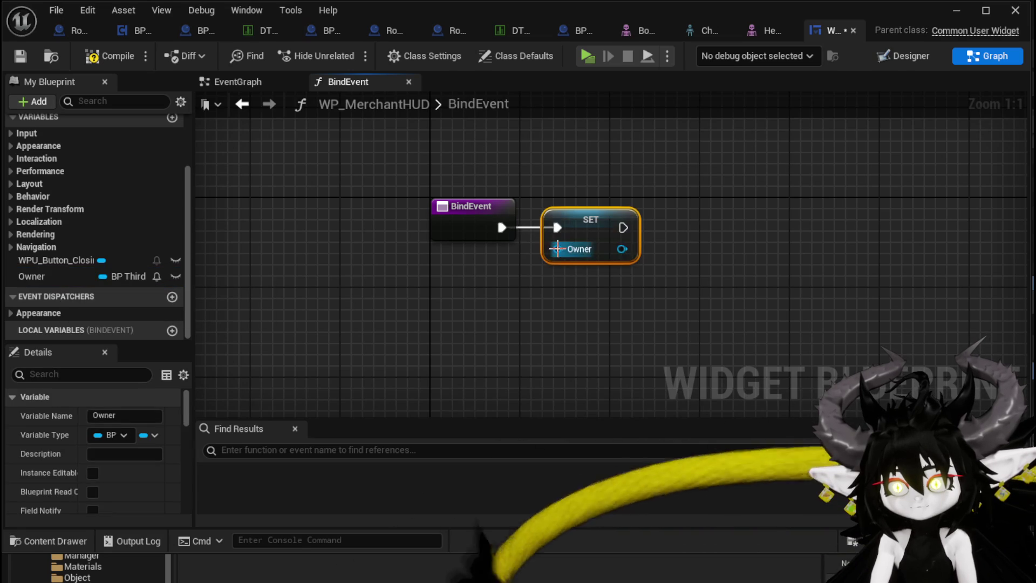
pyautogui.click(474, 315)
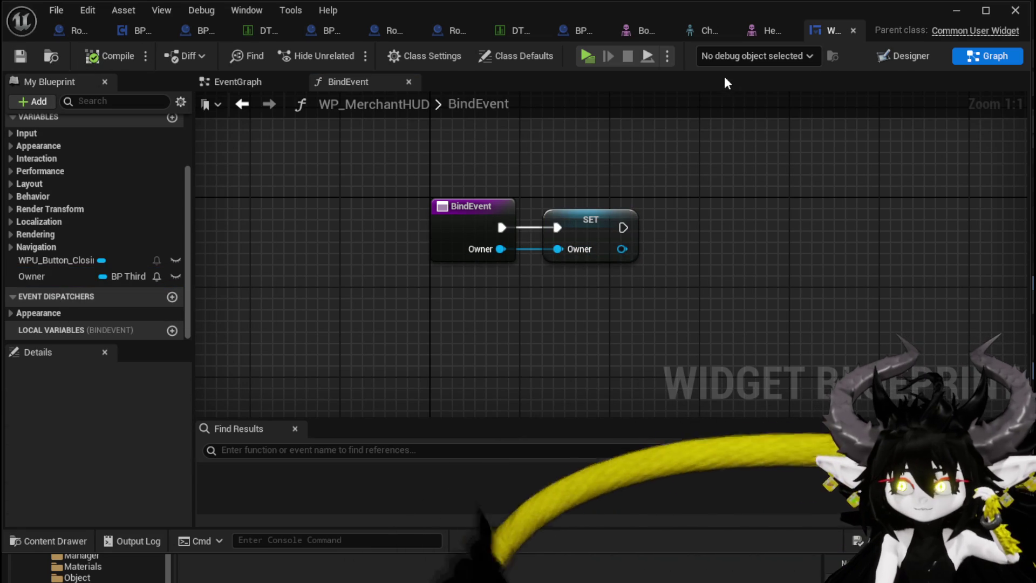
# Step: Delete the unused Print String and BeginPlay nodes from BP_Merchant's event graph and save
pyautogui.click(585, 28)
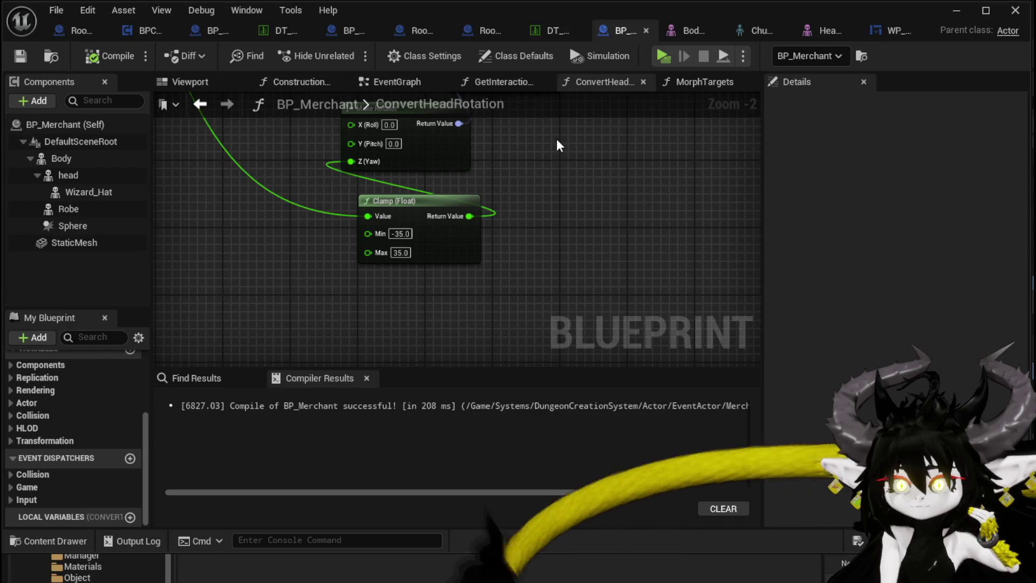
pyautogui.scroll(-9, 534, 307)
pyautogui.scroll(3, 544, 171)
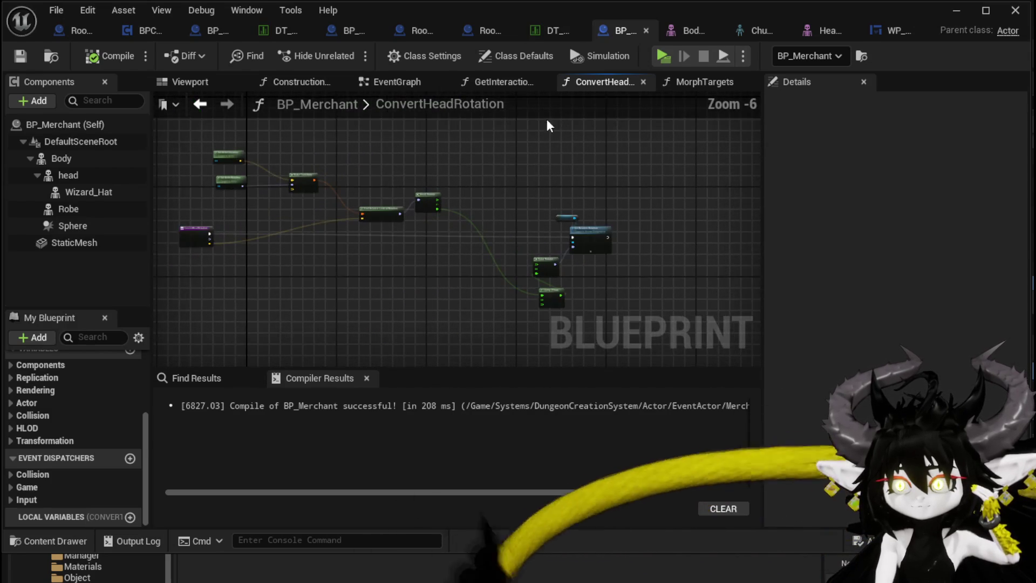
pyautogui.click(392, 87)
pyautogui.scroll(-3, 416, 242)
pyautogui.scroll(3, 446, 228)
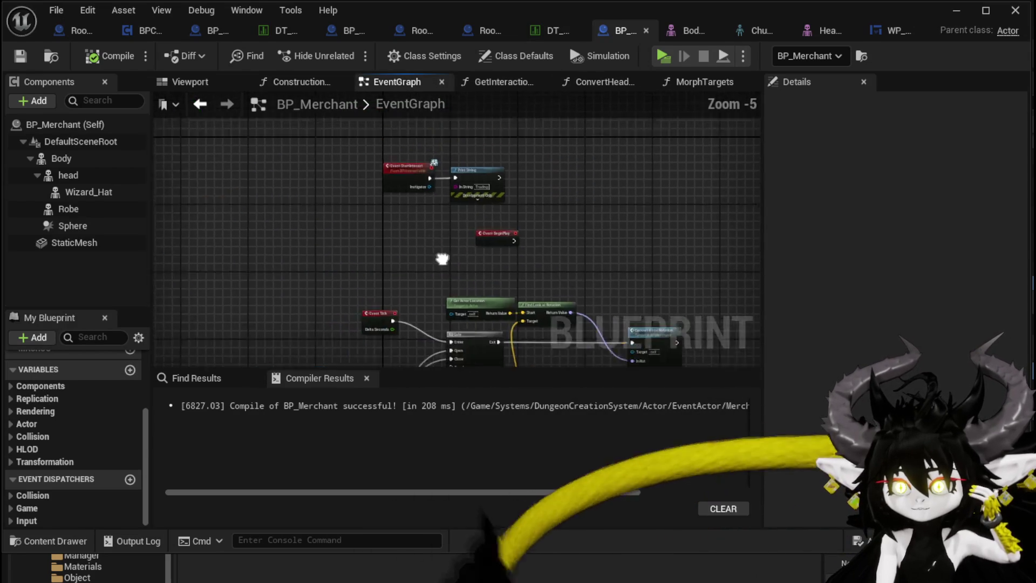
pyautogui.scroll(3, 443, 307)
pyautogui.moveTo(412, 324)
pyautogui.mouseDown()
pyautogui.moveTo(439, 273)
pyautogui.moveTo(539, 201)
pyautogui.mouseUp()
pyautogui.press('Delete')
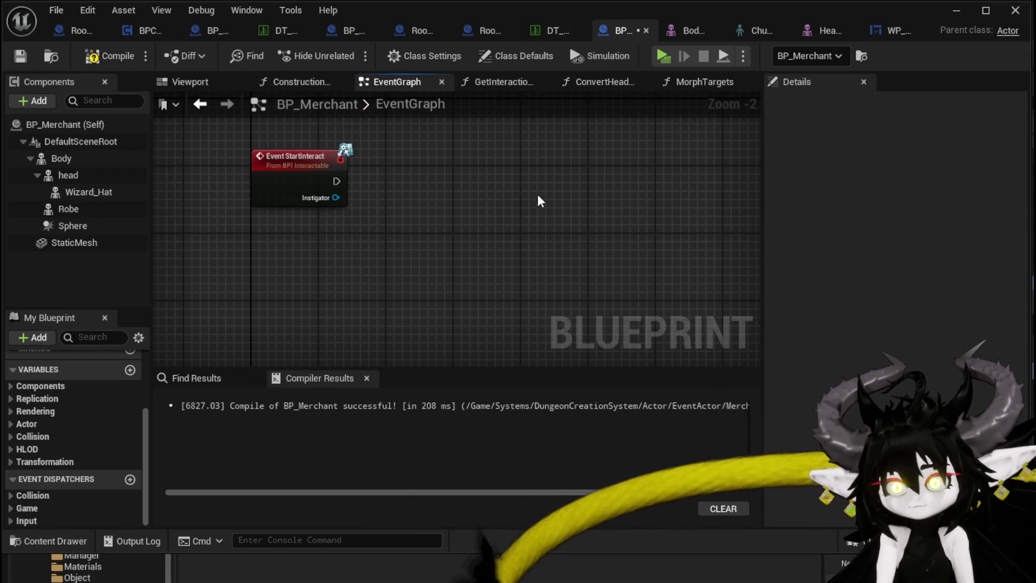
pyautogui.click(20, 55)
# Step: Add a Create Widget node of class WP_MerchantHUD after Event StartInteract
pyautogui.moveTo(300, 161)
pyautogui.mouseDown()
pyautogui.moveTo(231, 143)
pyautogui.moveTo(289, 189)
pyautogui.moveTo(384, 180)
pyautogui.mouseUp()
pyautogui.write('create')
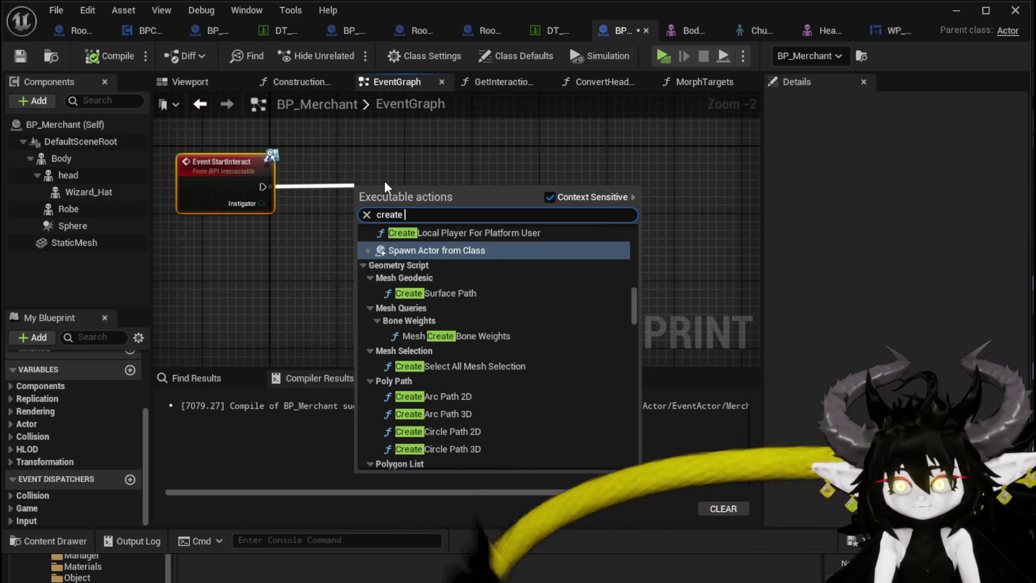
pyautogui.write(' Widget')
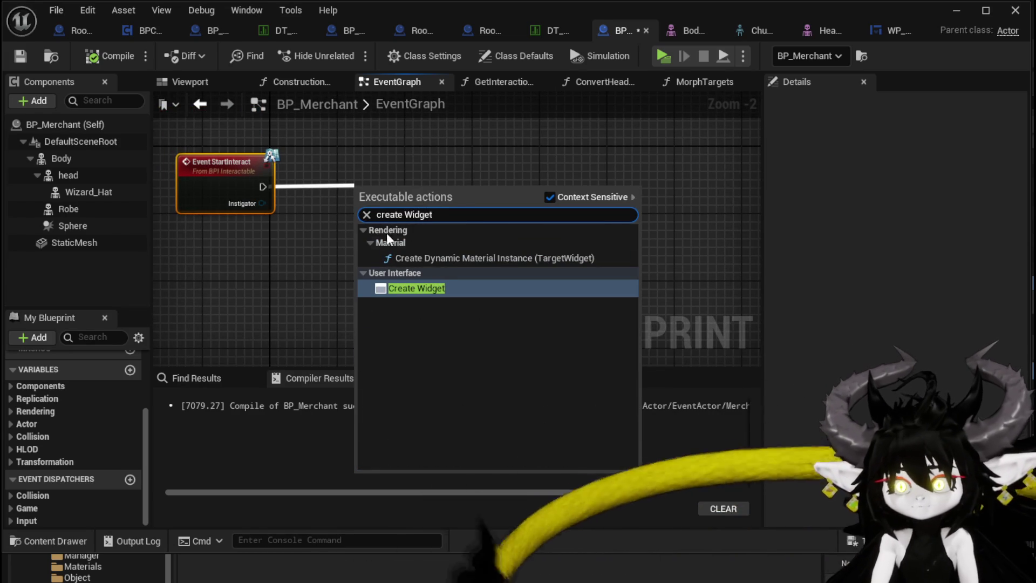
pyautogui.click(407, 288)
pyautogui.click(395, 229)
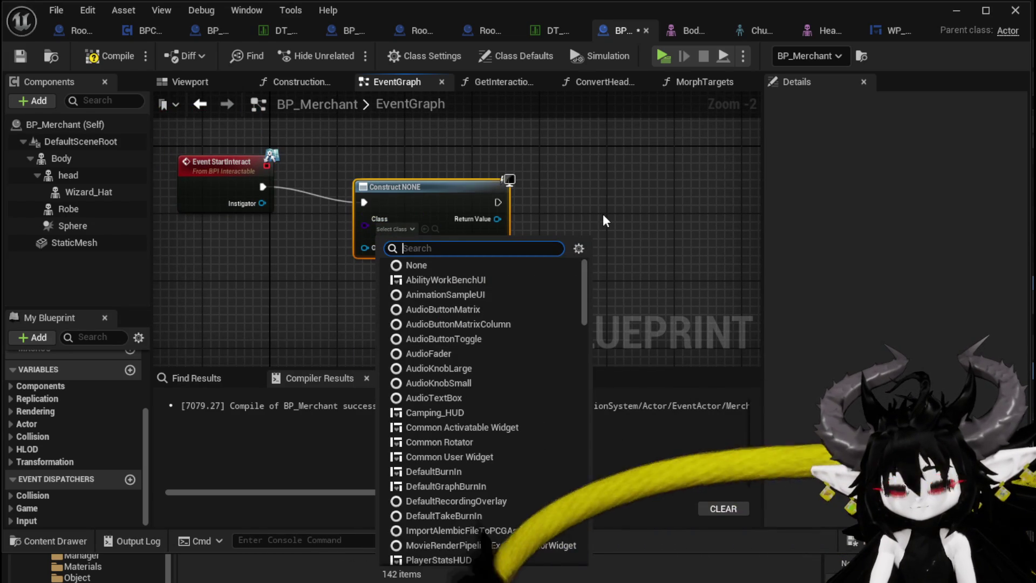
pyautogui.write('Merchan')
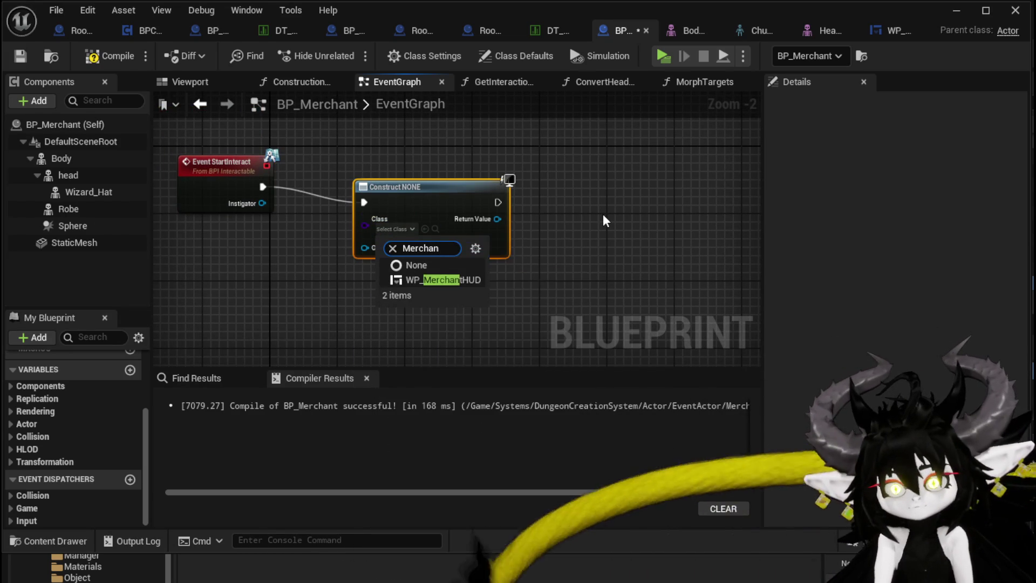
pyautogui.click(432, 279)
# Step: Call Bind Event on the new widget, passing Instigator as Owner
pyautogui.moveTo(442, 200); pyautogui.dragTo(426, 183)
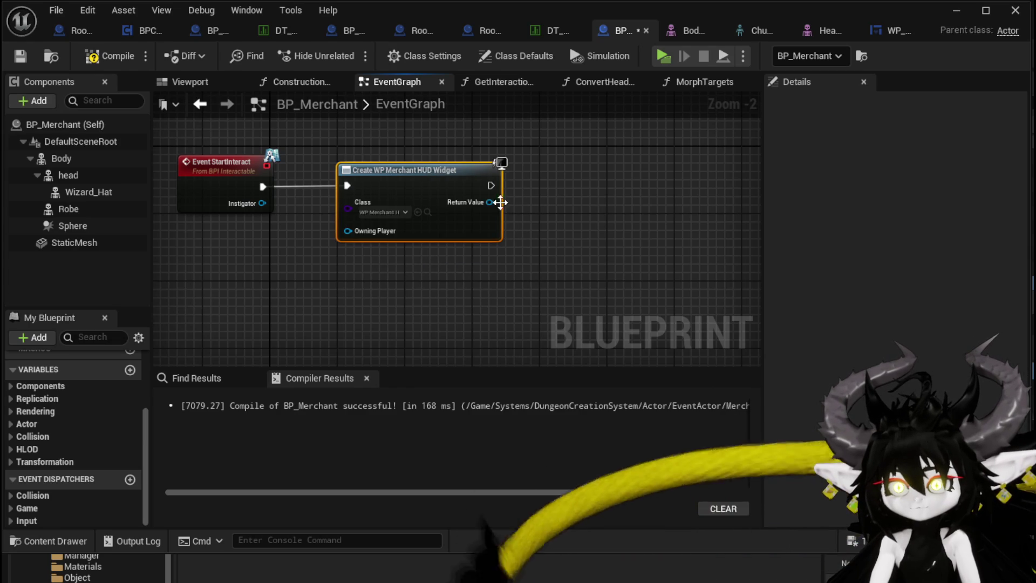
pyautogui.moveTo(489, 201); pyautogui.dragTo(596, 213)
pyautogui.write('Bind')
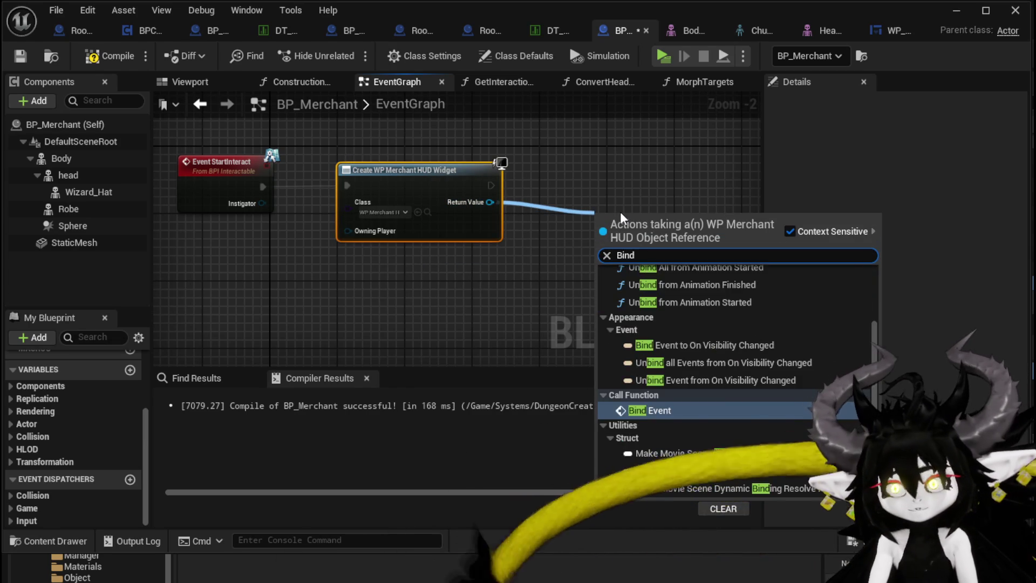
pyautogui.press('Return')
pyautogui.moveTo(262, 203)
pyautogui.mouseDown()
pyautogui.moveTo(695, 295)
pyautogui.moveTo(600, 270)
pyautogui.mouseUp()
pyautogui.moveTo(648, 237)
pyautogui.mouseDown()
pyautogui.moveTo(607, 186)
pyautogui.moveTo(656, 186)
pyautogui.mouseUp()
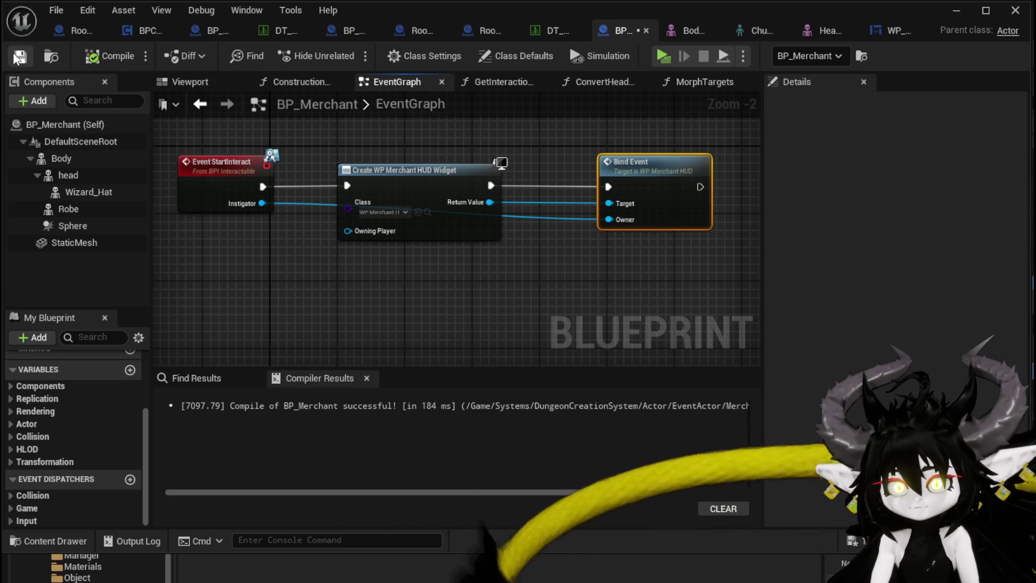
# Step: Walk up to the merchant in a test play, stop it, and open WP_MerchantHUD
pyautogui.click(960, 15)
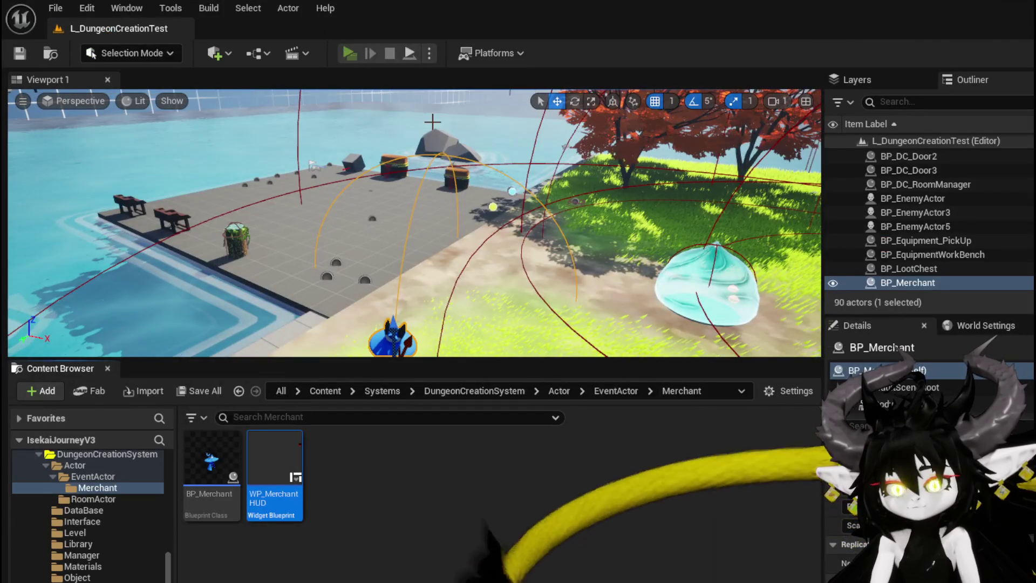
pyautogui.press('w')
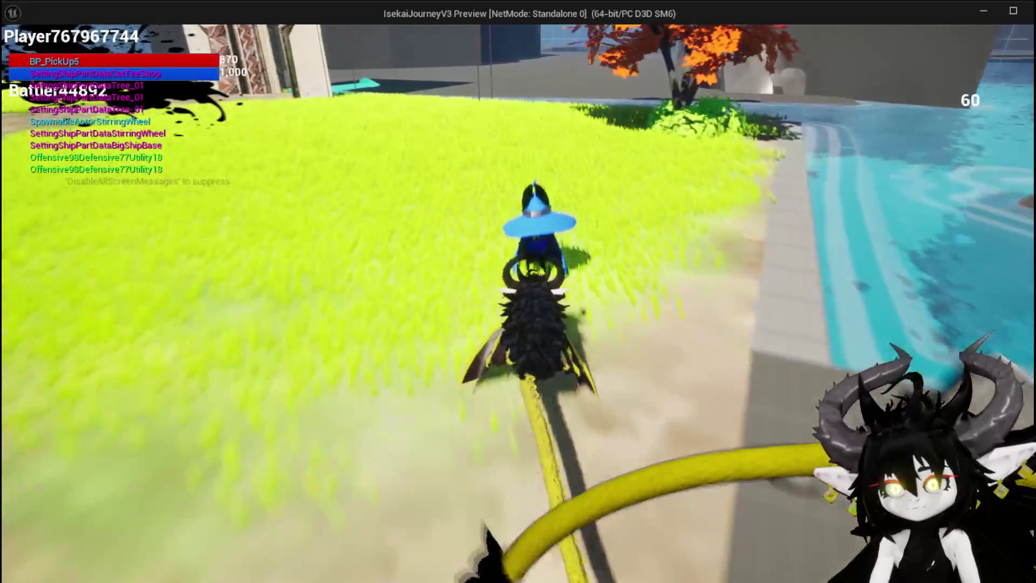
pyautogui.press('w')
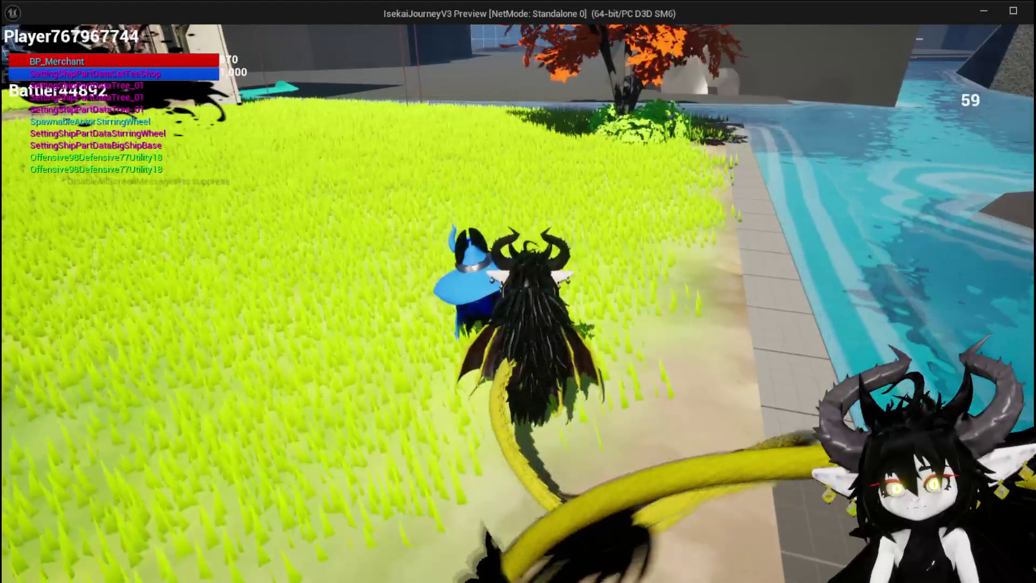
pyautogui.hotkey('alt', 'Tab')
pyautogui.press('Escape')
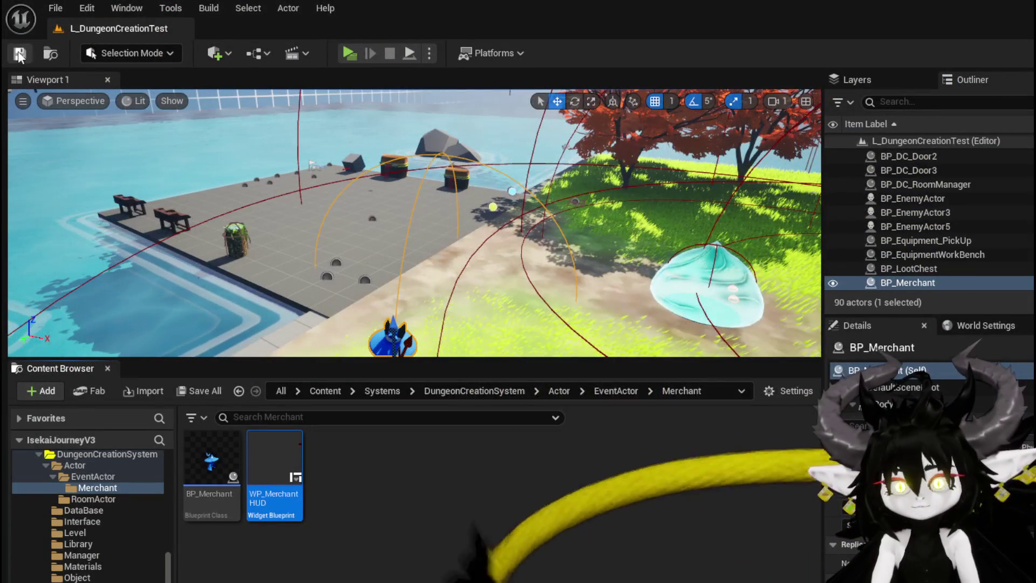
pyautogui.doubleClick(275, 448)
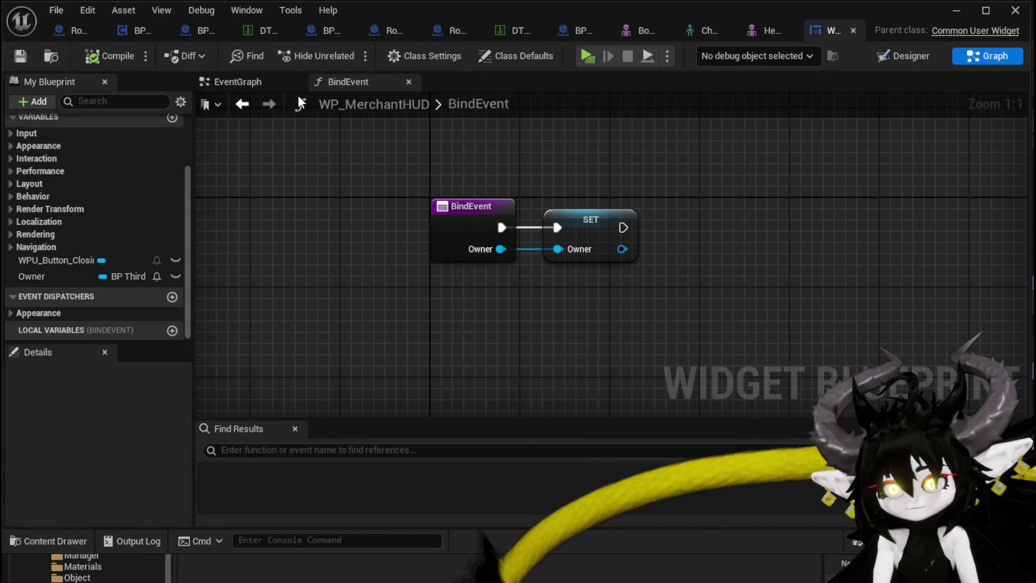
# Step: Add the created widget to the viewport right after Create Widget
pyautogui.click(593, 32)
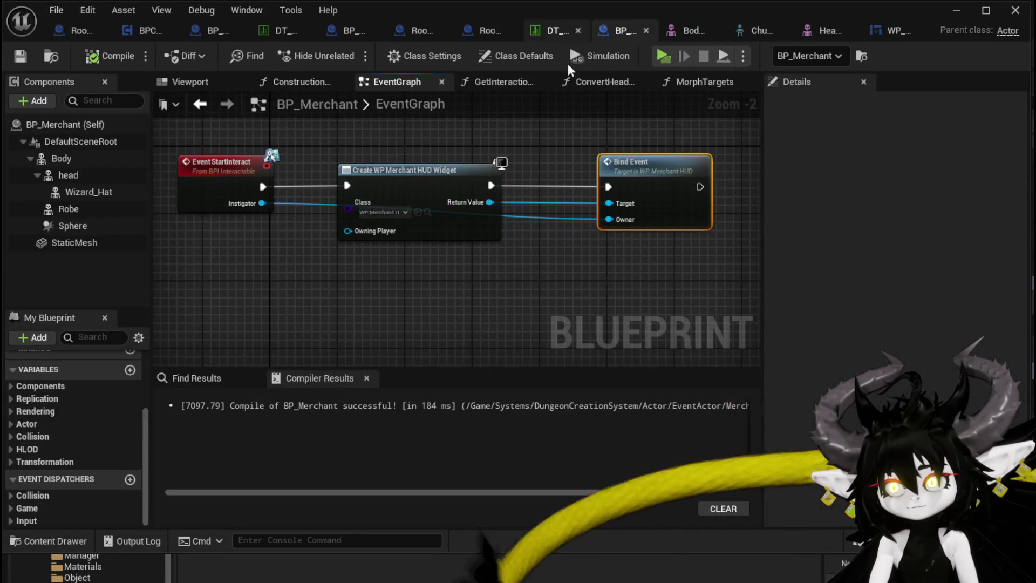
pyautogui.moveTo(490, 202); pyautogui.dragTo(527, 247)
pyautogui.write('add to view')
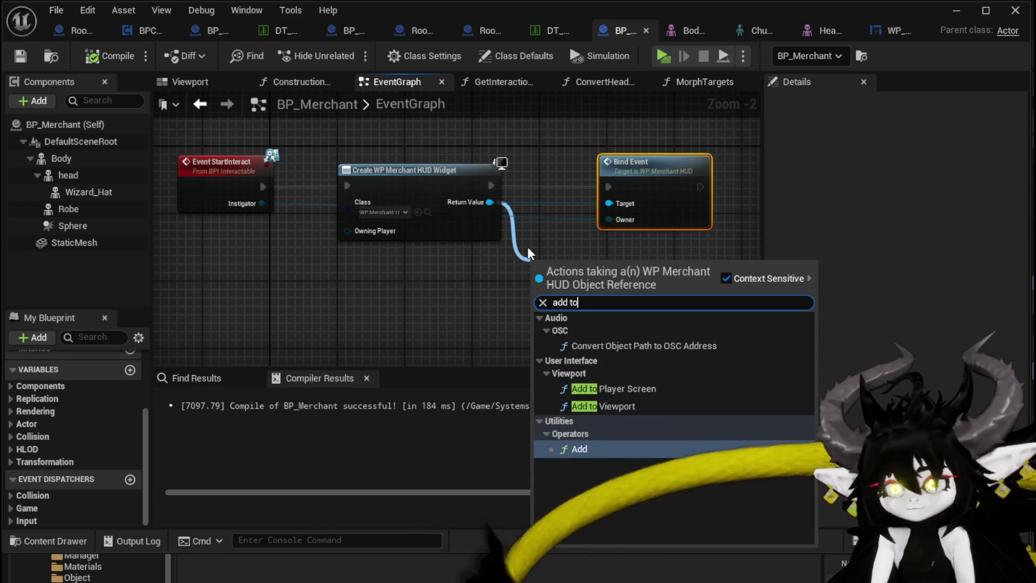
pyautogui.press('Return')
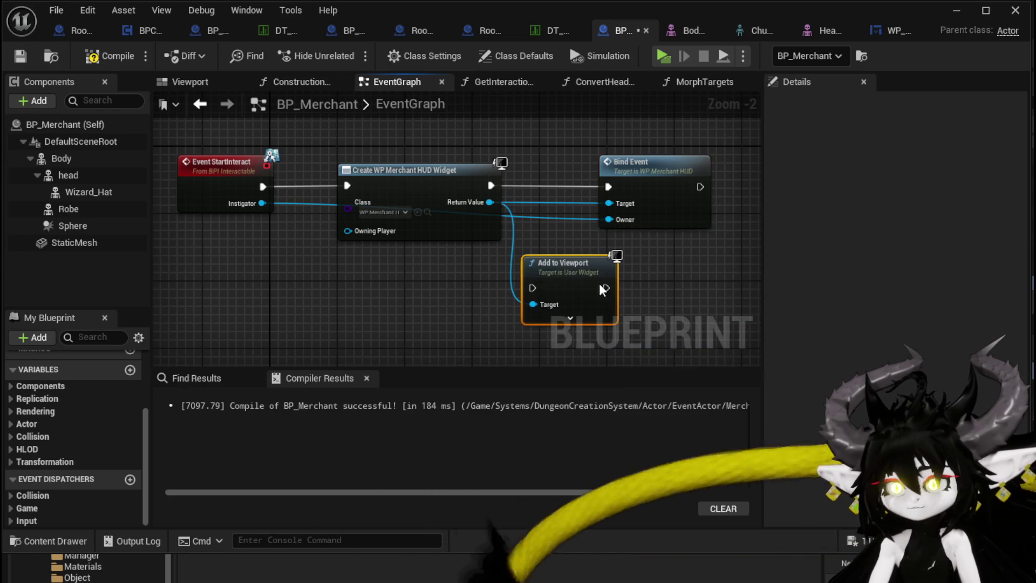
pyautogui.moveTo(657, 173); pyautogui.dragTo(782, 180)
pyautogui.moveTo(483, 272); pyautogui.dragTo(549, 161)
pyautogui.moveTo(397, 185); pyautogui.dragTo(492, 186)
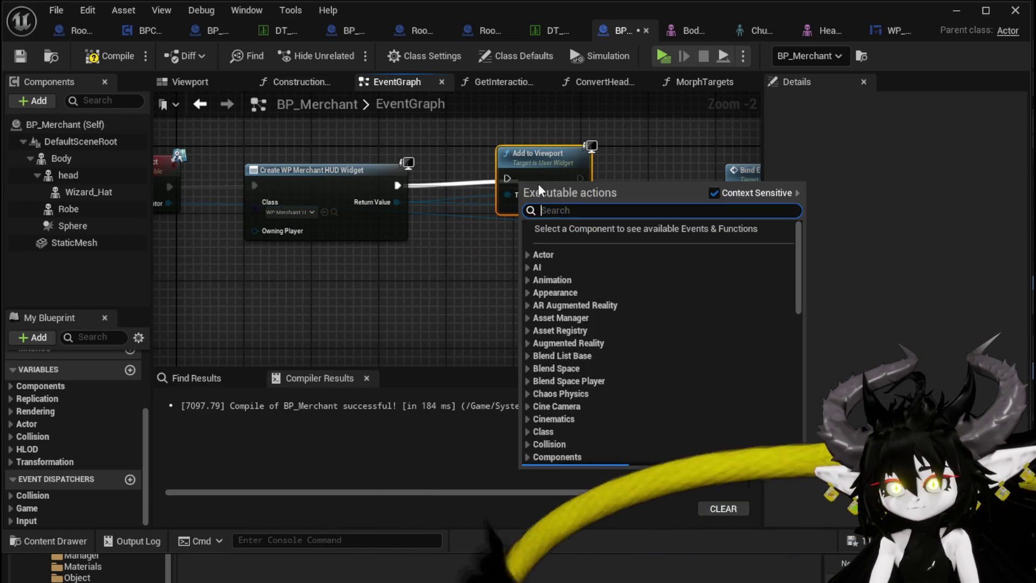
pyautogui.moveTo(397, 185); pyautogui.dragTo(507, 179)
pyautogui.moveTo(580, 178); pyautogui.dragTo(733, 196)
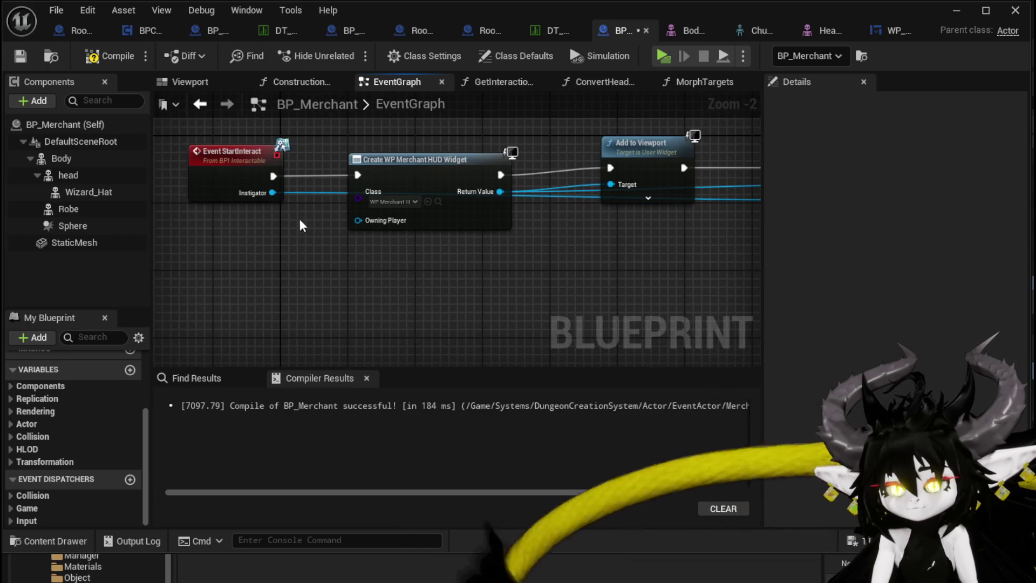
# Step: Get the Instigator's controller and cast it to MP_Controller
pyautogui.moveTo(269, 195); pyautogui.dragTo(266, 259)
pyautogui.write('cast to mp co')
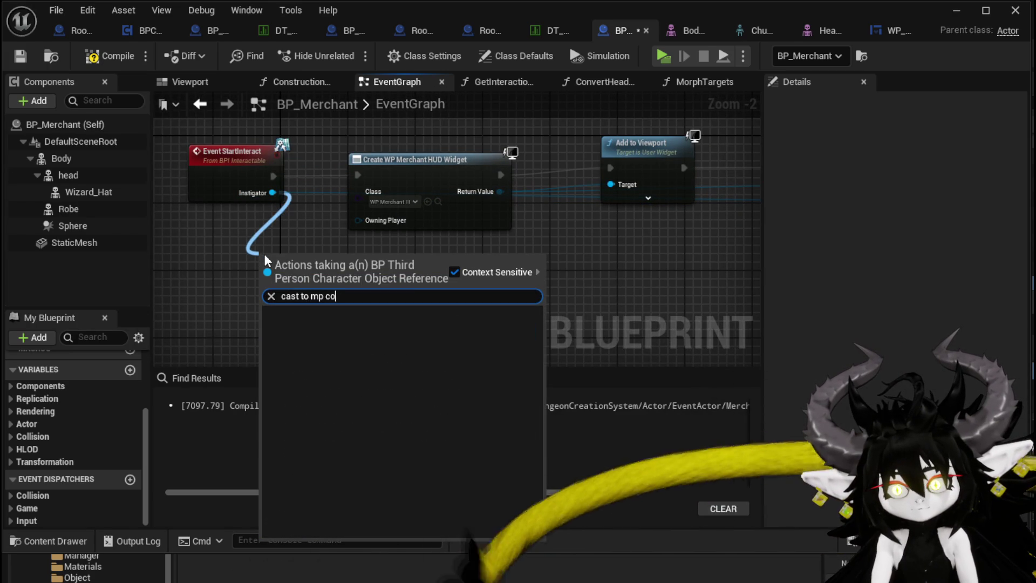
pyautogui.press('BackSpace')
pyautogui.press('BackSpace')
pyautogui.press('BackSpace')
pyautogui.write('get controller')
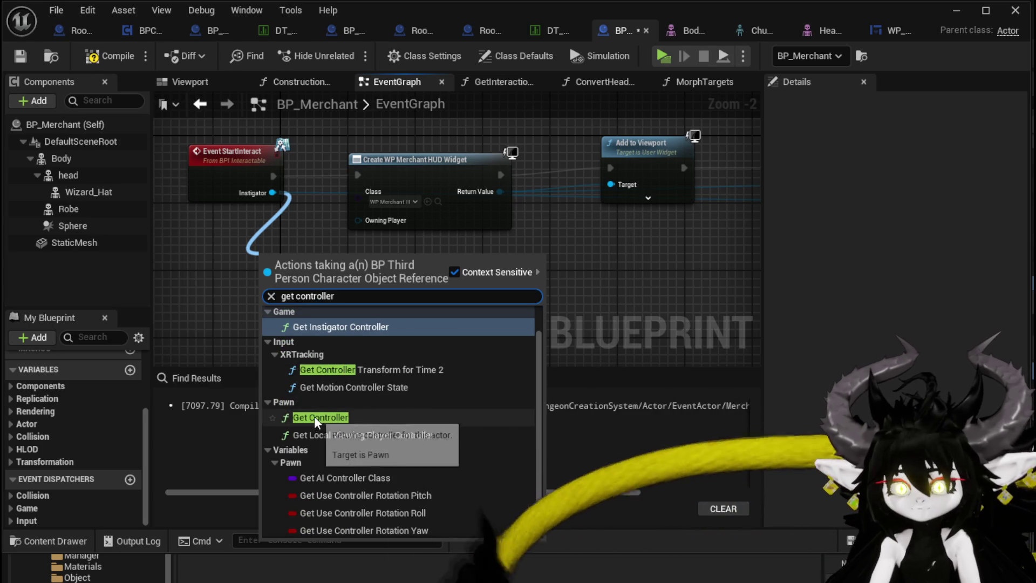
pyautogui.click(320, 416)
pyautogui.moveTo(351, 276); pyautogui.dragTo(457, 291)
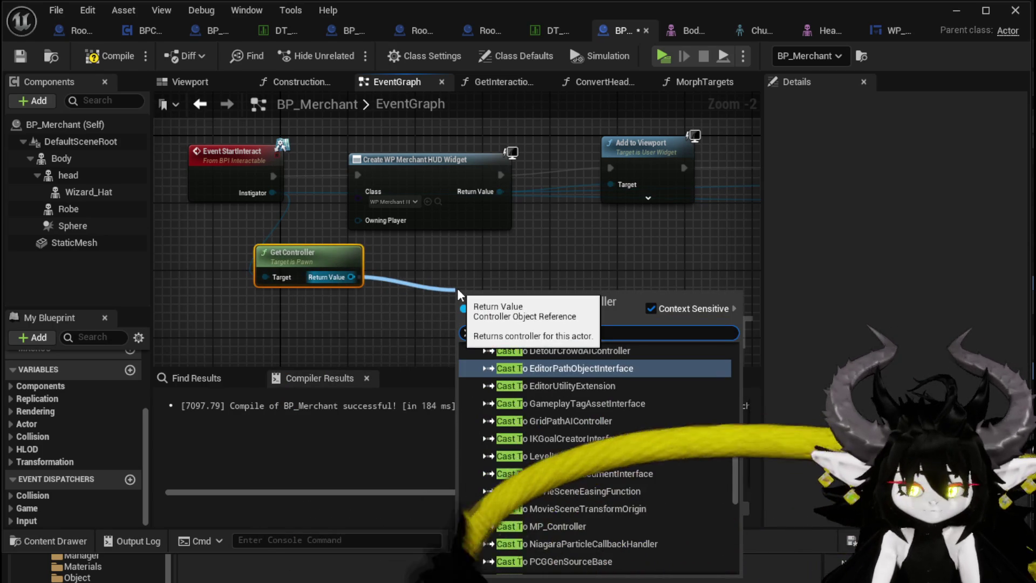
pyautogui.write('mp_con')
pyautogui.press('Return')
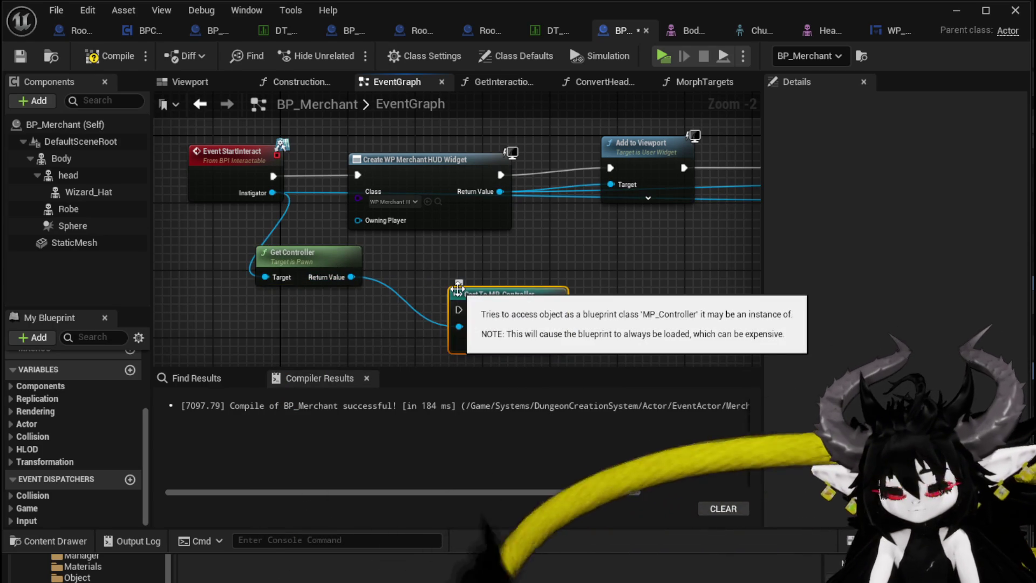
# Step: Set Input Mode UI Only focused on the merchant HUD, running before Bind Event
pyautogui.moveTo(367, 321); pyautogui.dragTo(460, 294)
pyautogui.write('Se')
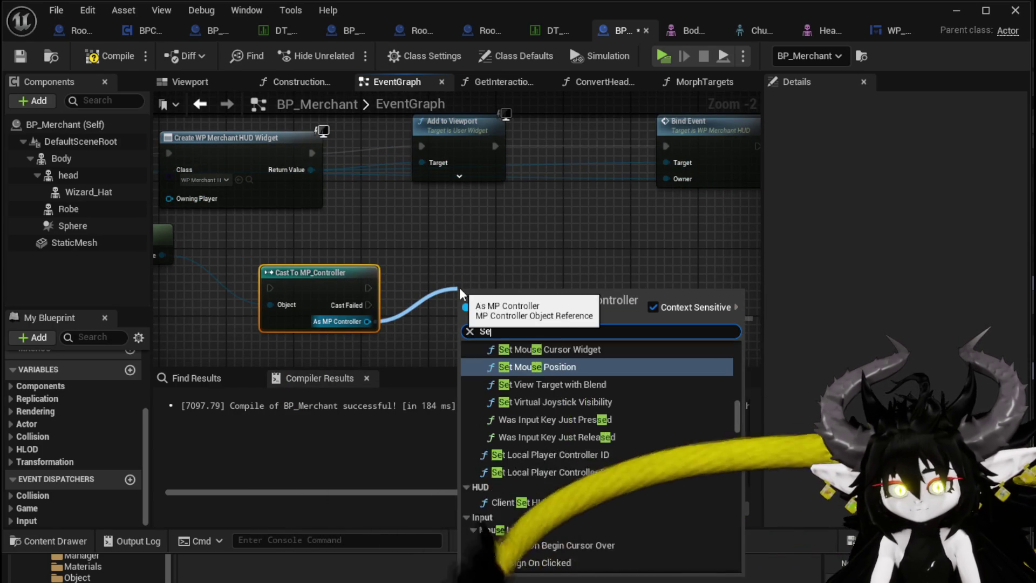
pyautogui.write('t input mode')
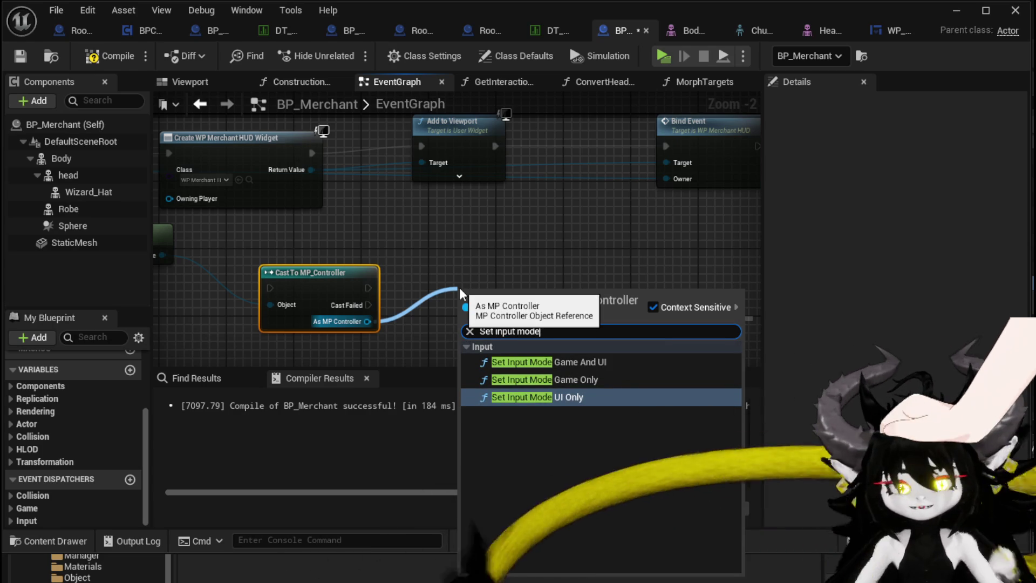
pyautogui.click(578, 398)
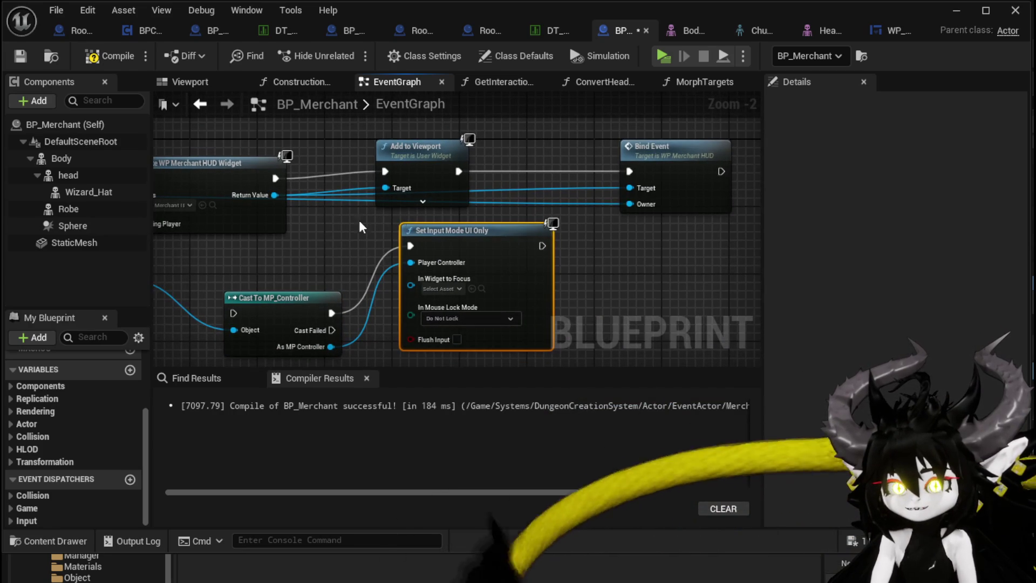
pyautogui.moveTo(274, 194)
pyautogui.mouseDown()
pyautogui.moveTo(469, 214)
pyautogui.moveTo(411, 278)
pyautogui.mouseUp()
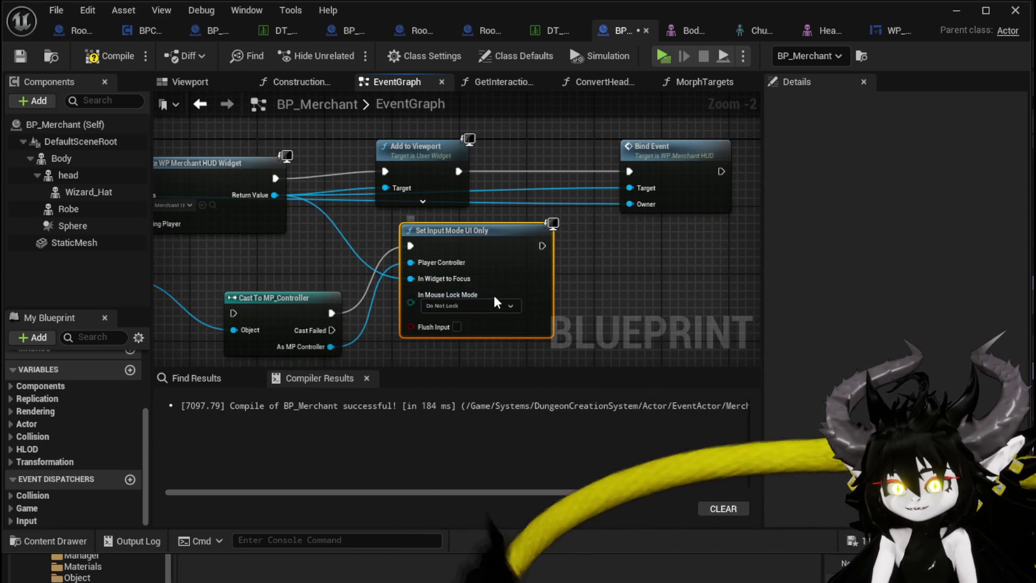
pyautogui.moveTo(477, 241)
pyautogui.mouseDown()
pyautogui.moveTo(523, 216)
pyautogui.moveTo(540, 162)
pyautogui.moveTo(551, 175)
pyautogui.mouseUp()
pyautogui.moveTo(421, 171); pyautogui.dragTo(456, 161)
pyautogui.moveTo(588, 161)
pyautogui.mouseDown()
pyautogui.moveTo(726, 193)
pyautogui.moveTo(687, 179)
pyautogui.mouseUp()
# Step: Add a Set Show Mouse Cursor node on the MP Controller beside Set Input Mode
pyautogui.moveTo(330, 292); pyautogui.dragTo(432, 283)
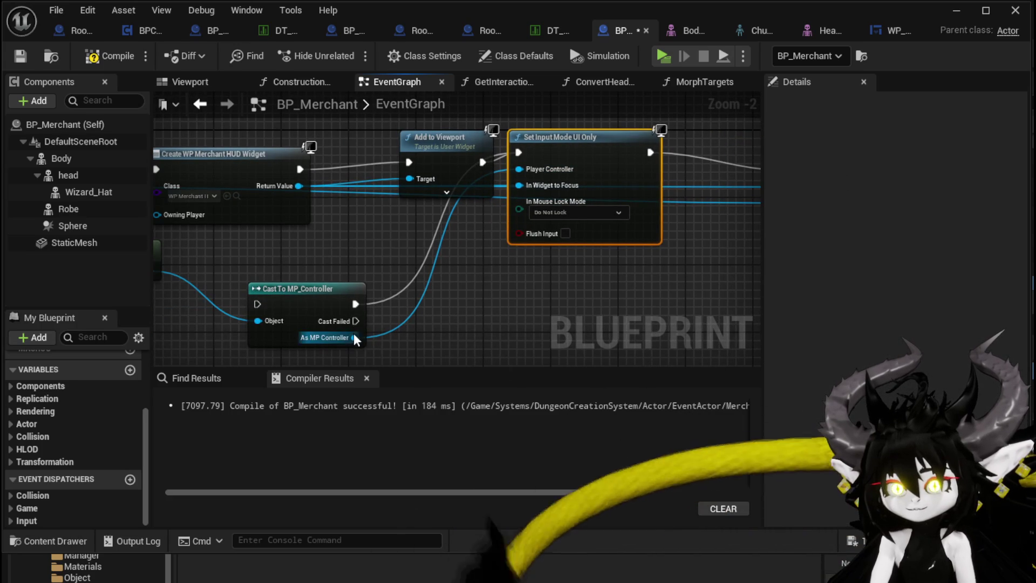
pyautogui.moveTo(354, 339); pyautogui.dragTo(481, 321)
pyautogui.write('Show ')
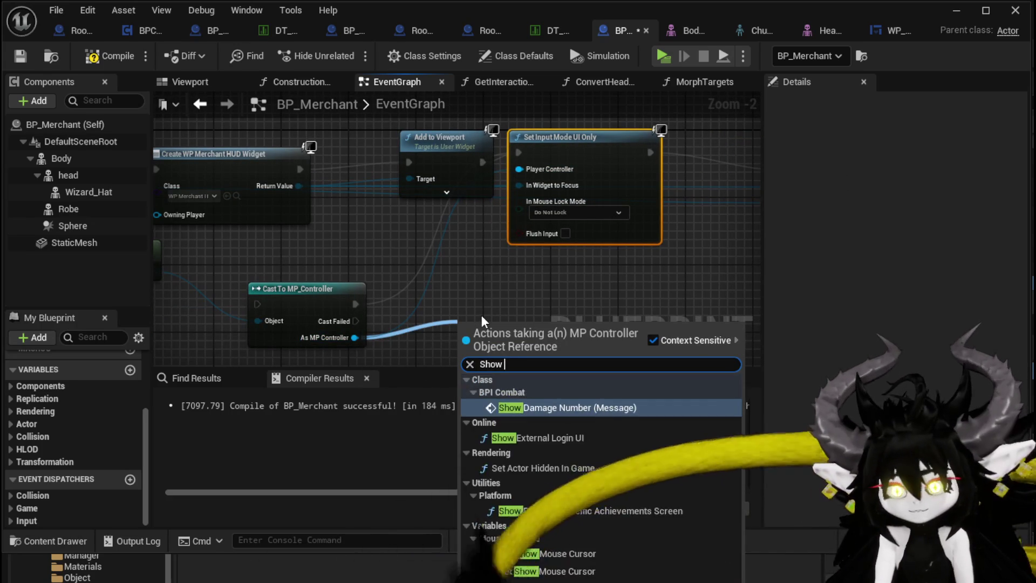
pyautogui.write('mouse')
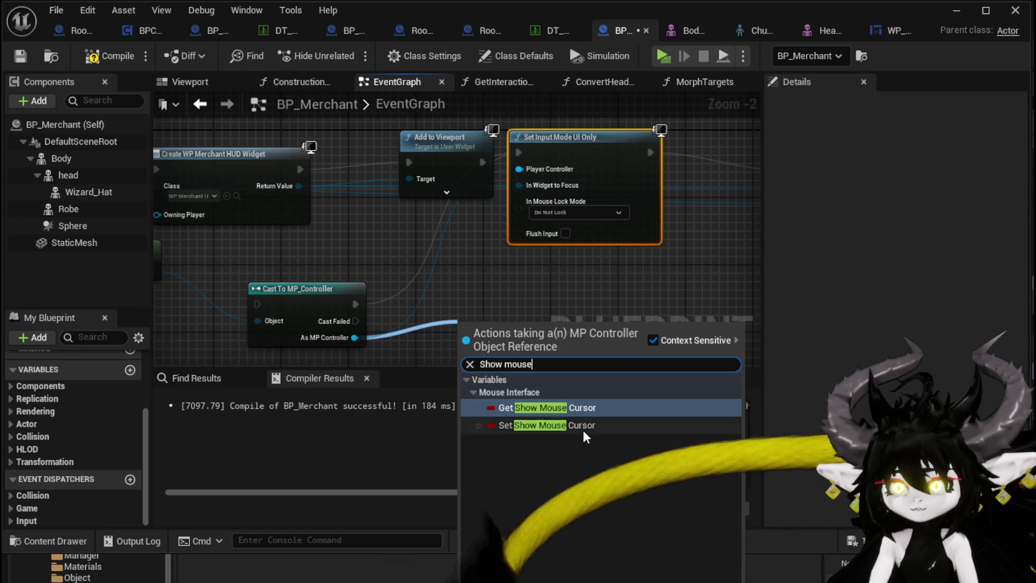
pyautogui.click(572, 425)
pyautogui.moveTo(351, 323)
pyautogui.mouseDown()
pyautogui.moveTo(568, 167)
pyautogui.moveTo(602, 164)
pyautogui.mouseUp()
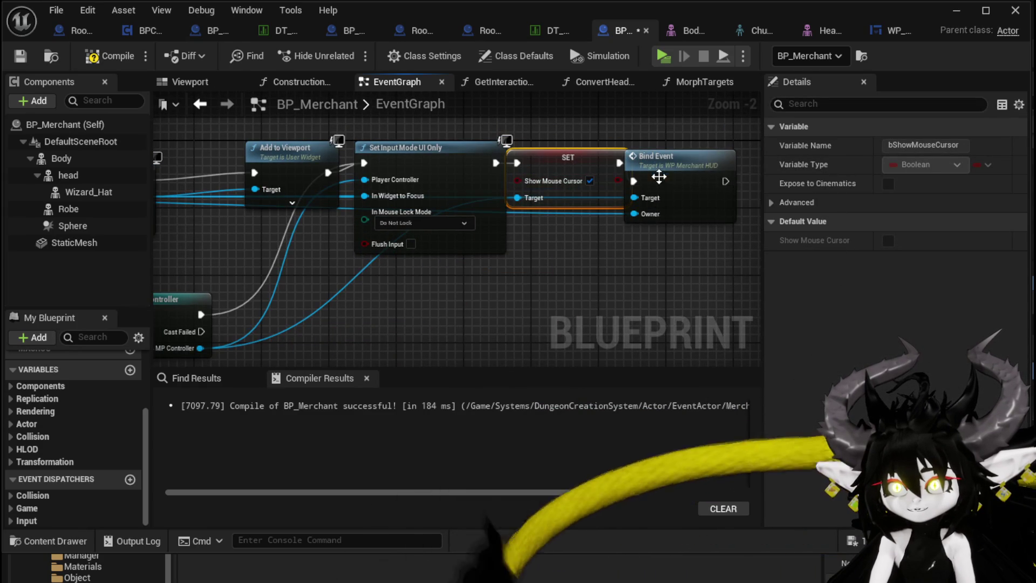
# Step: Run the MP_Controller cast after Add to Viewport, tidy the nodes, and save BP_Merchant
pyautogui.moveTo(370, 178); pyautogui.dragTo(538, 183)
pyautogui.moveTo(454, 167); pyautogui.dragTo(388, 159)
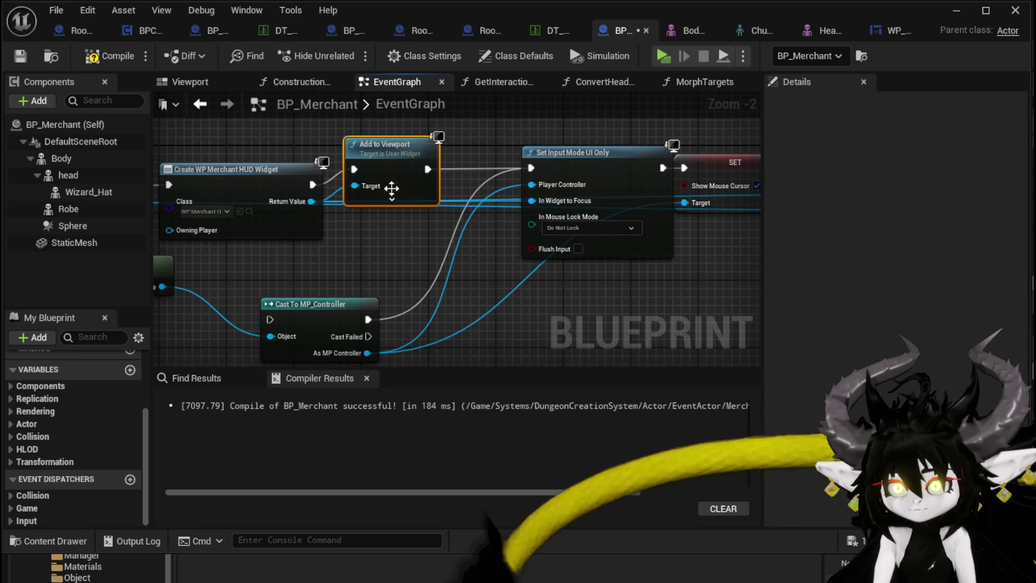
pyautogui.moveTo(452, 171)
pyautogui.mouseDown()
pyautogui.moveTo(324, 231)
pyautogui.moveTo(265, 301)
pyautogui.moveTo(242, 300)
pyautogui.moveTo(251, 290)
pyautogui.mouseUp()
pyautogui.moveTo(251, 289); pyautogui.dragTo(328, 257)
pyautogui.moveTo(505, 135)
pyautogui.mouseDown()
pyautogui.moveTo(418, 240)
pyautogui.moveTo(417, 296)
pyautogui.moveTo(410, 284)
pyautogui.moveTo(511, 202)
pyautogui.mouseUp()
pyautogui.moveTo(167, 241); pyautogui.dragTo(367, 265)
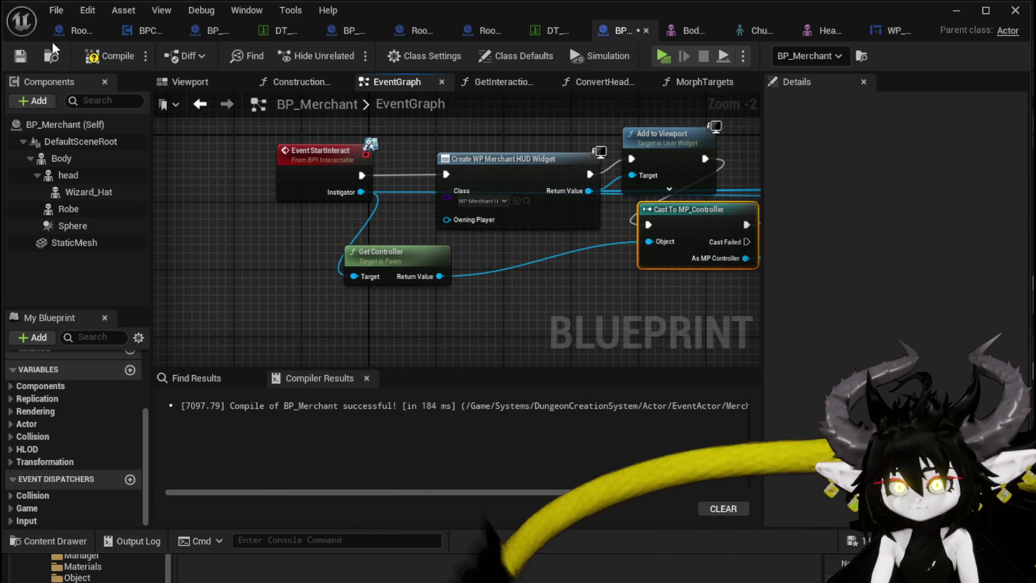
pyautogui.click(20, 58)
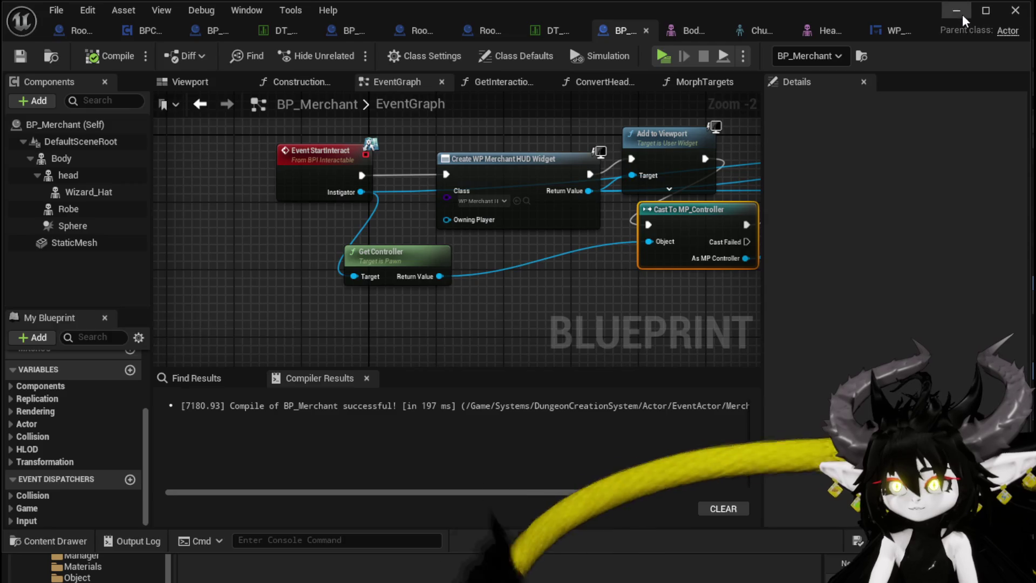
# Step: Play the level, interact with the merchant to see the HUD, then stop
pyautogui.click(964, 16)
pyautogui.click(358, 56)
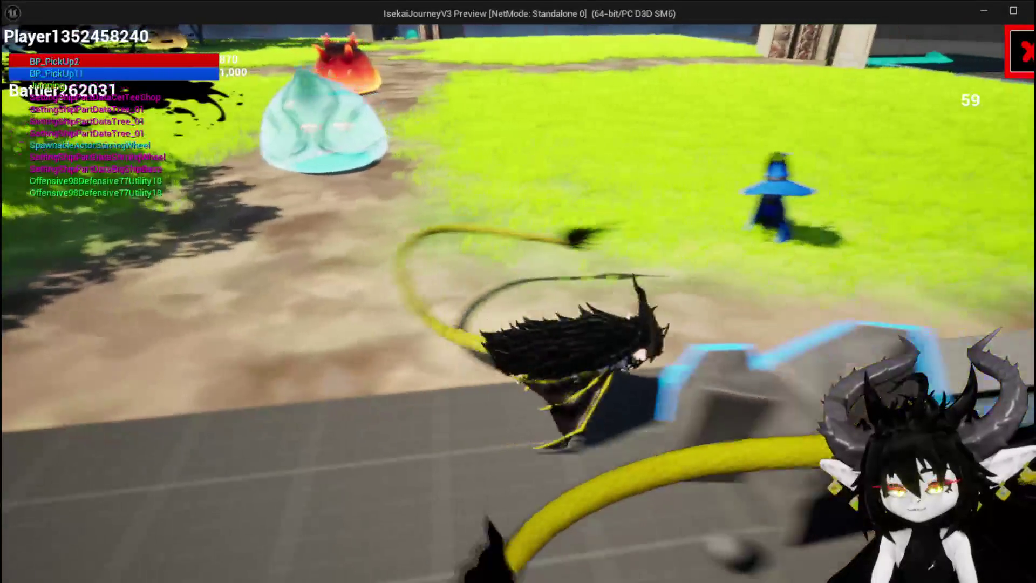
pyautogui.press('Escape')
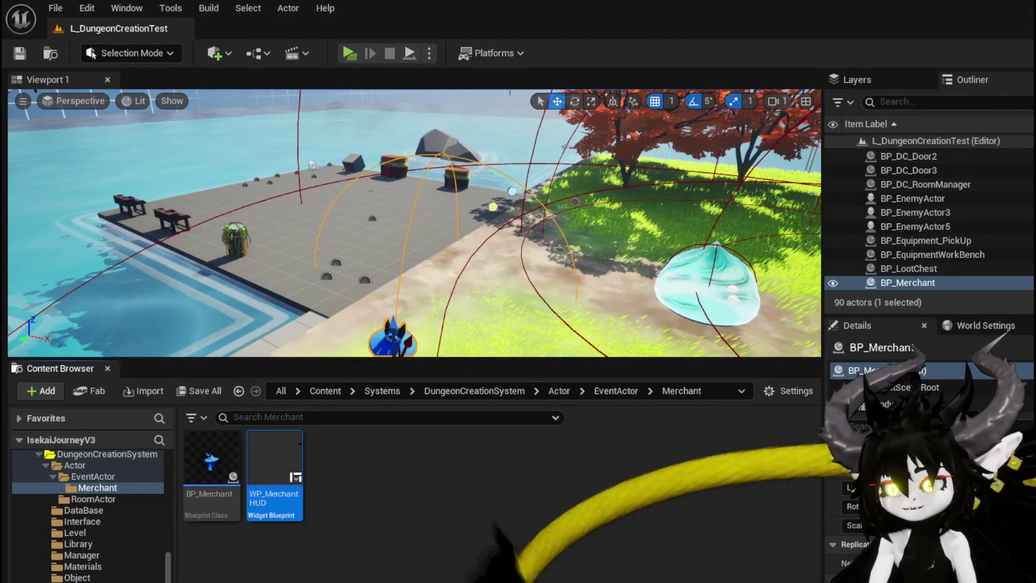
# Step: In WP_MerchantHUD's event graph, connect a Self reference to Close Widget's Parent Widget
pyautogui.doubleClick(285, 456)
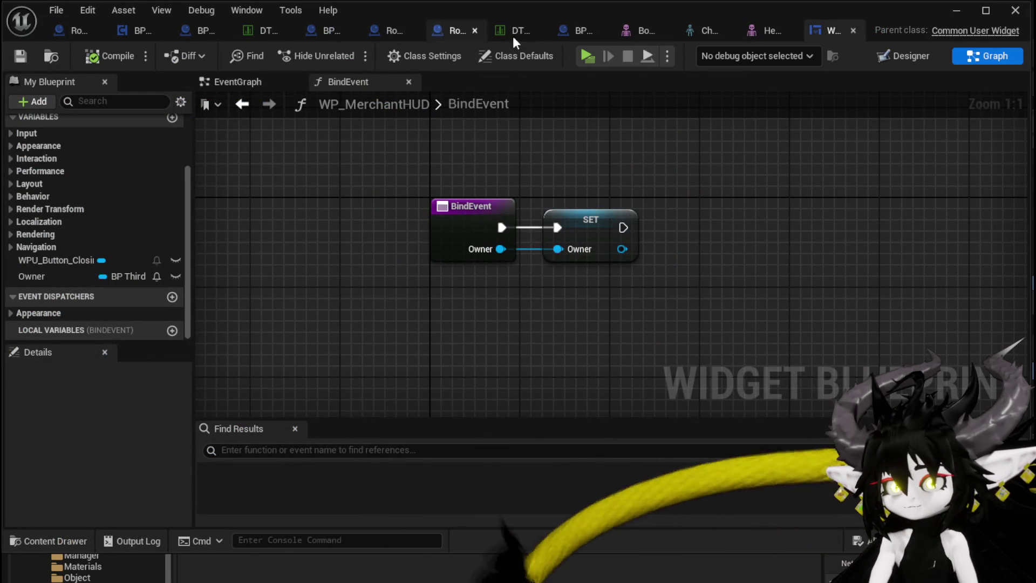
pyautogui.click(906, 55)
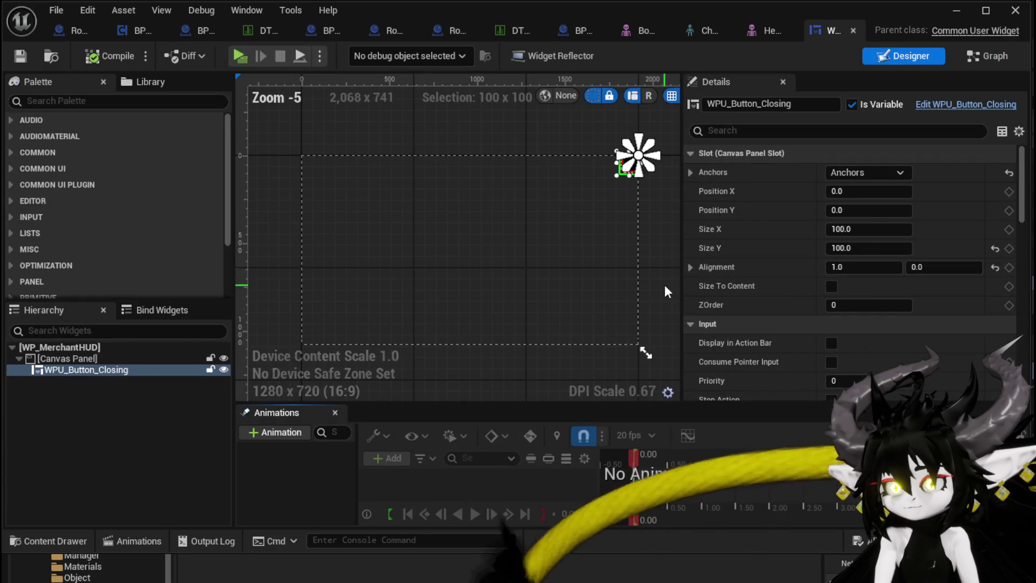
pyautogui.click(915, 102)
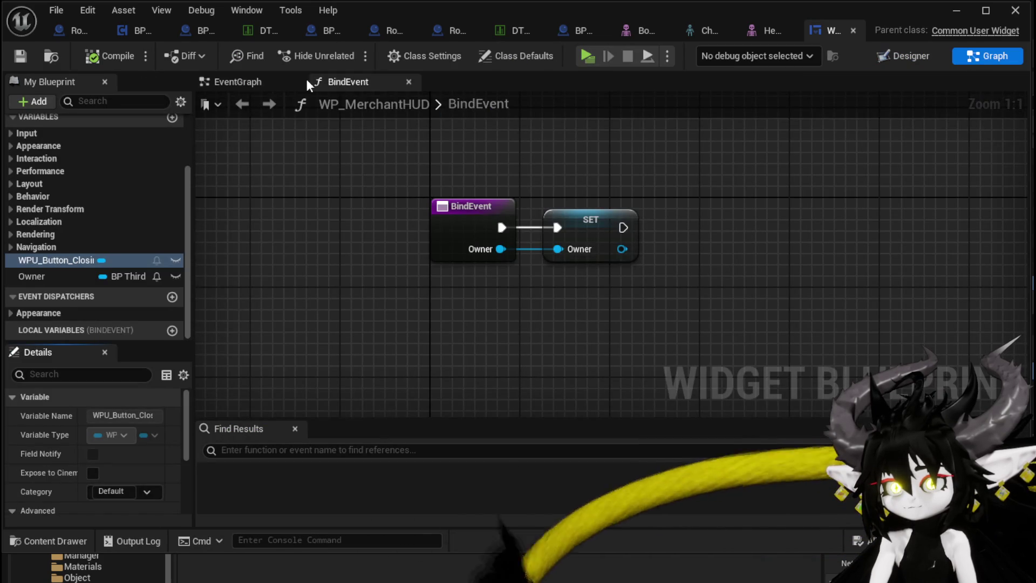
pyautogui.click(270, 82)
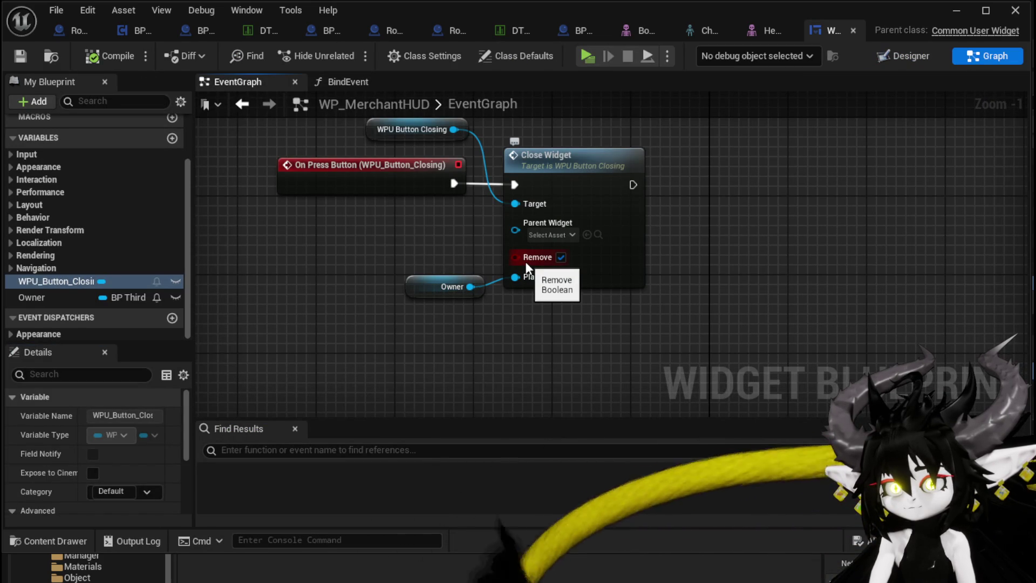
pyautogui.moveTo(548, 226); pyautogui.dragTo(390, 231)
pyautogui.write('self')
pyautogui.press('Return')
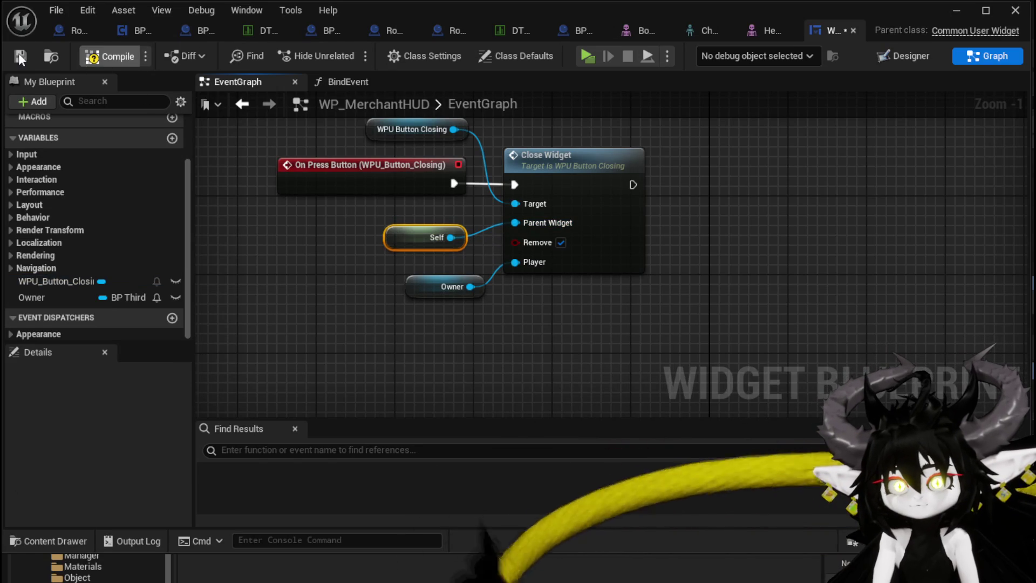
# Step: Launch a standalone play-test and walk toward the merchant
pyautogui.click(956, 11)
pyautogui.click(387, 51)
pyautogui.press('w')
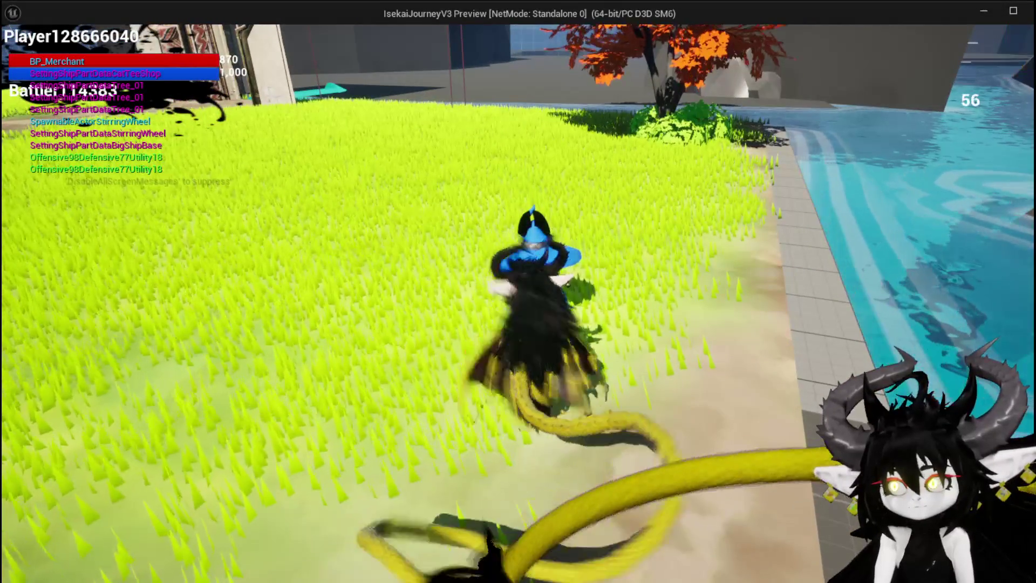
pyautogui.press('space')
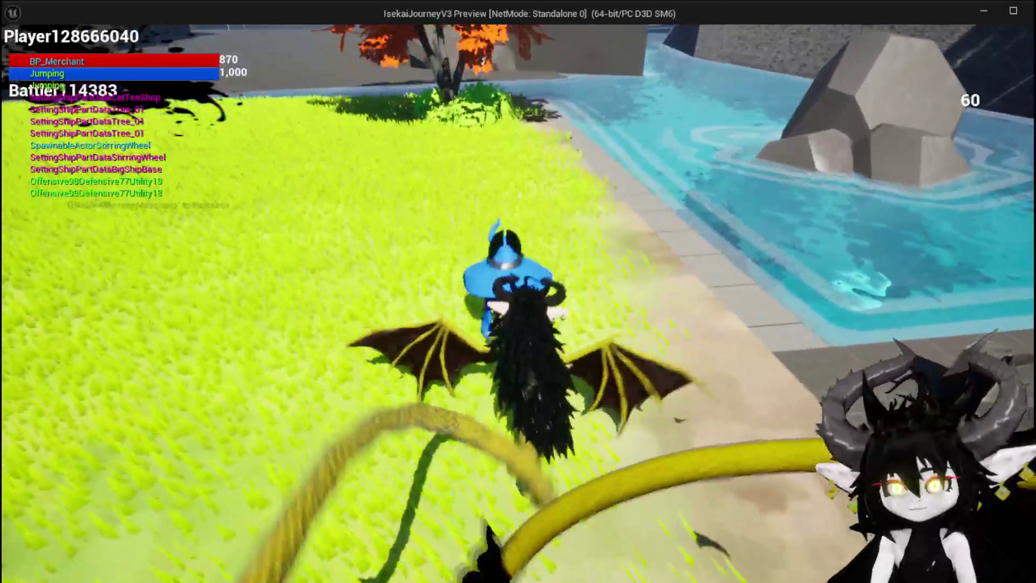
pyautogui.press('space')
pyautogui.press('w')
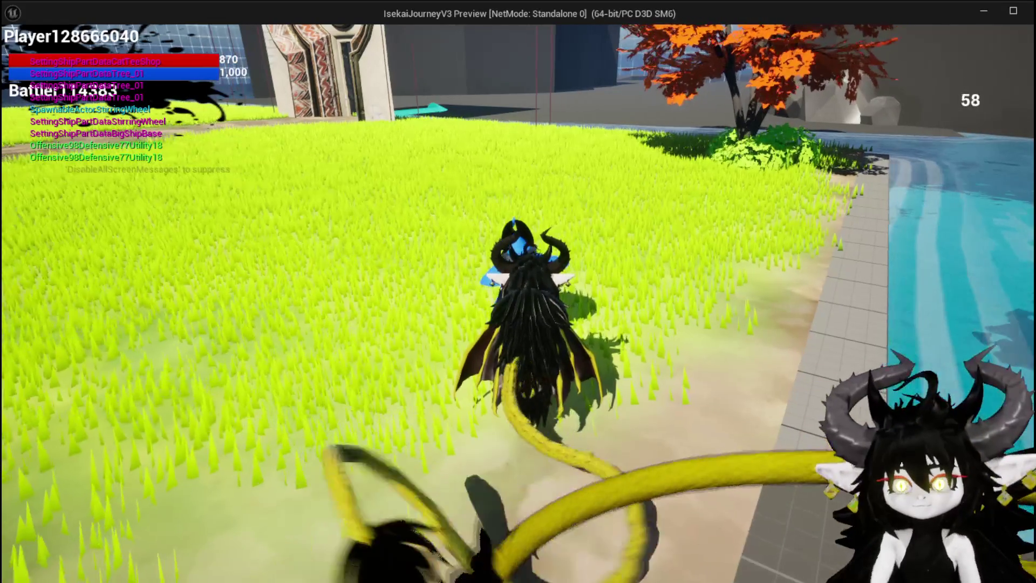
pyautogui.press('Escape')
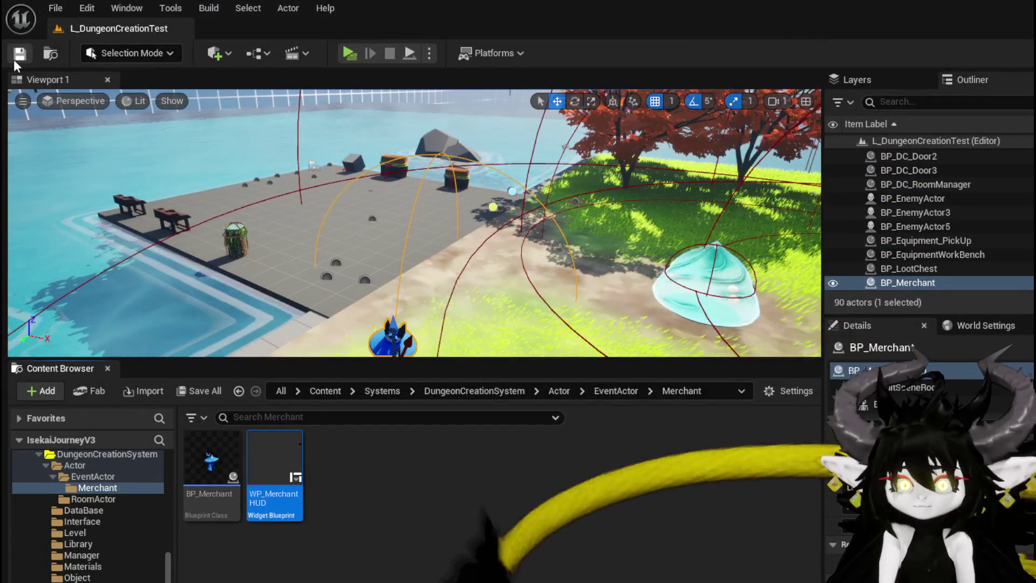
# Step: Open WP_MerchantHUD and shift the Owner node left in its graph
pyautogui.doubleClick(274, 463)
pyautogui.moveTo(470, 286); pyautogui.dragTo(389, 280)
pyautogui.press('Escape')
pyautogui.click(225, 172)
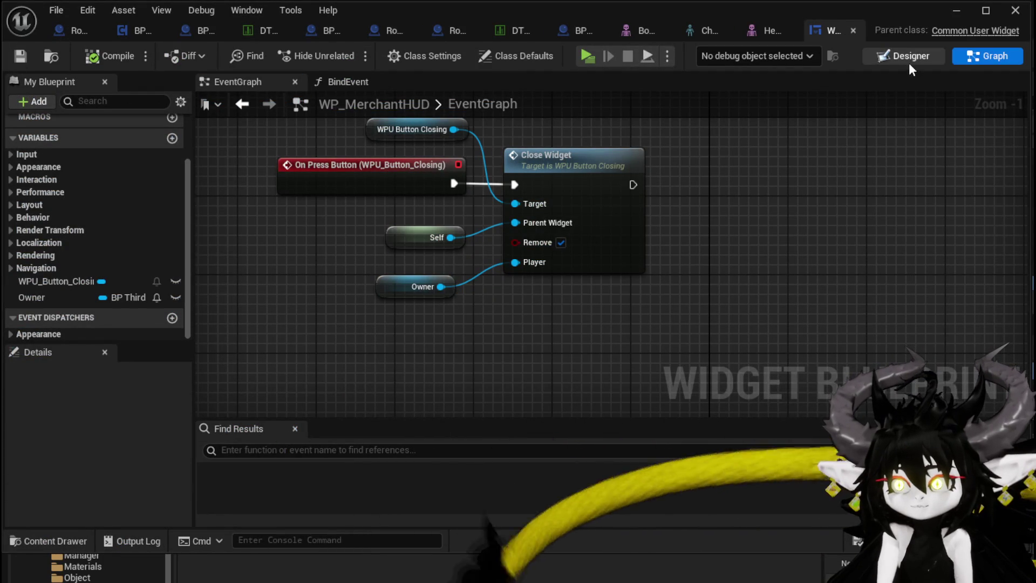
# Step: Place a centre-anchored Border at Position X 600 with size 400 × 800
pyautogui.hotkey('ctrl', 'shift', 'd')
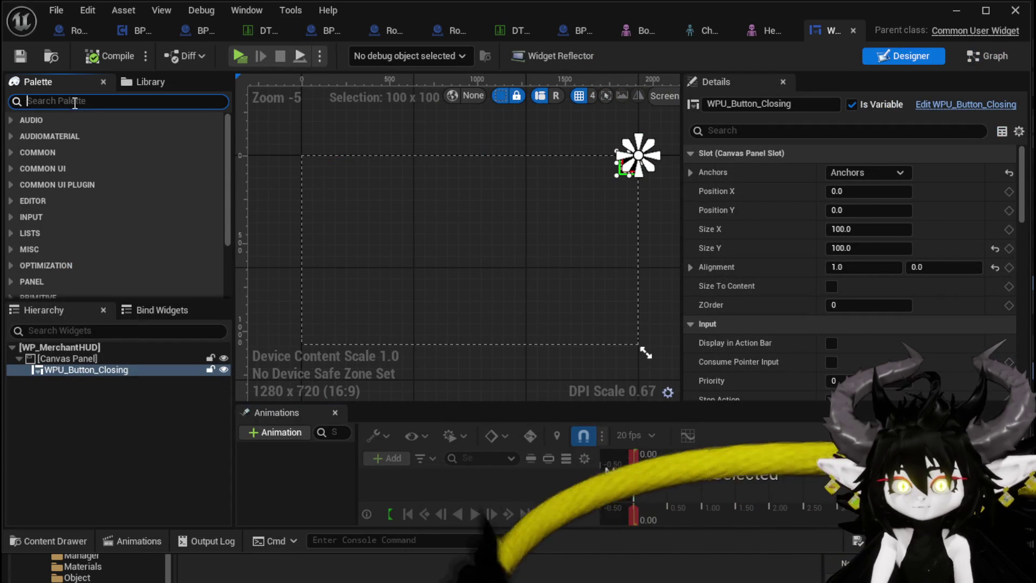
pyautogui.write('Border')
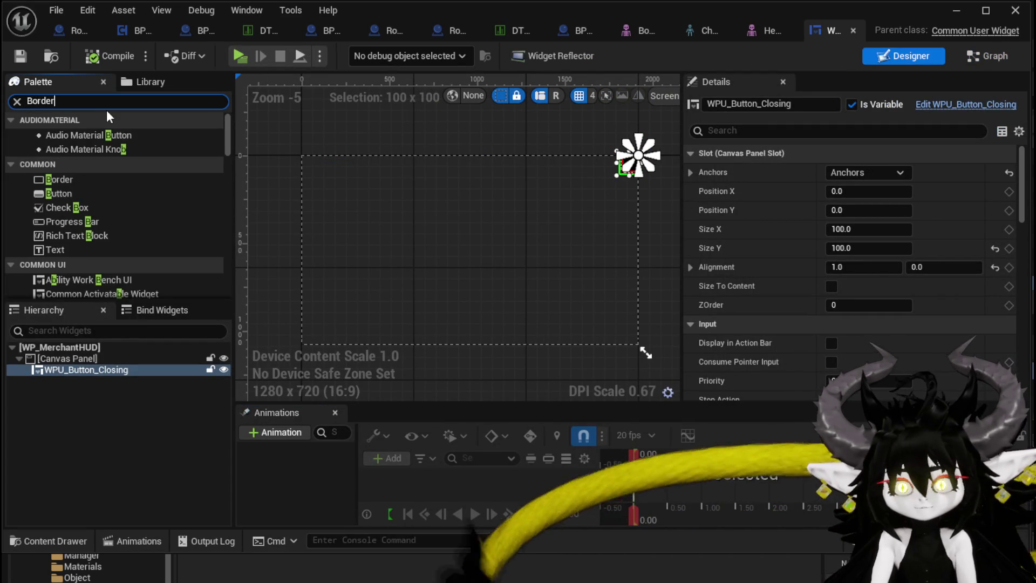
pyautogui.moveTo(48, 134)
pyautogui.mouseDown()
pyautogui.moveTo(531, 219)
pyautogui.moveTo(540, 199)
pyautogui.mouseUp()
pyautogui.click(867, 172)
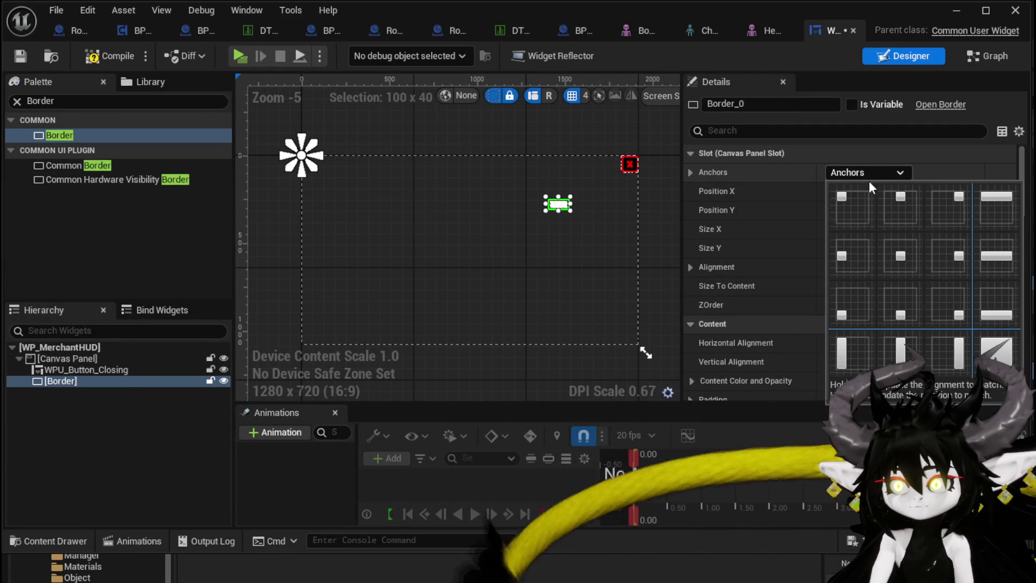
pyautogui.keyDown('ctrl'); pyautogui.keyDown('shift'); pyautogui.click(907, 253); pyautogui.keyUp('shift'); pyautogui.keyUp('ctrl')
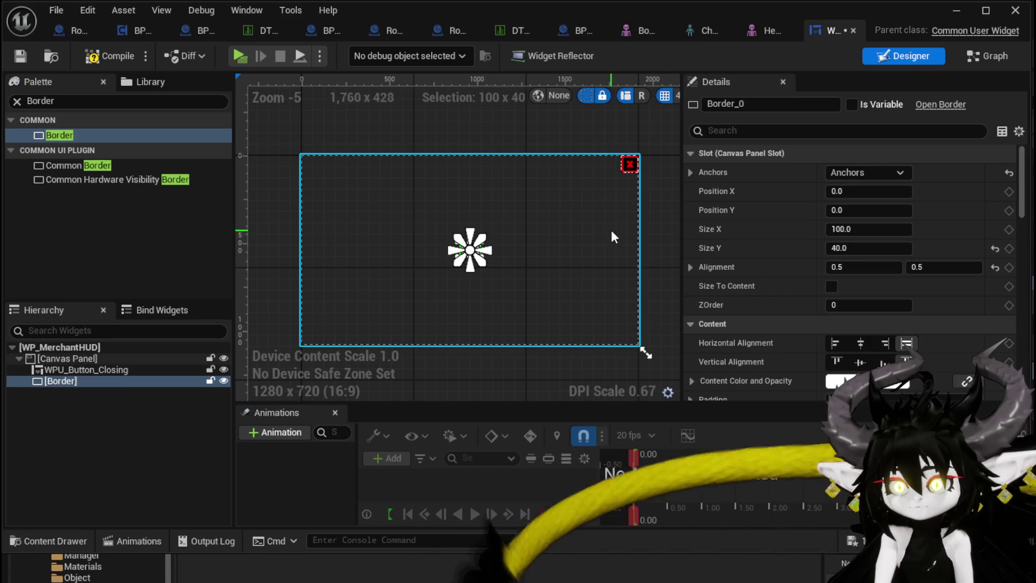
pyautogui.click(865, 193)
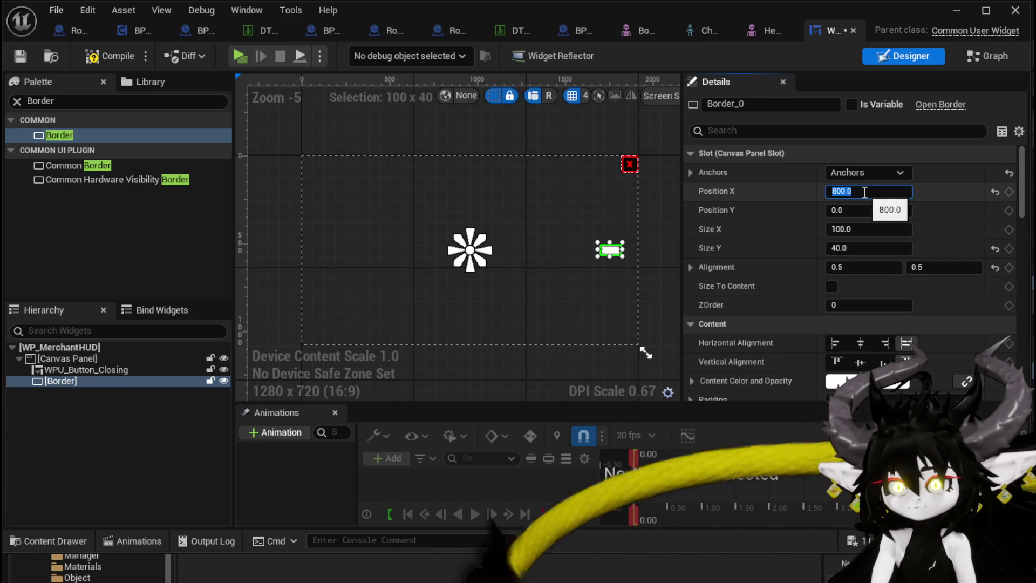
pyautogui.click(870, 230)
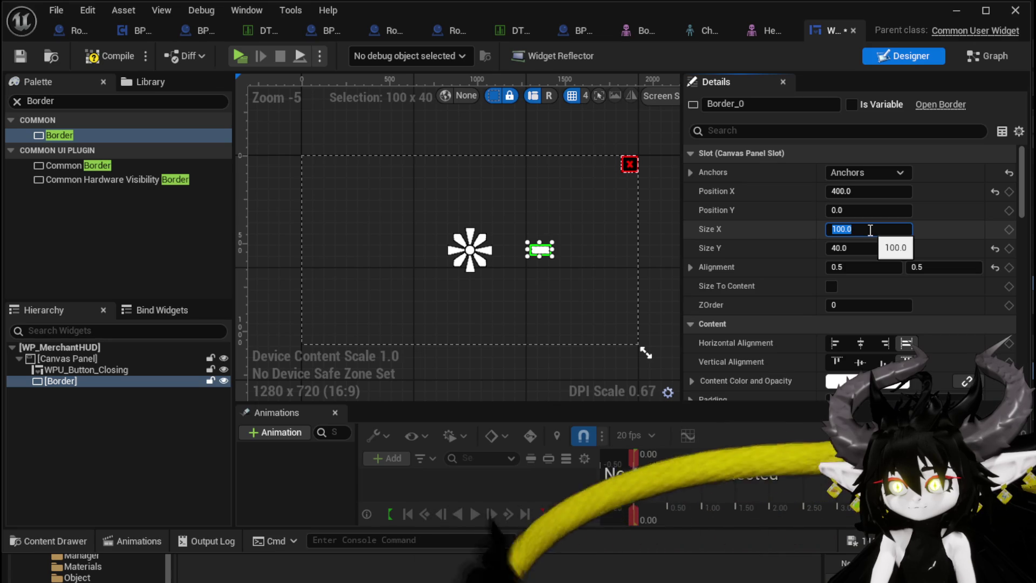
pyautogui.write('300')
pyautogui.click(863, 247)
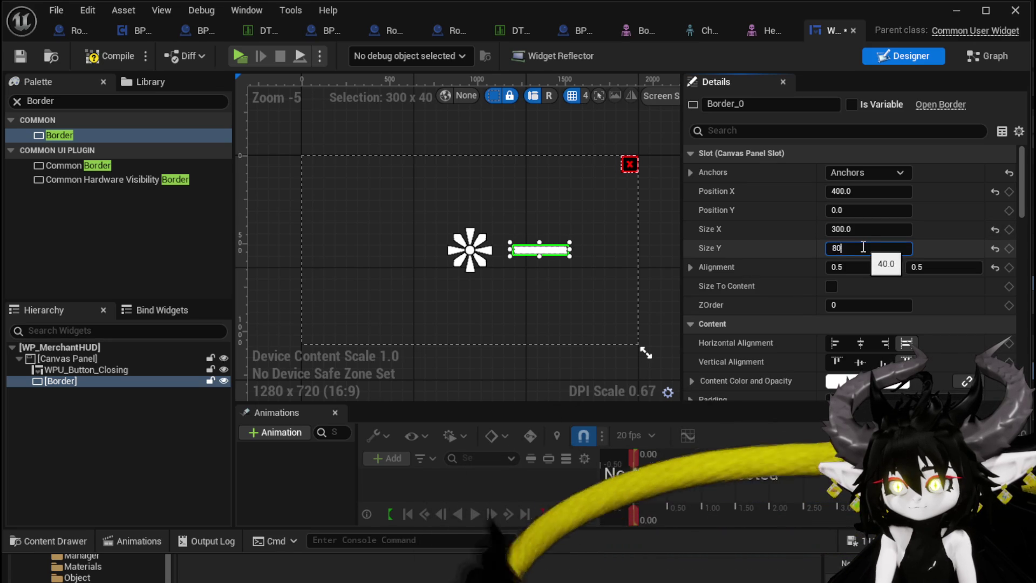
pyautogui.write('0')
pyautogui.press('Return')
pyautogui.write('400')
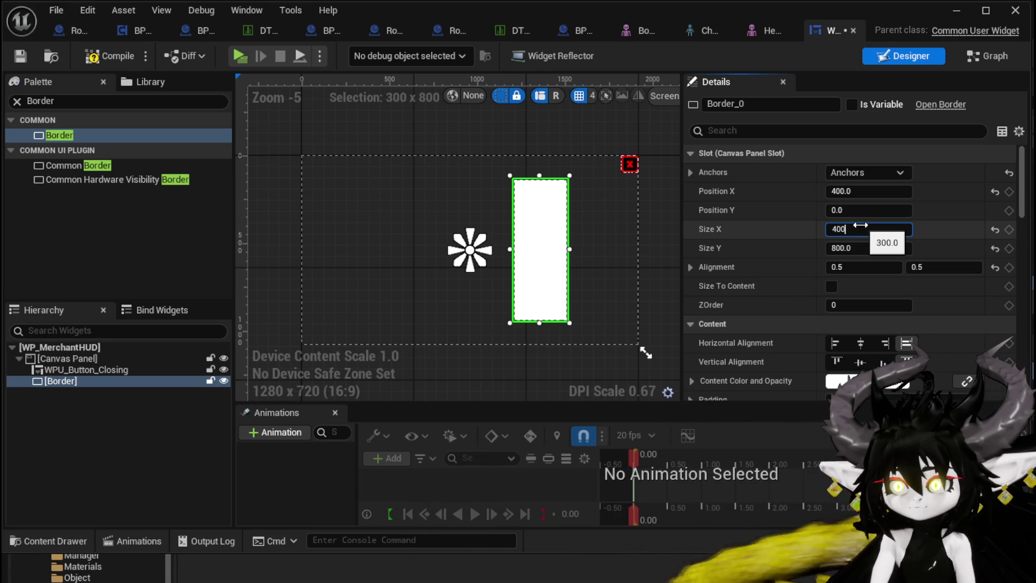
pyautogui.press('Return')
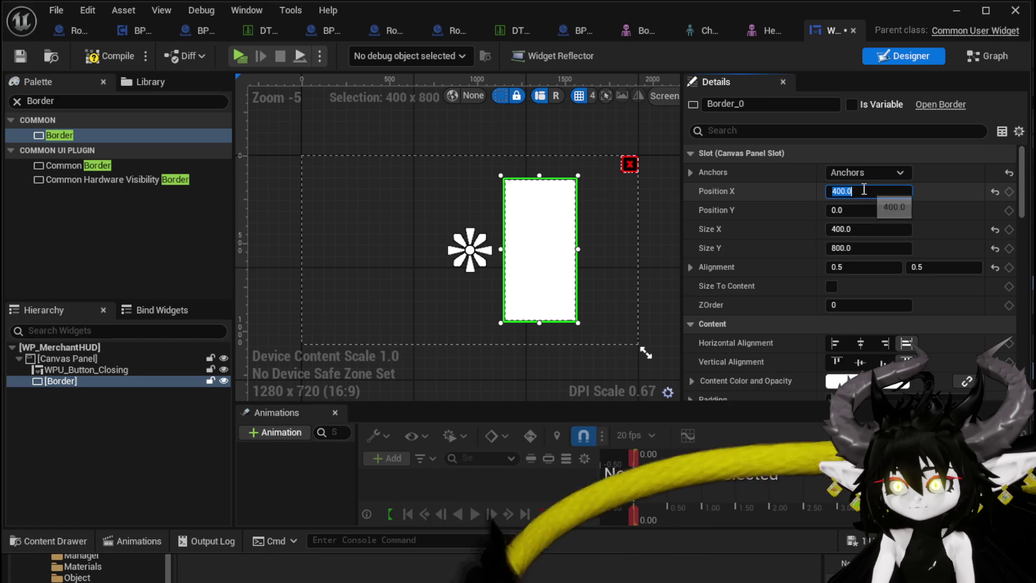
pyautogui.write('600')
pyautogui.press('Return')
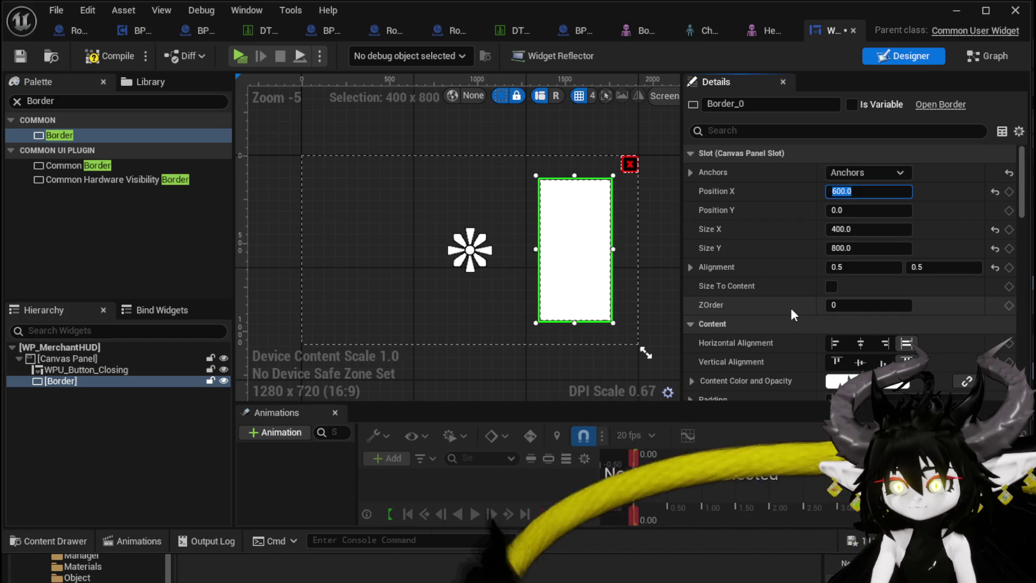
# Step: Darken the Border's brush colour to grey
pyautogui.scroll(-2, 791, 308)
pyautogui.scroll(-5, 806, 331)
pyautogui.scroll(-3, 800, 310)
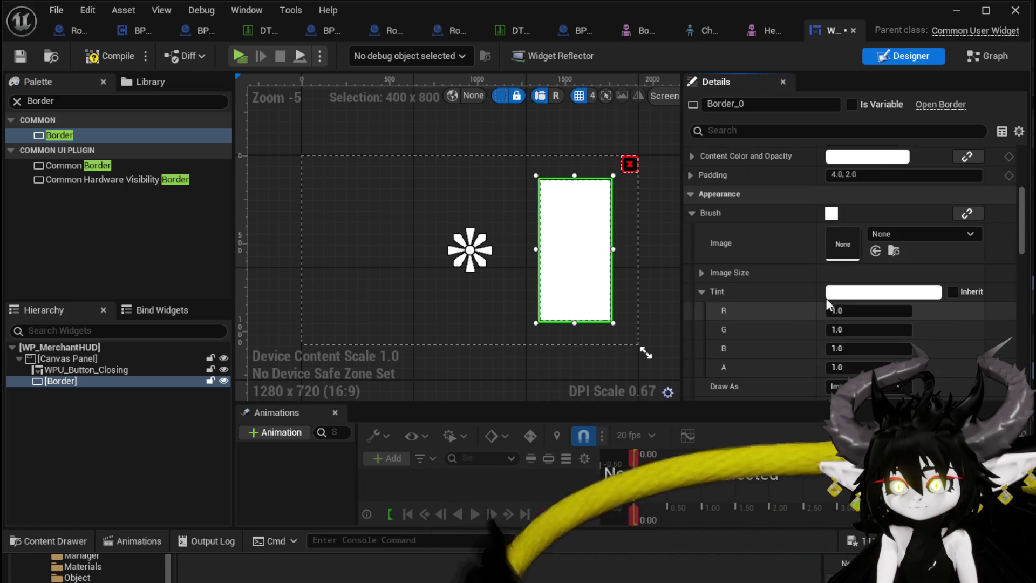
pyautogui.click(702, 290)
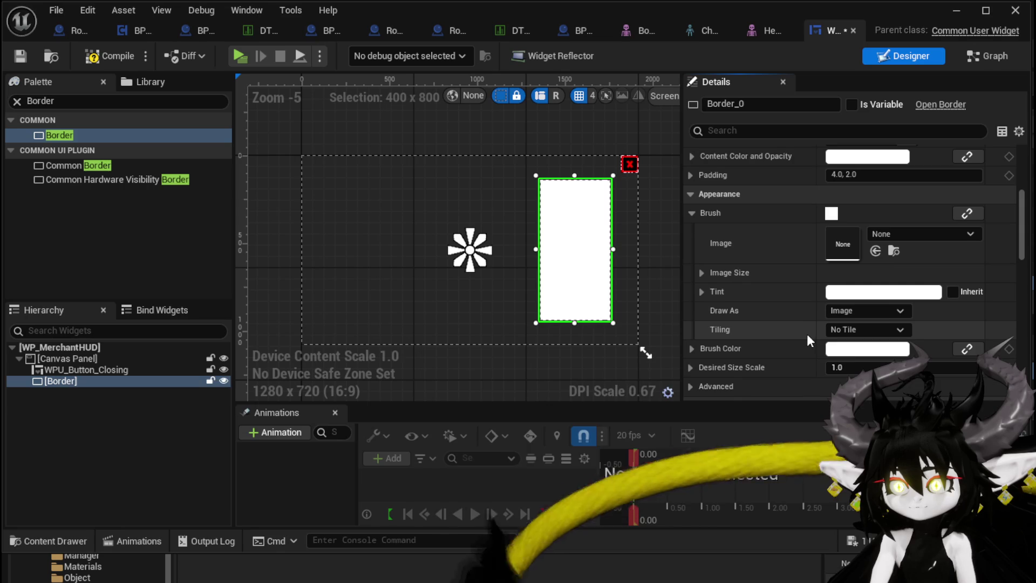
pyautogui.click(850, 352)
pyautogui.moveTo(965, 420); pyautogui.dragTo(965, 450)
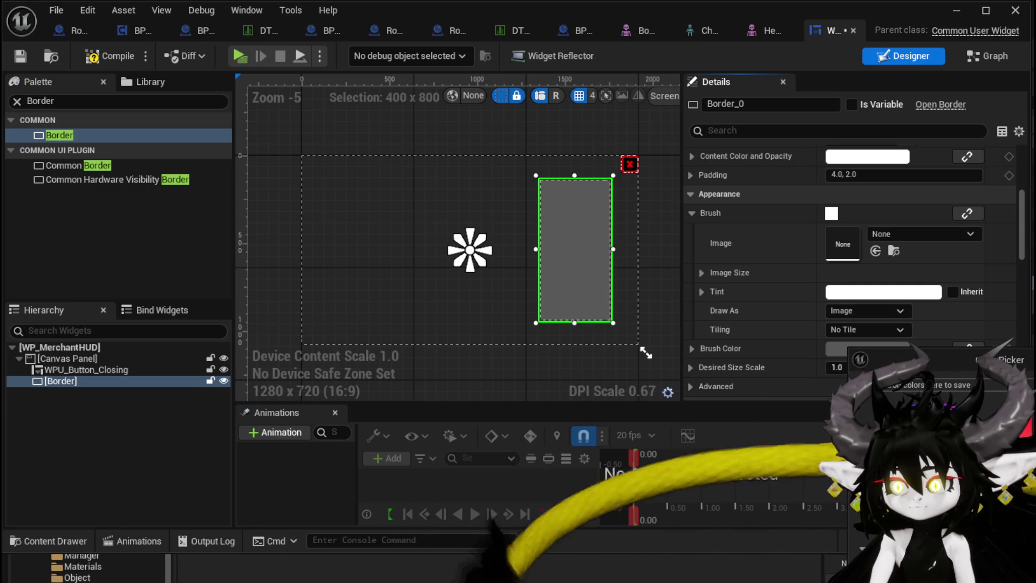
# Step: Duplicate the grey Border and place the copy beside the original
pyautogui.click(987, 567)
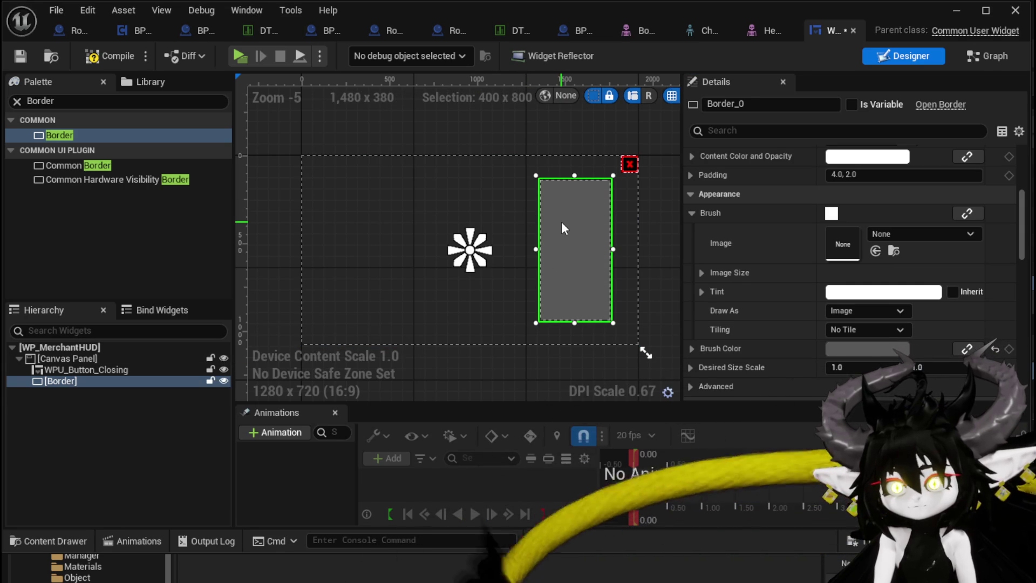
pyautogui.hotkey('ctrl', 'd')
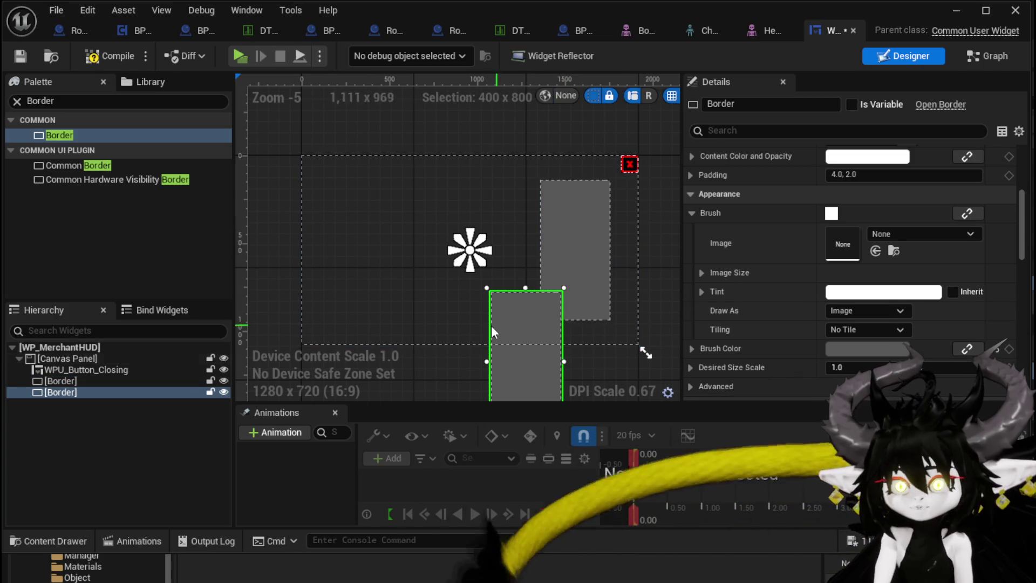
pyautogui.scroll(5, 874, 215)
pyautogui.scroll(1, 842, 230)
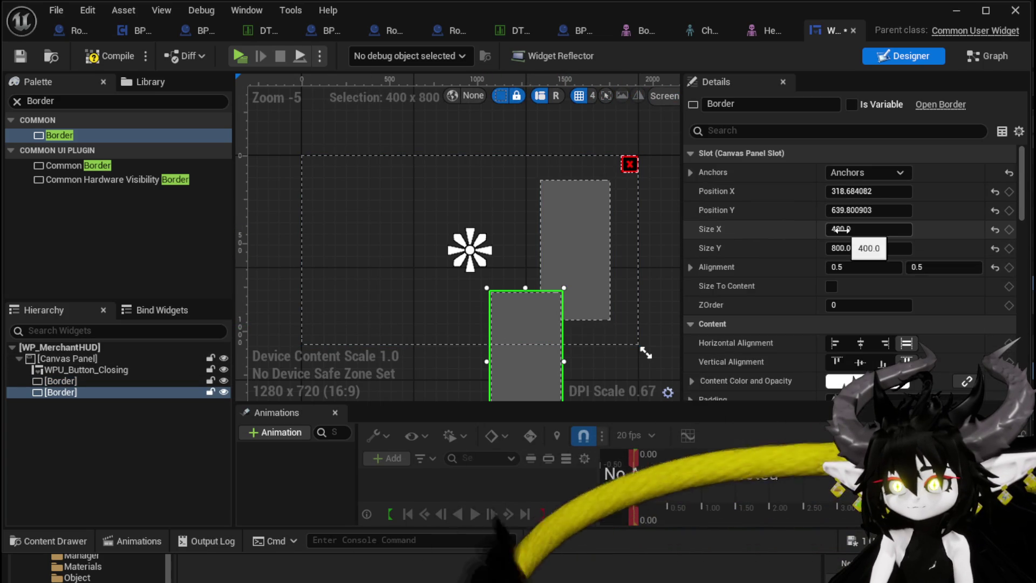
pyautogui.moveTo(525, 328)
pyautogui.mouseDown()
pyautogui.moveTo(292, 253)
pyautogui.moveTo(376, 223)
pyautogui.mouseUp()
pyautogui.click(534, 222)
# Step: Move the left Border to position X -600, Y 0 and compile the widget
pyautogui.click(564, 226)
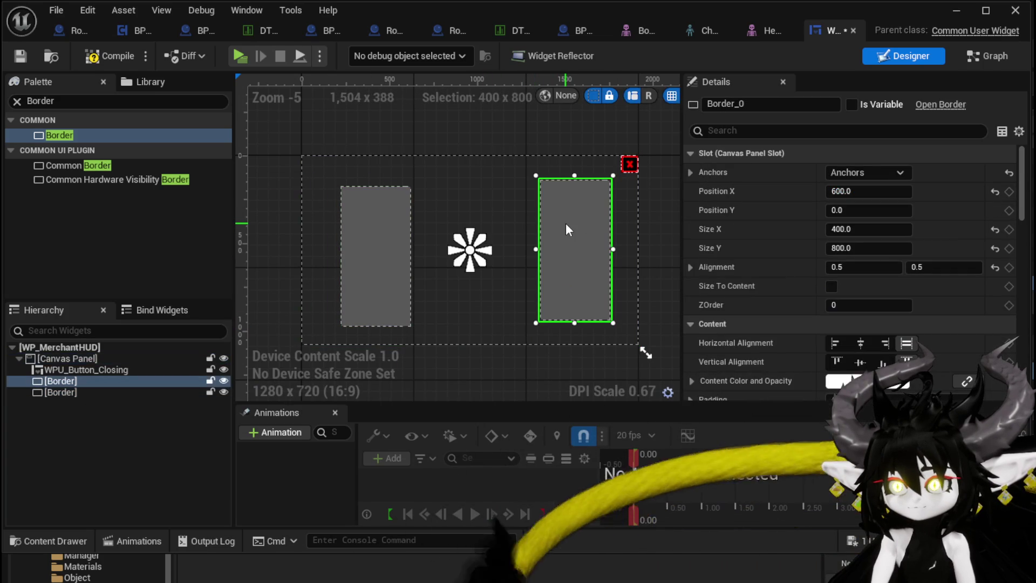
pyautogui.click(399, 223)
pyautogui.click(888, 190)
pyautogui.write('-6')
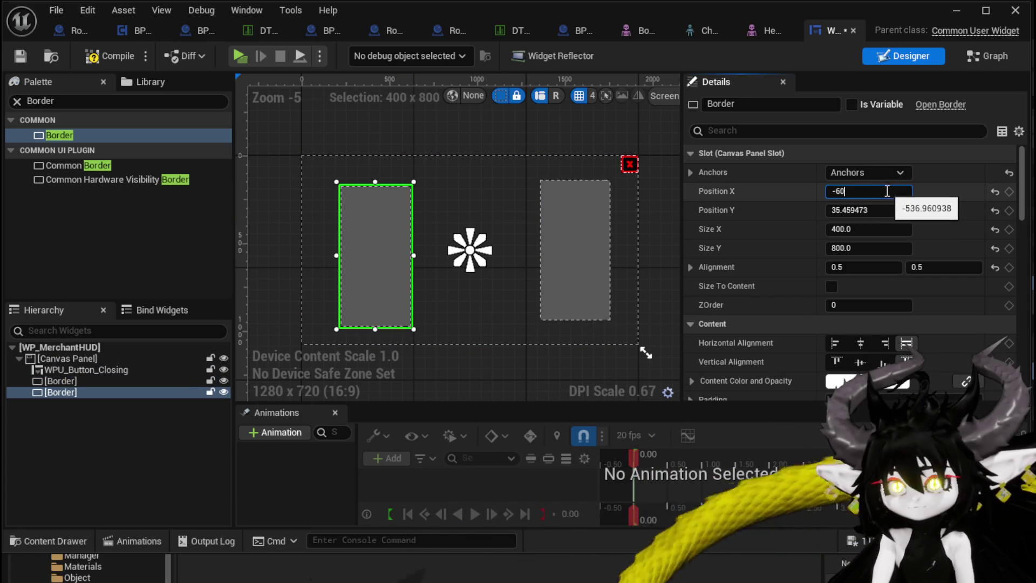
pyautogui.write('0')
pyautogui.press('Return')
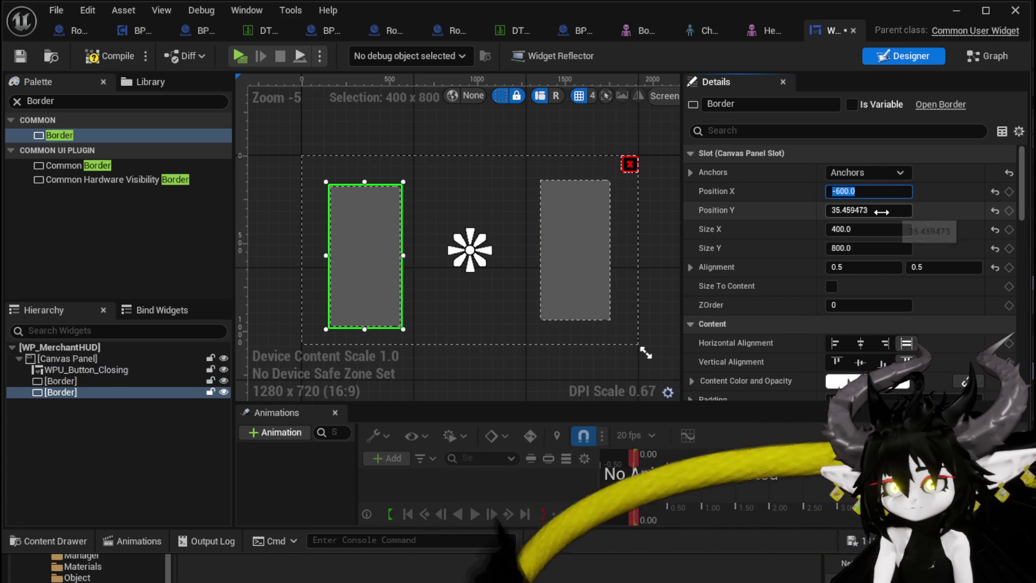
pyautogui.press('Tab')
pyautogui.write('0')
pyautogui.press('Return')
pyautogui.click(97, 56)
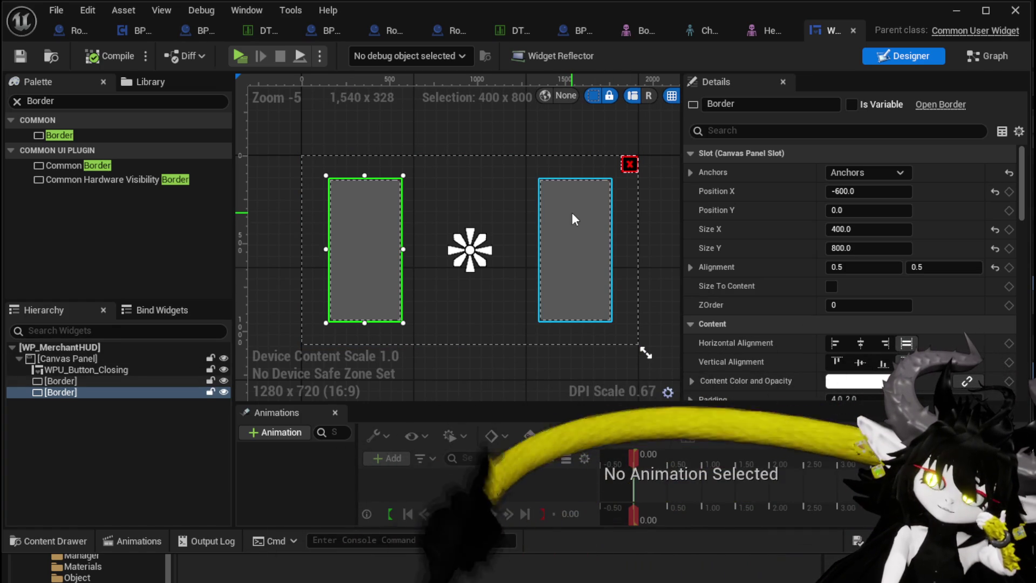
# Step: Widen the right Border to 600 and move it to X position 400
pyautogui.click(572, 215)
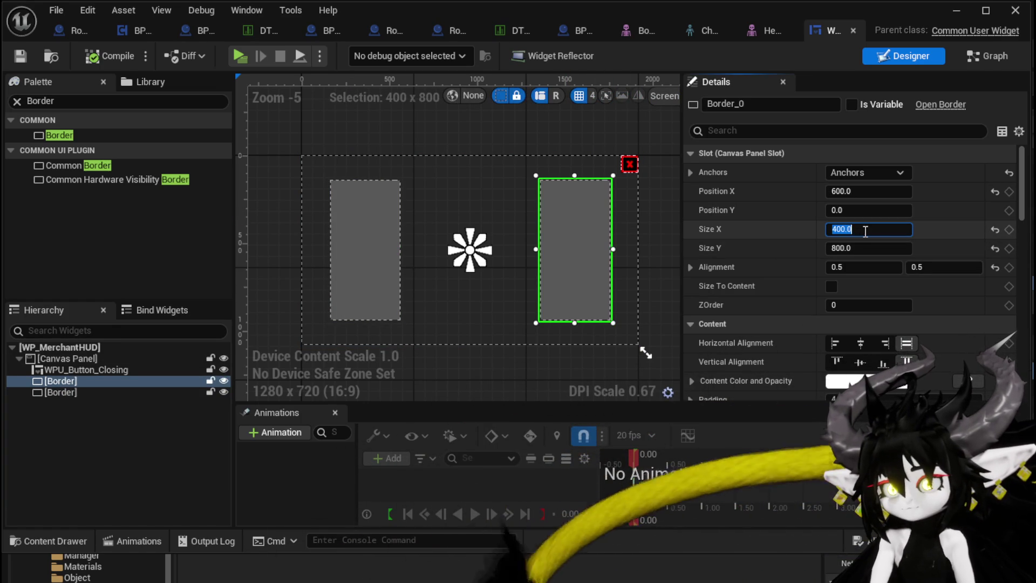
pyautogui.write('600')
pyautogui.press('Return')
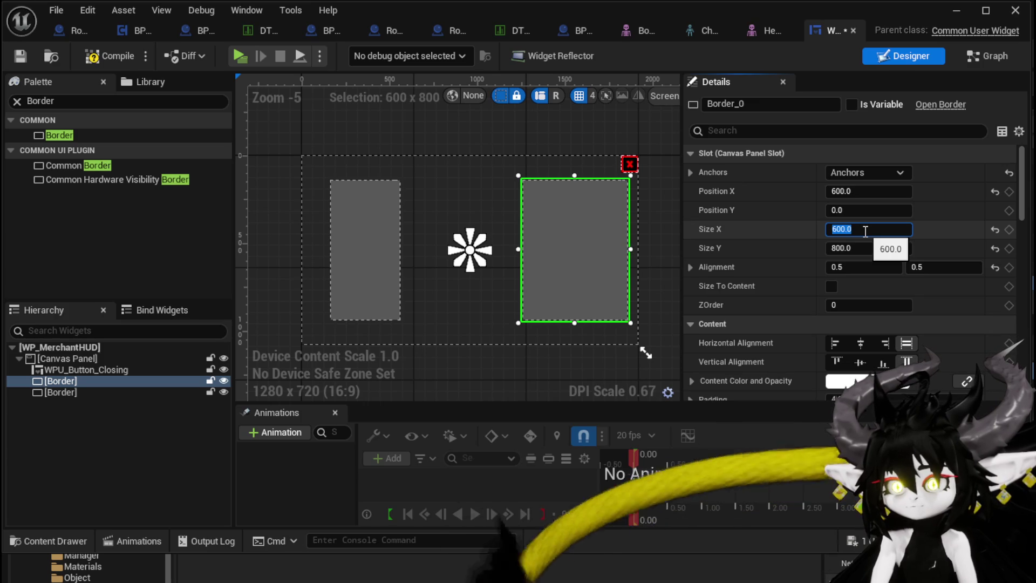
pyautogui.write('400')
pyautogui.press('Return')
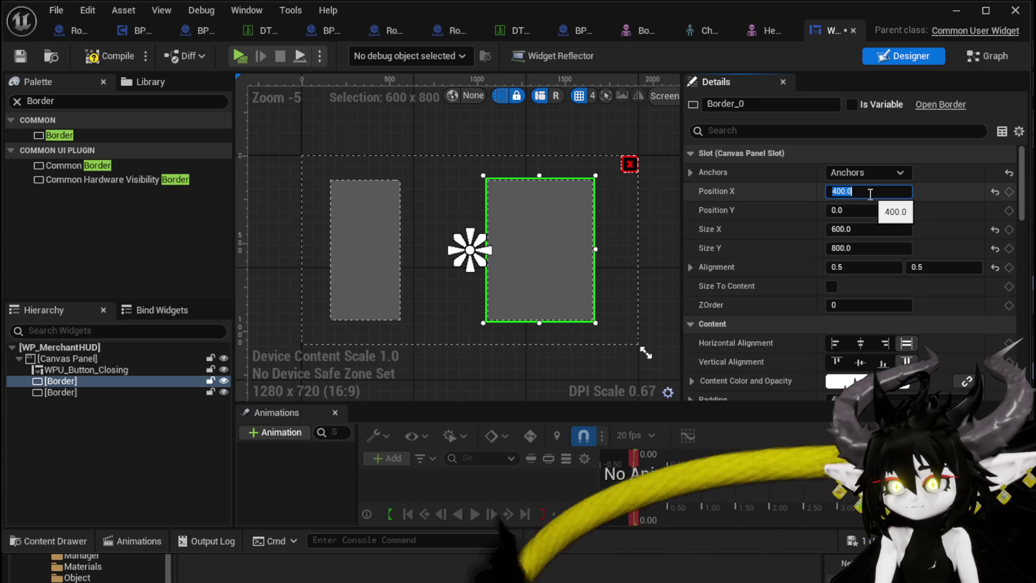
pyautogui.click(352, 228)
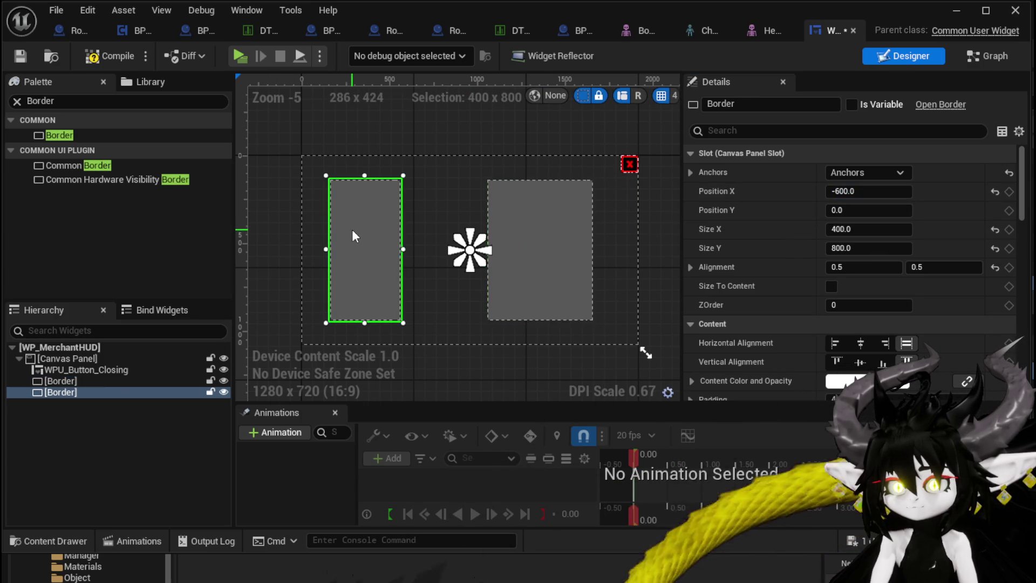
pyautogui.click(531, 231)
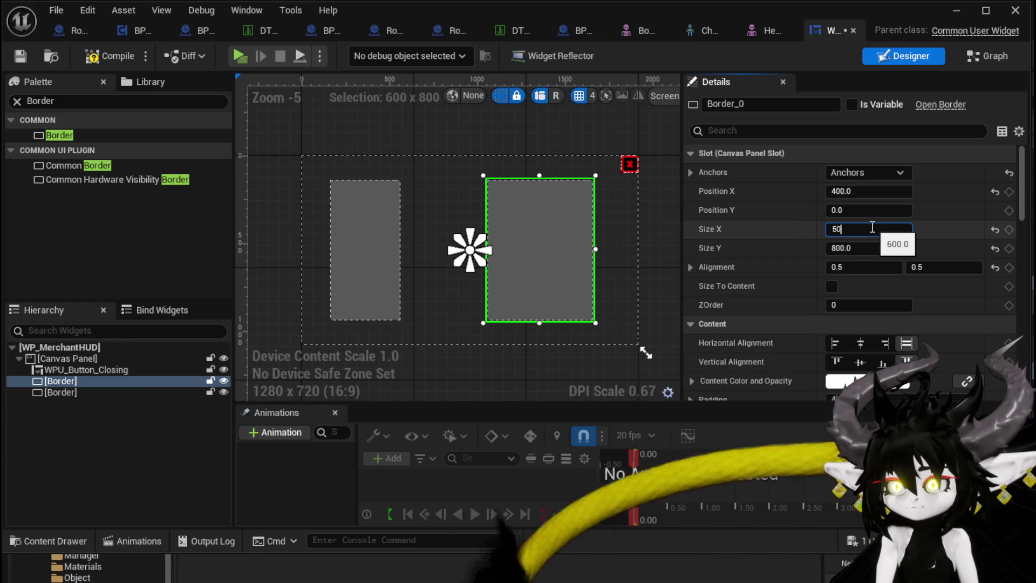
# Step: Set both Borders to width 500, the right at X 500 and the left at X -500
pyautogui.write('0.0')
pyautogui.press('Return')
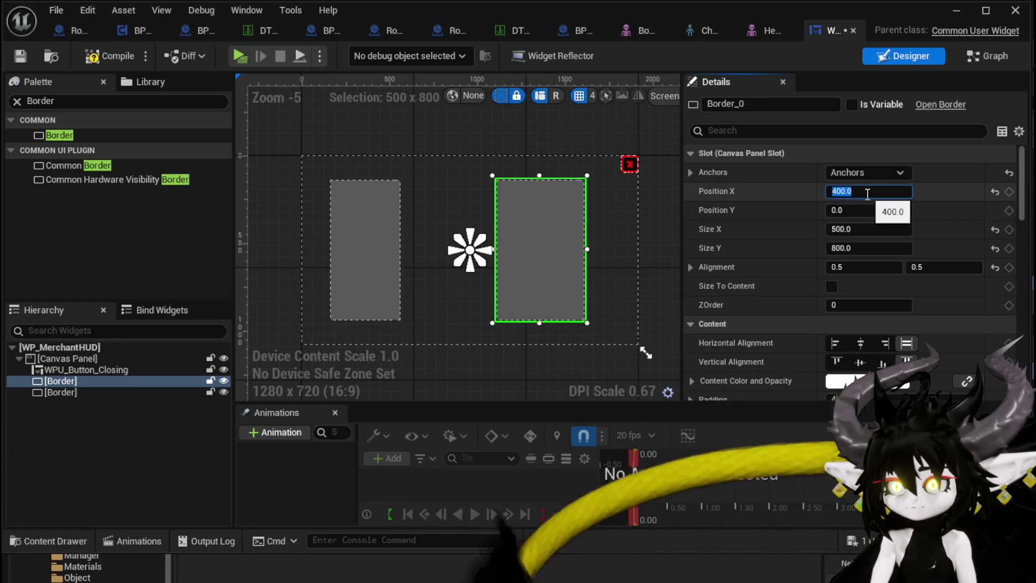
pyautogui.write('500')
pyautogui.press('Return')
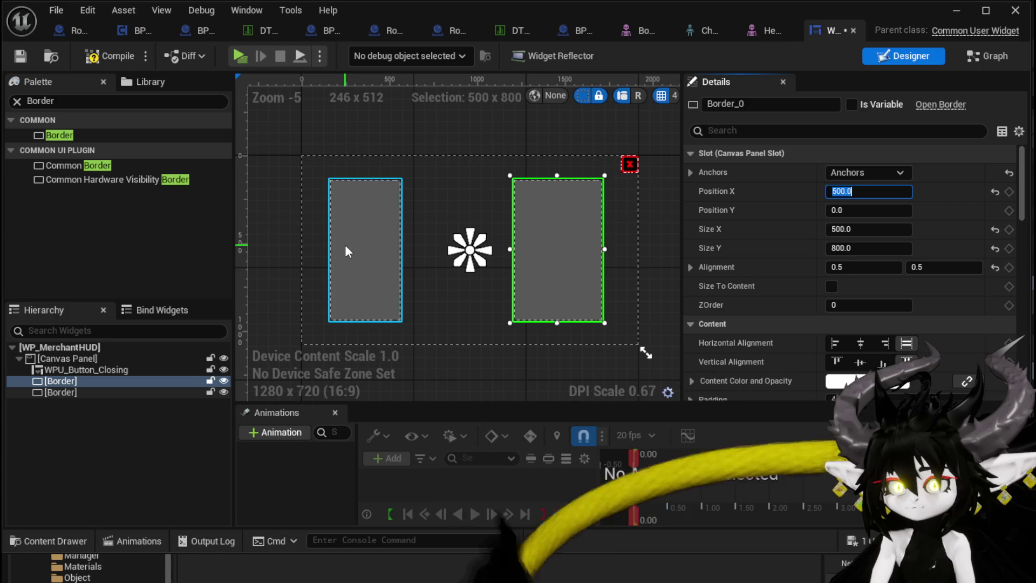
pyautogui.click(344, 244)
pyautogui.write('00')
pyautogui.press('Return')
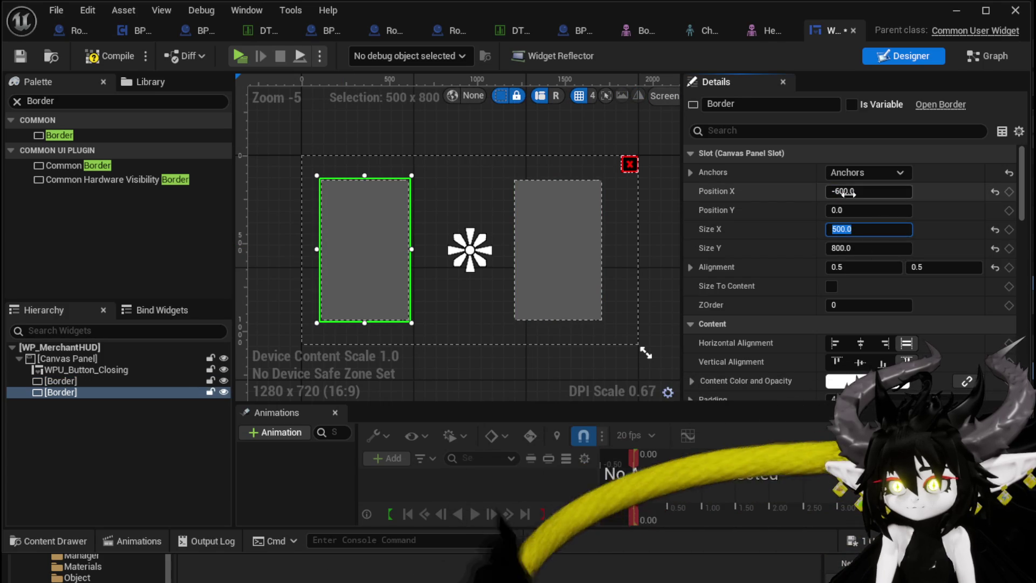
pyautogui.write('5')
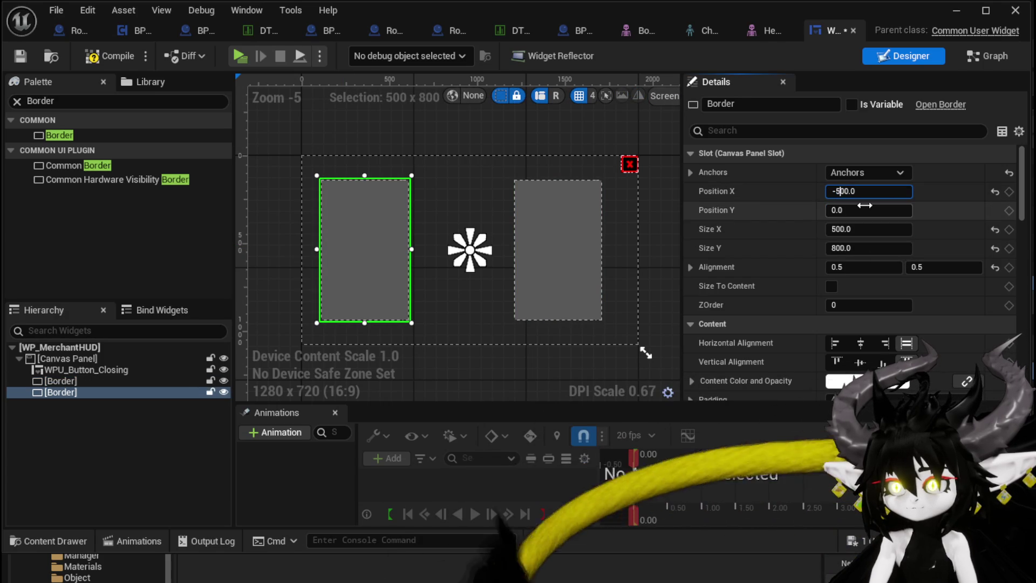
pyautogui.press('Return')
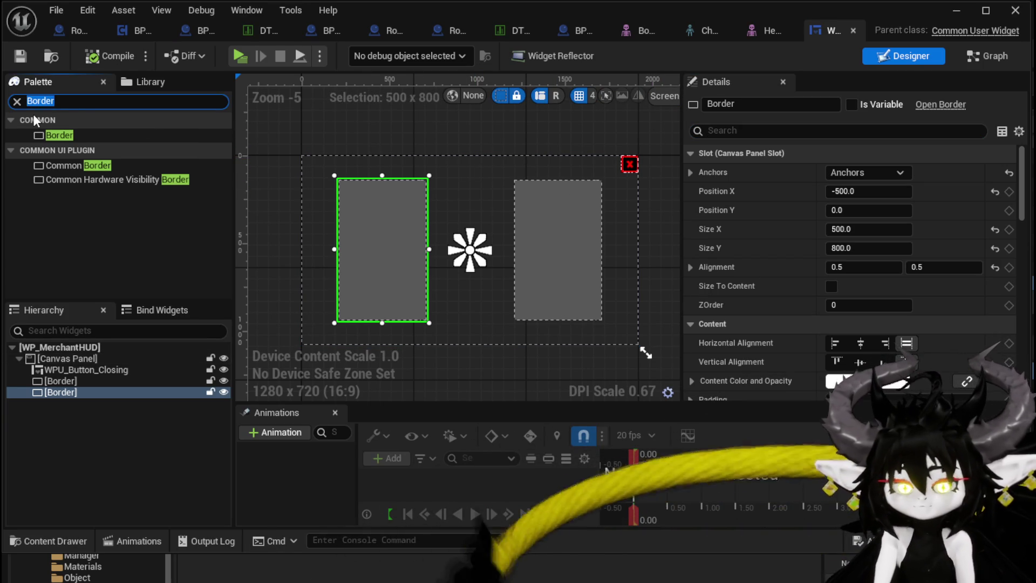
# Step: Add two Image widgets to the Canvas Panel
pyautogui.write('Image')
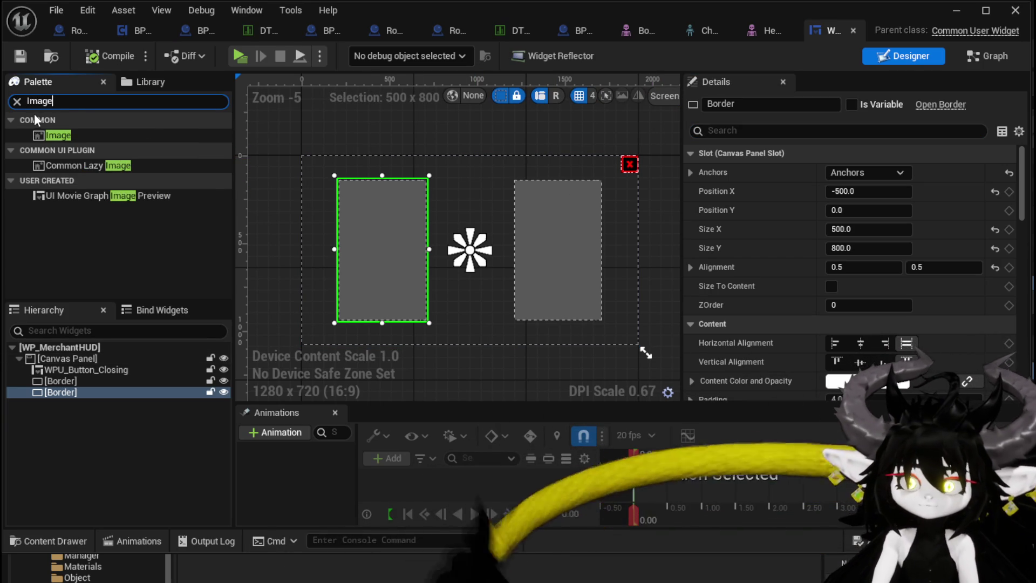
pyautogui.moveTo(57, 135); pyautogui.dragTo(59, 357)
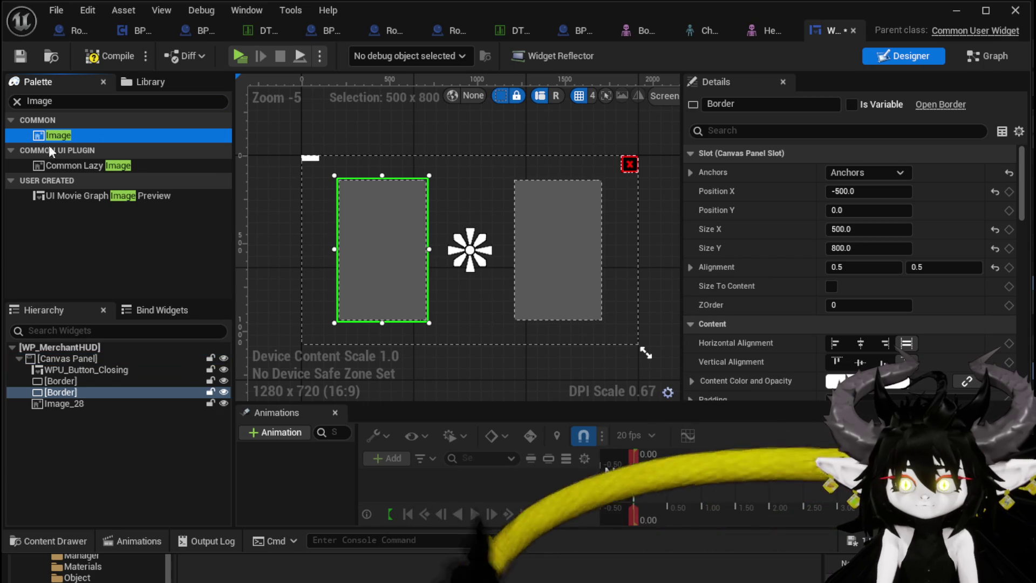
pyautogui.moveTo(51, 134)
pyautogui.mouseDown()
pyautogui.moveTo(80, 364)
pyautogui.moveTo(63, 358)
pyautogui.mouseUp()
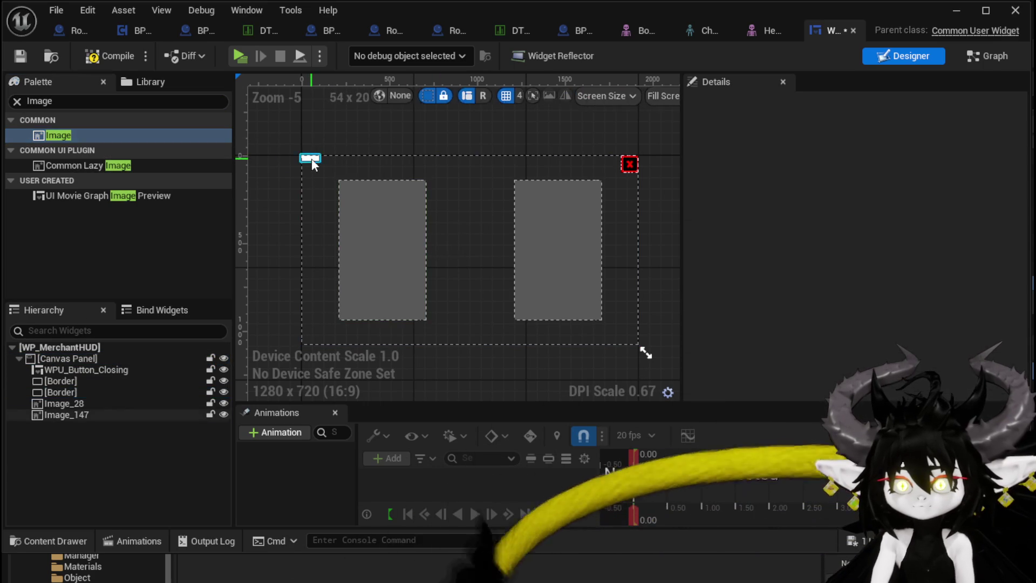
# Step: Make Image_147 400 by 400 with the M_OroBorder brush and nudge it right
pyautogui.click(312, 159)
pyautogui.click(872, 229)
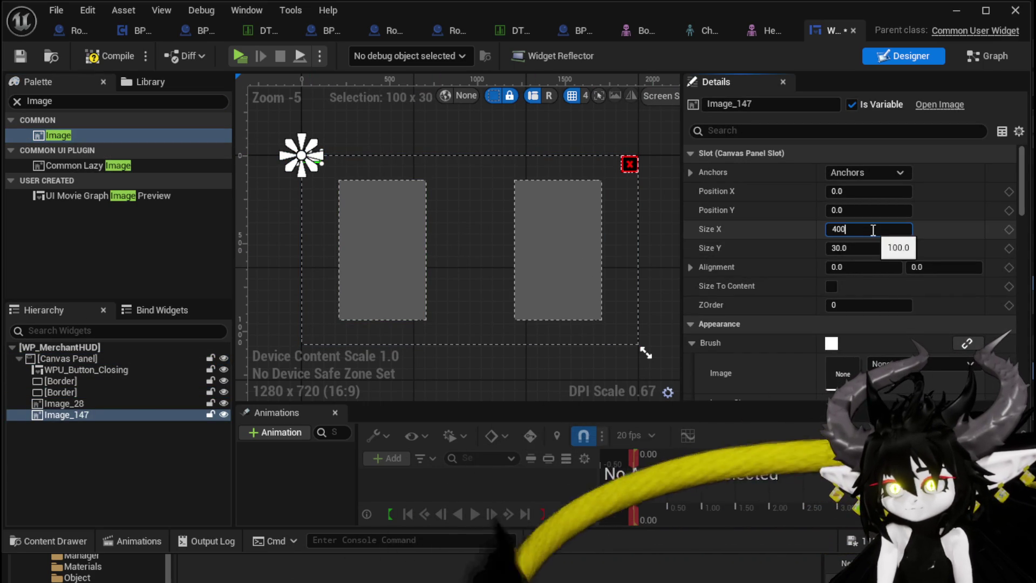
pyautogui.write('0')
pyautogui.click(865, 247)
pyautogui.write('0')
pyautogui.press('Return')
pyautogui.scroll(-3, 899, 296)
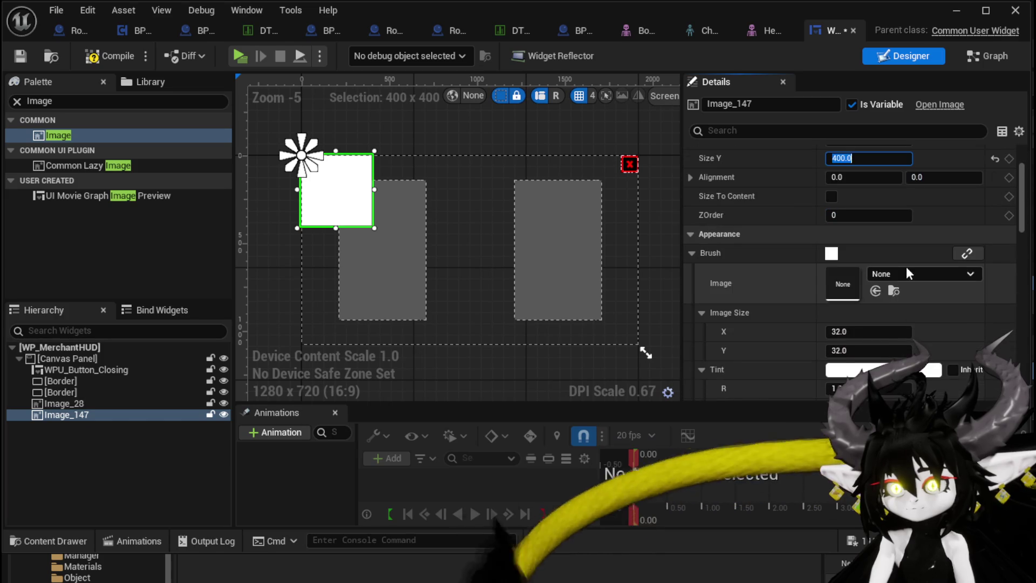
pyautogui.click(906, 274)
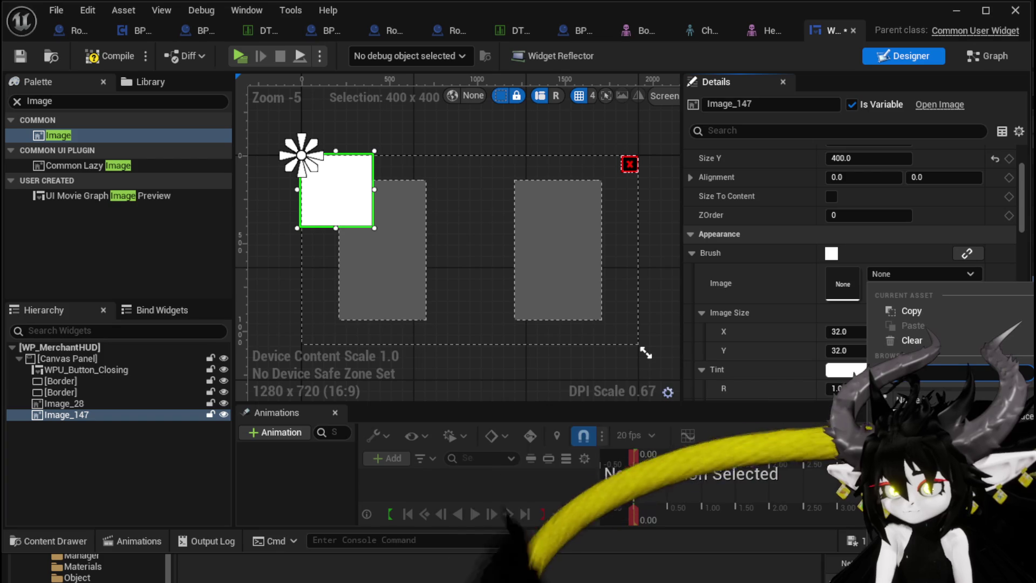
pyautogui.click(917, 402)
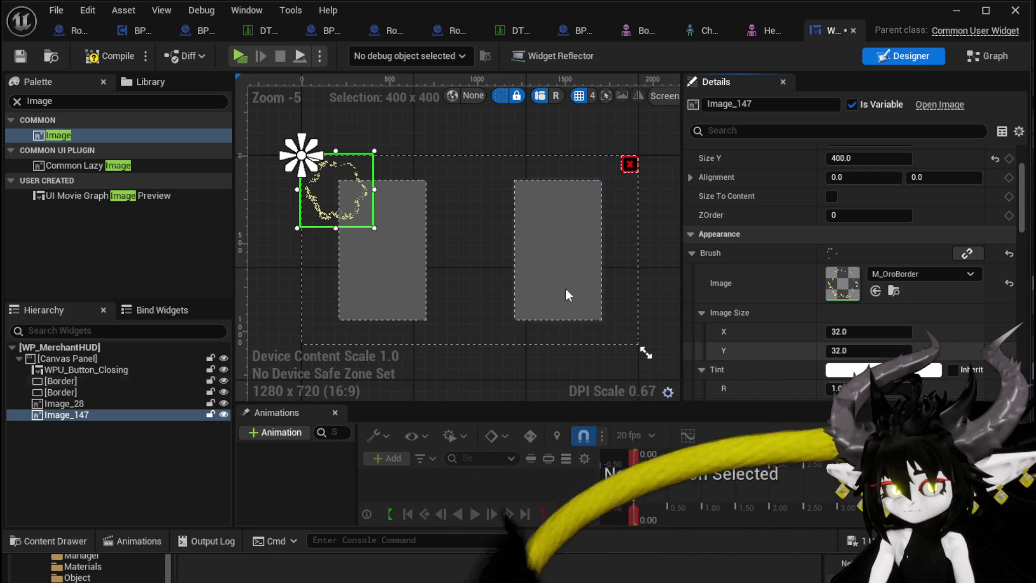
pyautogui.moveTo(349, 209)
pyautogui.mouseDown()
pyautogui.moveTo(370, 215)
pyautogui.moveTo(362, 210)
pyautogui.mouseUp()
# Step: Give Image_28 a ring border brush, size it 400 by 400, and move it over the right box
pyautogui.click(66, 403)
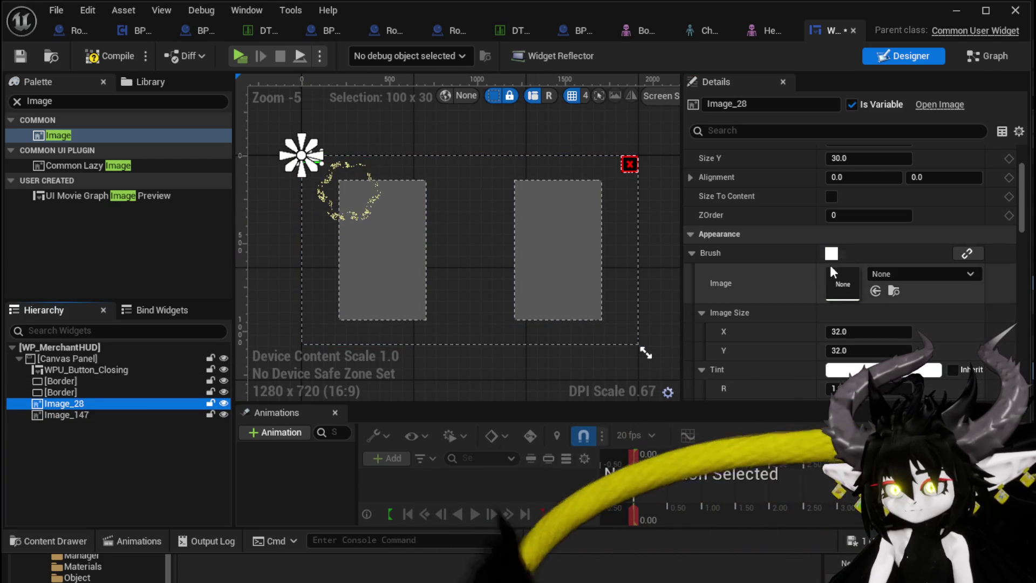
pyautogui.click(890, 274)
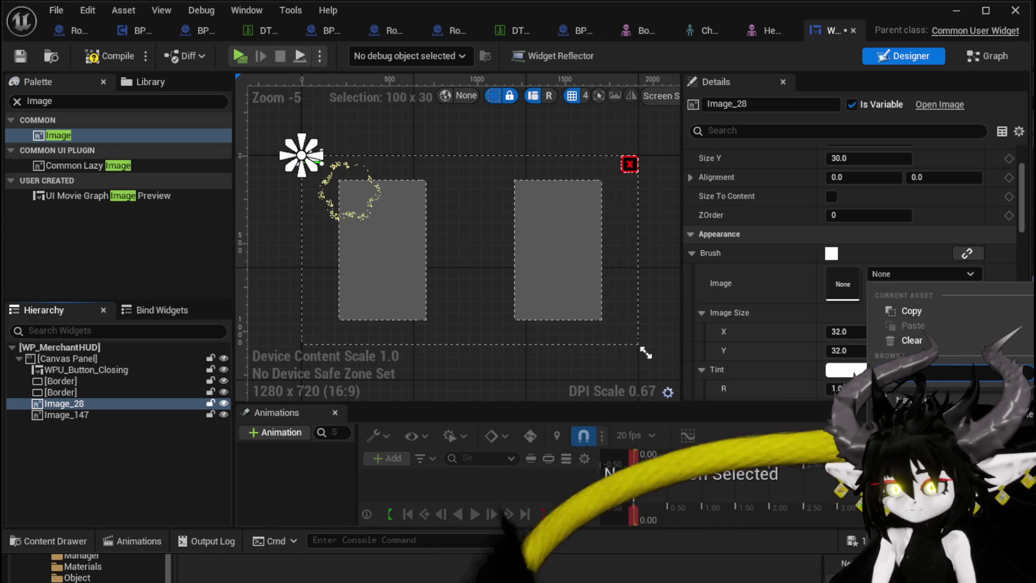
pyautogui.click(853, 378)
pyautogui.scroll(3, 858, 231)
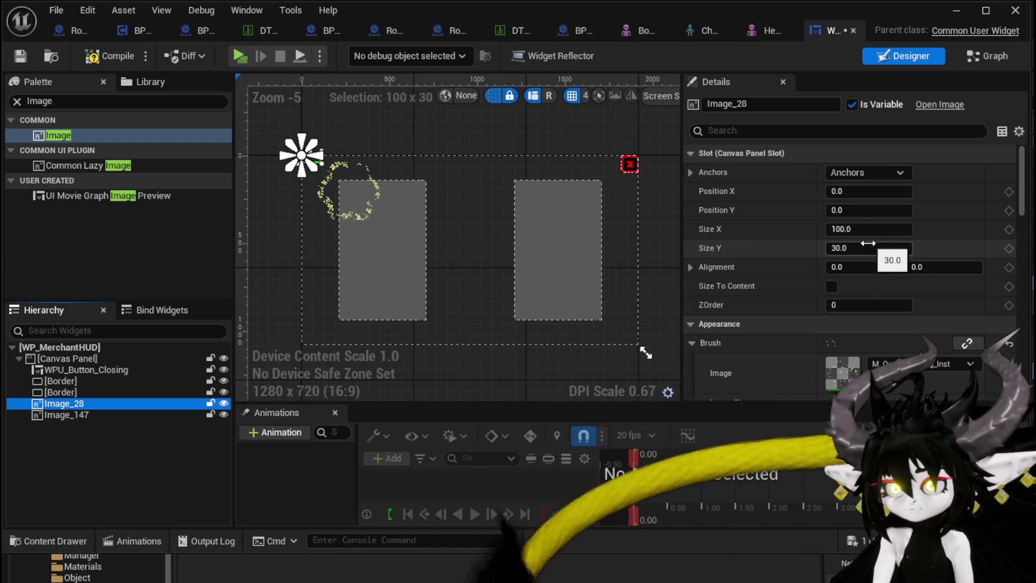
pyautogui.click(858, 230)
pyautogui.write('400')
pyautogui.click(861, 247)
pyautogui.write('400')
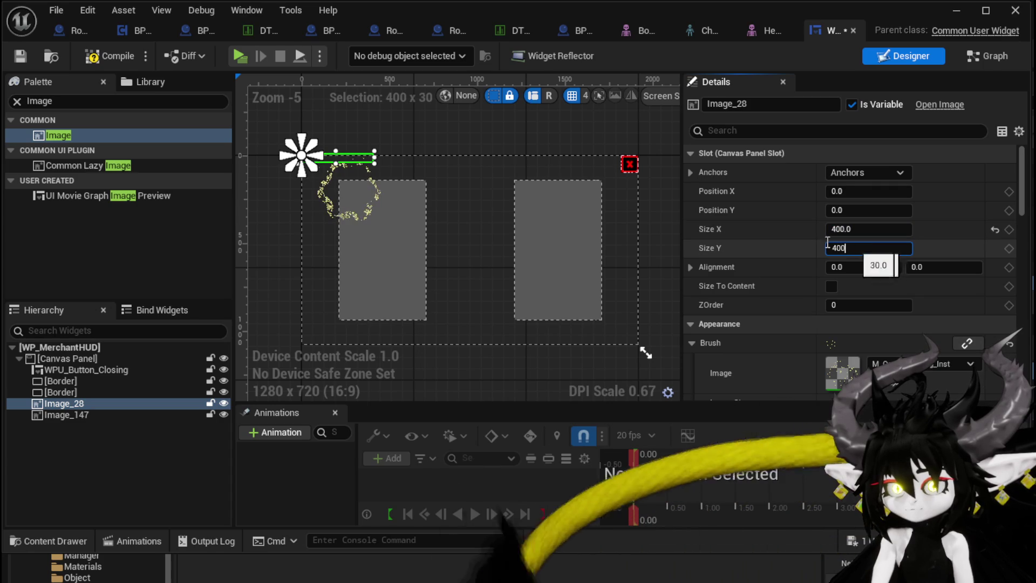
pyautogui.press('Return')
pyautogui.moveTo(308, 214)
pyautogui.mouseDown()
pyautogui.moveTo(500, 319)
pyautogui.moveTo(487, 334)
pyautogui.mouseUp()
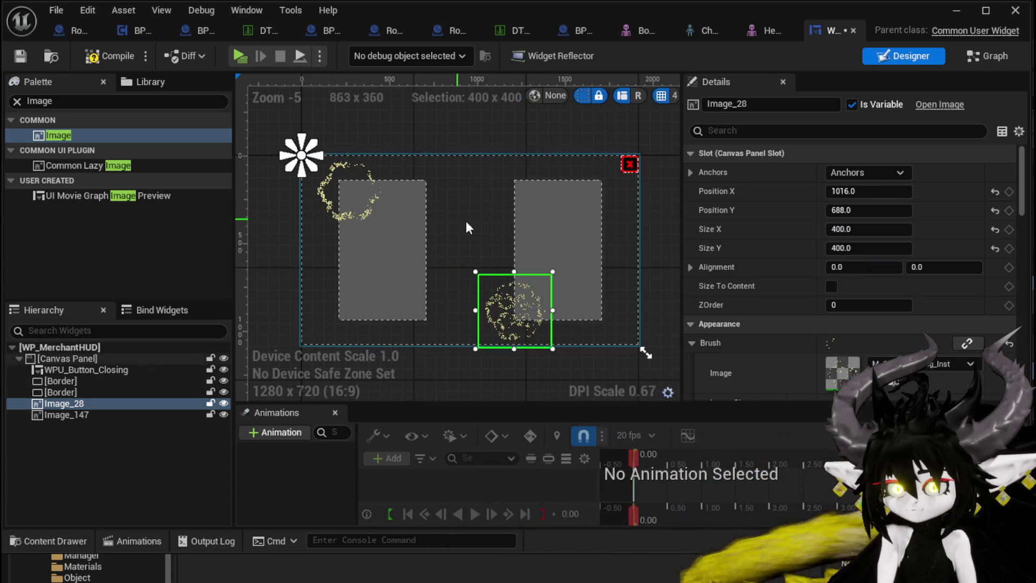
# Step: Set the draw order to -1, anchor both ring images to the centre, then save and compile
pyautogui.click(855, 305)
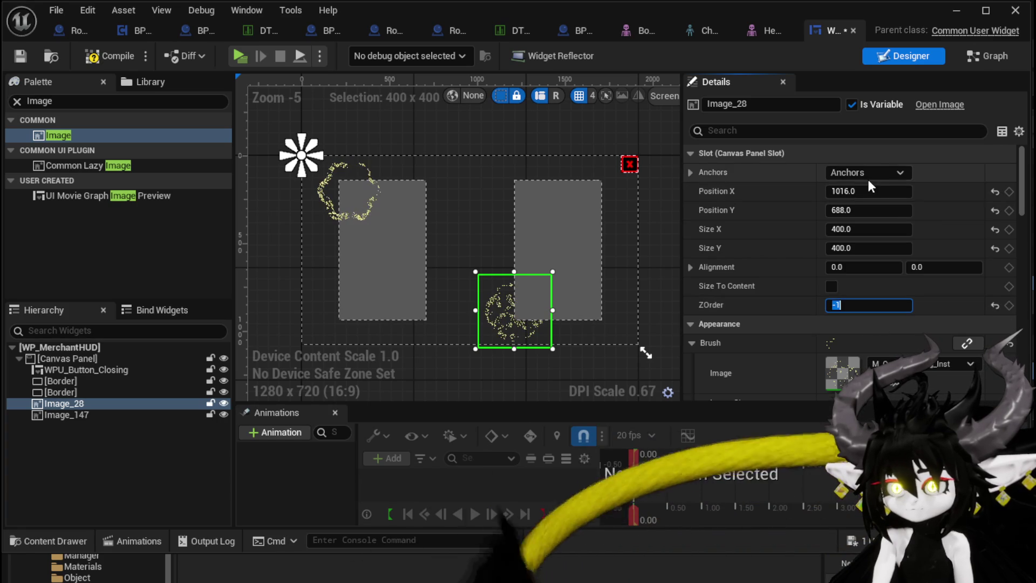
pyautogui.click(866, 174)
pyautogui.click(899, 244)
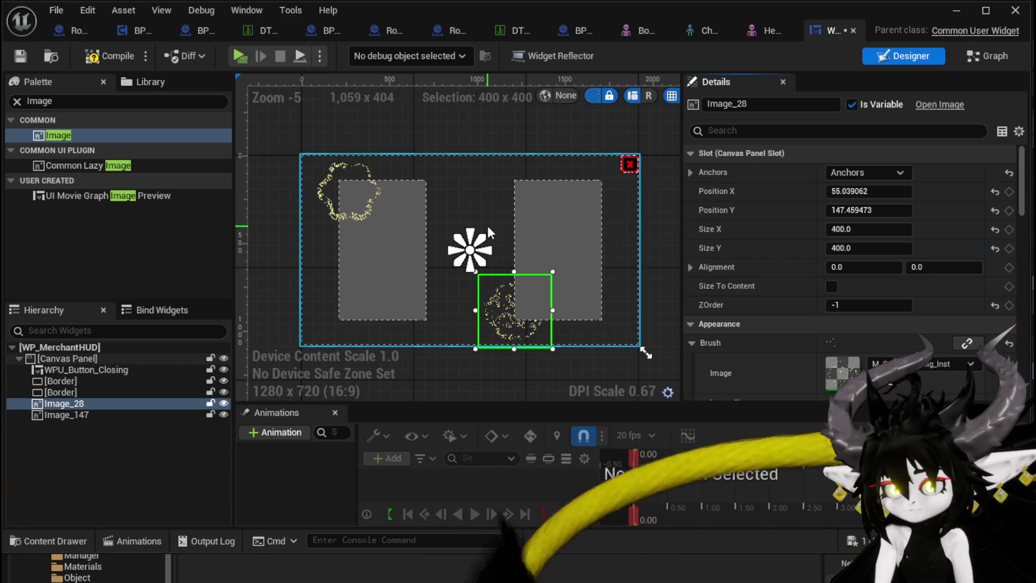
pyautogui.click(358, 173)
pyautogui.click(875, 174)
pyautogui.click(900, 255)
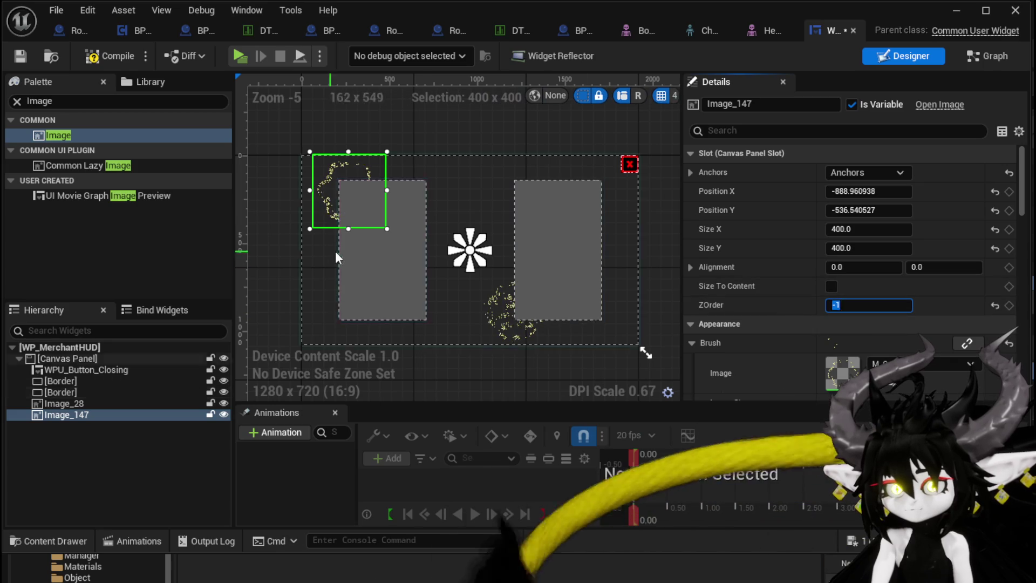
pyautogui.click(501, 319)
pyautogui.moveTo(506, 319); pyautogui.dragTo(507, 320)
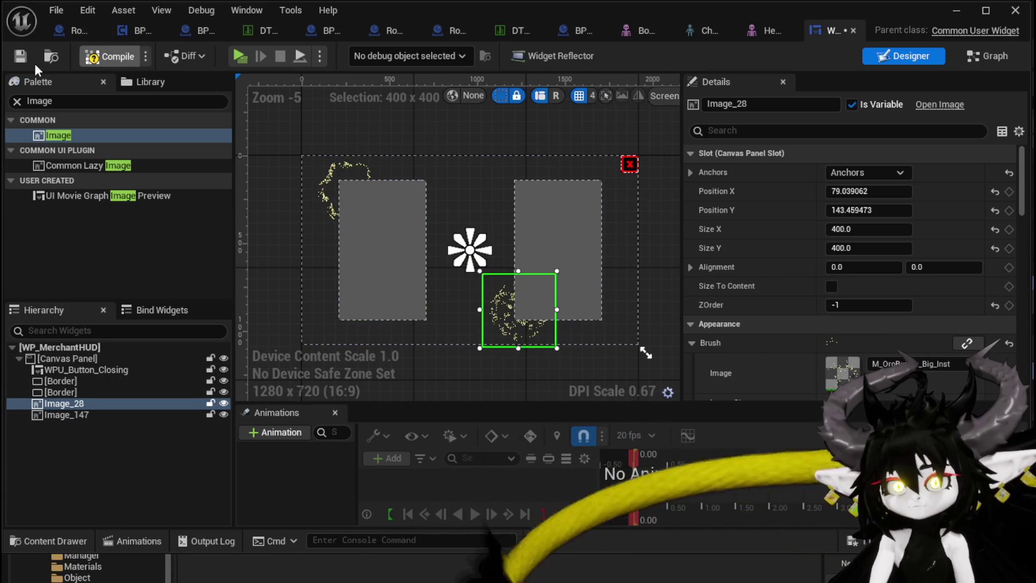
pyautogui.click(20, 55)
# Step: Play-test walking to the merchant to view the two grey panels, then stop and reopen WP_MerchantHUD
pyautogui.click(956, 10)
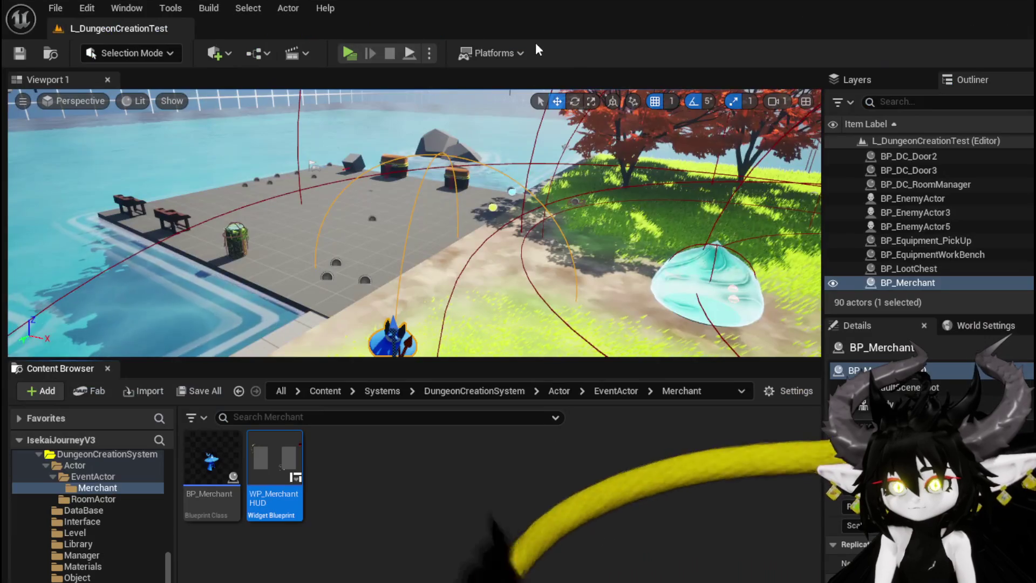
pyautogui.click(432, 48)
pyautogui.press('w')
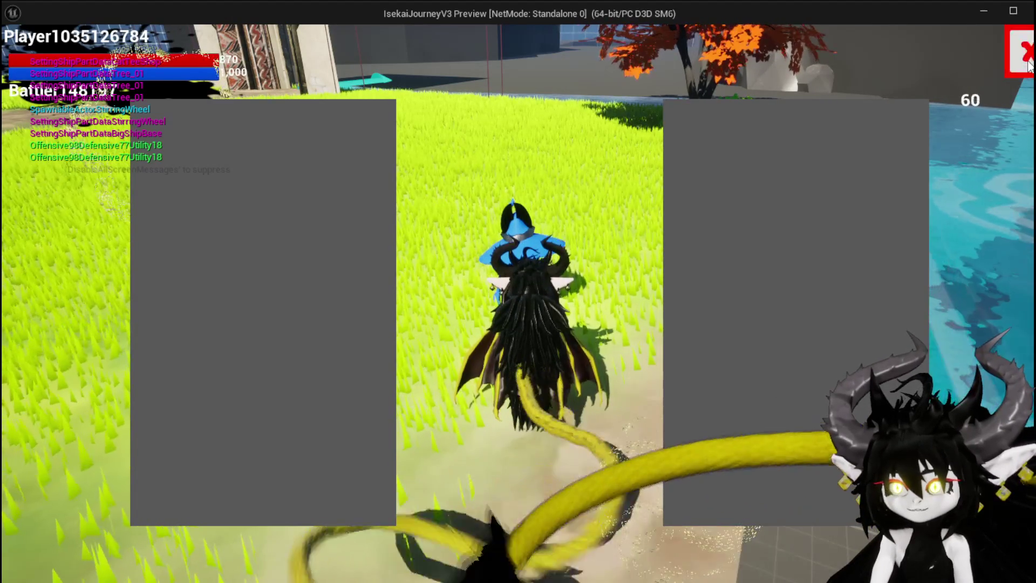
pyautogui.click(1004, 60)
pyautogui.press('space')
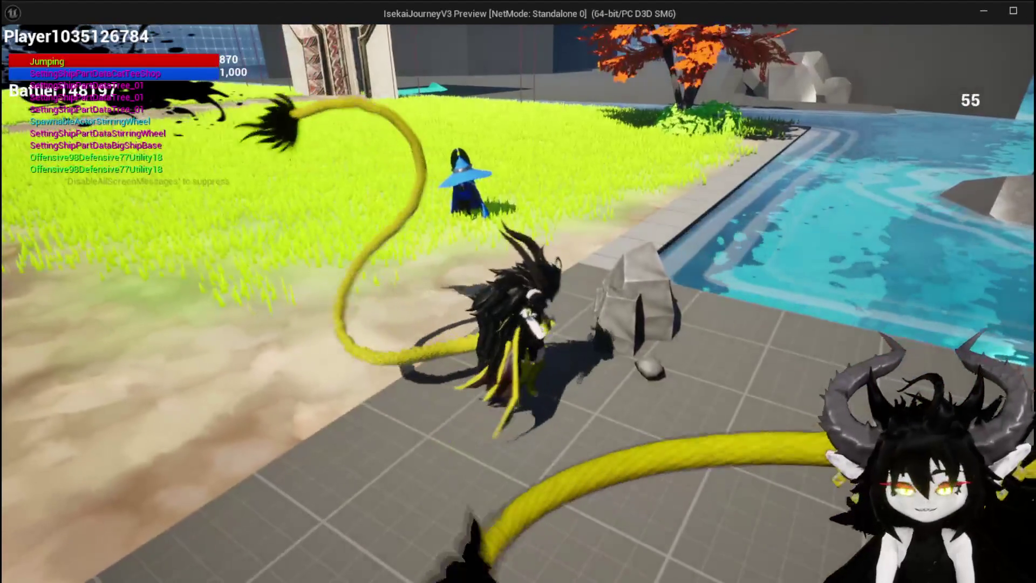
pyautogui.press('Escape')
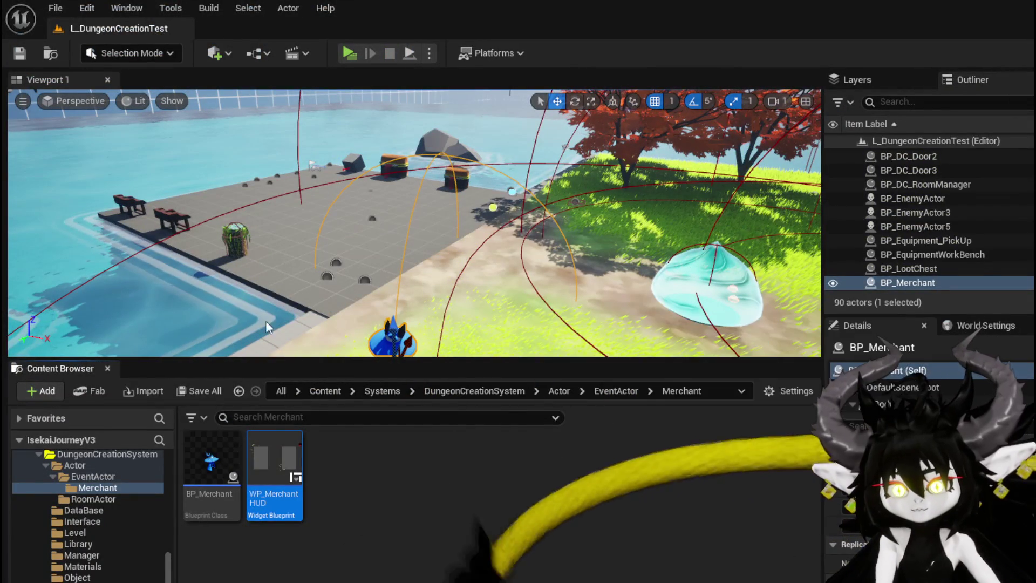
pyautogui.doubleClick(274, 447)
# Step: Place a WP EC Resource Selection widget inside the left Border
pyautogui.click(100, 106)
pyautogui.write('Ec')
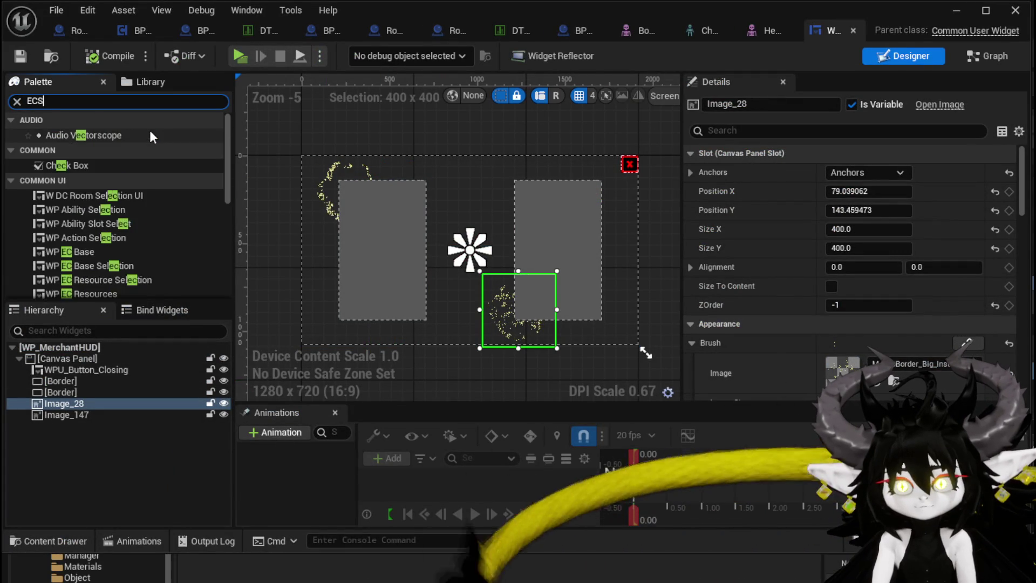
pyautogui.write('s')
pyautogui.press('BackSpace')
pyautogui.press('BackSpace')
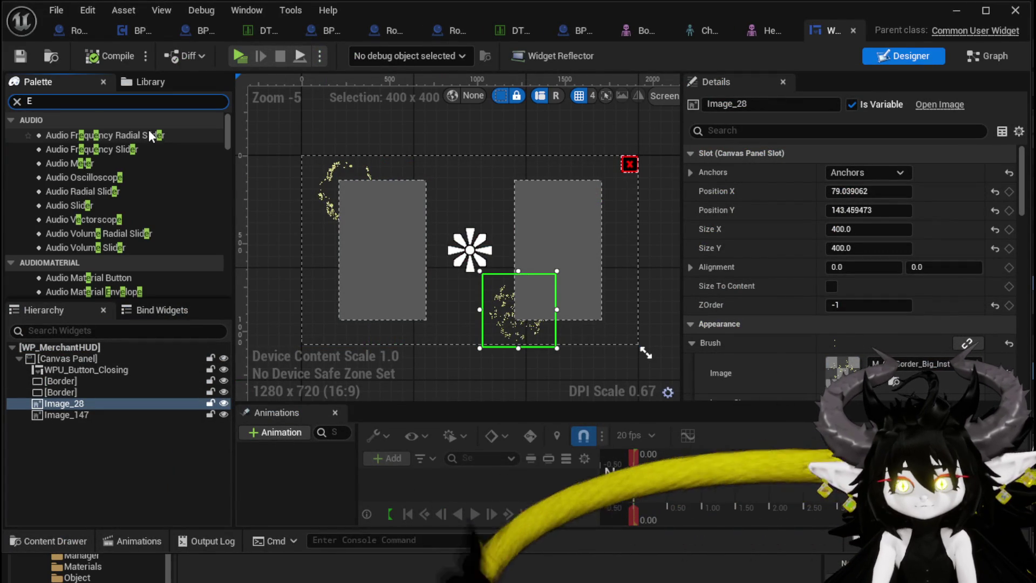
pyautogui.write('SC')
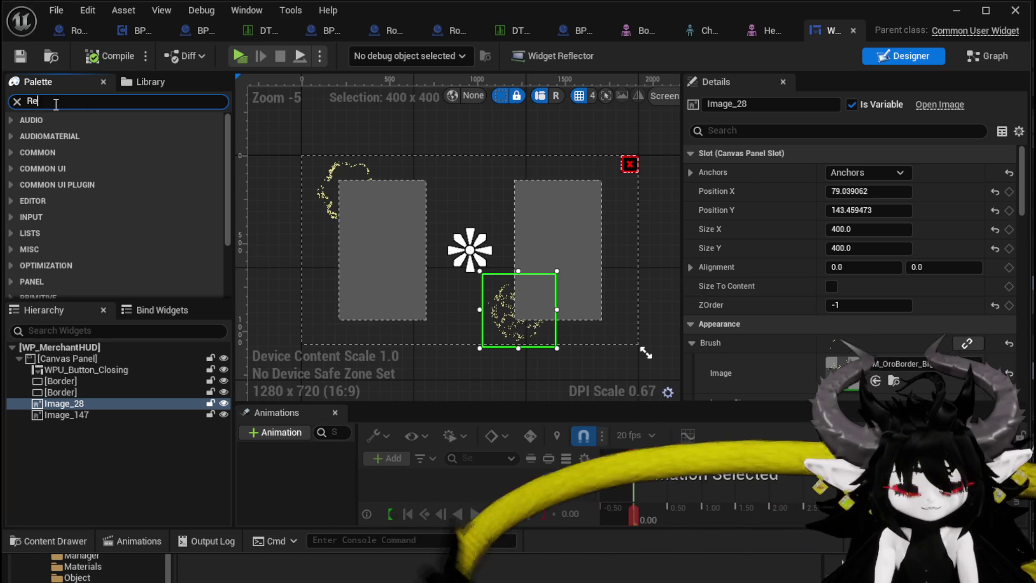
pyautogui.write('sou')
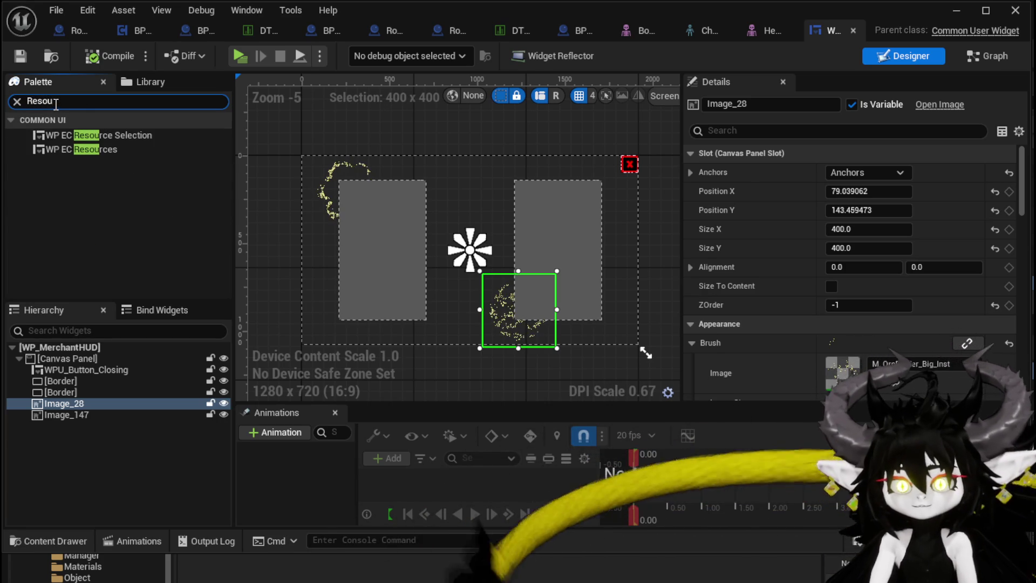
pyautogui.click(138, 137)
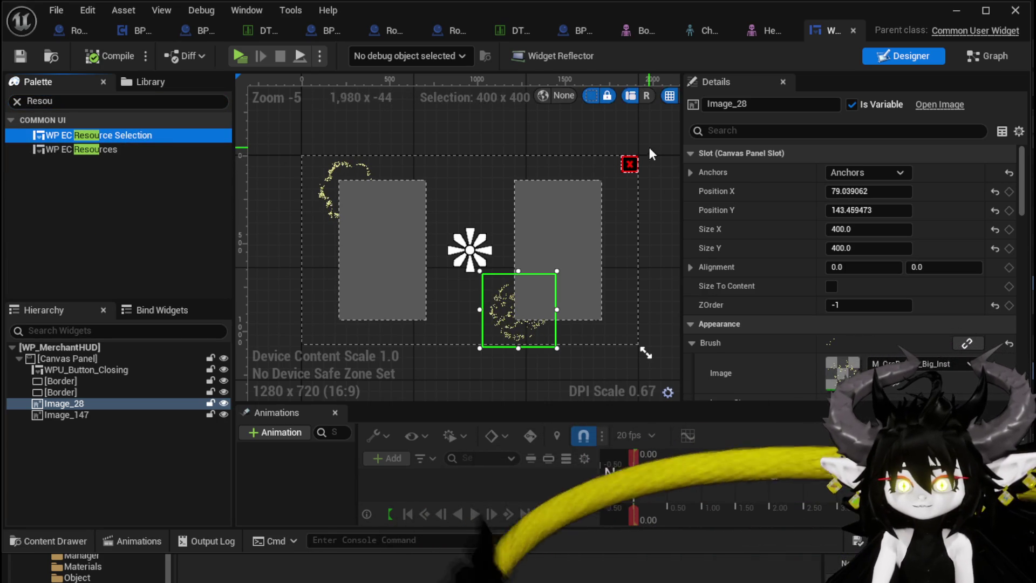
pyautogui.moveTo(67, 399)
pyautogui.mouseDown()
pyautogui.moveTo(53, 400)
pyautogui.moveTo(62, 380)
pyautogui.moveTo(380, 238)
pyautogui.mouseUp()
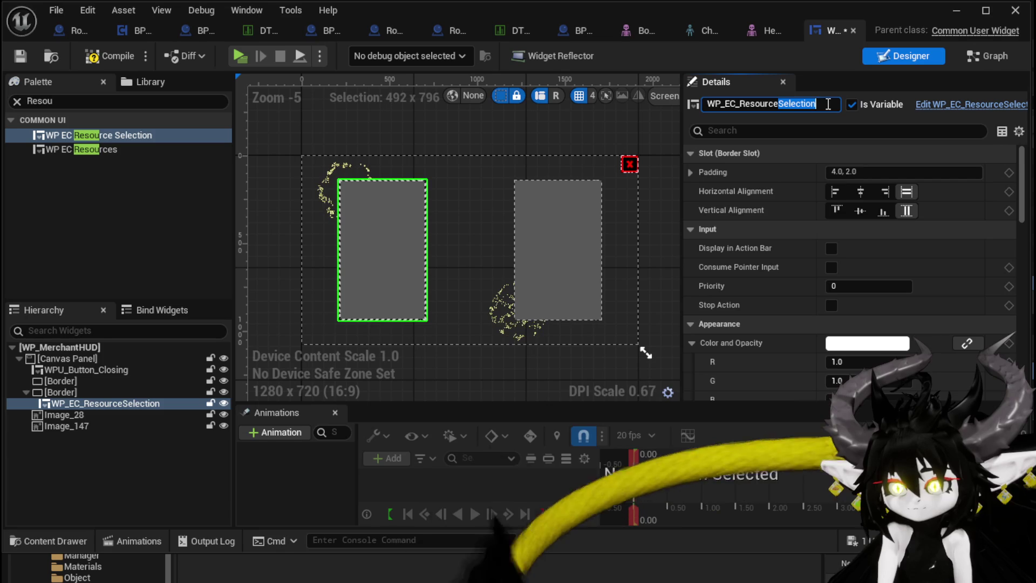
# Step: Rename it WP_EC_Resource_Player, then compile and save the merchant HUD
pyautogui.write('Player')
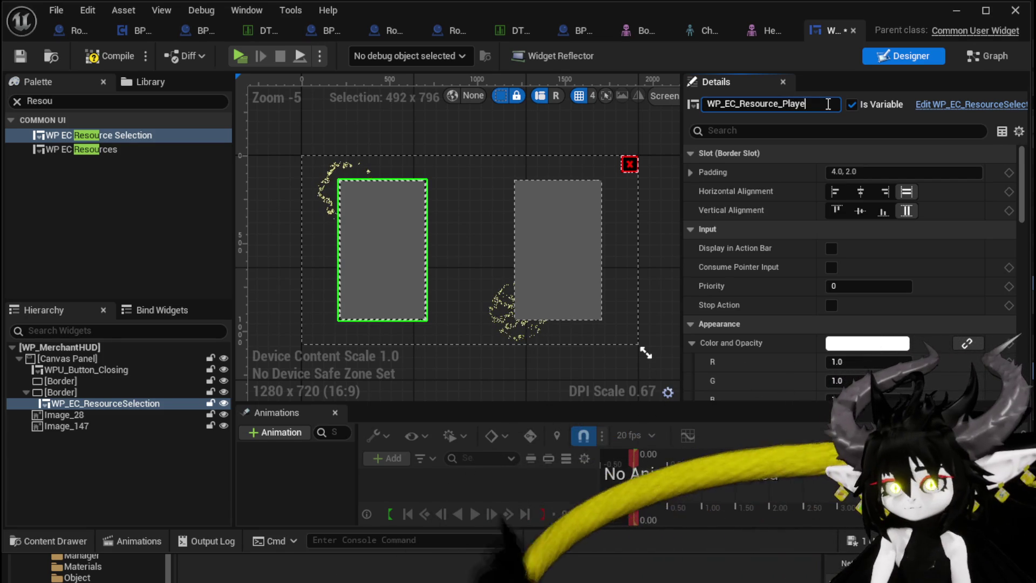
pyautogui.click(113, 57)
pyautogui.click(20, 56)
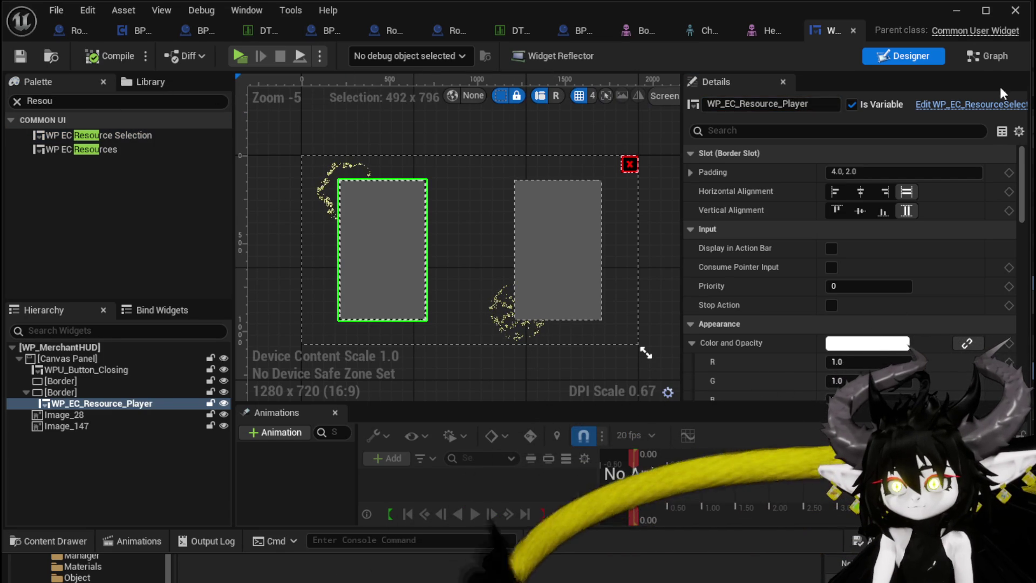
# Step: Create a new function named FillPlayerBox in the widget's graph
pyautogui.hotkey('ctrl', 'shift', 'g')
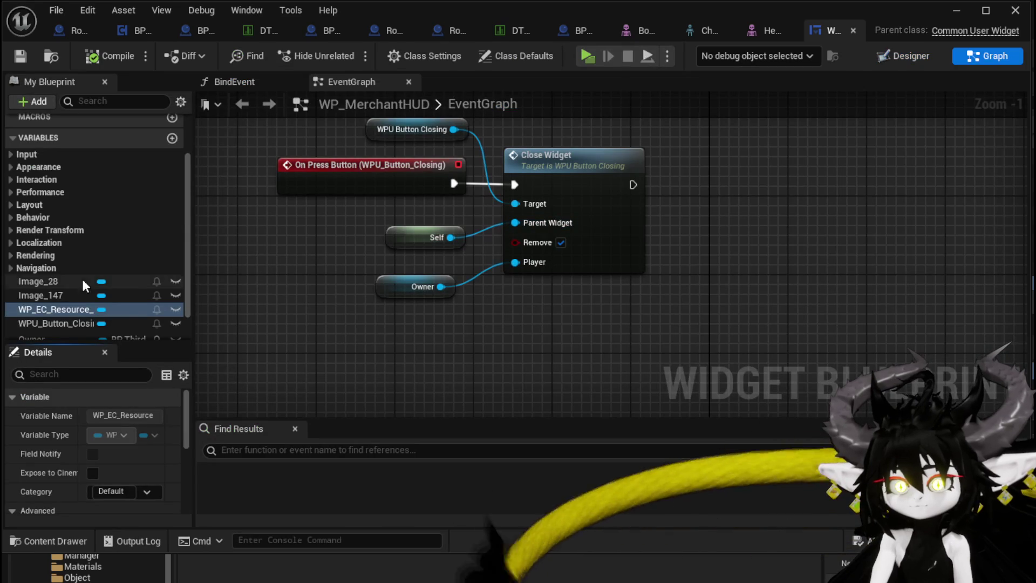
pyautogui.scroll(3, 81, 269)
pyautogui.click(172, 165)
pyautogui.write('F')
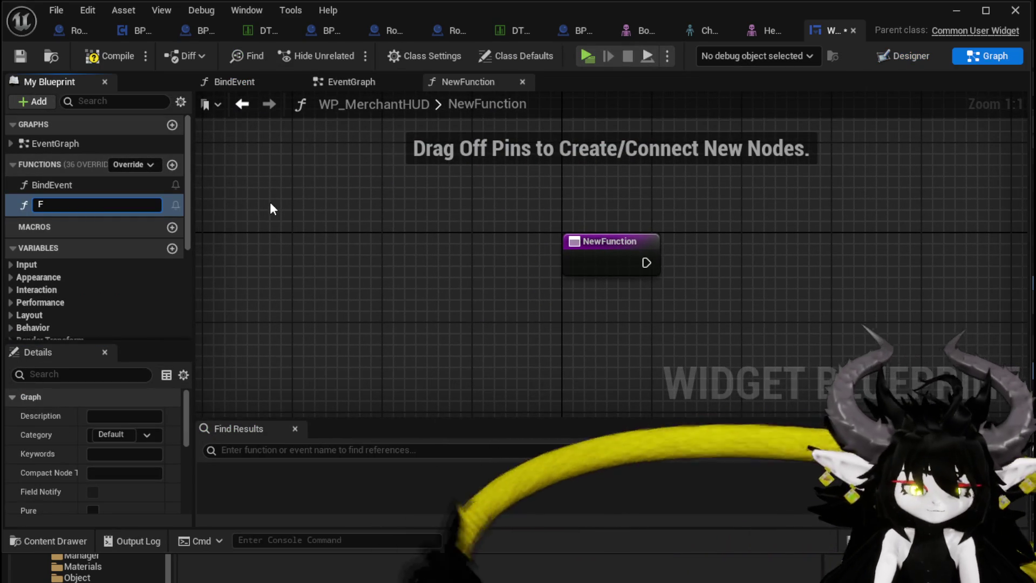
pyautogui.write('illPlayerB')
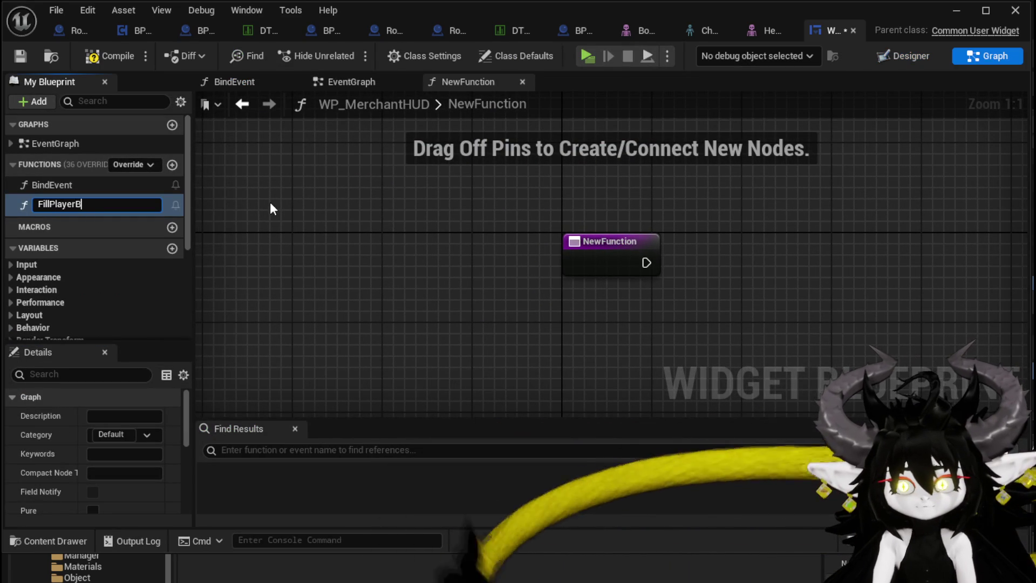
pyautogui.write('ox')
pyautogui.press('Return')
# Step: Call Add Items from Inventory on WP_EC_Resource_Player and wire it to FillPlayerBox's execution
pyautogui.scroll(-5, 105, 270)
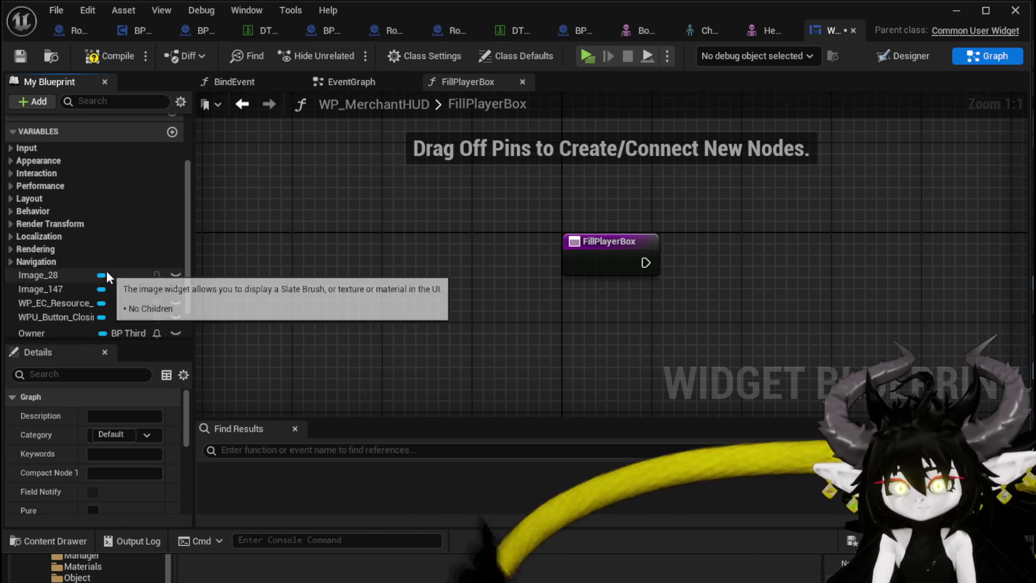
pyautogui.moveTo(47, 260)
pyautogui.mouseDown()
pyautogui.moveTo(464, 302)
pyautogui.moveTo(374, 260)
pyautogui.moveTo(50, 252)
pyautogui.moveTo(550, 185)
pyautogui.mouseUp()
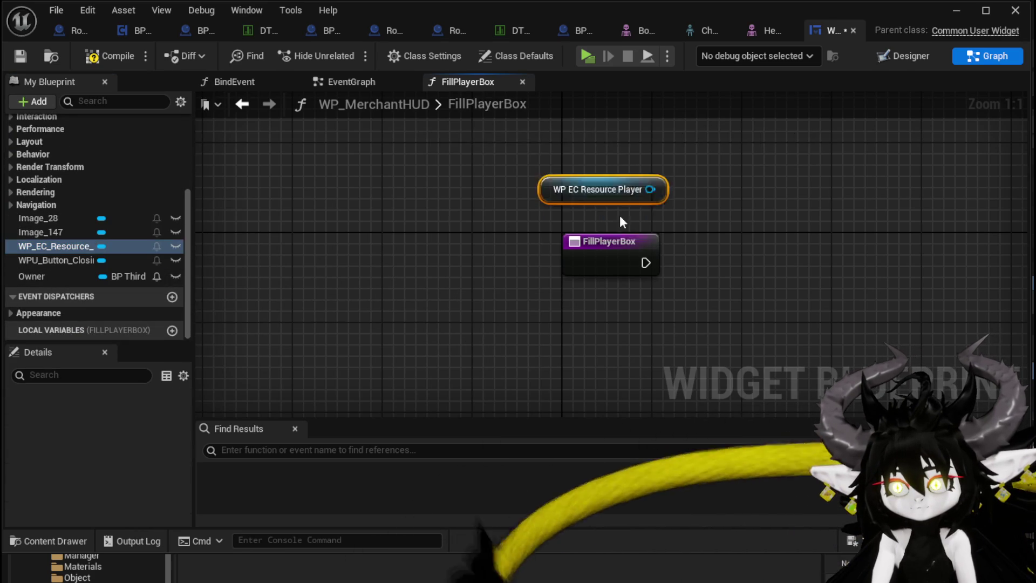
pyautogui.moveTo(469, 233); pyautogui.dragTo(571, 243)
pyautogui.write('Fi')
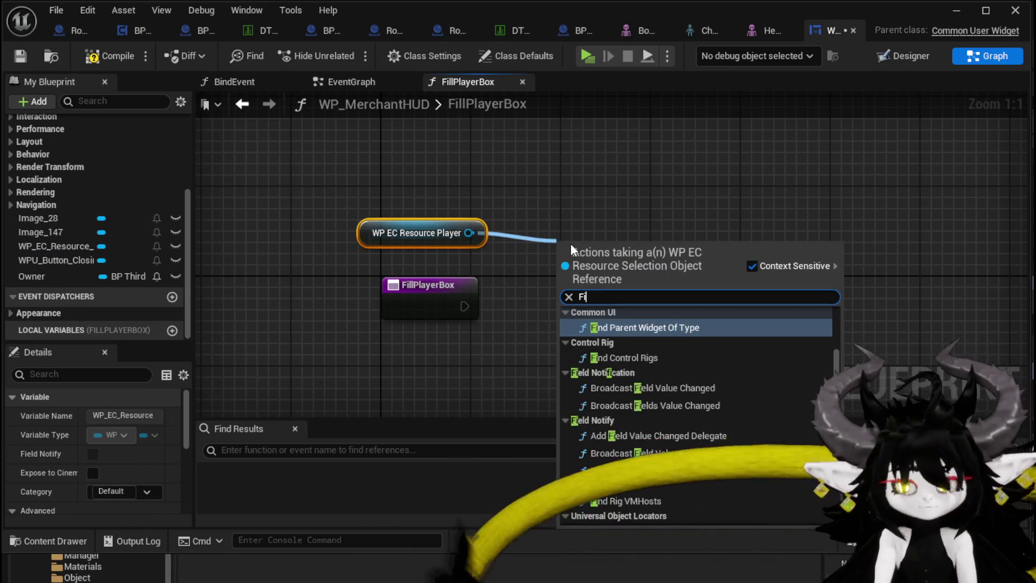
pyautogui.press('BackSpace')
pyautogui.press('BackSpace')
pyautogui.write('Inventor')
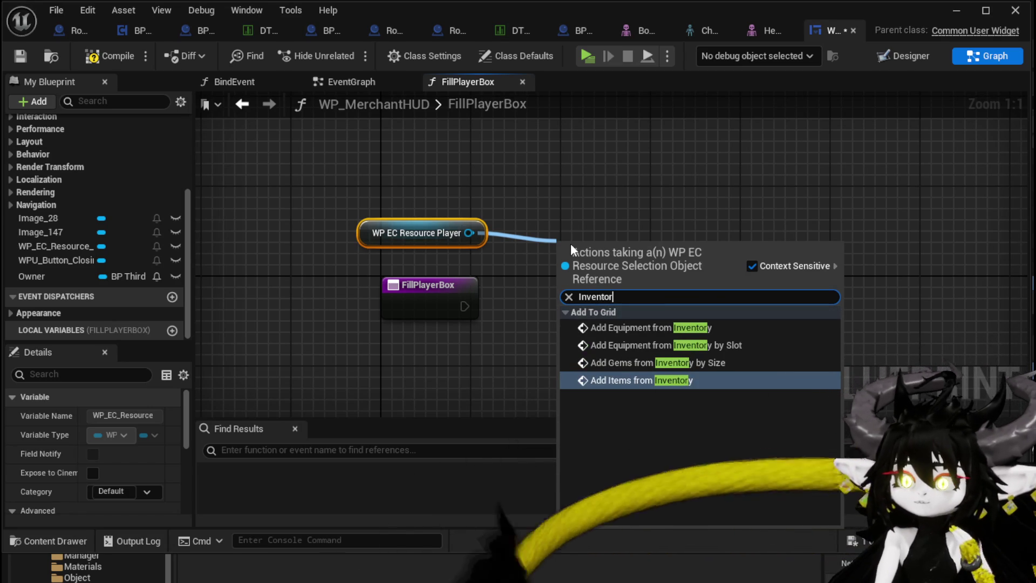
pyautogui.click(667, 381)
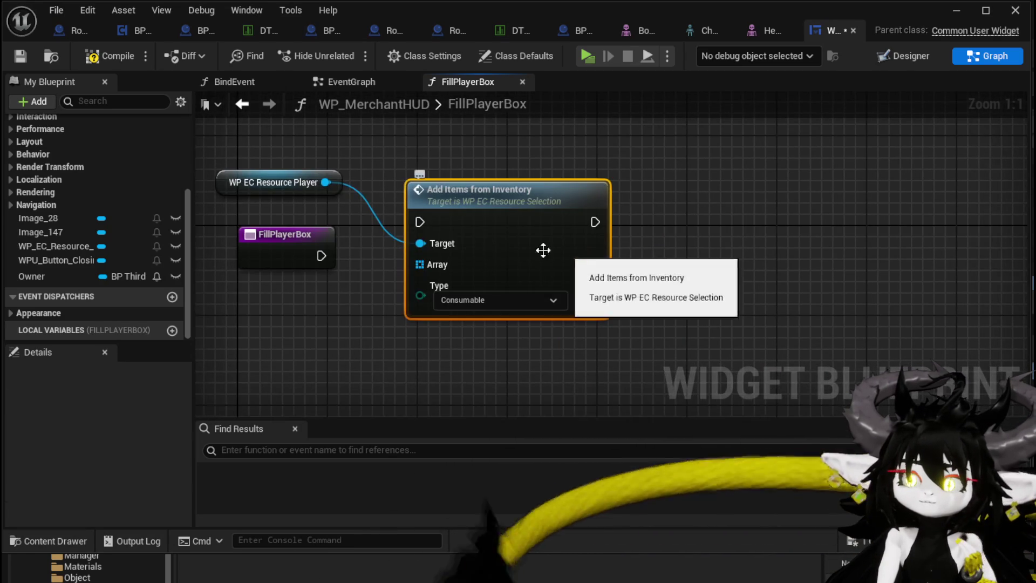
pyautogui.moveTo(451, 231); pyautogui.dragTo(574, 230)
pyautogui.moveTo(320, 255); pyautogui.dragTo(543, 221)
pyautogui.moveTo(631, 248); pyautogui.dragTo(574, 271)
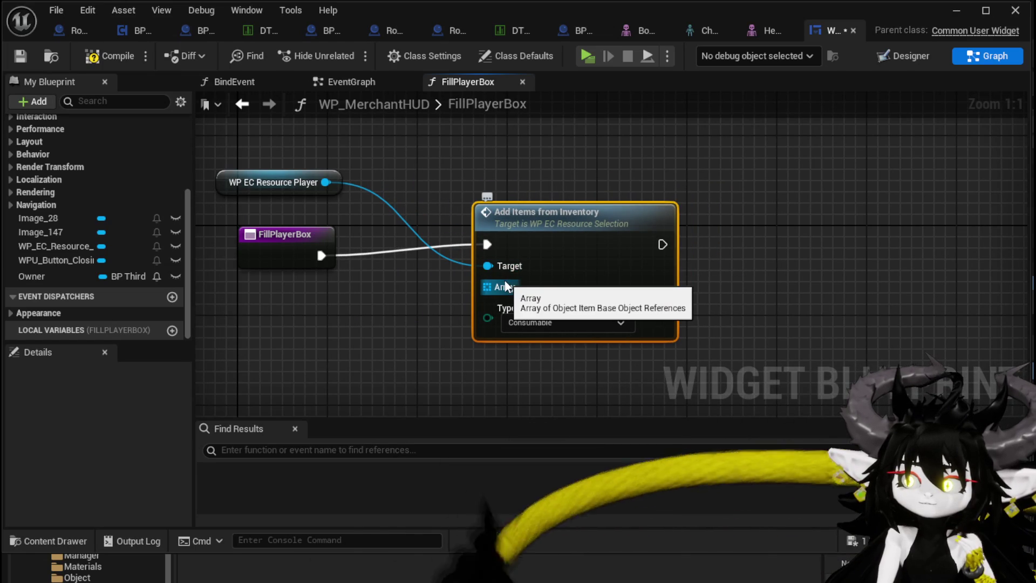
pyautogui.moveTo(561, 282)
pyautogui.mouseDown()
pyautogui.moveTo(550, 294)
pyautogui.moveTo(513, 286)
pyautogui.mouseUp()
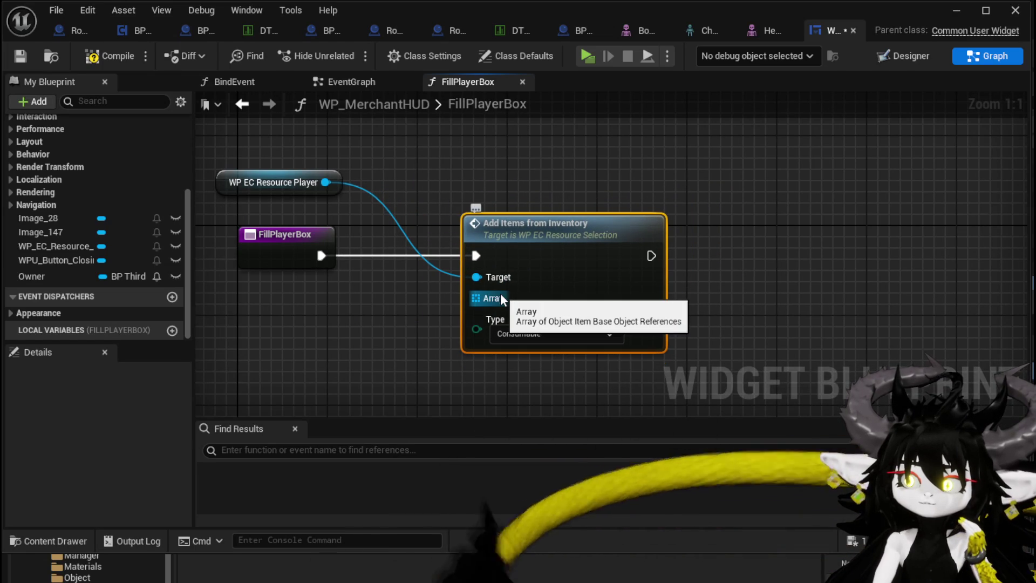
pyautogui.doubleClick(590, 253)
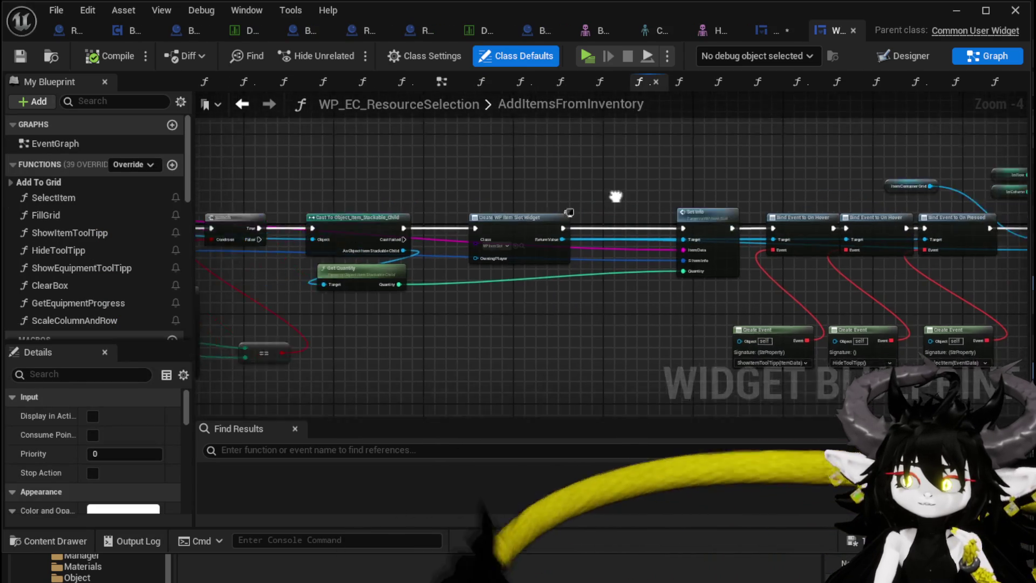
pyautogui.moveTo(592, 316); pyautogui.dragTo(619, 271)
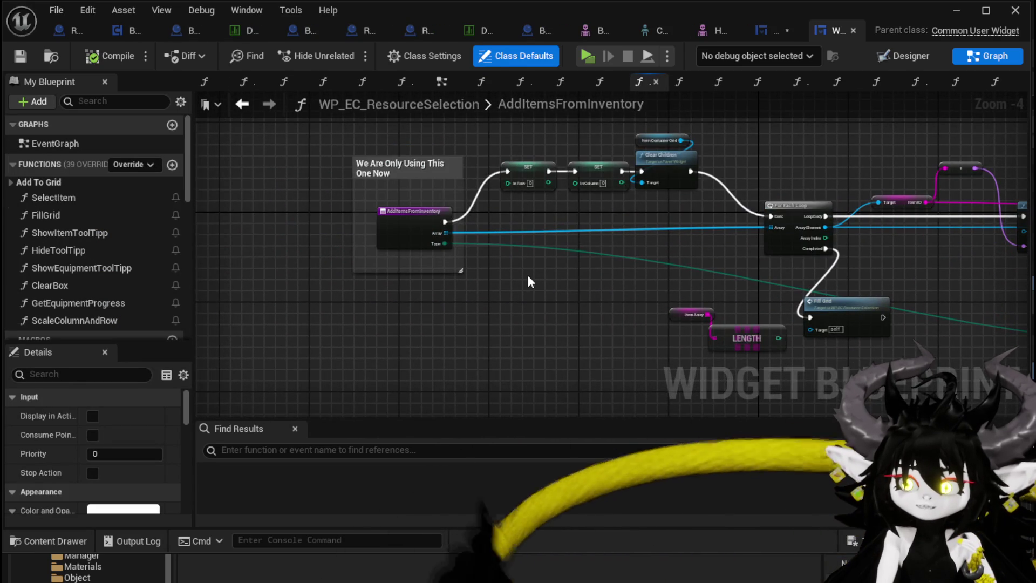
pyautogui.scroll(3, 526, 274)
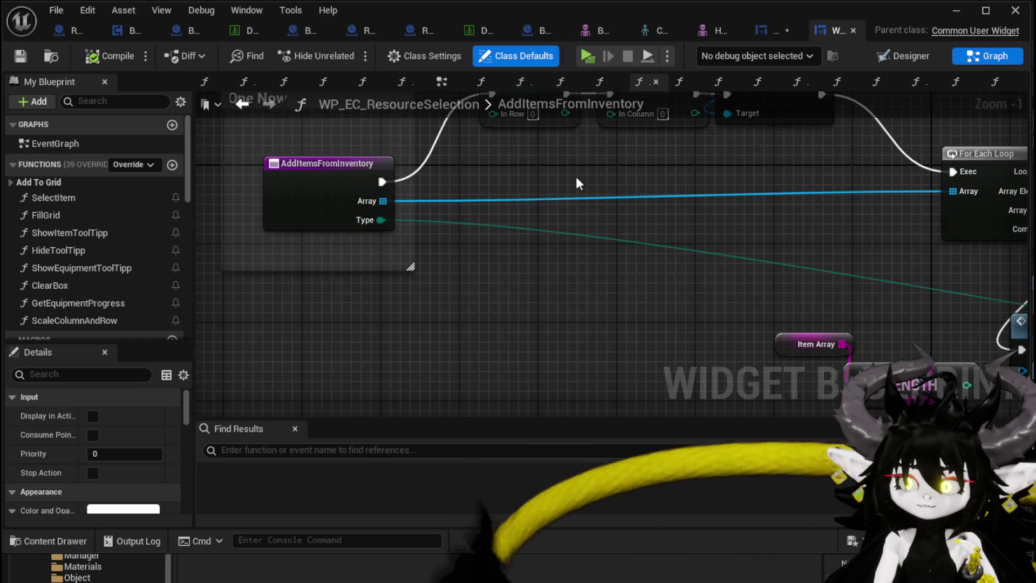
pyautogui.moveTo(561, 183); pyautogui.dragTo(264, 192)
pyautogui.moveTo(406, 185)
pyautogui.mouseDown()
pyautogui.moveTo(393, 138)
pyautogui.moveTo(380, 236)
pyautogui.mouseUp()
pyautogui.scroll(-2, 381, 245)
pyautogui.moveTo(561, 178); pyautogui.dragTo(330, 167)
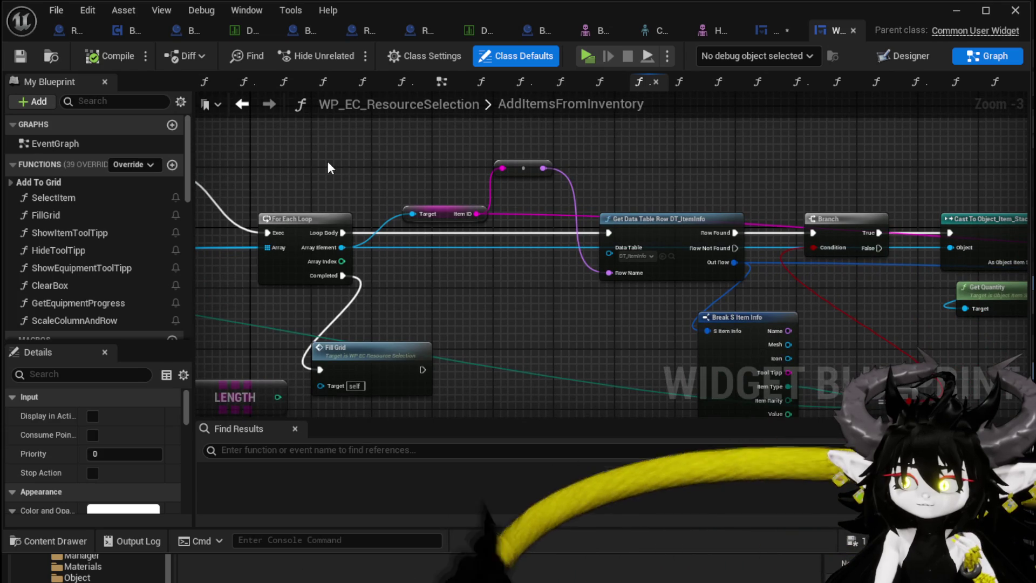
pyautogui.moveTo(319, 176); pyautogui.dragTo(785, 173)
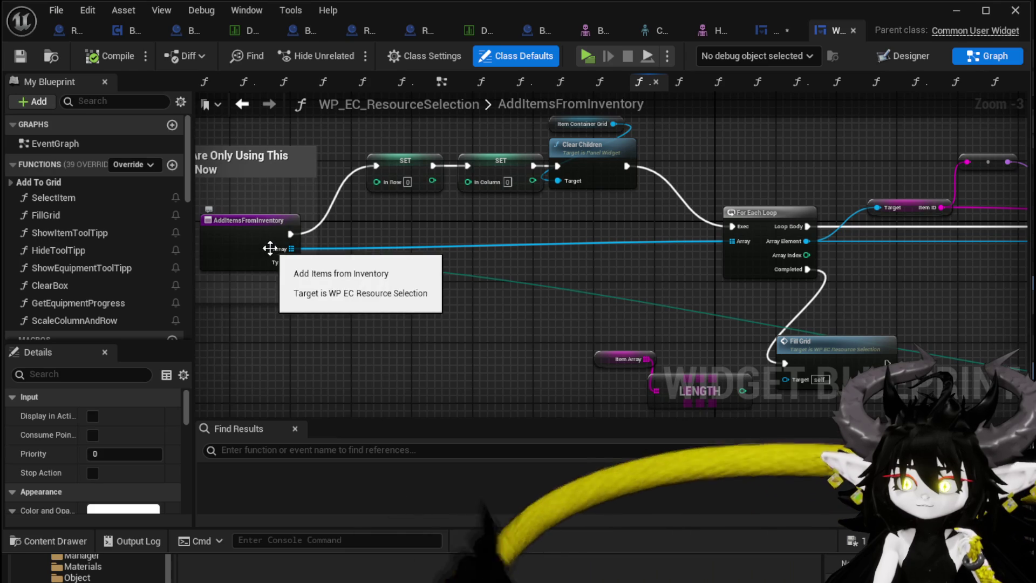
pyautogui.click(773, 31)
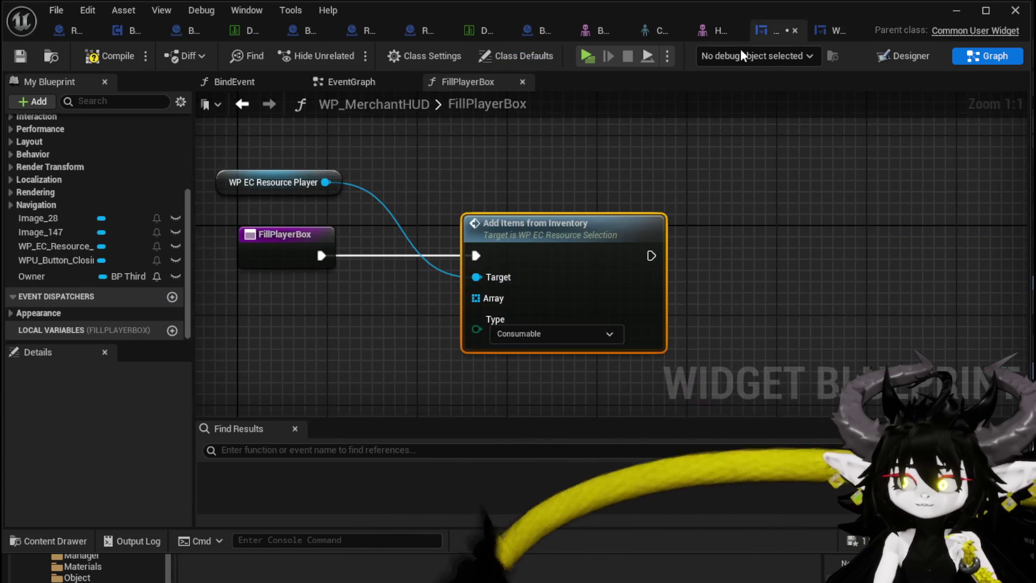
# Step: Add an Owner getter and get its BPC MC Inventory component
pyautogui.click(265, 168)
pyautogui.moveTo(265, 168)
pyautogui.mouseDown()
pyautogui.moveTo(408, 147)
pyautogui.moveTo(498, 158)
pyautogui.mouseUp()
pyautogui.moveTo(37, 276); pyautogui.dragTo(219, 148)
pyautogui.moveTo(292, 152); pyautogui.dragTo(290, 176)
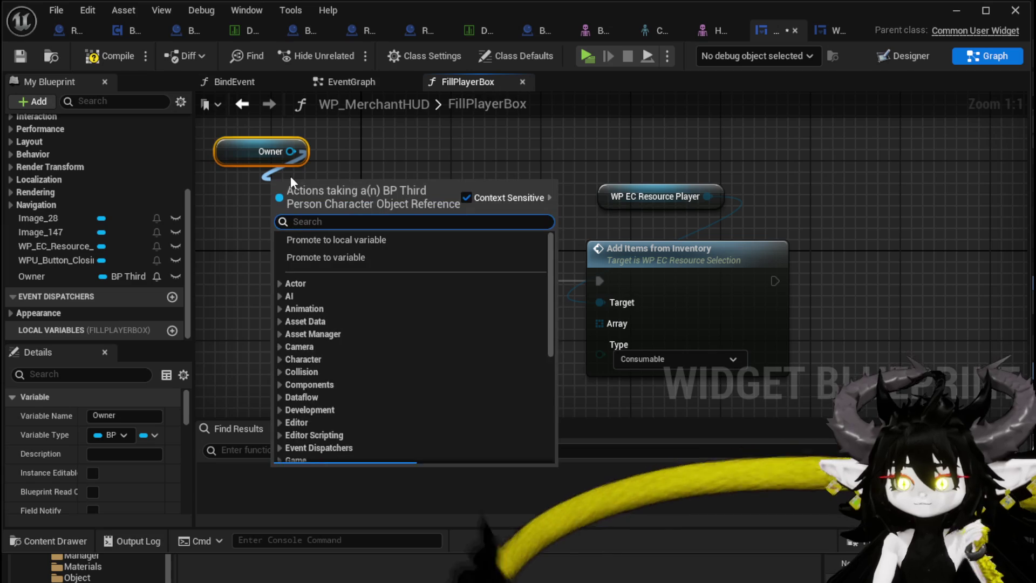
pyautogui.write('Inventory')
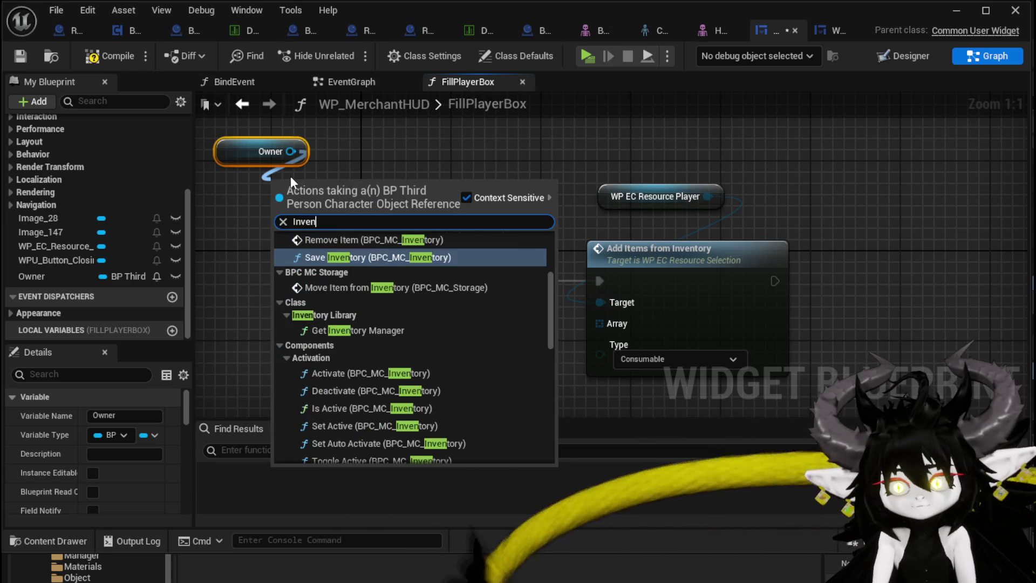
pyautogui.moveTo(550, 342); pyautogui.dragTo(549, 458)
pyautogui.click(384, 435)
# Step: Get the inventory's Item Map Values and wire them into Add Items from Inventory's Array and execution
pyautogui.moveTo(366, 189)
pyautogui.mouseDown()
pyautogui.moveTo(276, 189)
pyautogui.moveTo(406, 167)
pyautogui.mouseUp()
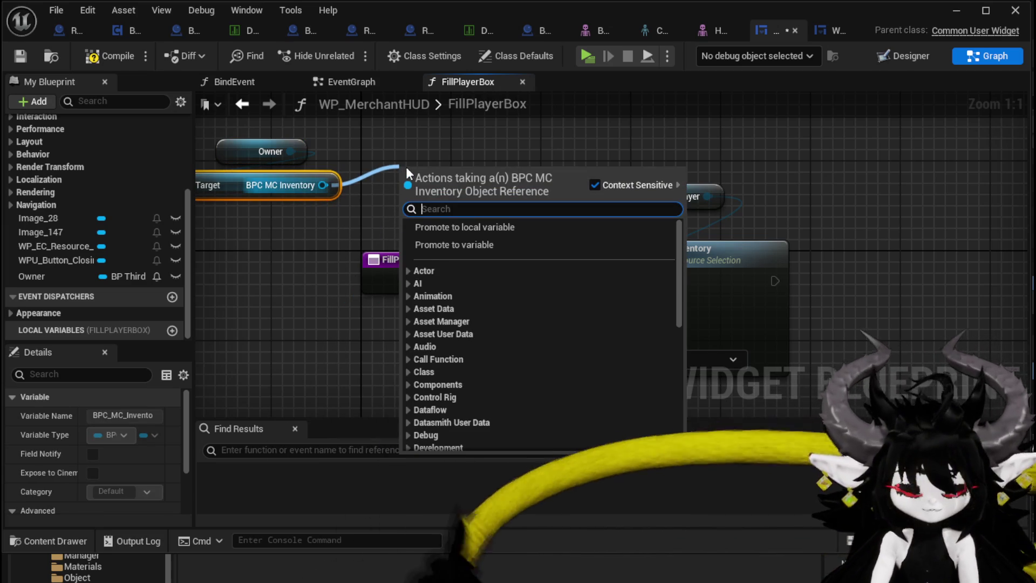
pyautogui.write('Item')
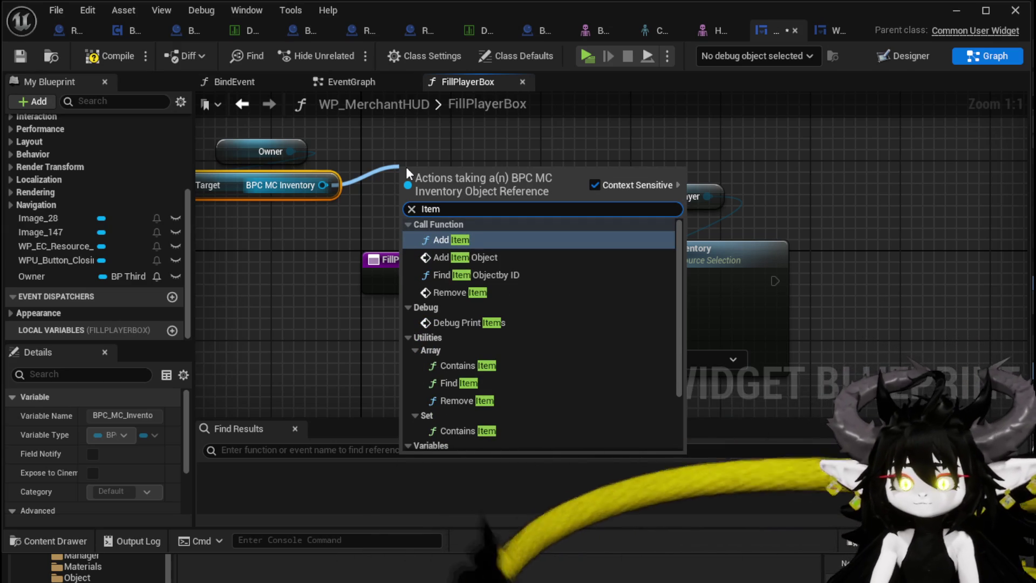
pyautogui.scroll(-3, 523, 242)
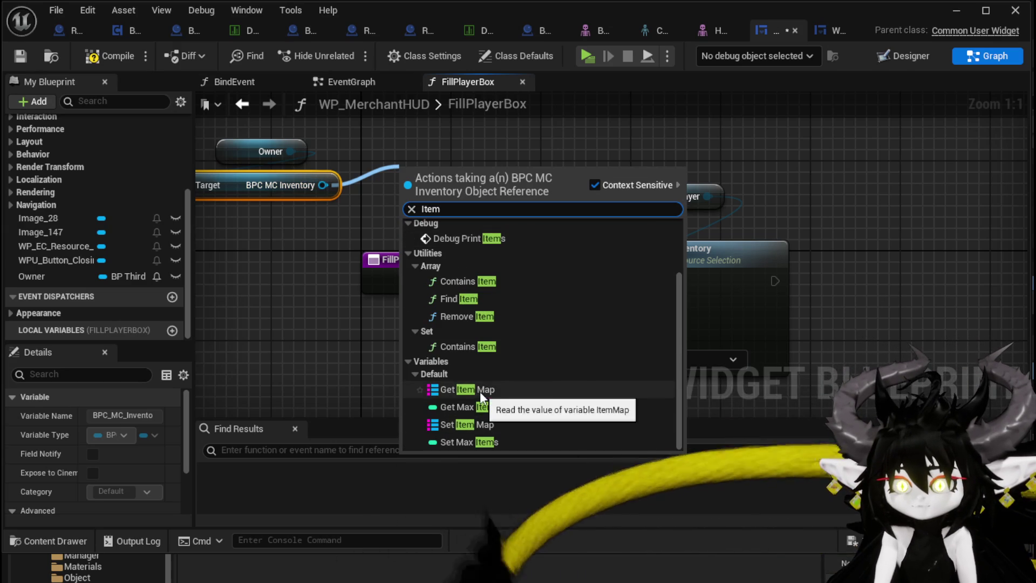
pyautogui.click(480, 391)
pyautogui.moveTo(515, 174); pyautogui.dragTo(592, 132)
pyautogui.write('Values')
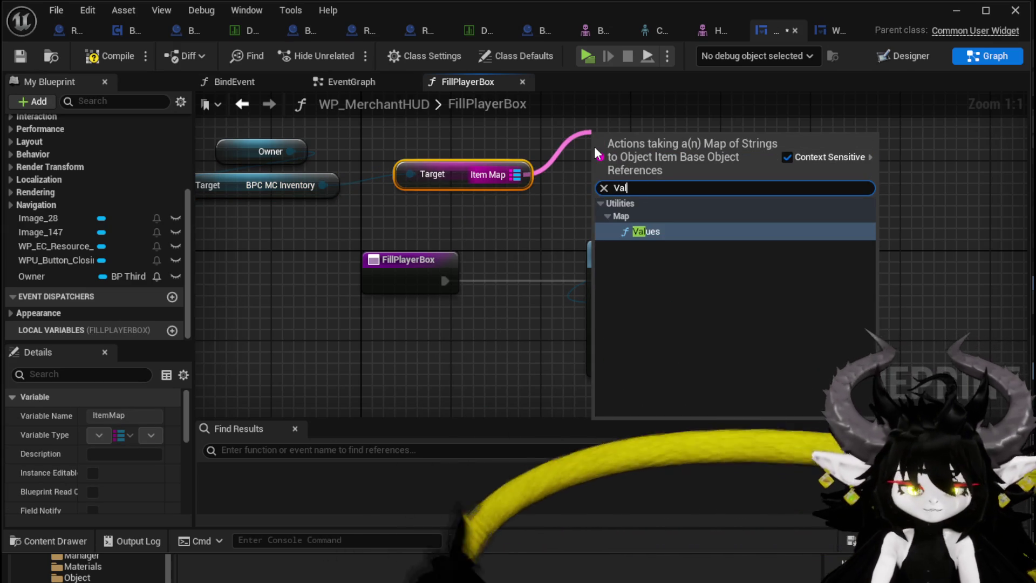
pyautogui.press('Return')
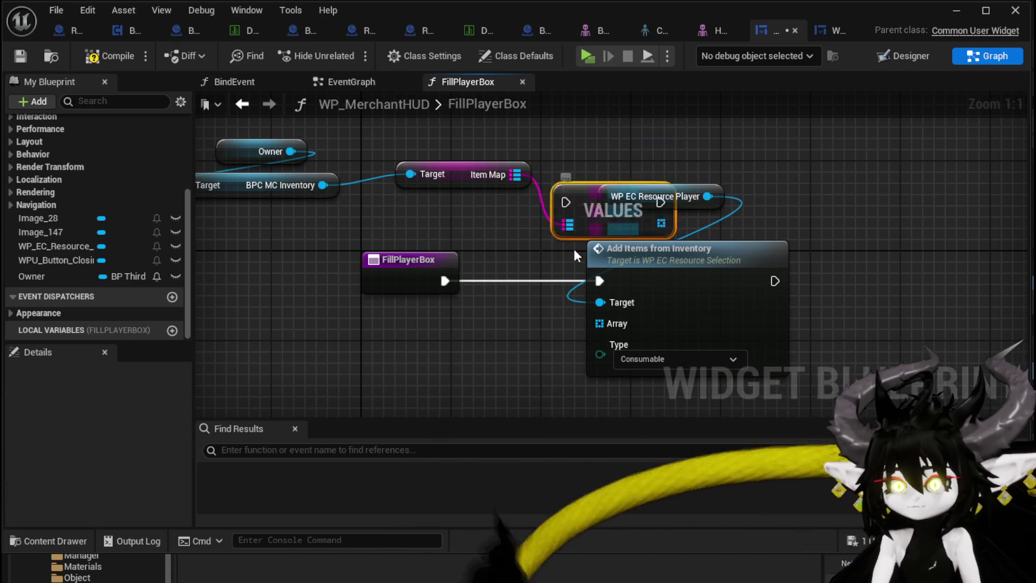
pyautogui.moveTo(655, 153); pyautogui.dragTo(535, 285)
pyautogui.moveTo(423, 271)
pyautogui.mouseDown()
pyautogui.moveTo(365, 271)
pyautogui.moveTo(473, 279)
pyautogui.moveTo(453, 291)
pyautogui.mouseUp()
pyautogui.moveTo(537, 280); pyautogui.dragTo(597, 280)
pyautogui.moveTo(537, 301); pyautogui.dragTo(598, 323)
# Step: Set the Add Items Type to Equipment and save the merchant HUD
pyautogui.click(494, 326)
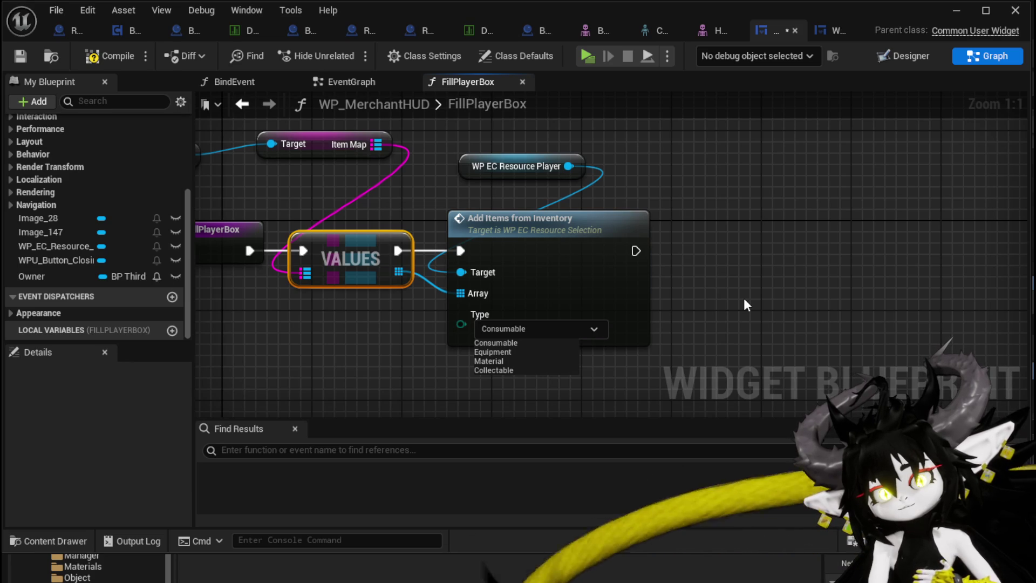
pyautogui.click(744, 299)
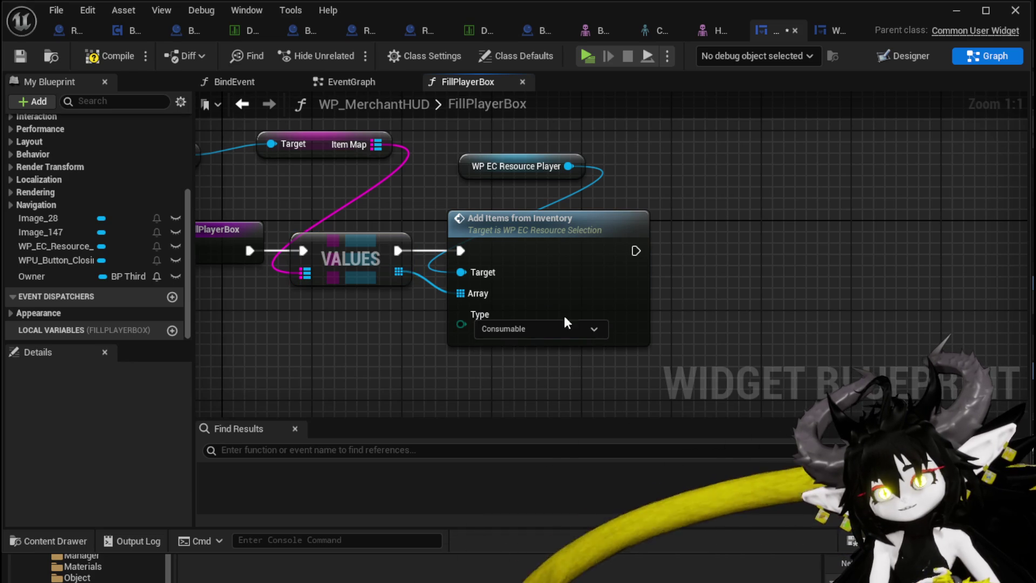
pyautogui.click(533, 330)
pyautogui.click(520, 352)
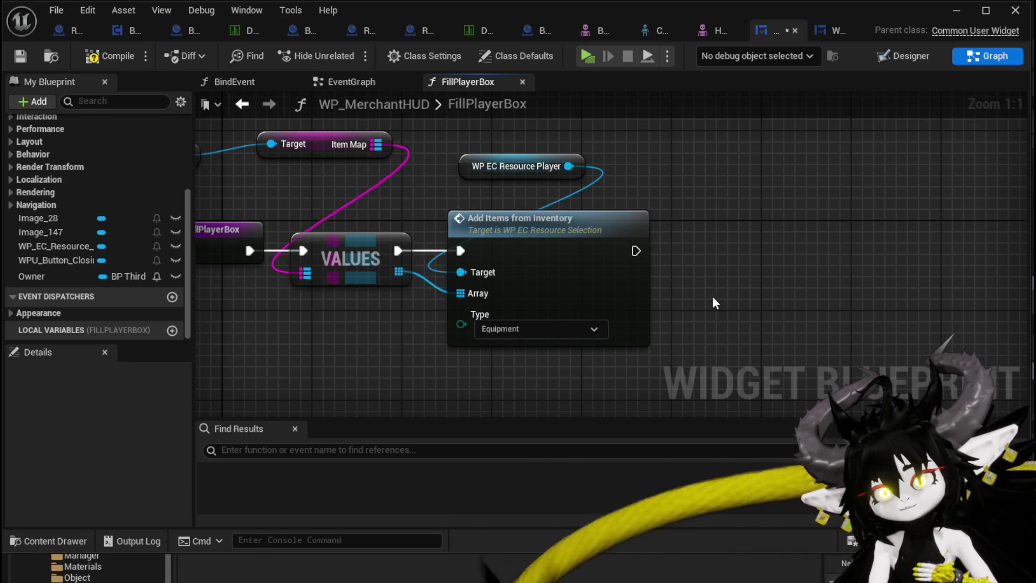
pyautogui.click(21, 54)
pyautogui.moveTo(494, 171); pyautogui.dragTo(472, 194)
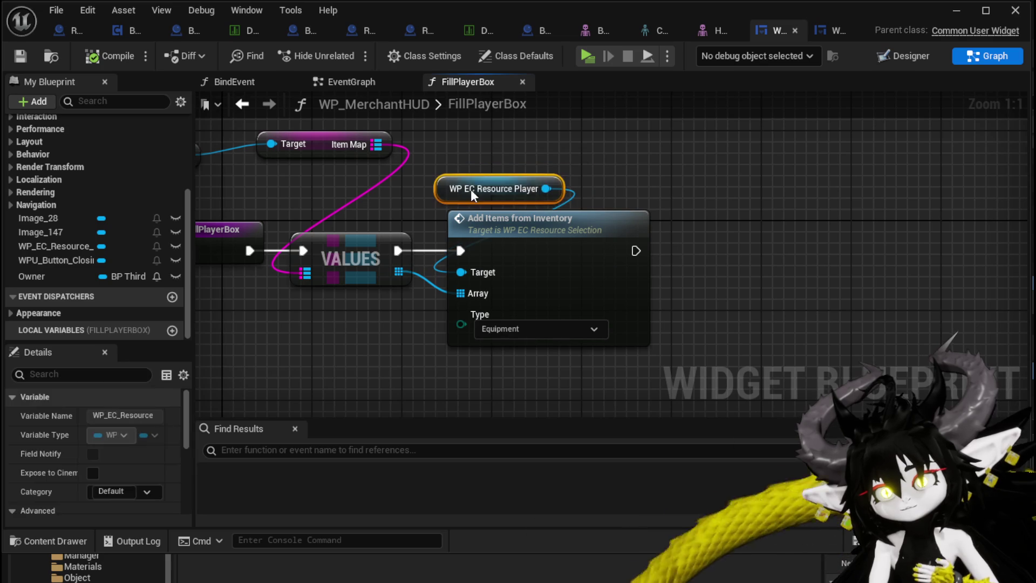
pyautogui.click(702, 177)
pyautogui.click(574, 233)
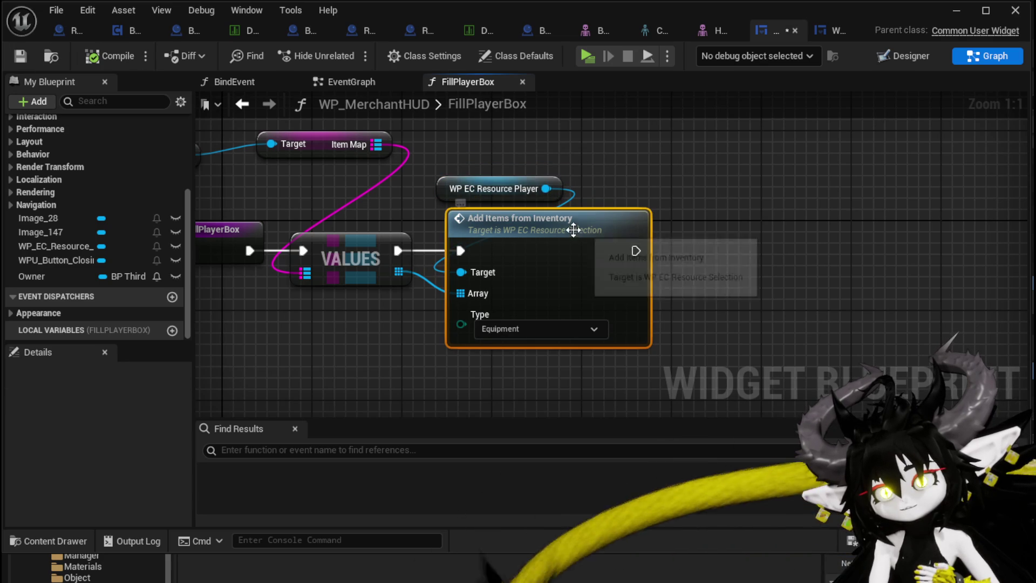
# Step: Open the Add Items from Inventory function graph and review its Branch, Bind Event and Clear Children nodes
pyautogui.doubleClick(540, 228)
pyautogui.moveTo(620, 220); pyautogui.dragTo(324, 216)
pyautogui.moveTo(766, 260)
pyautogui.mouseDown()
pyautogui.moveTo(573, 236)
pyautogui.moveTo(375, 240)
pyautogui.mouseUp()
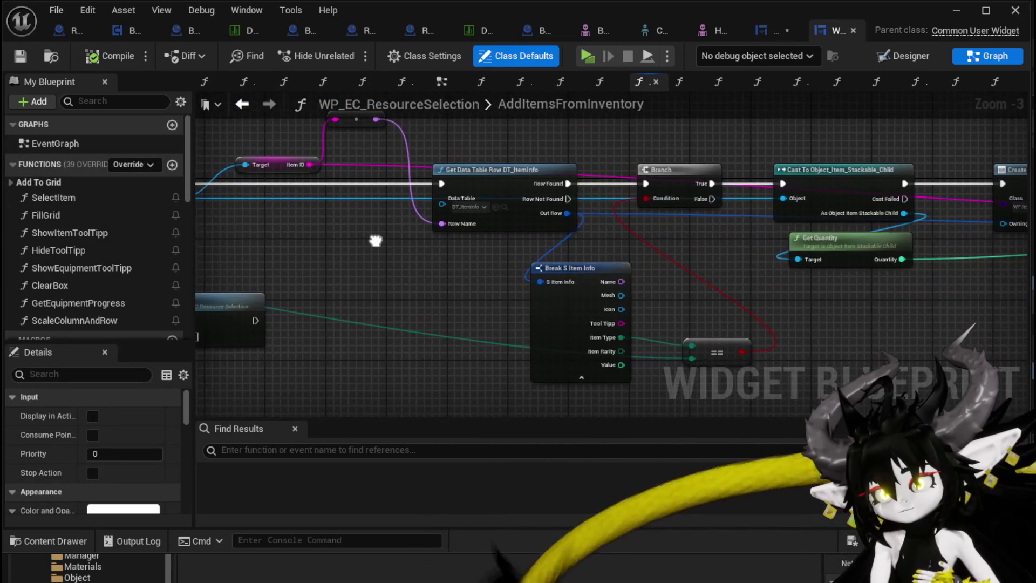
pyautogui.moveTo(720, 349); pyautogui.dragTo(698, 318)
pyautogui.click(677, 180)
pyautogui.moveTo(734, 260)
pyautogui.mouseDown()
pyautogui.moveTo(489, 251)
pyautogui.moveTo(475, 279)
pyautogui.mouseUp()
pyautogui.moveTo(782, 291); pyautogui.dragTo(616, 286)
pyautogui.scroll(-2, 613, 283)
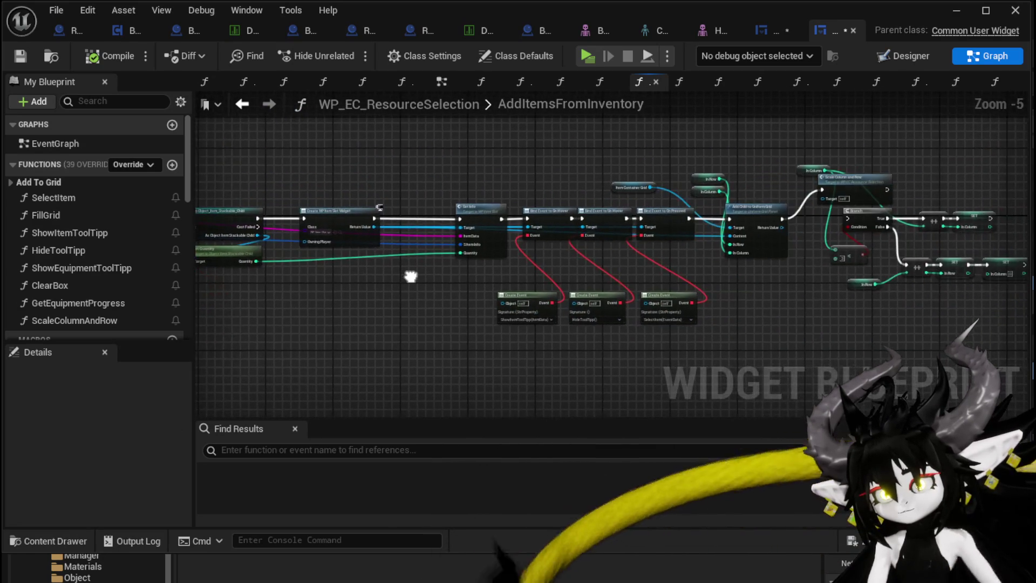
pyautogui.moveTo(398, 253); pyautogui.dragTo(568, 259)
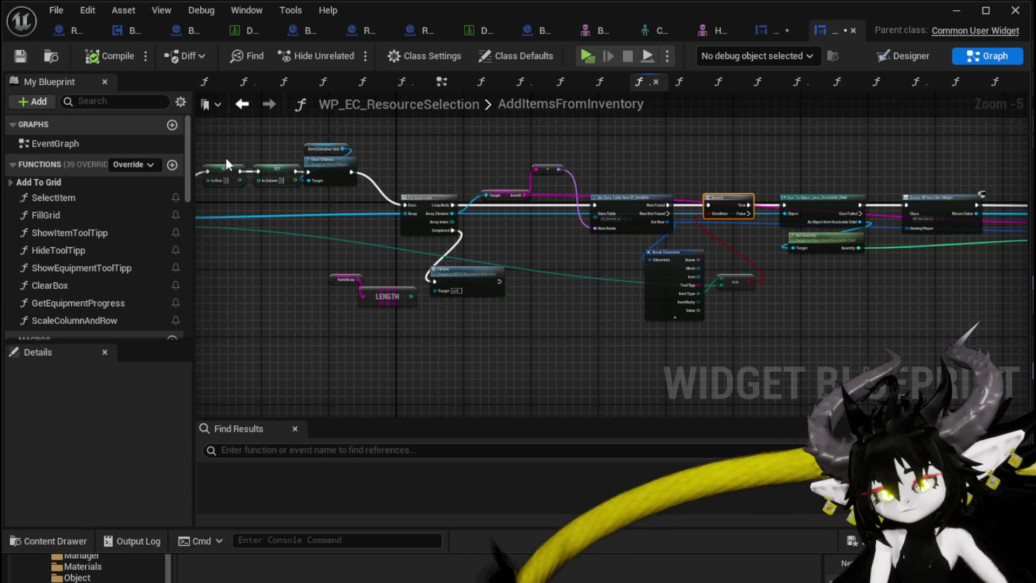
pyautogui.scroll(2, 505, 271)
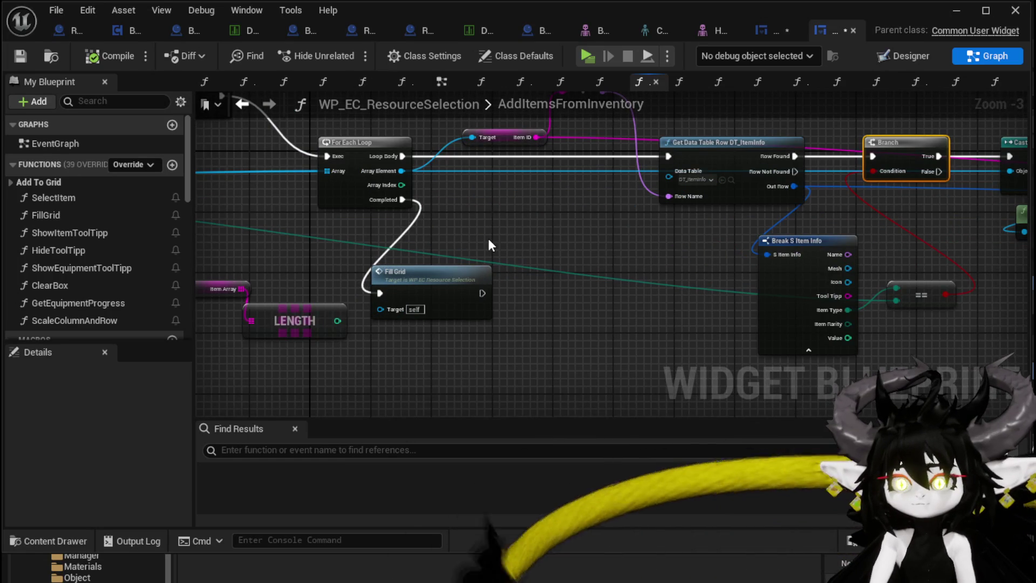
pyautogui.scroll(-1, 486, 237)
# Step: Save the resource selection widget and return to WP_MerchantHUD's FillPlayerBox graph
pyautogui.click(640, 240)
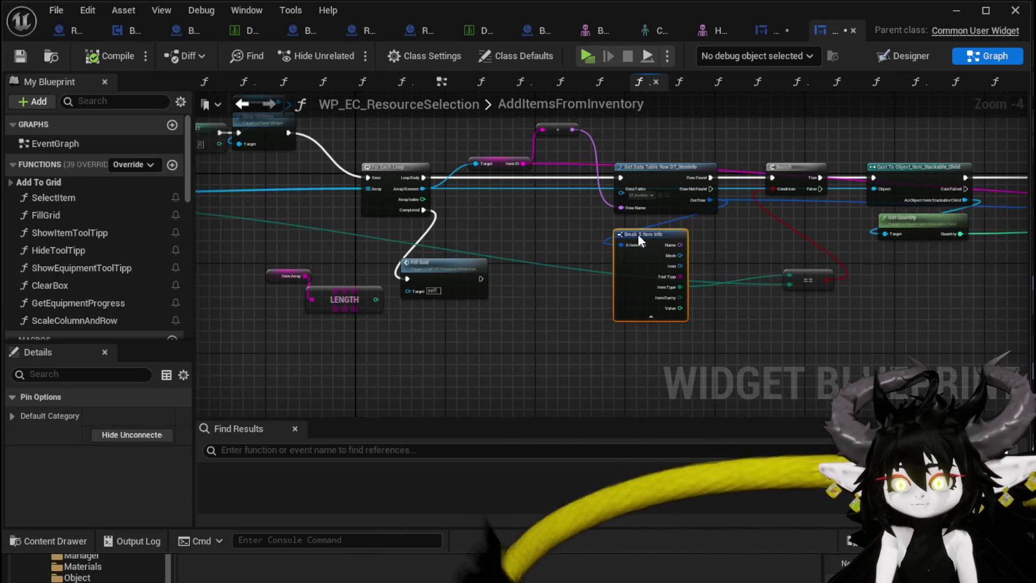
pyautogui.click(20, 55)
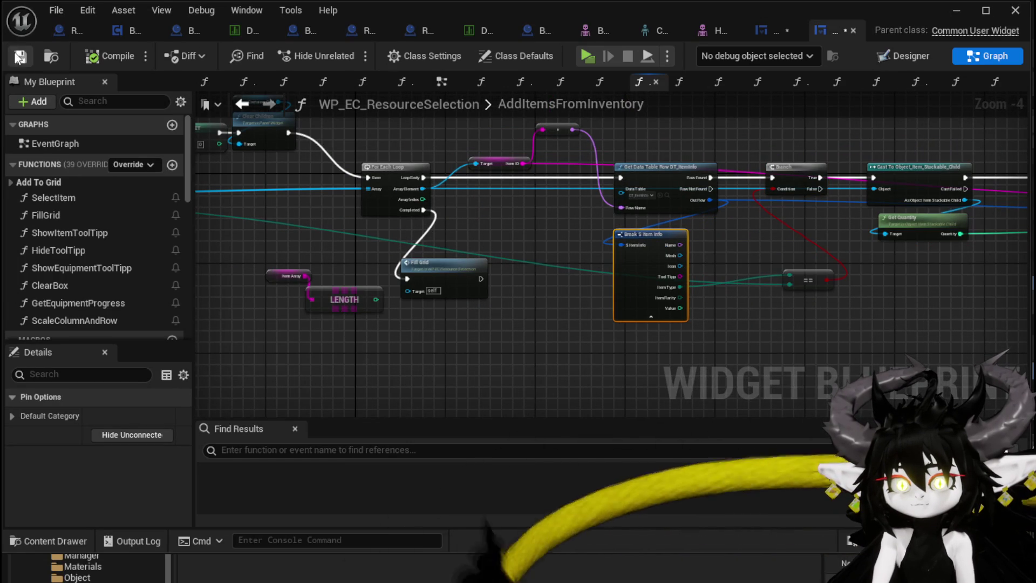
pyautogui.click(777, 37)
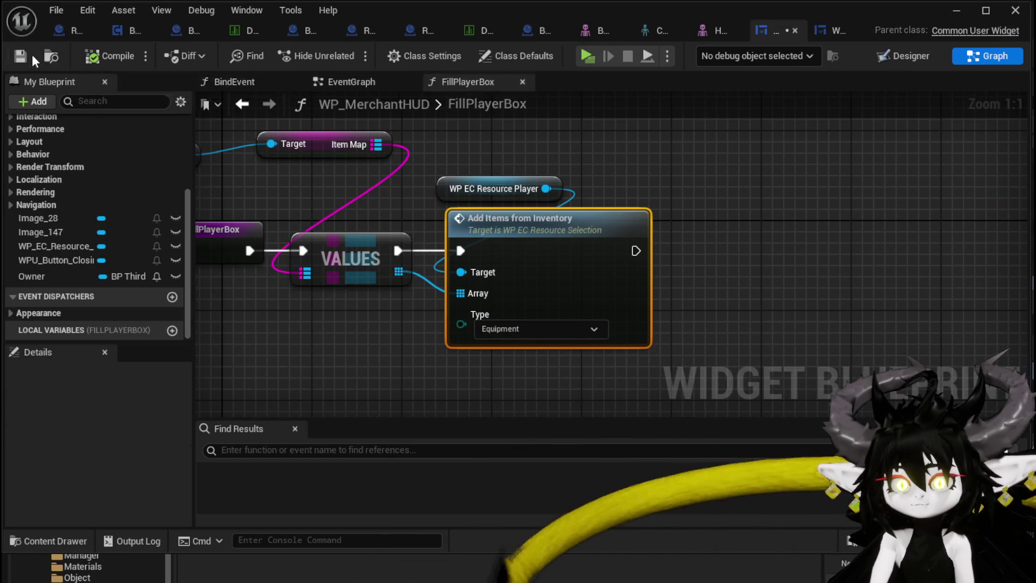
# Step: Play-test opening the merchant shop, stop, and save all modified packages
pyautogui.click(956, 12)
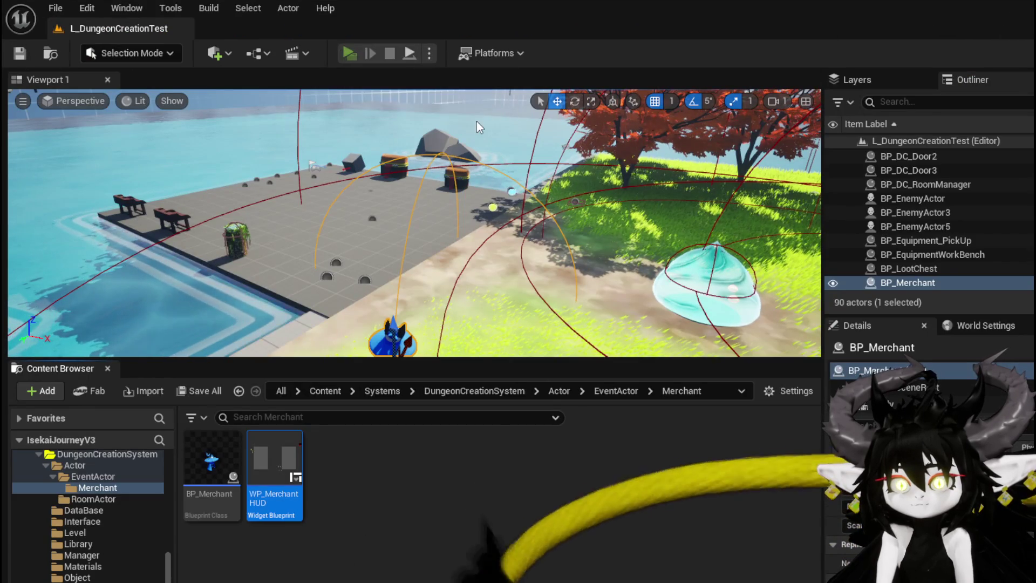
pyautogui.press('w')
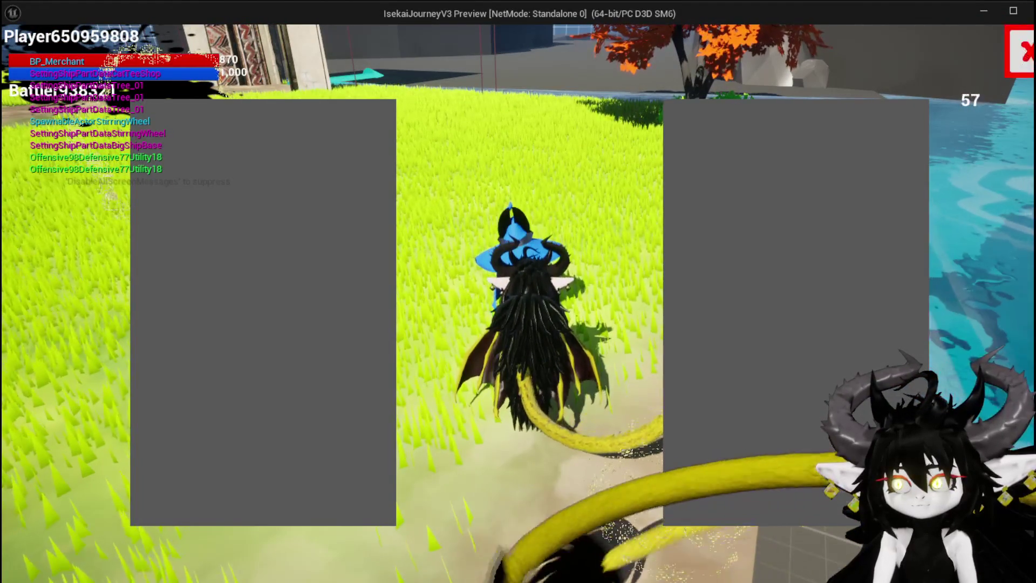
pyautogui.press('Escape')
pyautogui.press('Escape')
pyautogui.hotkey('ctrl', 's')
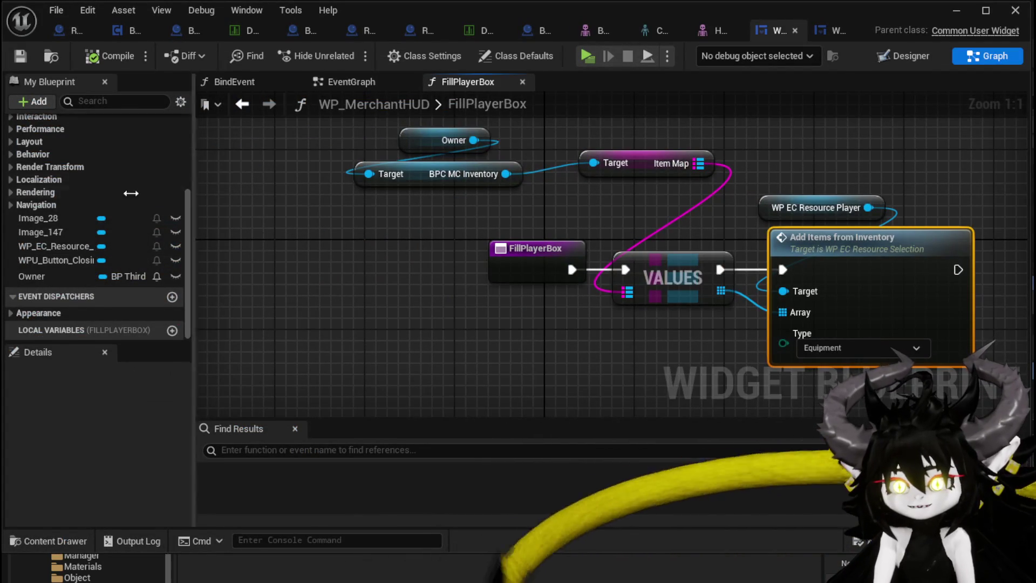
# Step: In BindEvent, place a Fill Player Box call after the Owner SET and compile WP_MerchantHUD
pyautogui.scroll(5, 83, 181)
pyautogui.doubleClick(72, 188)
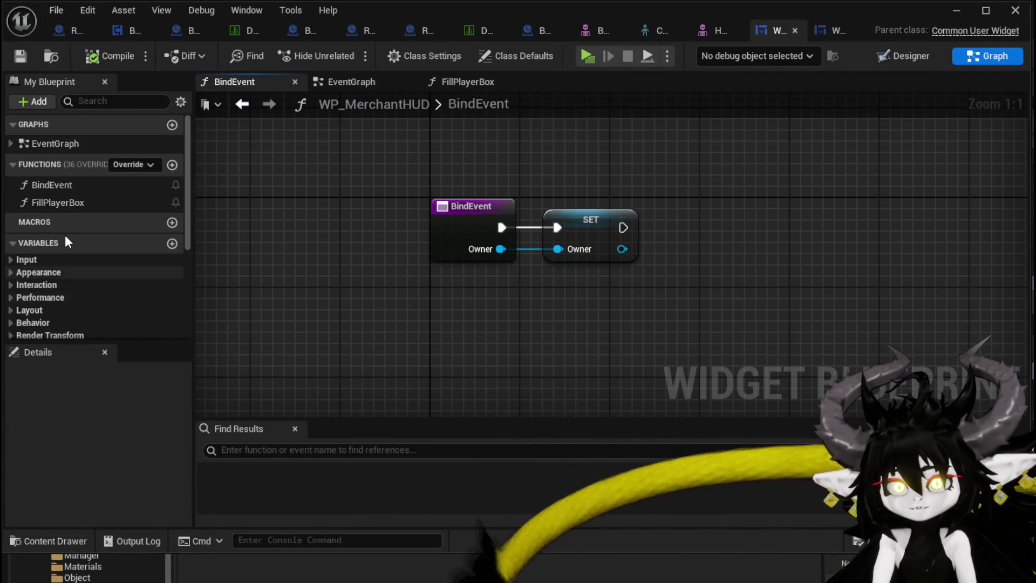
pyautogui.scroll(-3, 73, 198)
pyautogui.scroll(2, 72, 185)
pyautogui.moveTo(72, 183)
pyautogui.mouseDown()
pyautogui.moveTo(701, 229)
pyautogui.moveTo(681, 223)
pyautogui.mouseUp()
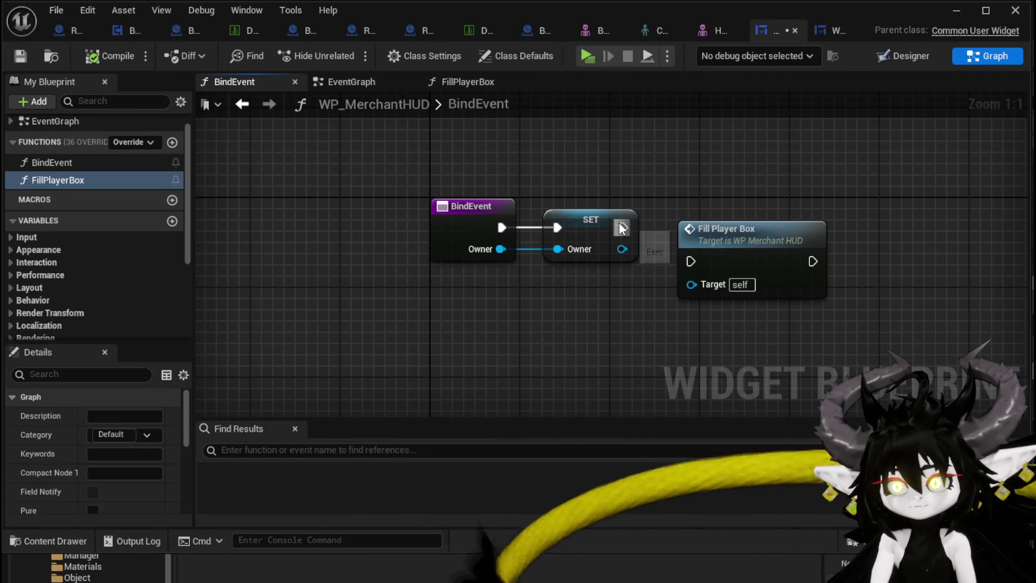
pyautogui.moveTo(684, 268); pyautogui.dragTo(684, 268)
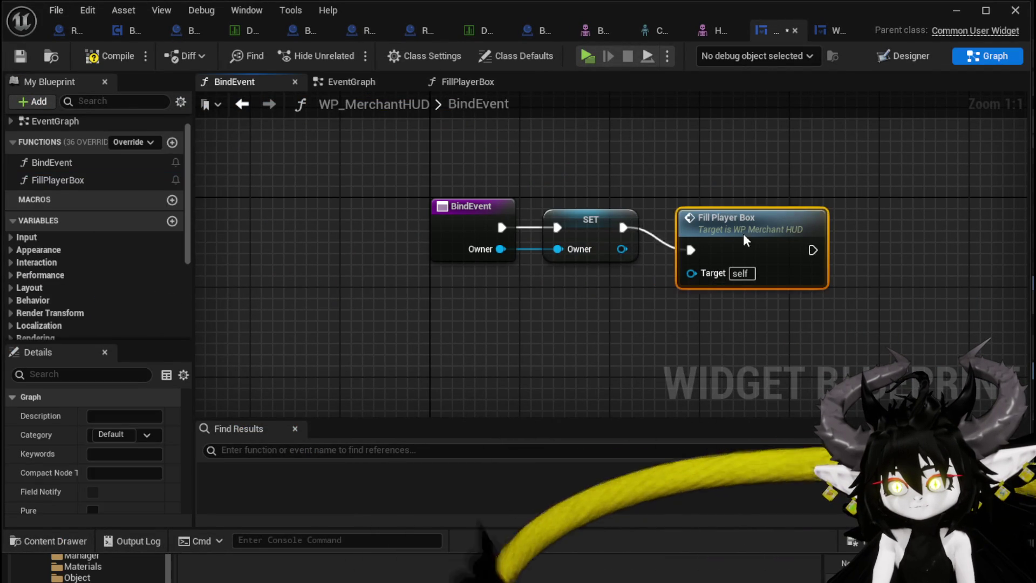
pyautogui.click(92, 59)
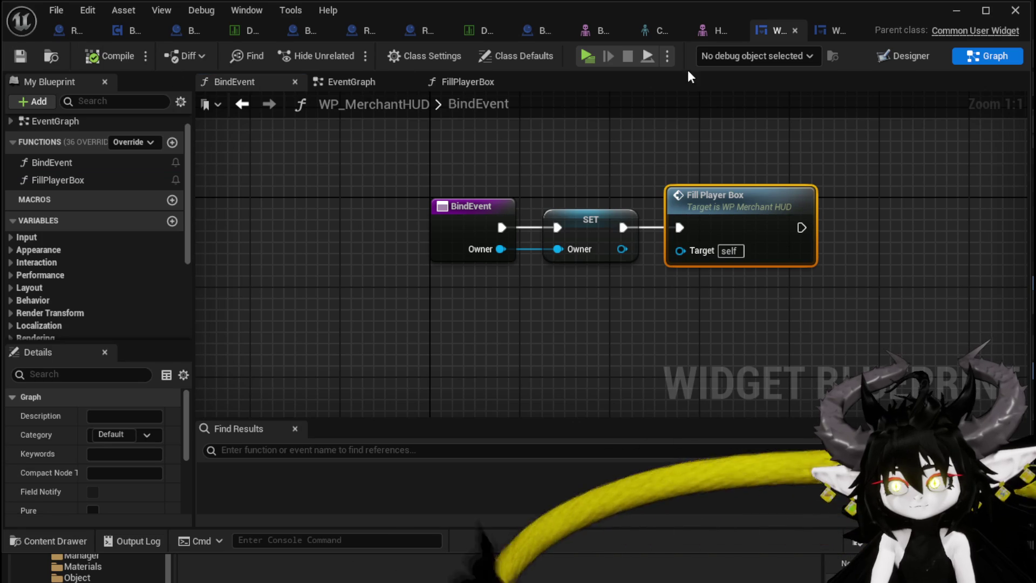
pyautogui.hotkey('alt', 'Tab')
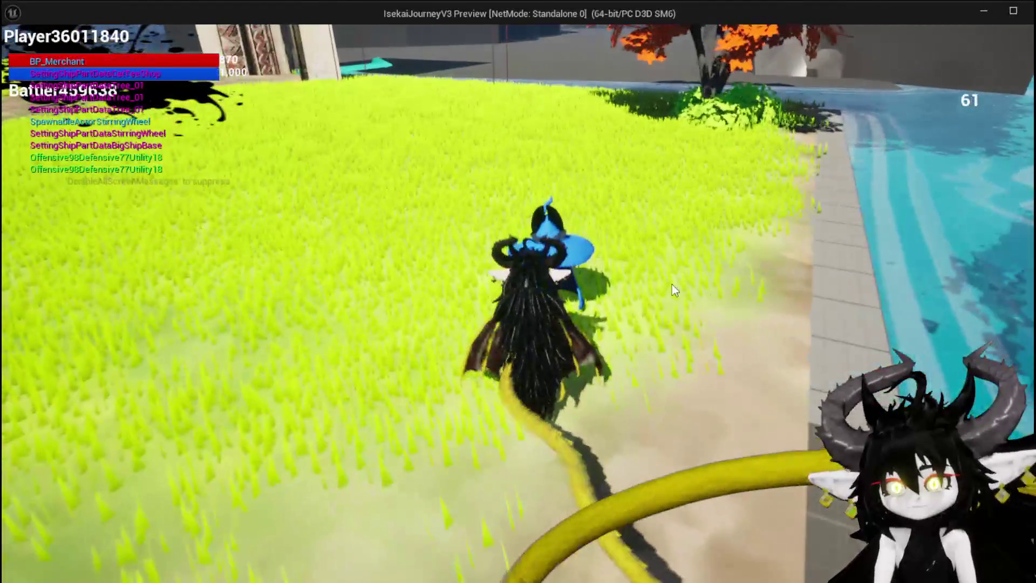
# Step: In the play-test, check the merchant's player box, then view the inventory's Equipment items
pyautogui.press('i')
pyautogui.scroll(2, 294, 186)
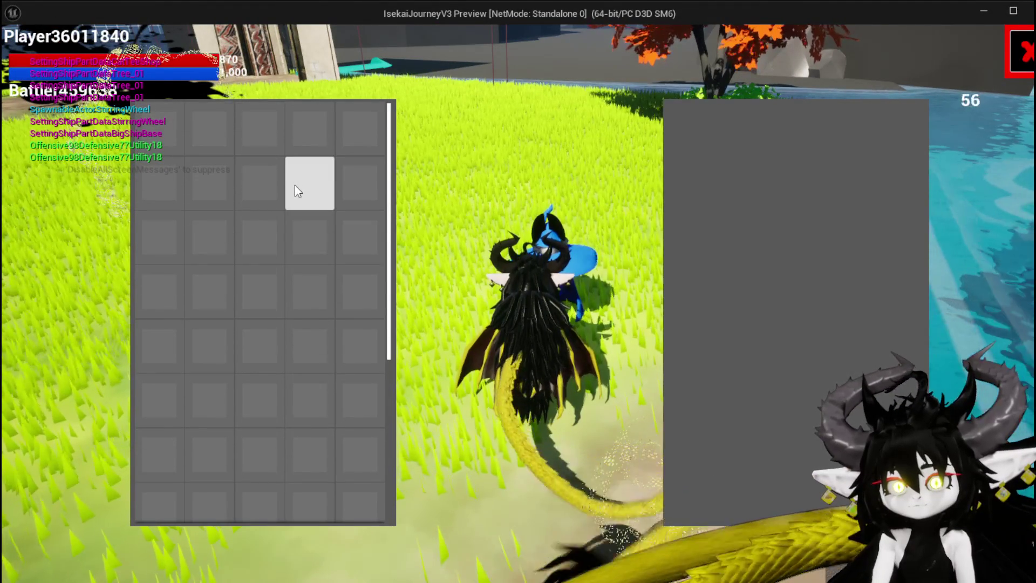
pyautogui.press('i')
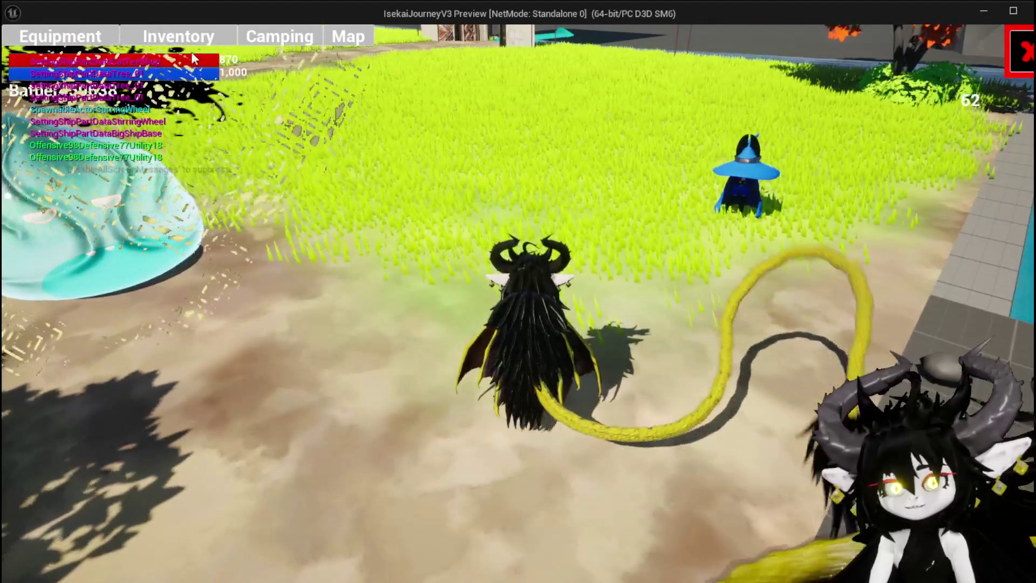
pyautogui.click(180, 34)
pyautogui.click(354, 338)
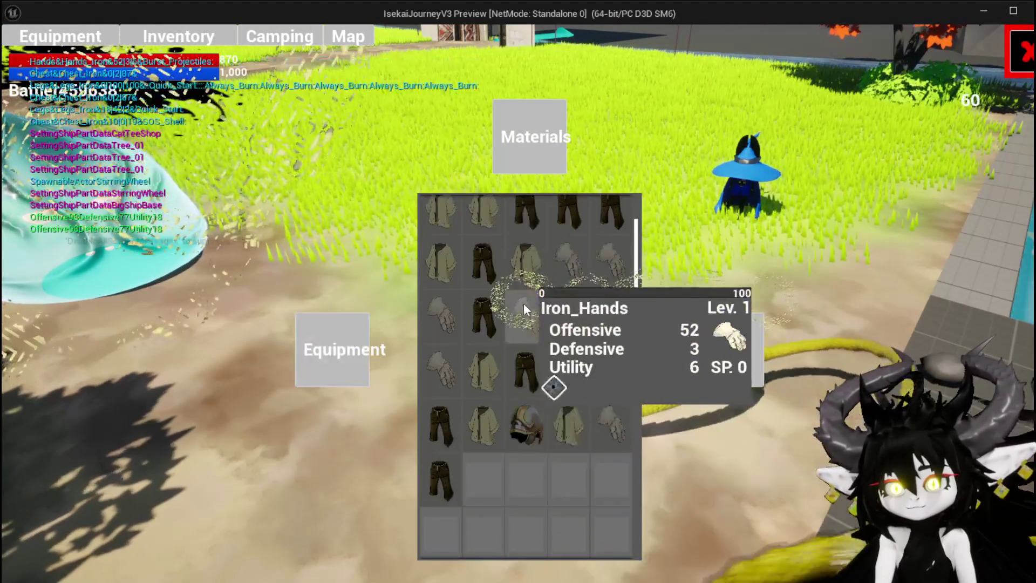
pyautogui.scroll(1, 536, 296)
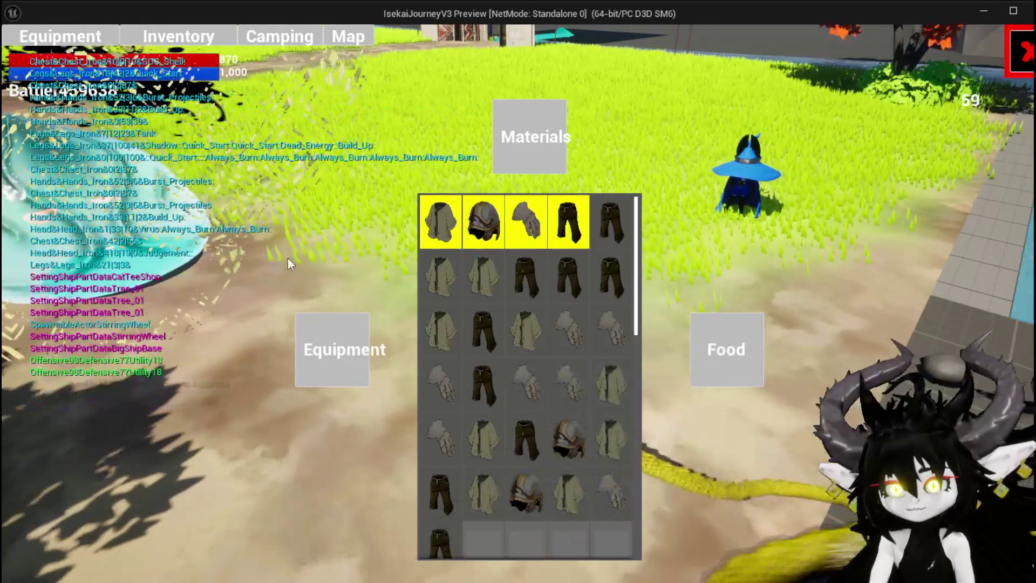
# Step: Stop the play-test, save all packages, and reopen WP_MerchantHUD
pyautogui.press('Escape')
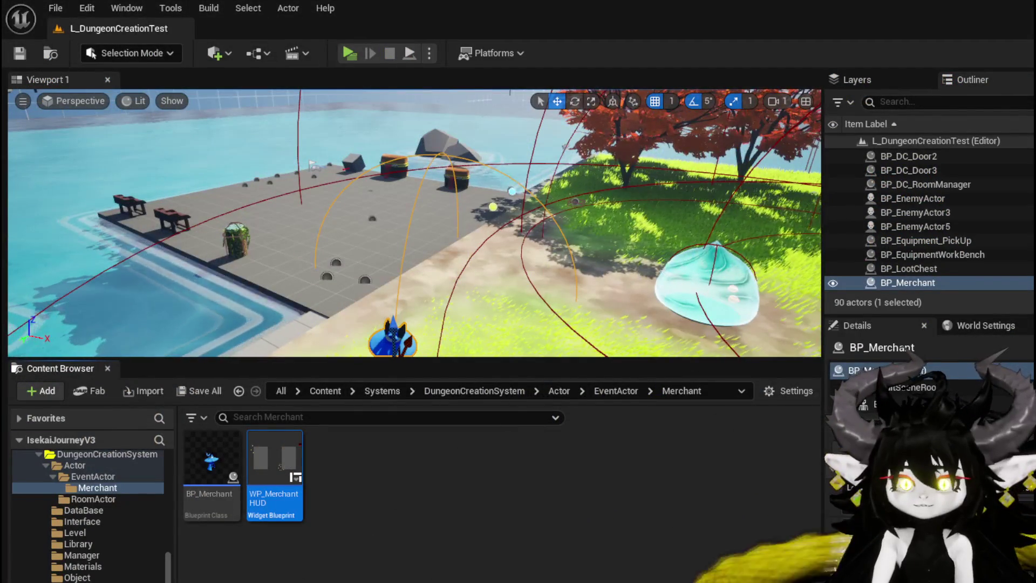
pyautogui.hotkey('ctrl', 's')
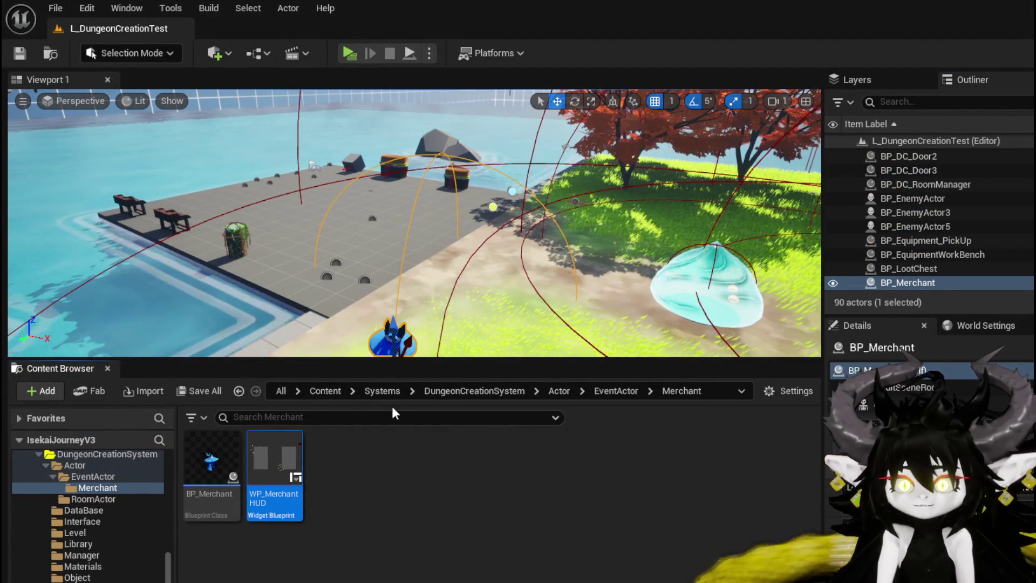
pyautogui.doubleClick(277, 456)
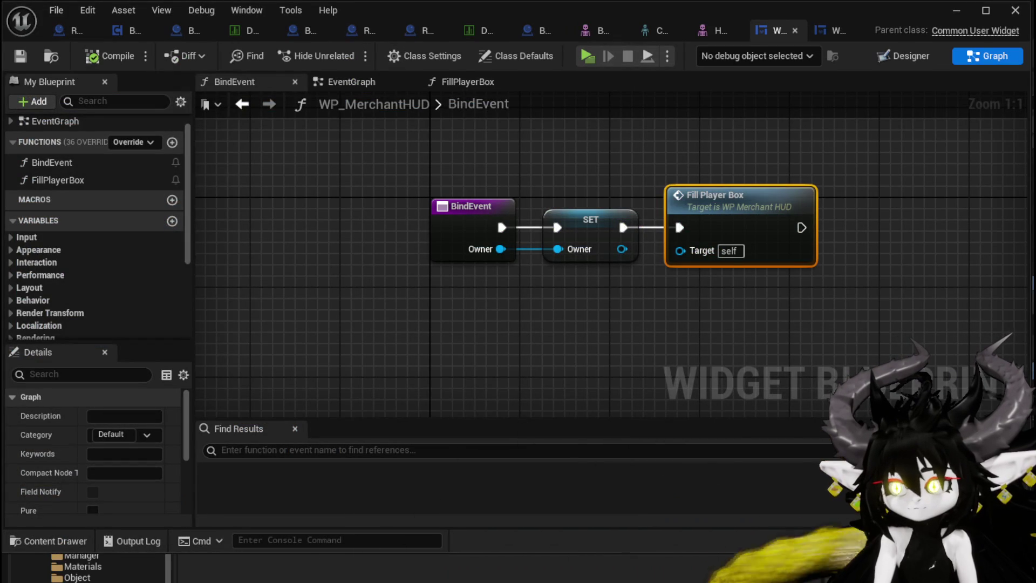
# Step: In FillPlayerBox, move the entry and VALUES nodes left and place Owner above BPC MC Inventory
pyautogui.doubleClick(678, 213)
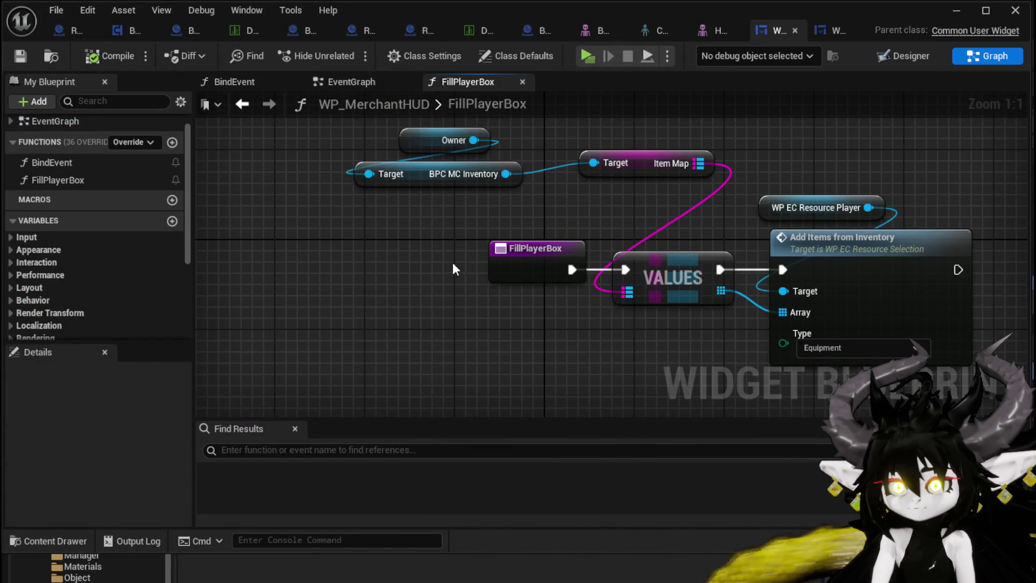
pyautogui.moveTo(452, 262); pyautogui.dragTo(382, 263)
pyautogui.moveTo(438, 245); pyautogui.dragTo(291, 245)
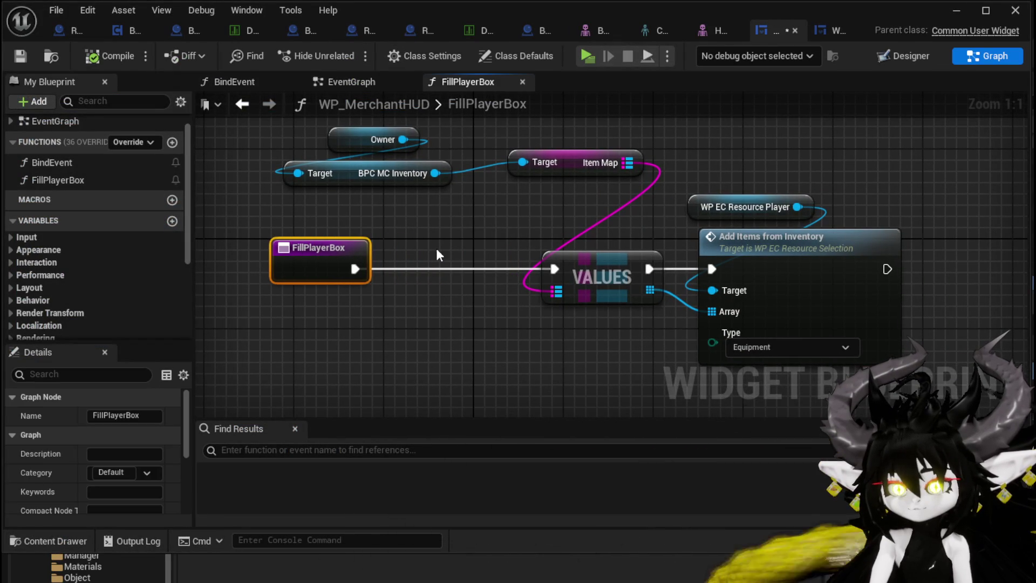
pyautogui.moveTo(582, 263); pyautogui.dragTo(490, 264)
pyautogui.click(561, 240)
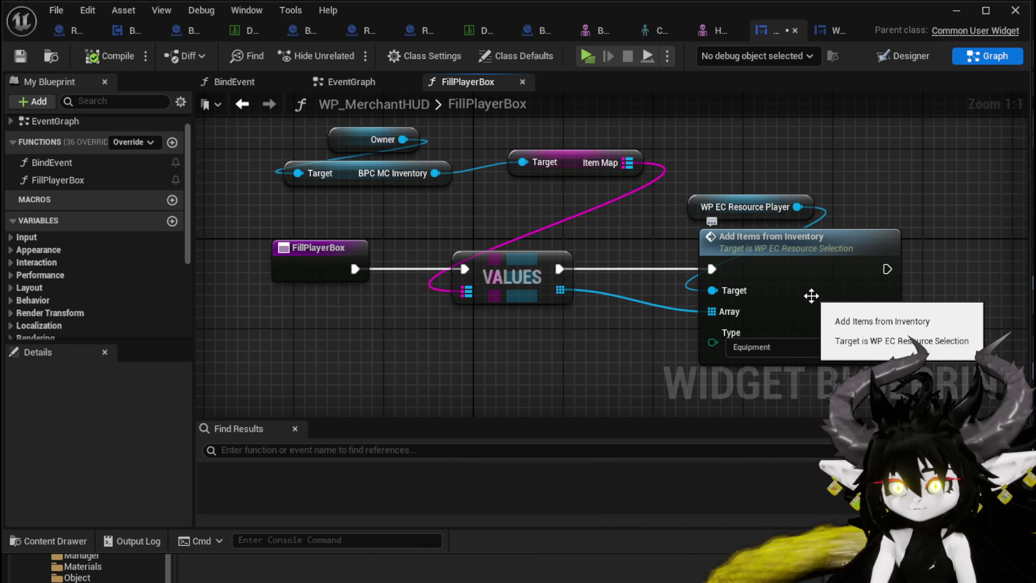
pyautogui.moveTo(441, 208)
pyautogui.mouseDown()
pyautogui.moveTo(415, 248)
pyautogui.moveTo(416, 206)
pyautogui.moveTo(522, 179)
pyautogui.mouseUp()
pyautogui.click(386, 225)
pyautogui.click(386, 189)
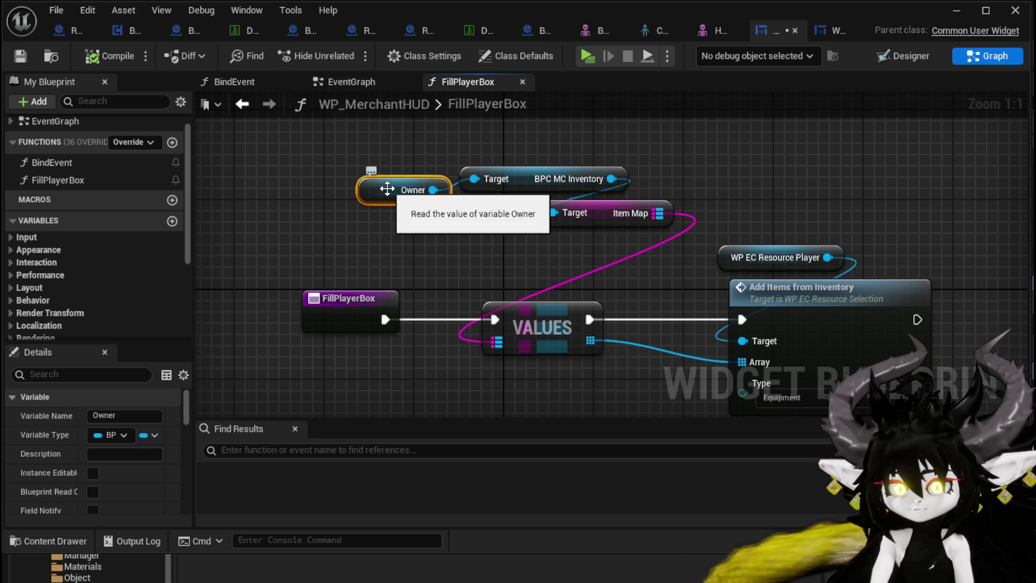
pyautogui.moveTo(380, 196); pyautogui.dragTo(406, 155)
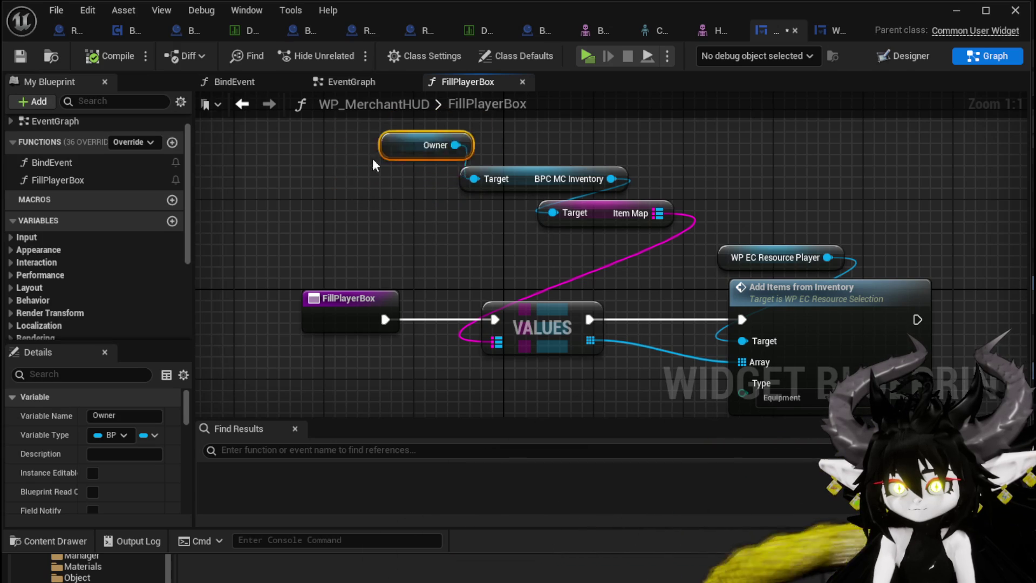
pyautogui.click(452, 222)
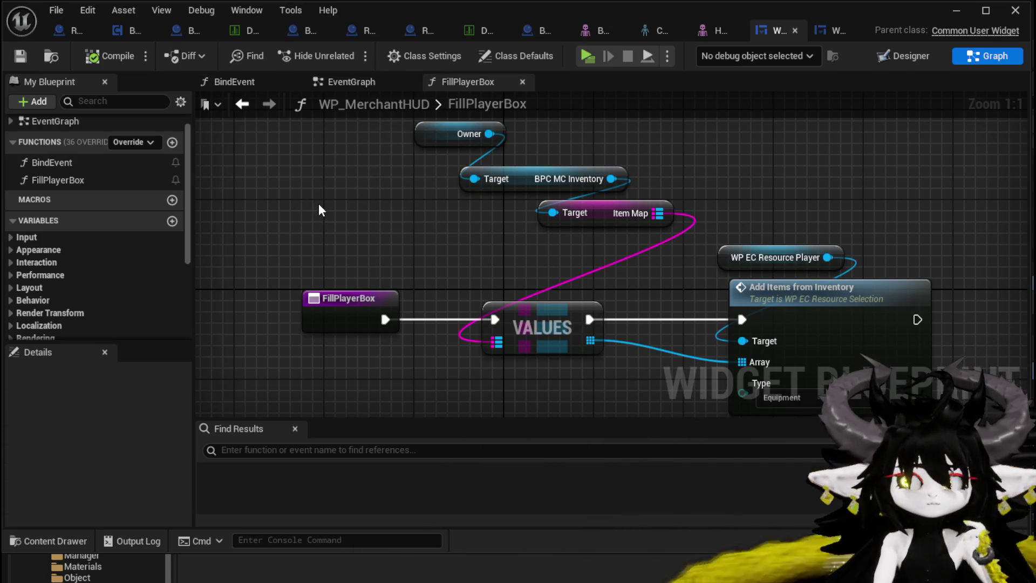
# Step: Centre the Add Items from Inventory node and open its AddItemsFromInventory graph
pyautogui.moveTo(319, 205); pyautogui.dragTo(144, 156)
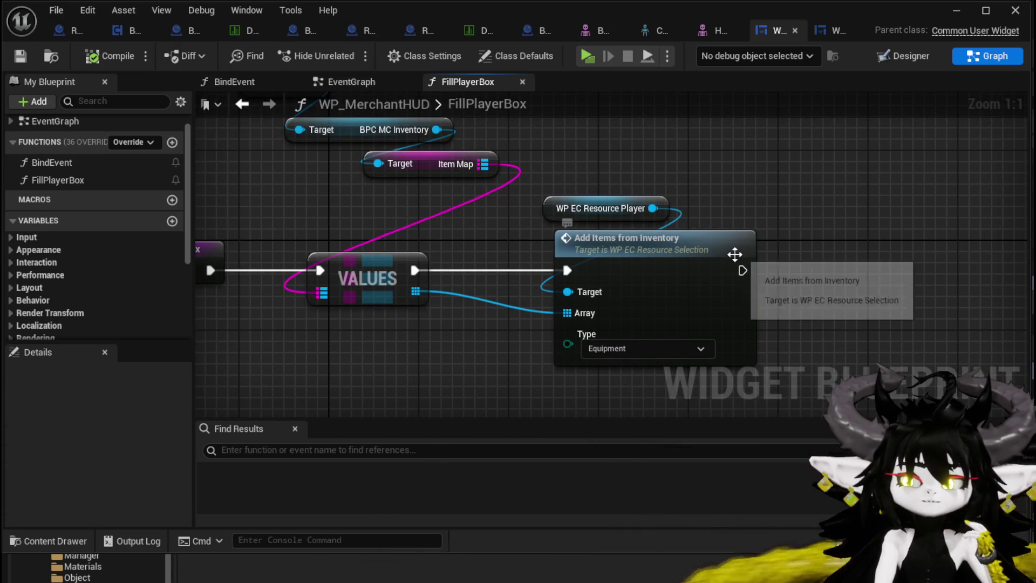
pyautogui.doubleClick(671, 269)
pyautogui.scroll(2, 506, 229)
# Step: Delete the row and column counter nodes and move Scale Column and Row beside Add Child
pyautogui.moveTo(522, 234)
pyautogui.mouseDown()
pyautogui.moveTo(566, 295)
pyautogui.moveTo(720, 293)
pyautogui.mouseUp()
pyautogui.moveTo(813, 293); pyautogui.dragTo(538, 267)
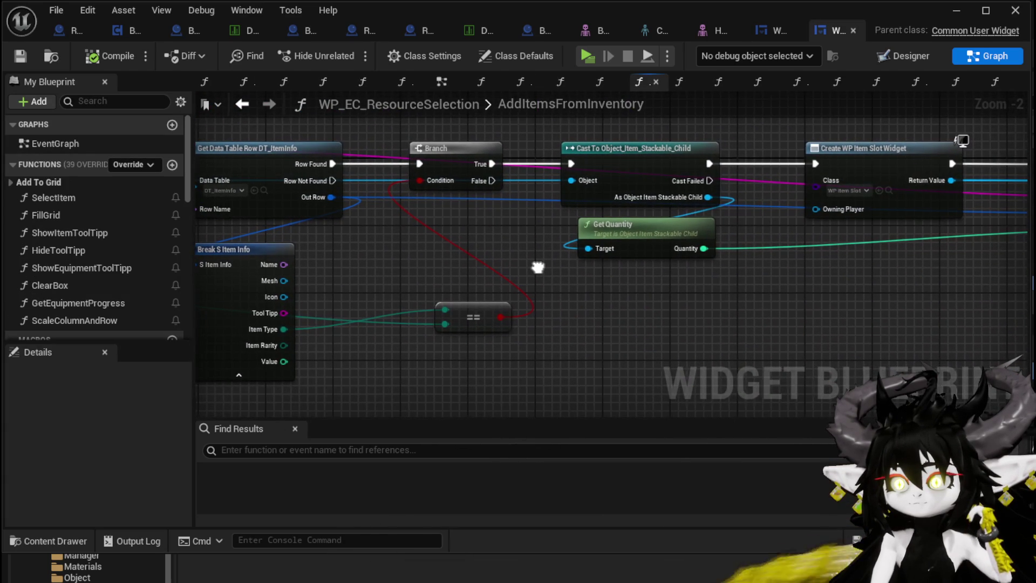
pyautogui.moveTo(856, 298); pyautogui.dragTo(512, 276)
pyautogui.moveTo(725, 292)
pyautogui.mouseDown()
pyautogui.moveTo(387, 315)
pyautogui.moveTo(332, 299)
pyautogui.moveTo(289, 318)
pyautogui.mouseUp()
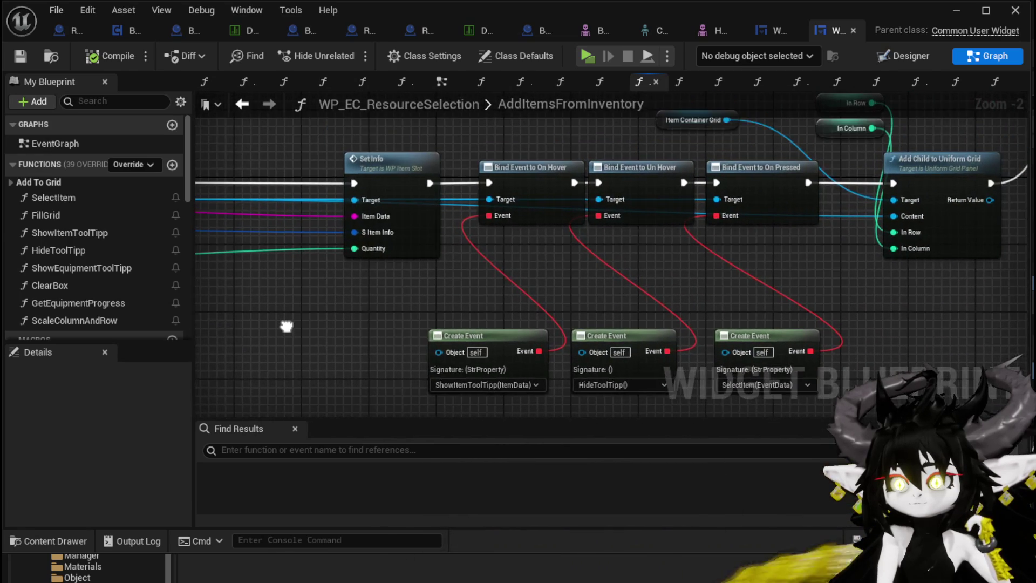
pyautogui.moveTo(825, 274)
pyautogui.mouseDown()
pyautogui.moveTo(427, 312)
pyautogui.moveTo(762, 281)
pyautogui.mouseUp()
pyautogui.moveTo(1014, 275)
pyautogui.mouseDown()
pyautogui.moveTo(536, 298)
pyautogui.moveTo(430, 316)
pyautogui.mouseUp()
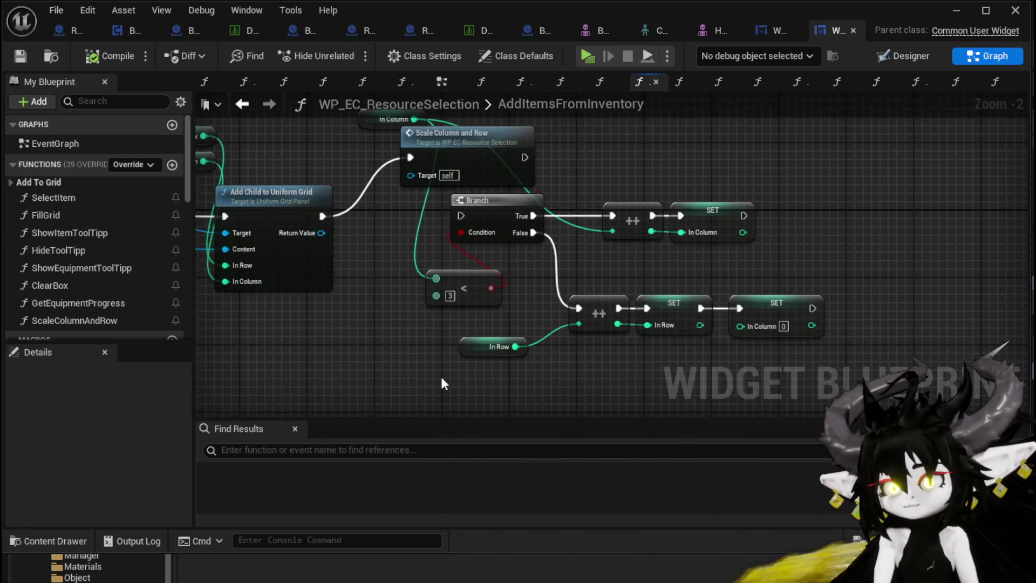
pyautogui.press('Delete')
pyautogui.moveTo(343, 136)
pyautogui.mouseDown()
pyautogui.moveTo(305, 173)
pyautogui.moveTo(399, 213)
pyautogui.mouseUp()
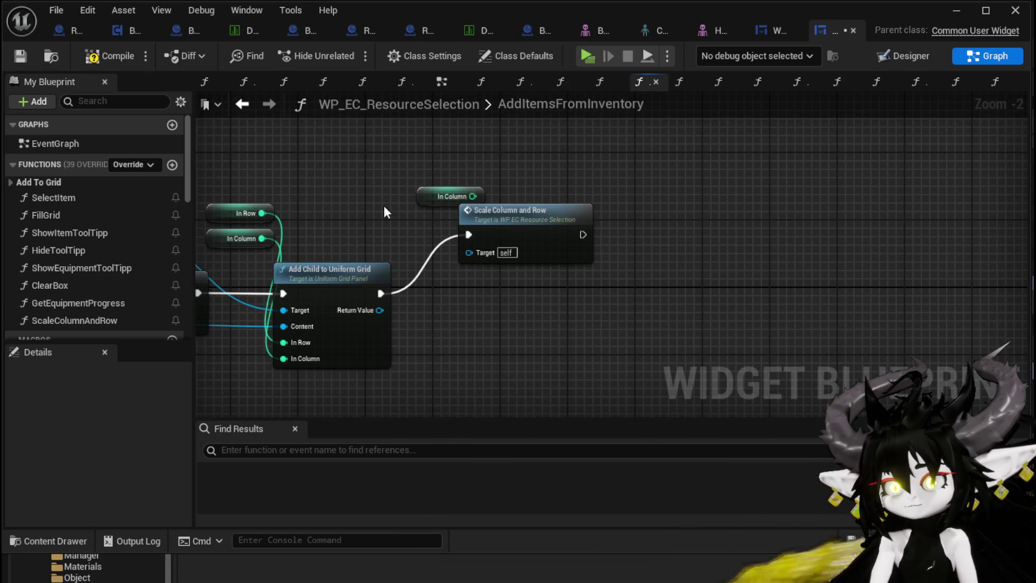
pyautogui.moveTo(561, 240); pyautogui.dragTo(575, 280)
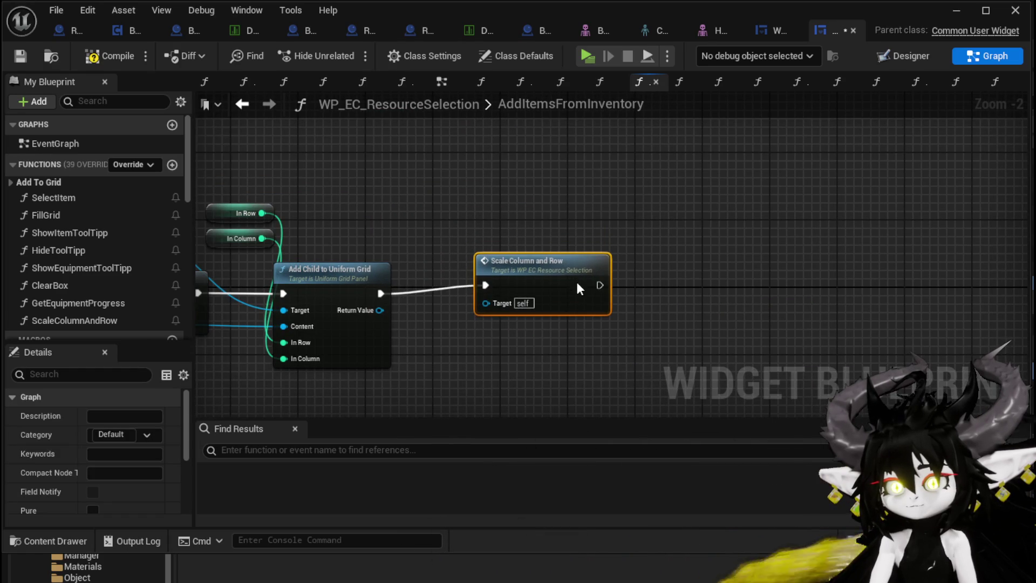
pyautogui.scroll(-1, 575, 279)
pyautogui.moveTo(399, 257)
pyautogui.mouseDown()
pyautogui.moveTo(677, 240)
pyautogui.moveTo(906, 281)
pyautogui.moveTo(373, 275)
pyautogui.moveTo(405, 276)
pyautogui.mouseUp()
# Step: Delete the unused Item Array and Length nodes, then compile and save the blueprint
pyautogui.click(410, 358)
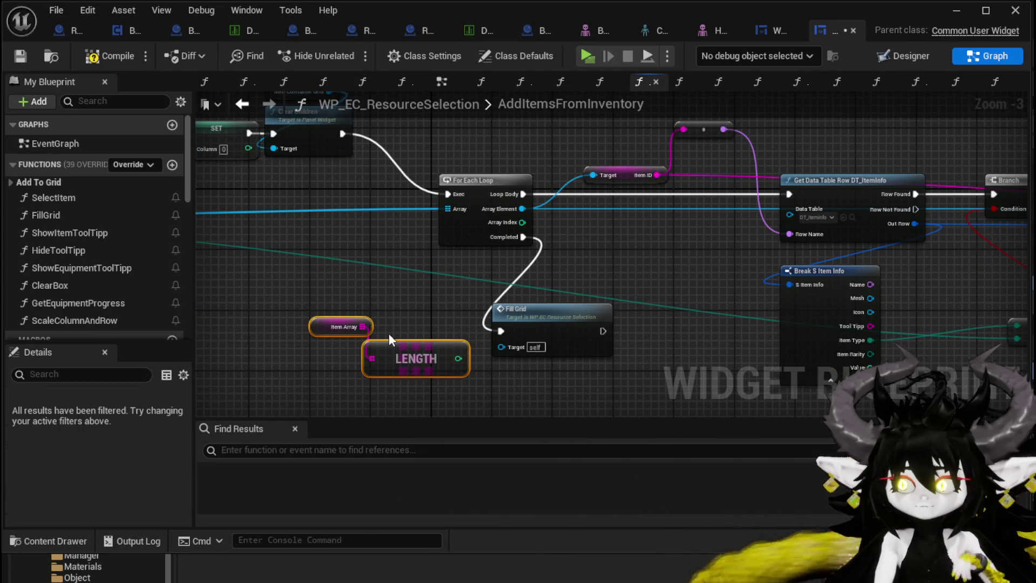
pyautogui.keyDown('ctrl'); pyautogui.click(341, 326); pyautogui.keyUp('ctrl')
pyautogui.press('Delete')
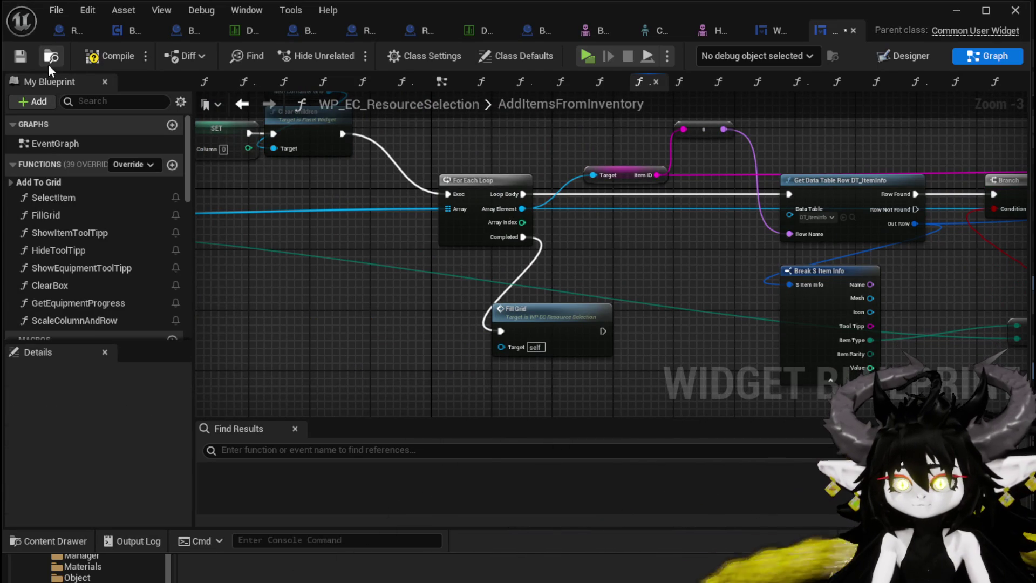
pyautogui.hotkey('ctrl', 's')
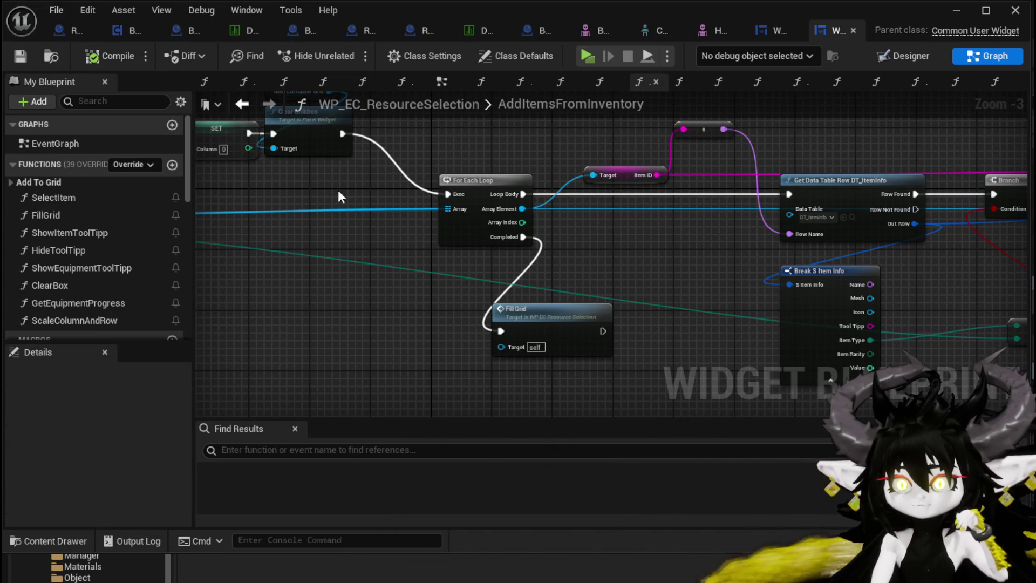
pyautogui.moveTo(338, 188); pyautogui.dragTo(720, 247)
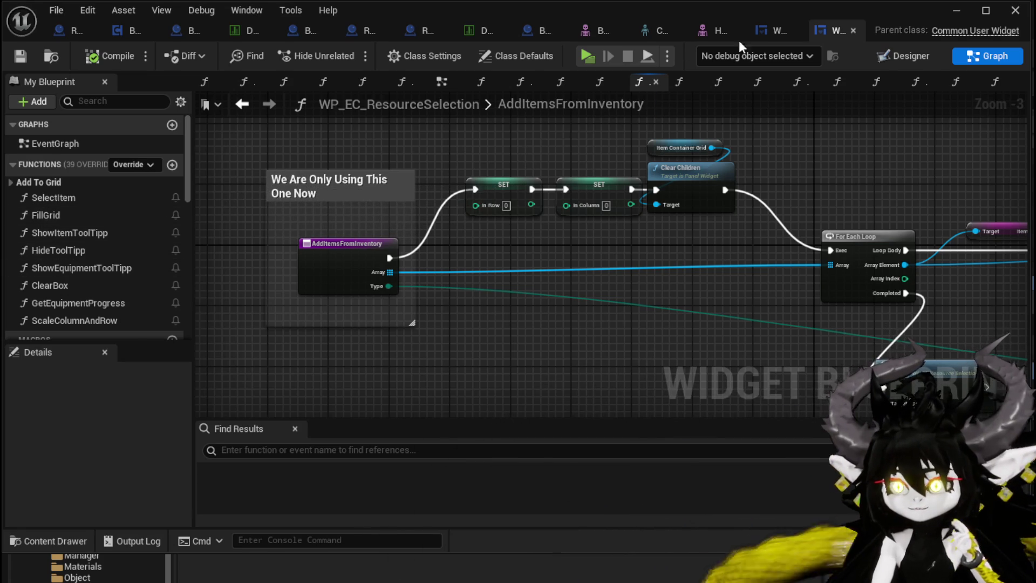
pyautogui.click(766, 31)
# Step: Set the Add Items from Inventory Type to Material and save WP_MerchantHUD
pyautogui.click(643, 331)
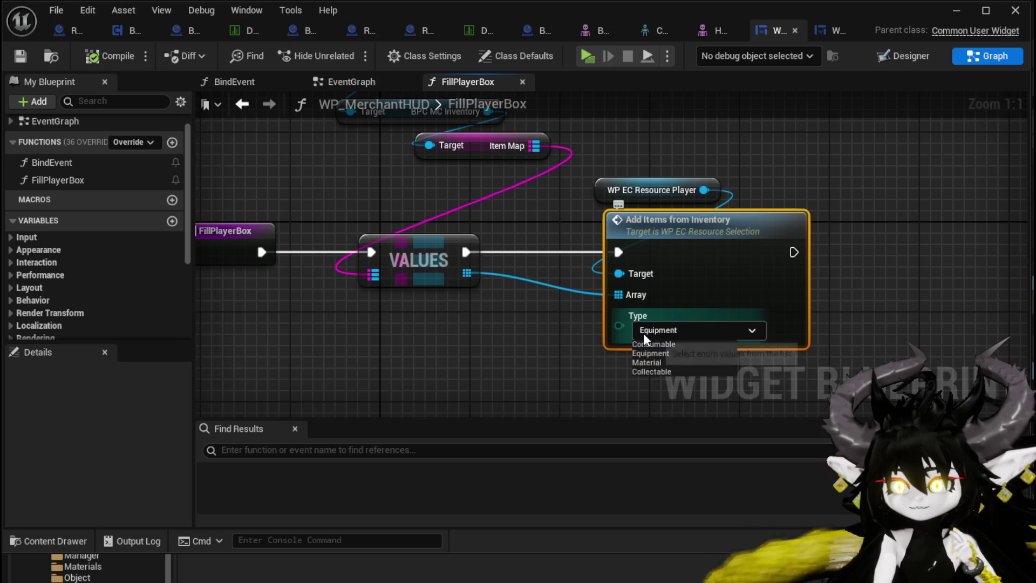
pyautogui.click(653, 362)
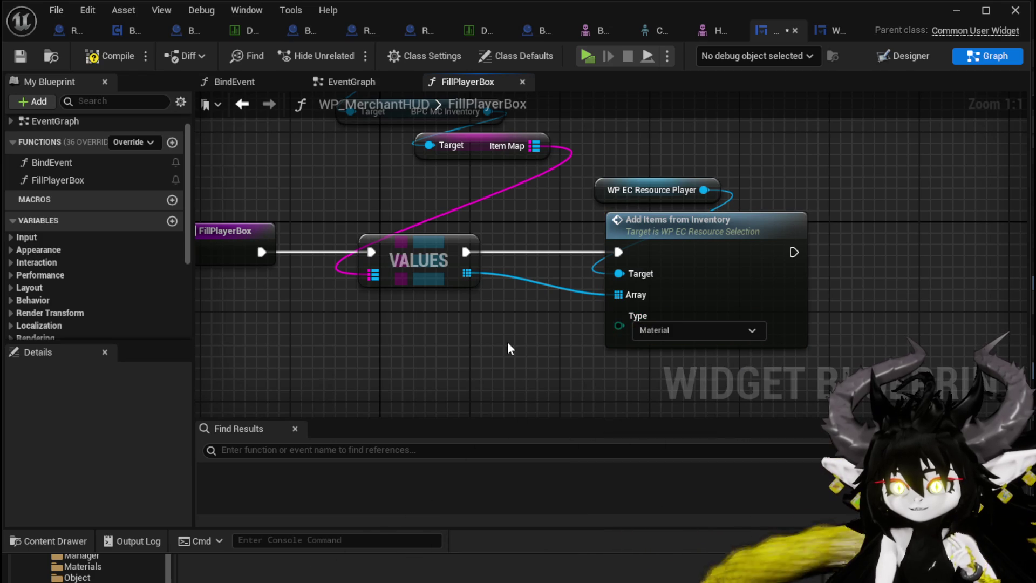
pyautogui.hotkey('ctrl', 's')
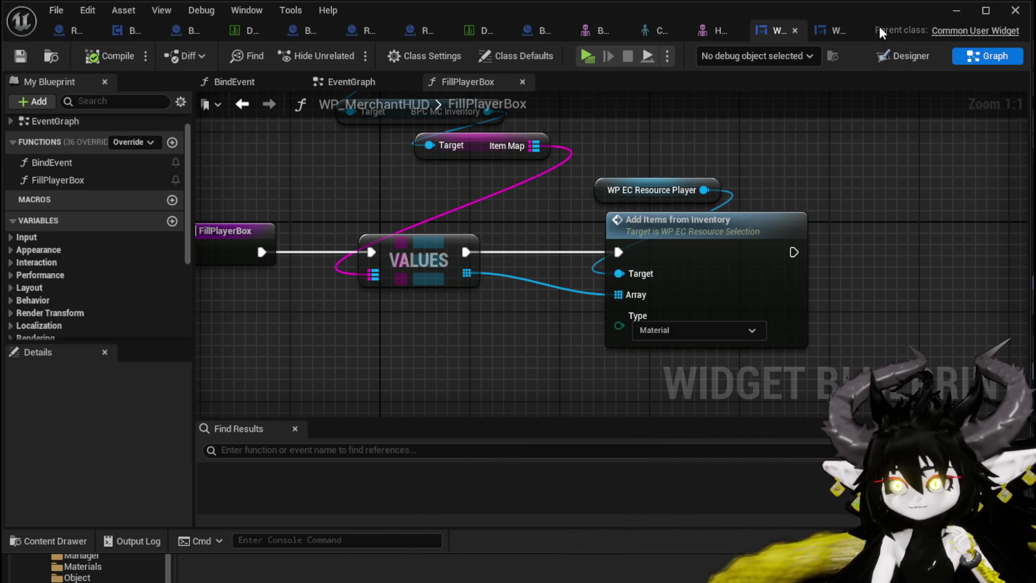
# Step: Play-test the merchant shop to see material stacks, then save the map and reopen WP_MerchantHUD
pyautogui.click(953, 12)
pyautogui.click(358, 53)
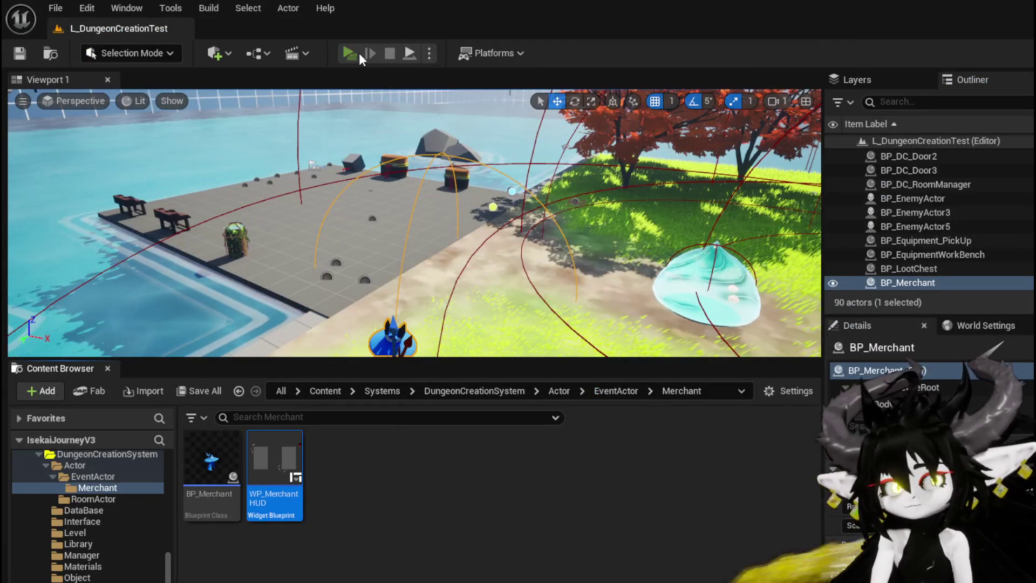
pyautogui.press('w')
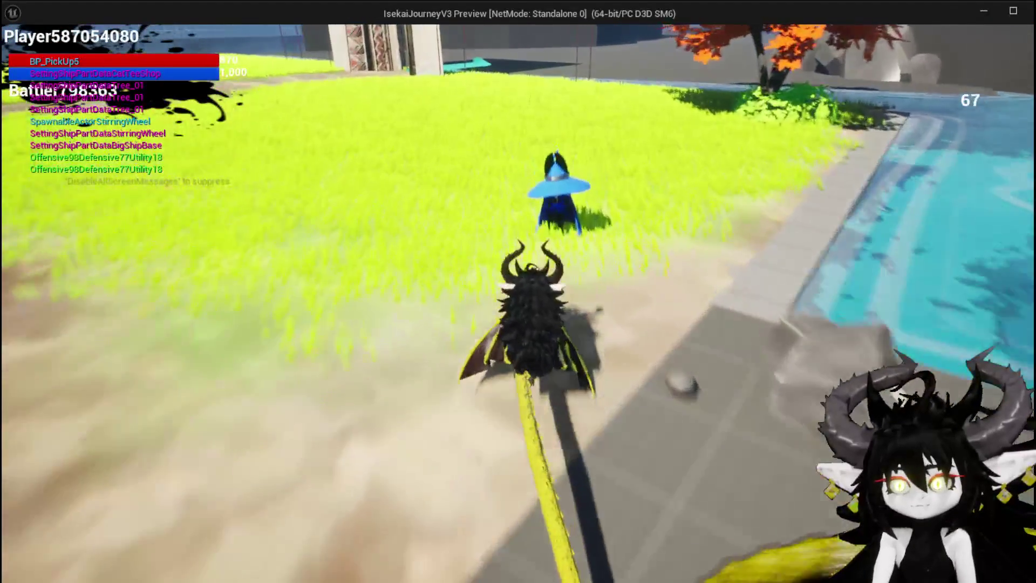
pyautogui.press('e')
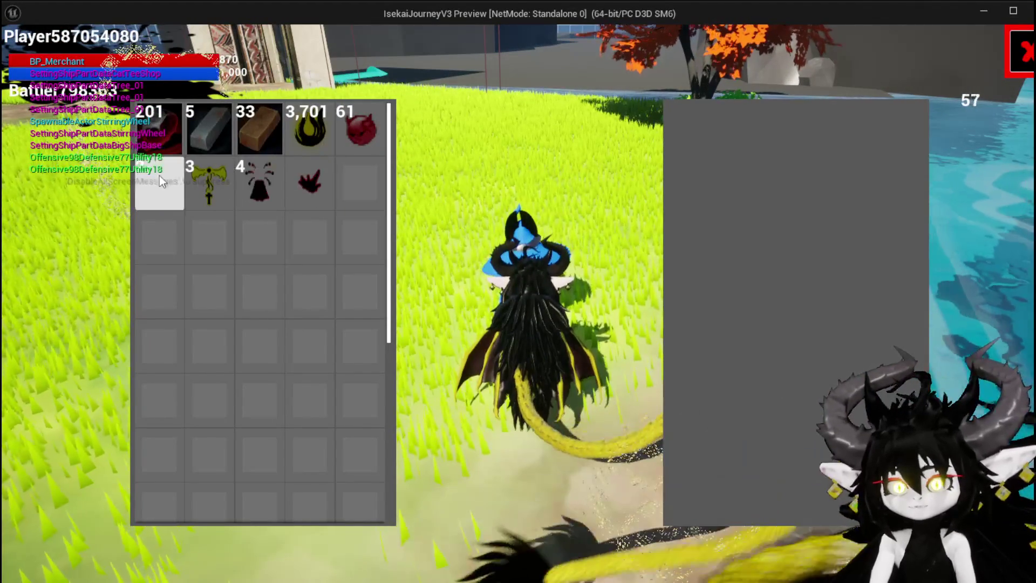
pyautogui.press('Escape')
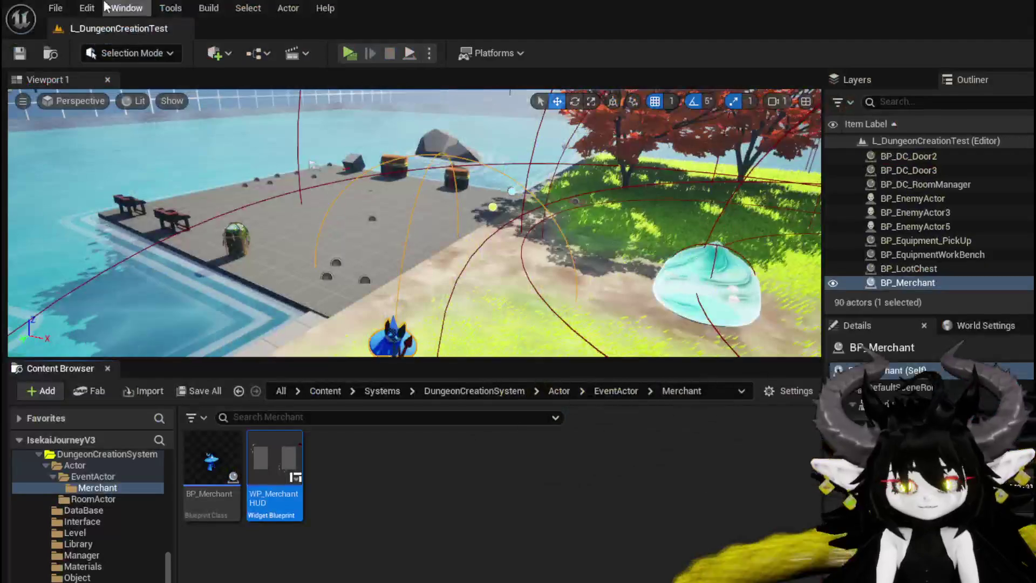
pyautogui.click(30, 57)
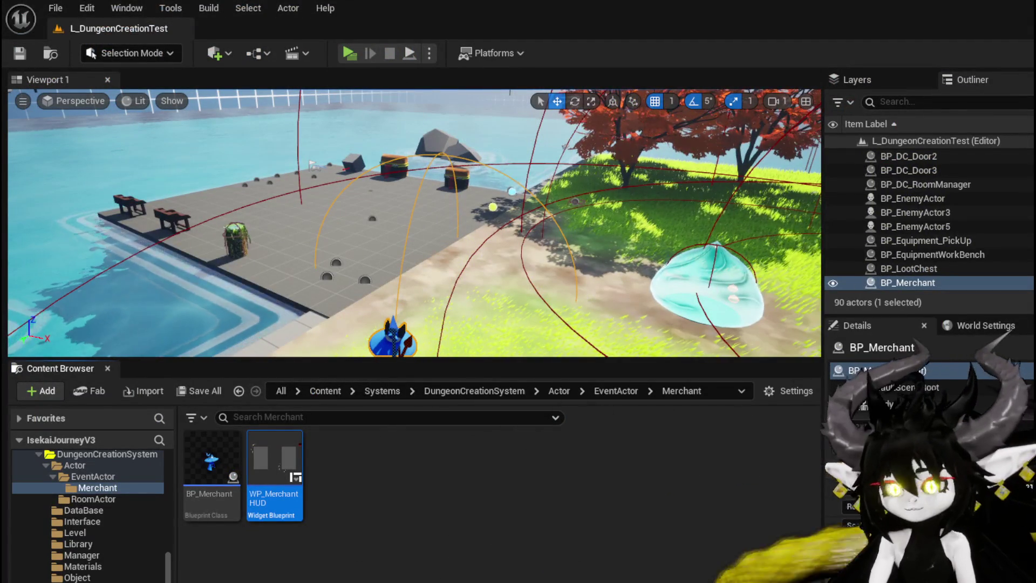
pyautogui.doubleClick(274, 472)
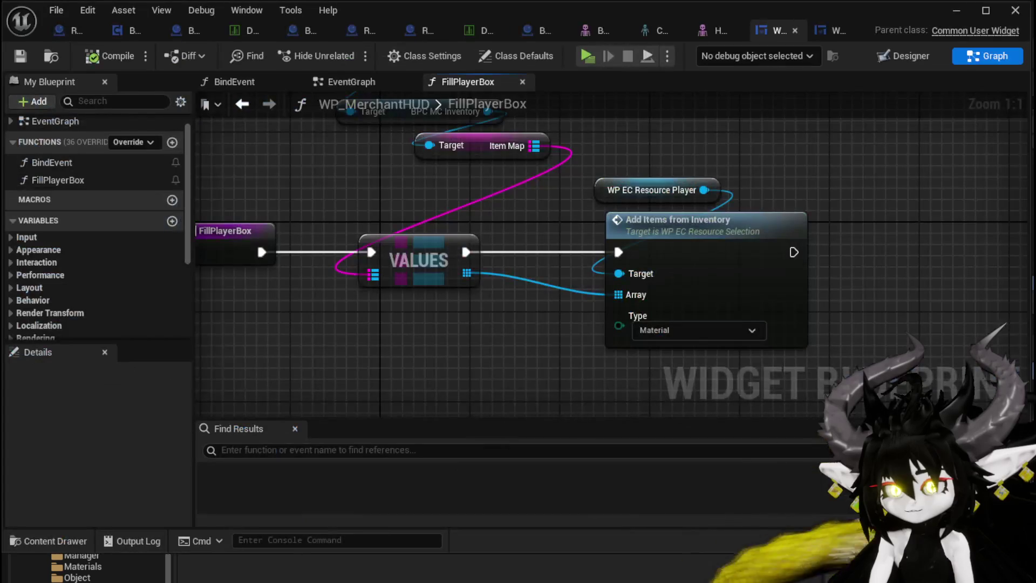
# Step: From WP EC Resource Player, add an Add Equipment from Inventory node with Type Equipment
pyautogui.moveTo(453, 300); pyautogui.dragTo(458, 342)
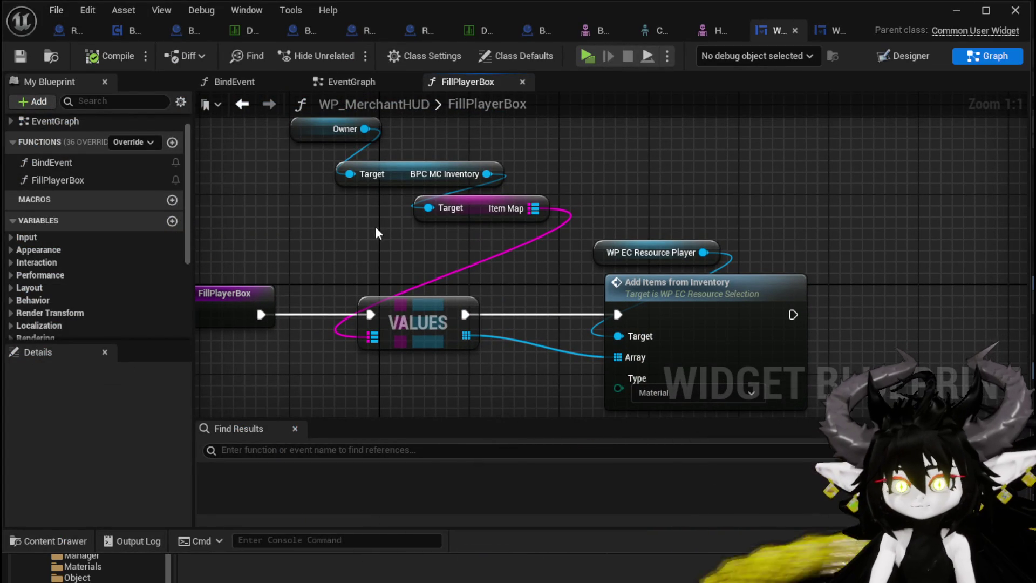
pyautogui.moveTo(486, 173)
pyautogui.mouseDown()
pyautogui.moveTo(622, 164)
pyautogui.moveTo(486, 150)
pyautogui.moveTo(502, 104)
pyautogui.mouseUp()
pyautogui.moveTo(600, 187); pyautogui.dragTo(747, 181)
pyautogui.write('Eq')
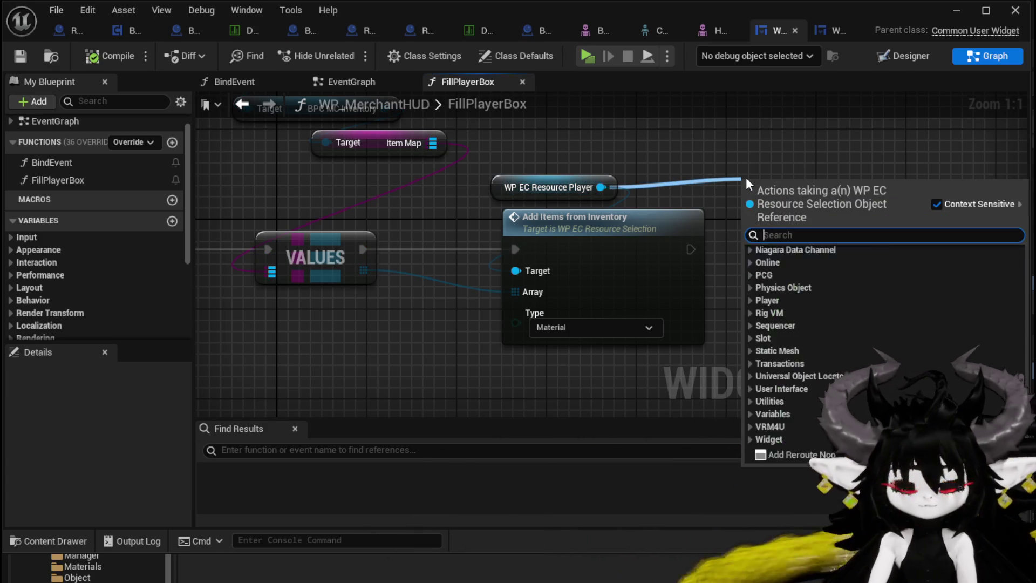
pyautogui.write('uipmen')
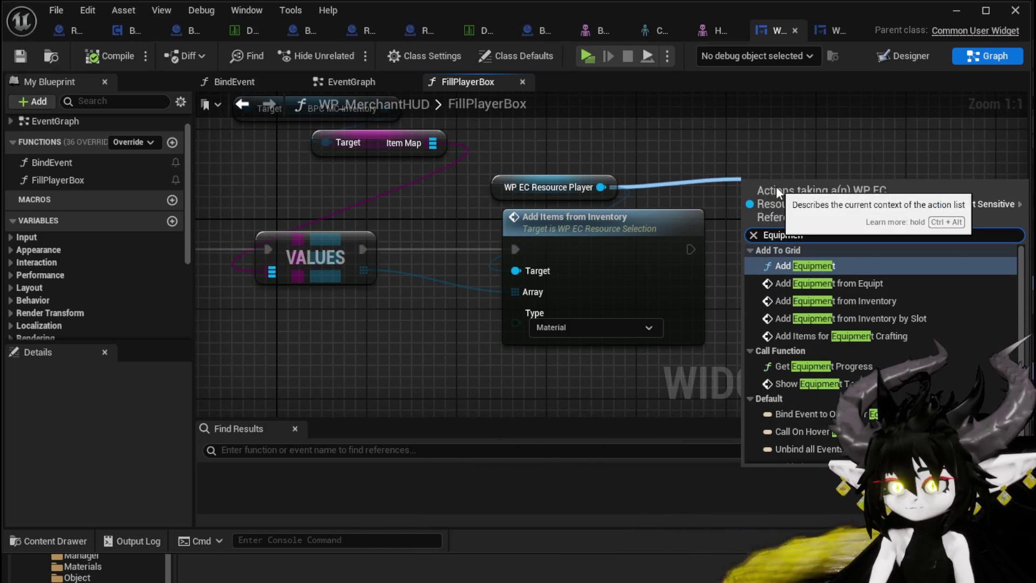
pyautogui.click(900, 296)
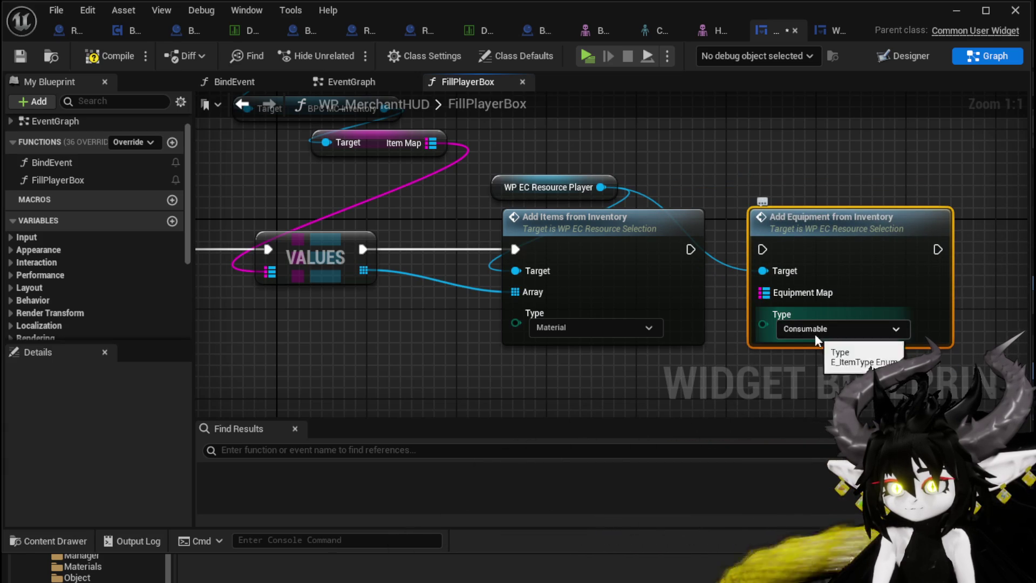
pyautogui.click(794, 352)
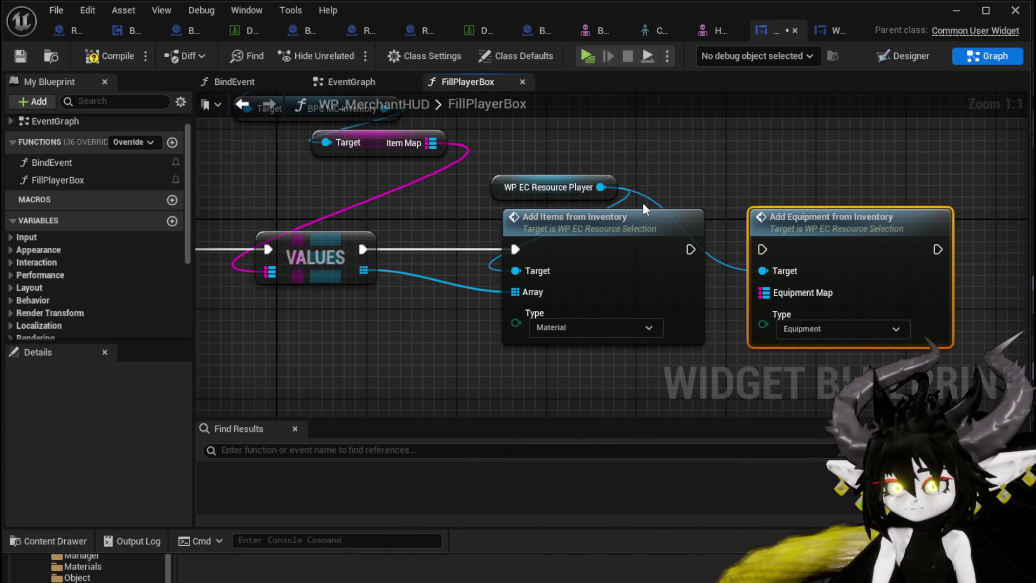
# Step: Inspect the AddEquipmentFromInventory graph, then compile and save the resource selection blueprint
pyautogui.doubleClick(814, 249)
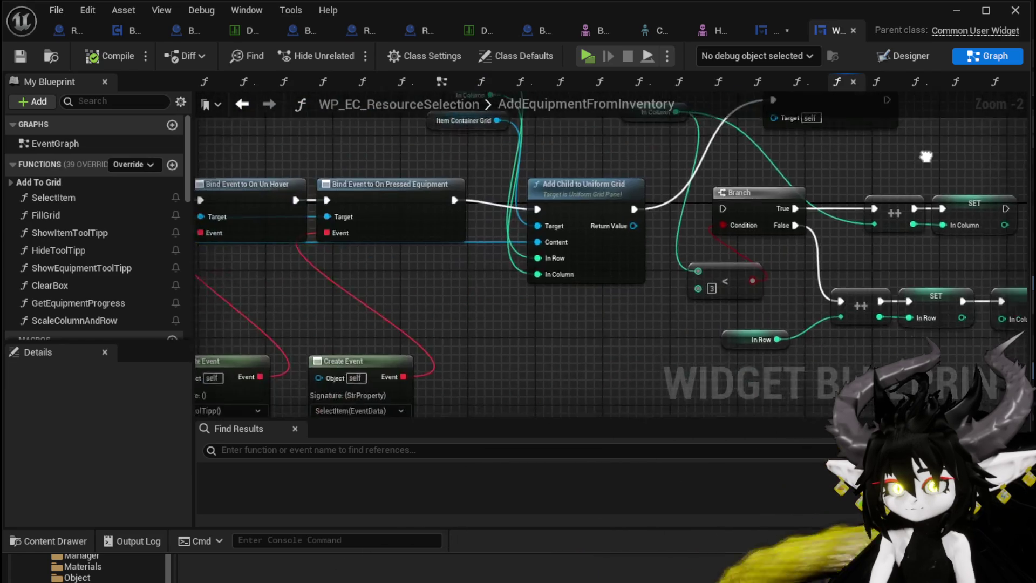
pyautogui.scroll(-2, 797, 259)
pyautogui.moveTo(798, 260)
pyautogui.mouseDown()
pyautogui.moveTo(475, 235)
pyautogui.moveTo(383, 273)
pyautogui.moveTo(679, 288)
pyautogui.mouseUp()
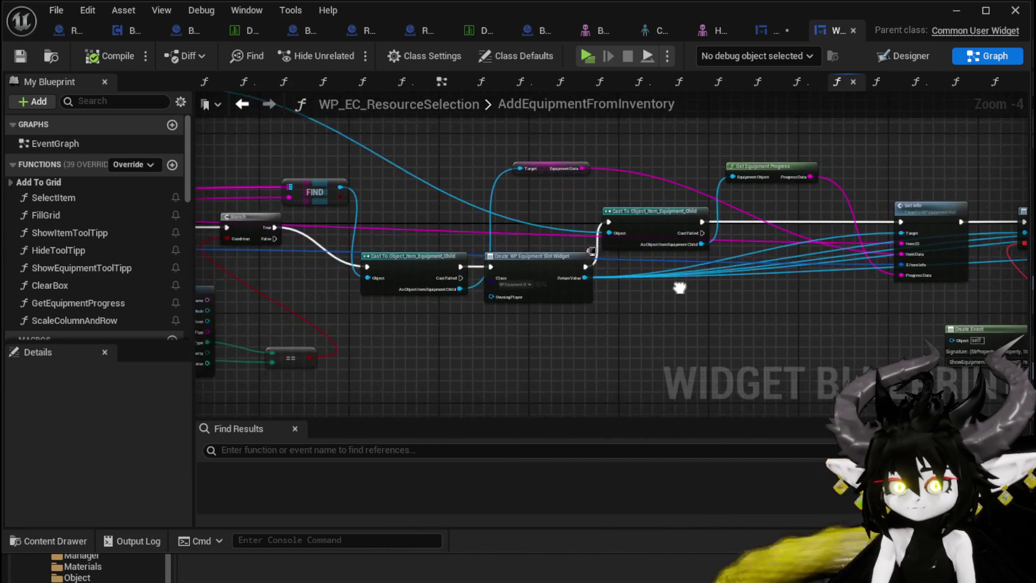
pyautogui.moveTo(227, 295)
pyautogui.mouseDown()
pyautogui.moveTo(529, 279)
pyautogui.moveTo(879, 287)
pyautogui.moveTo(153, 48)
pyautogui.mouseUp()
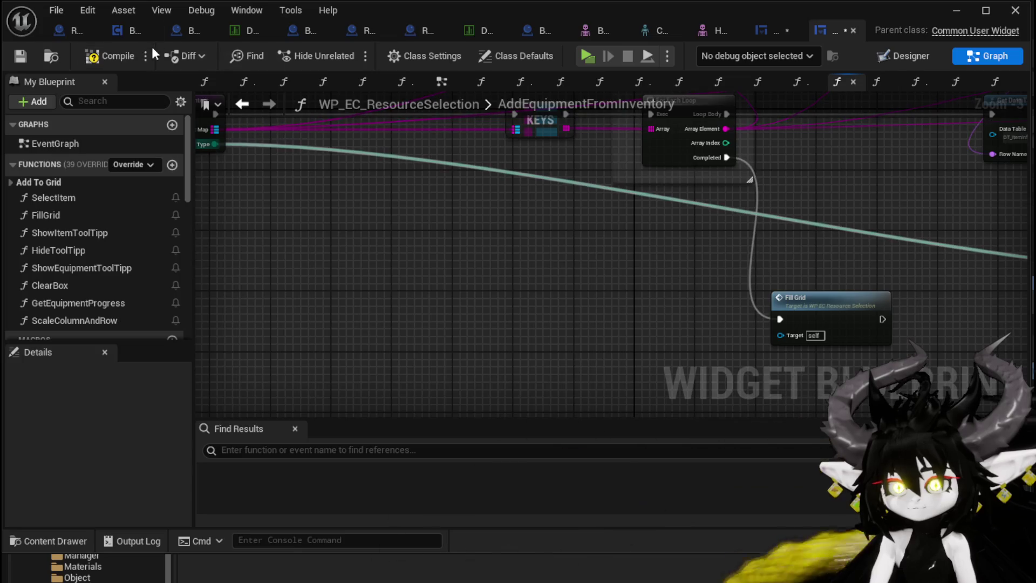
pyautogui.click(29, 57)
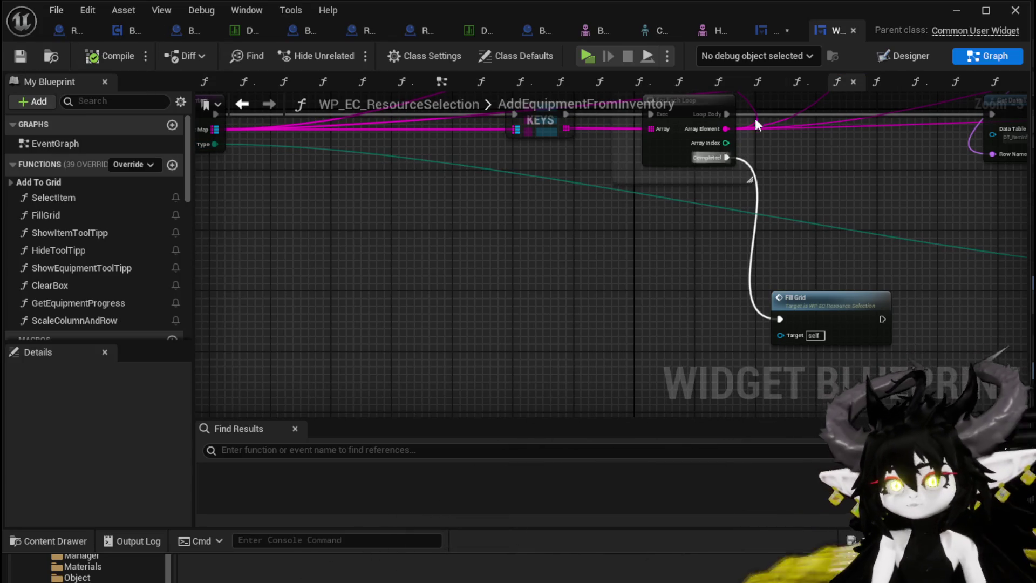
# Step: Run Add Equipment after Add Items, feeding Item Map into its Equipment Map input
pyautogui.click(769, 29)
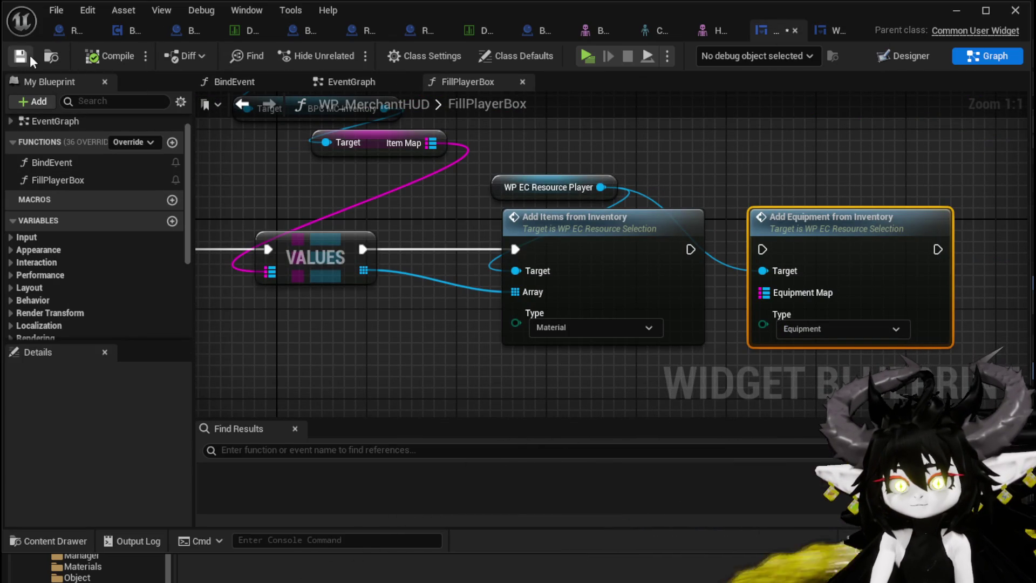
pyautogui.moveTo(690, 250)
pyautogui.mouseDown()
pyautogui.moveTo(785, 251)
pyautogui.moveTo(762, 249)
pyautogui.mouseUp()
pyautogui.moveTo(755, 298); pyautogui.dragTo(764, 293)
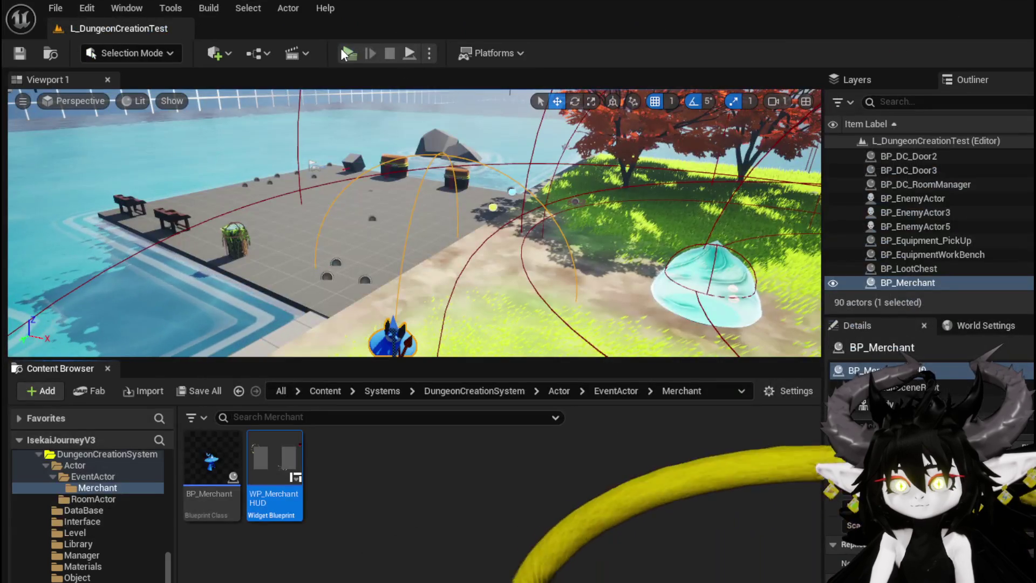
pyautogui.click(341, 48)
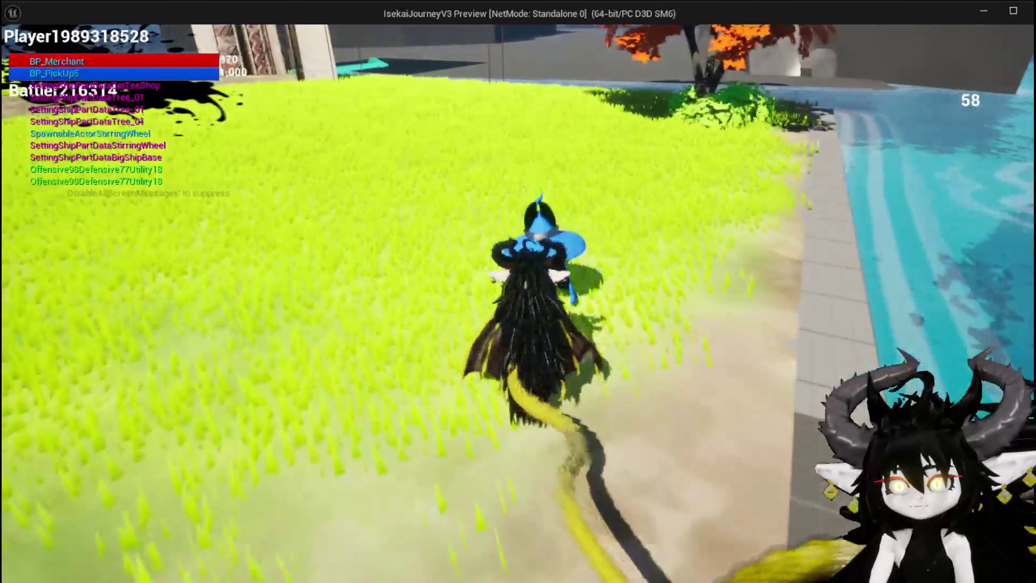
# Step: Open the merchant shop in the running play-test, then stop it and save all assets
pyautogui.press('e')
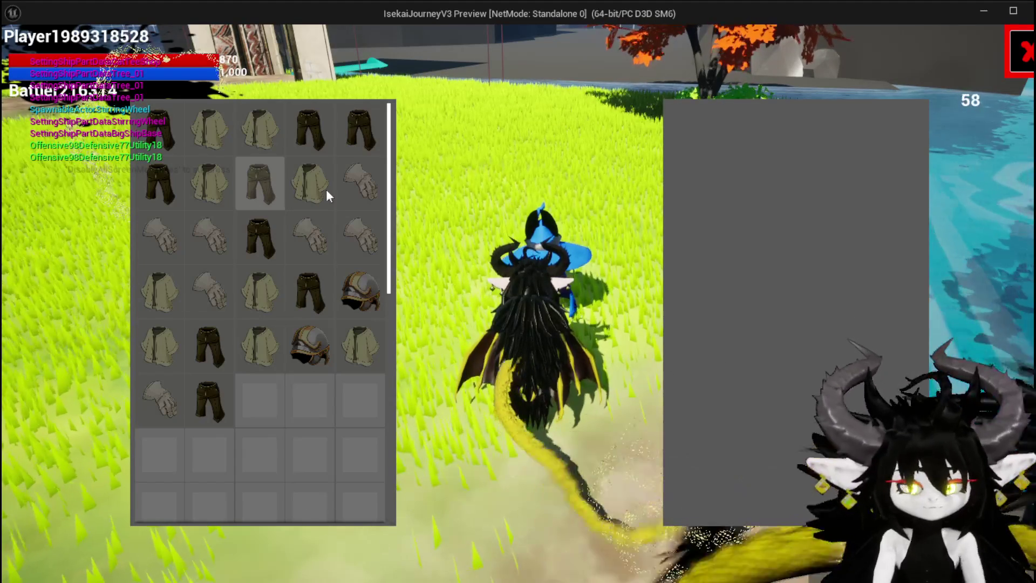
pyautogui.press('Escape')
pyautogui.hotkey('ctrl', 's')
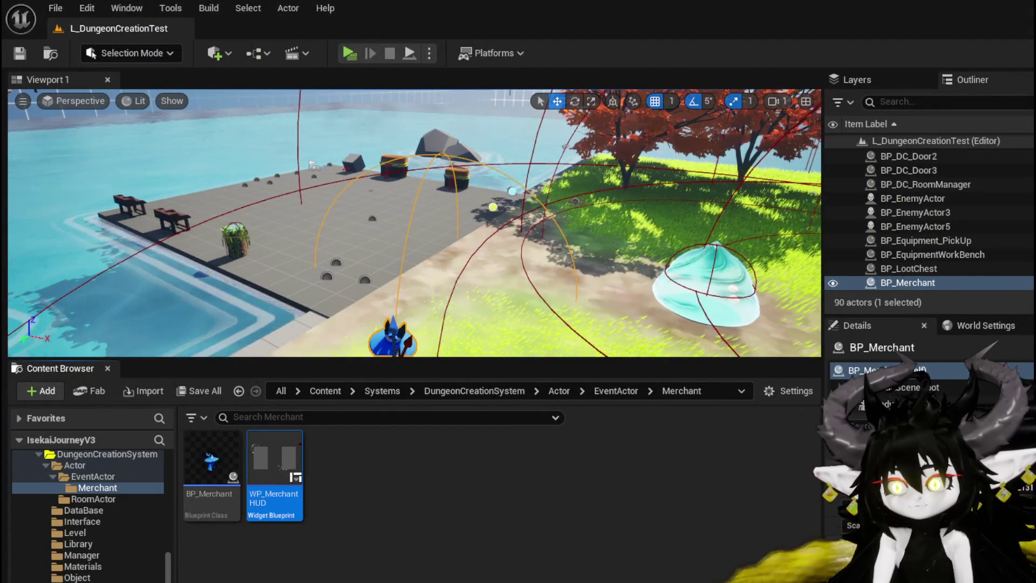
pyautogui.hotkey('alt', 'Tab')
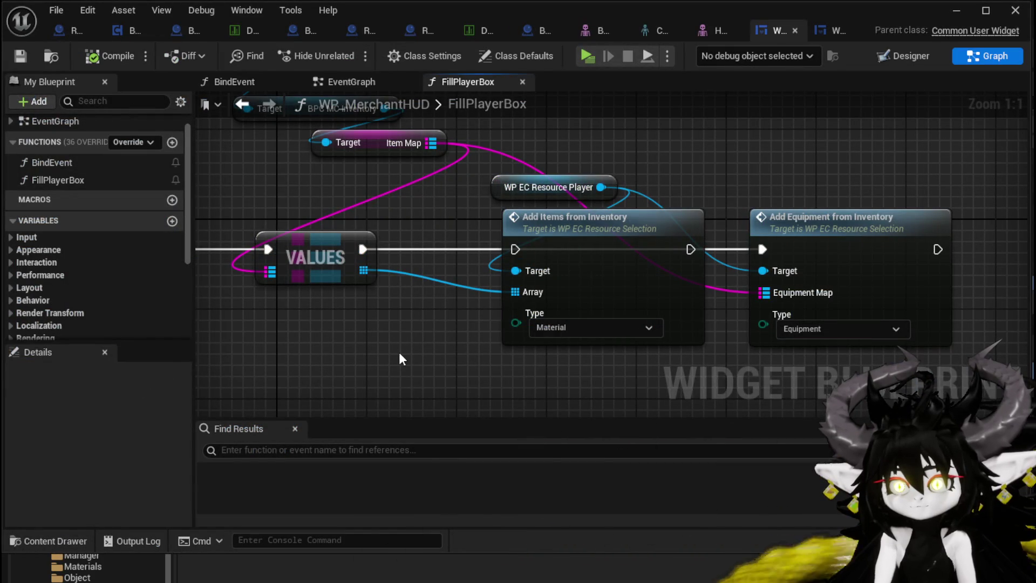
# Step: Rewire VALUES into the Add Items exec input and compile WP_MerchantHUD
pyautogui.moveTo(360, 250)
pyautogui.mouseDown()
pyautogui.moveTo(531, 250)
pyautogui.moveTo(512, 254)
pyautogui.mouseUp()
pyautogui.click(526, 170)
pyautogui.moveTo(526, 170); pyautogui.dragTo(526, 250)
pyautogui.click(732, 200)
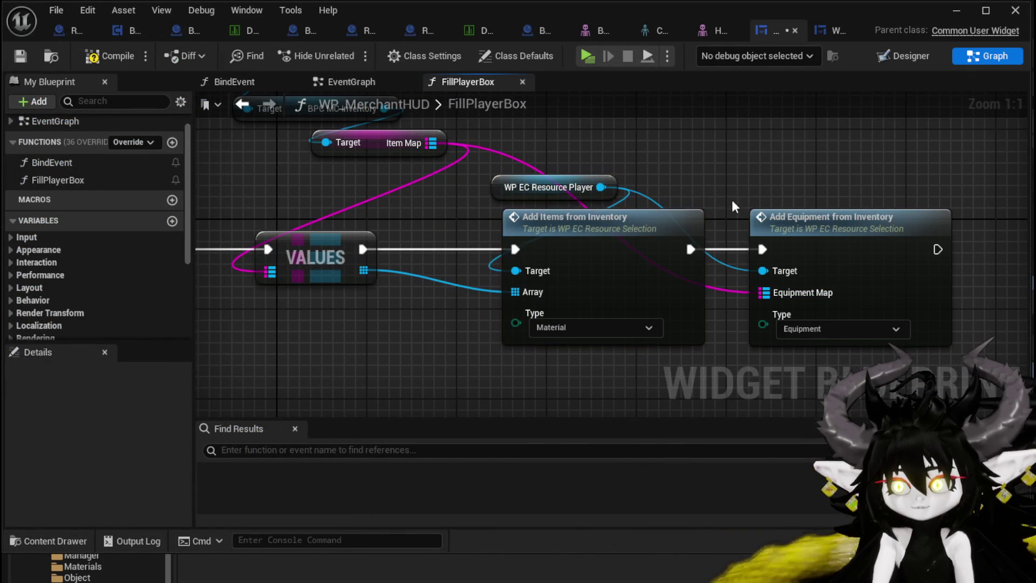
pyautogui.click(89, 61)
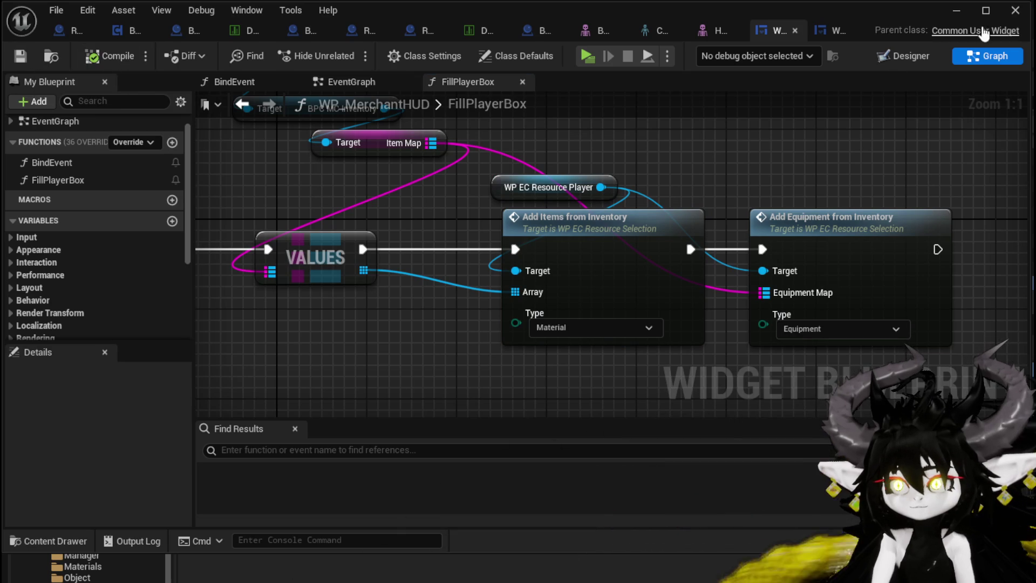
# Step: Play-test again, scroll through the merchant's player box listing, and exit the preview
pyautogui.click(956, 11)
pyautogui.click(349, 53)
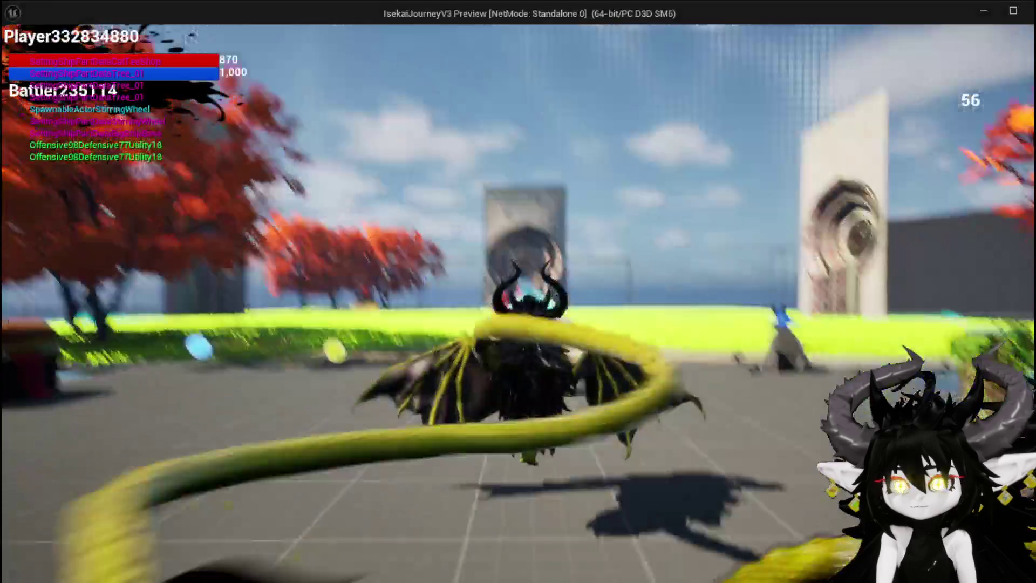
pyautogui.press('w')
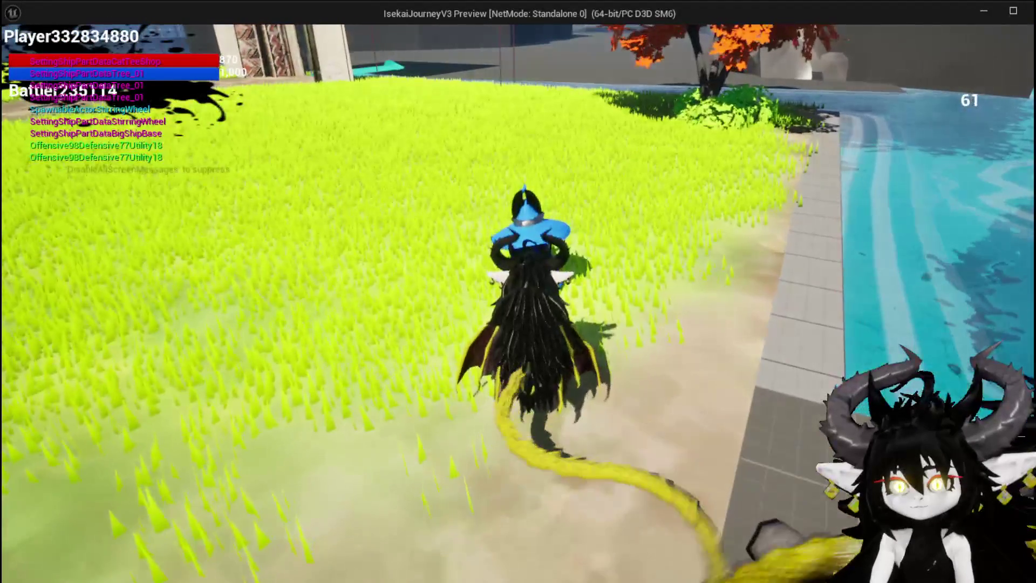
pyautogui.press('e')
pyautogui.scroll(-5, 349, 281)
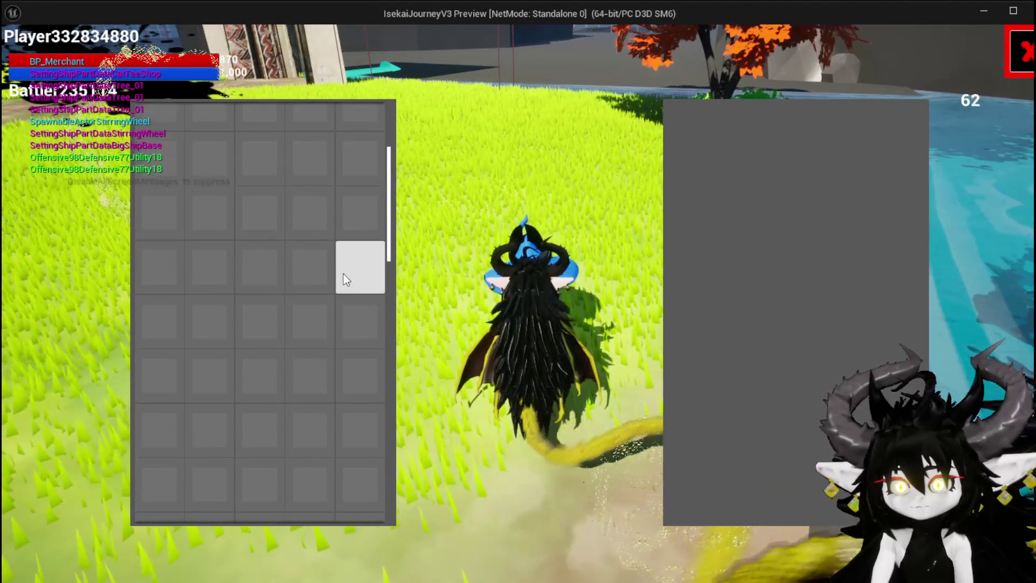
pyautogui.scroll(-10, 341, 273)
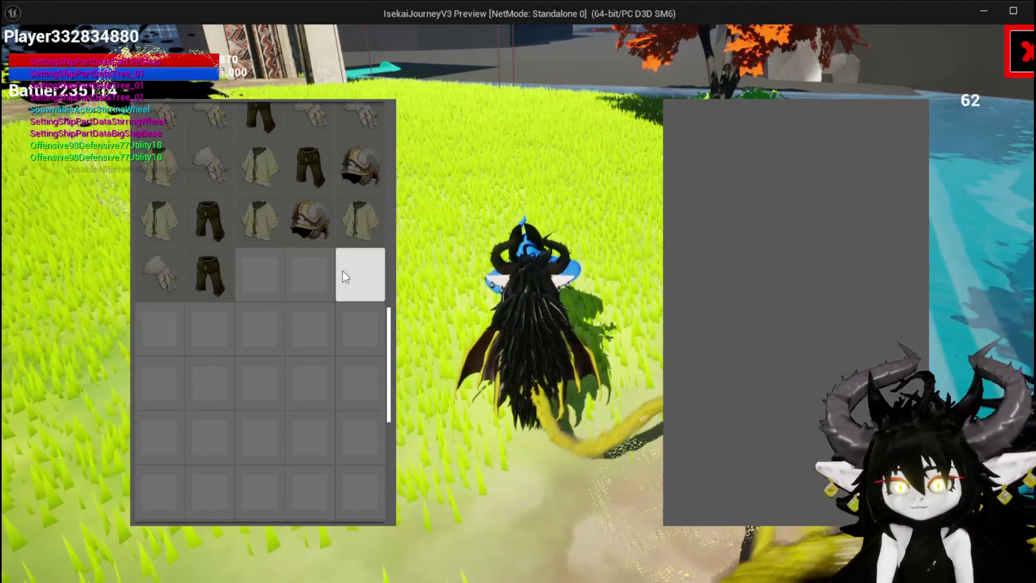
pyautogui.scroll(-1, 342, 270)
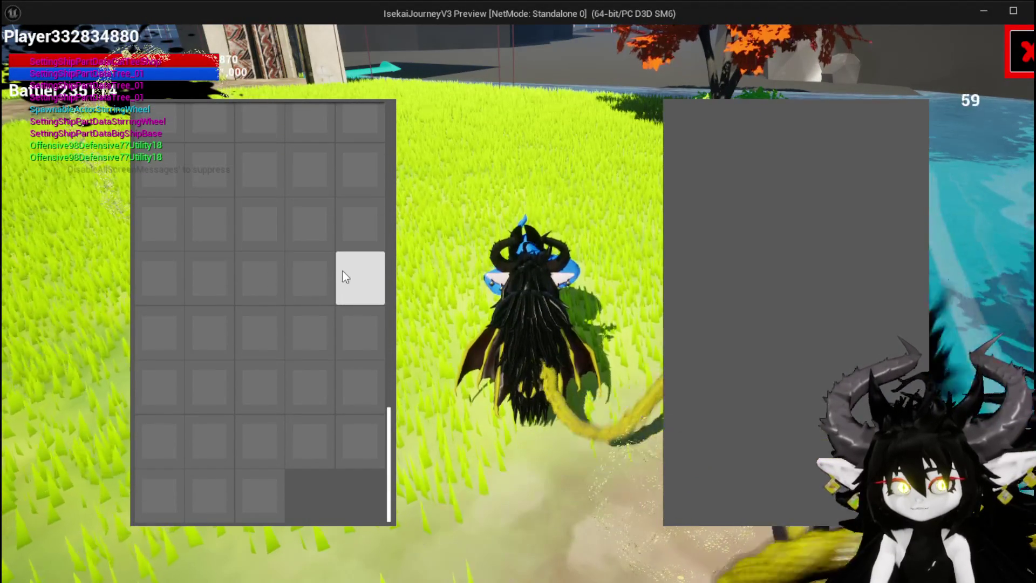
pyautogui.press('Escape')
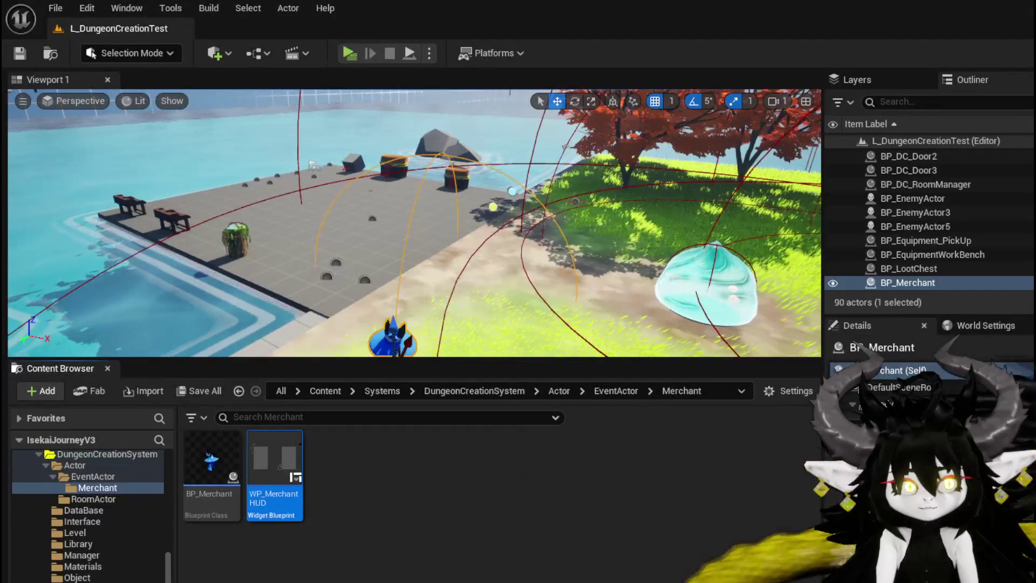
# Step: Save the level, reopen WP_MerchantHUD, nudge the Owner node down, and open Add Items from Inventory
pyautogui.click(16, 56)
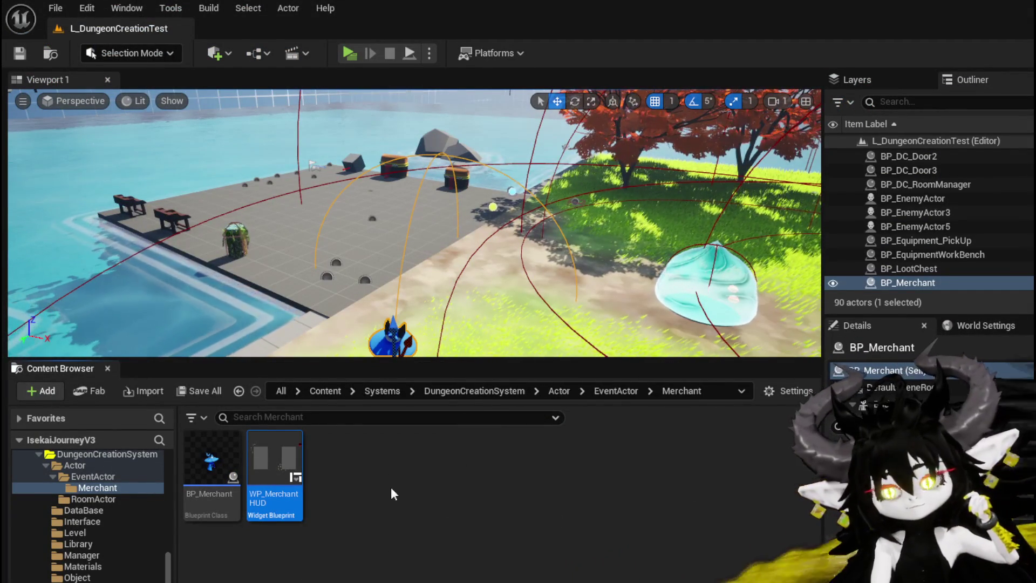
pyautogui.doubleClick(275, 469)
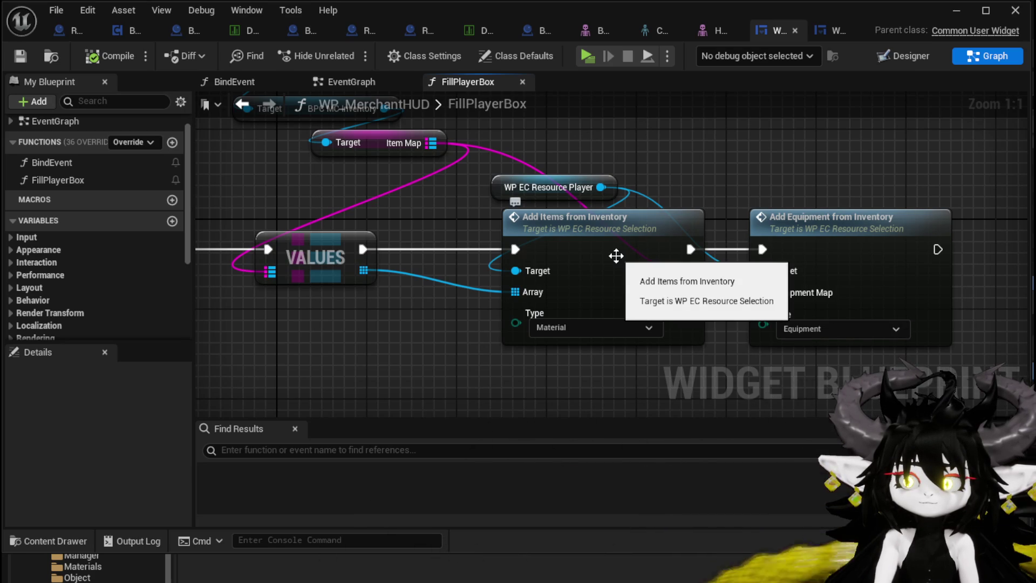
pyautogui.scroll(-1, 523, 303)
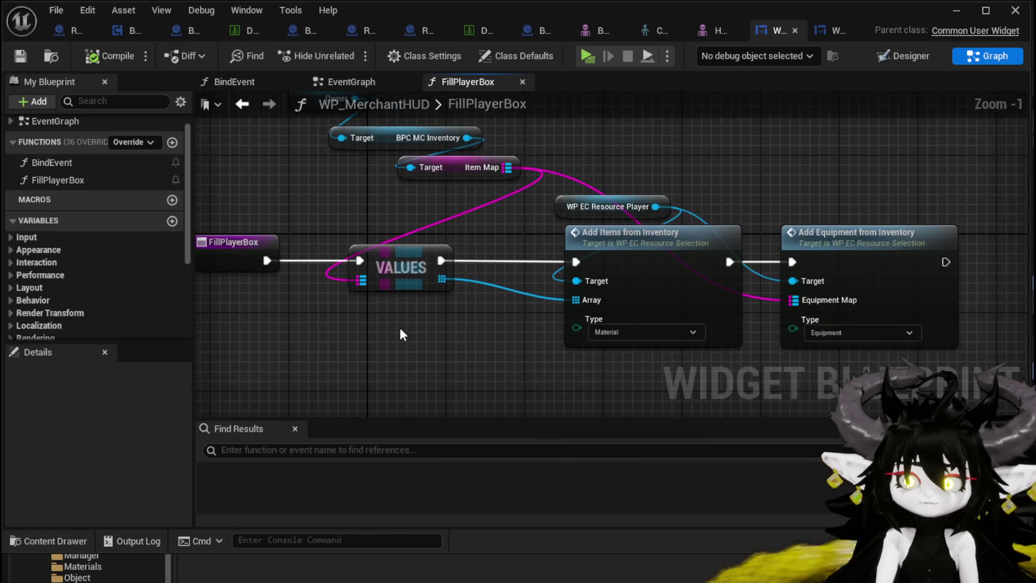
pyautogui.scroll(-1, 325, 225)
pyautogui.moveTo(337, 132); pyautogui.dragTo(337, 140)
pyautogui.click(319, 186)
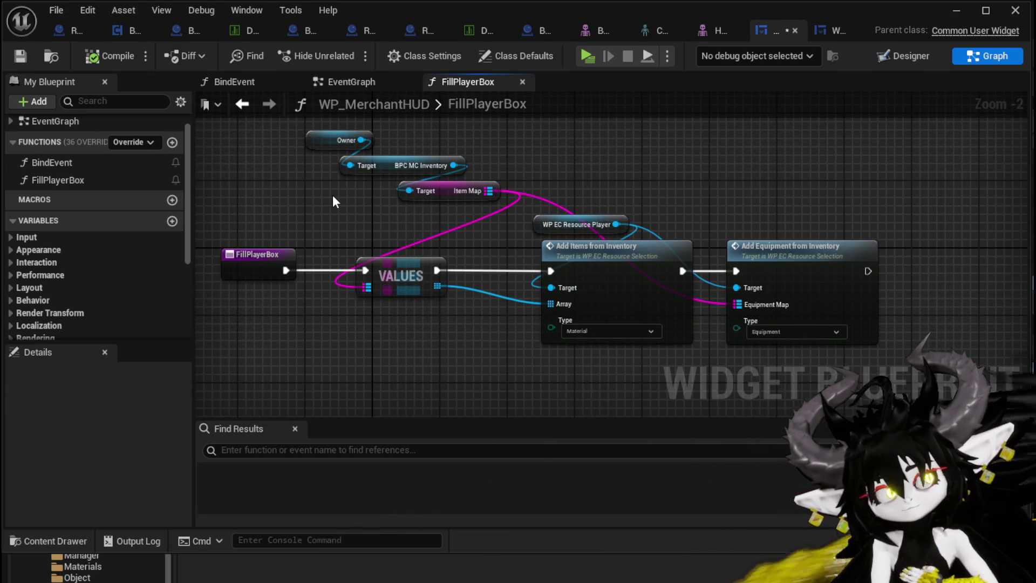
pyautogui.doubleClick(624, 299)
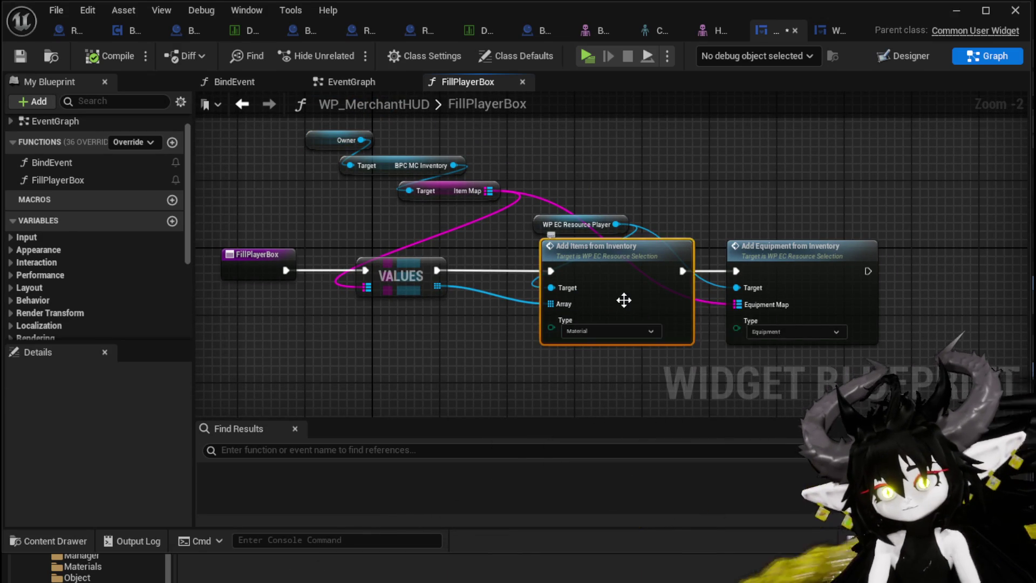
pyautogui.moveTo(567, 260); pyautogui.dragTo(445, 257)
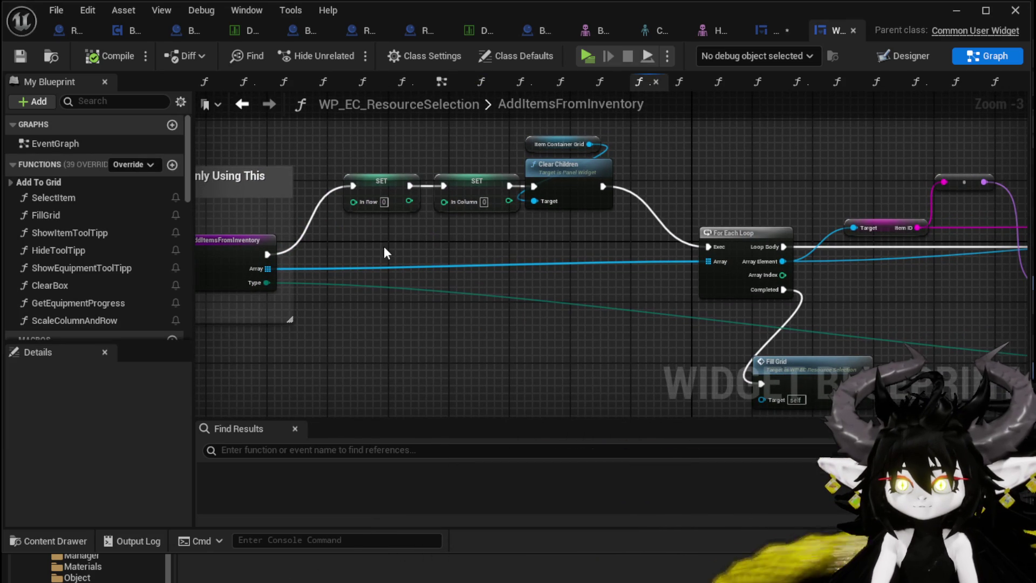
# Step: Select the AddItemsFromInventory entry node and add a NewParam input after Array and Type in Details
pyautogui.moveTo(242, 282); pyautogui.dragTo(317, 270)
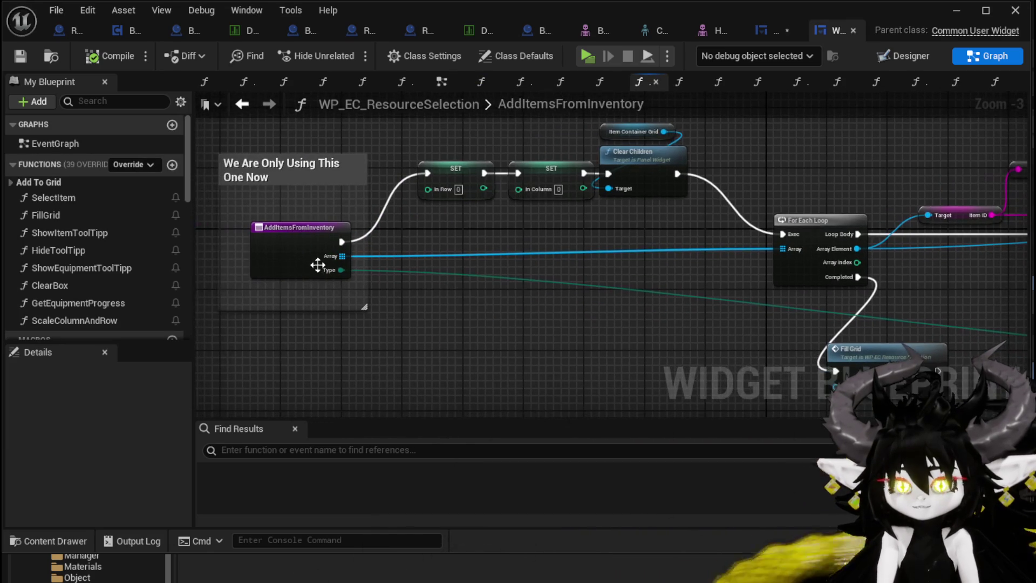
pyautogui.click(317, 271)
pyautogui.moveTo(392, 305)
pyautogui.mouseDown()
pyautogui.moveTo(422, 312)
pyautogui.moveTo(464, 278)
pyautogui.moveTo(477, 342)
pyautogui.moveTo(438, 271)
pyautogui.moveTo(402, 274)
pyautogui.moveTo(427, 213)
pyautogui.moveTo(223, 254)
pyautogui.mouseUp()
pyautogui.moveTo(625, 278)
pyautogui.mouseDown()
pyautogui.moveTo(413, 267)
pyautogui.moveTo(704, 302)
pyautogui.moveTo(528, 300)
pyautogui.moveTo(843, 277)
pyautogui.moveTo(381, 300)
pyautogui.moveTo(273, 276)
pyautogui.moveTo(594, 280)
pyautogui.mouseUp()
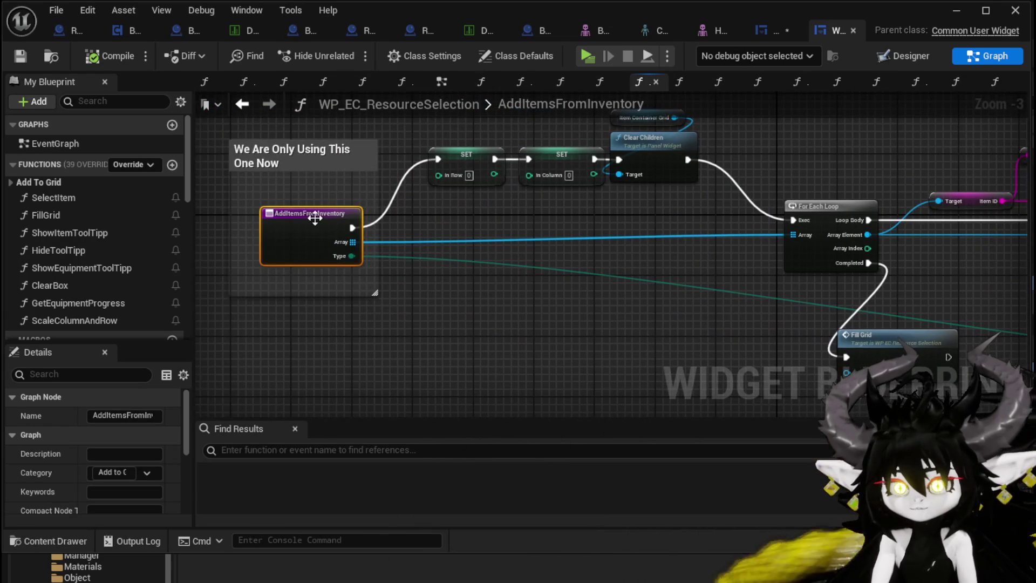
pyautogui.scroll(-5, 141, 461)
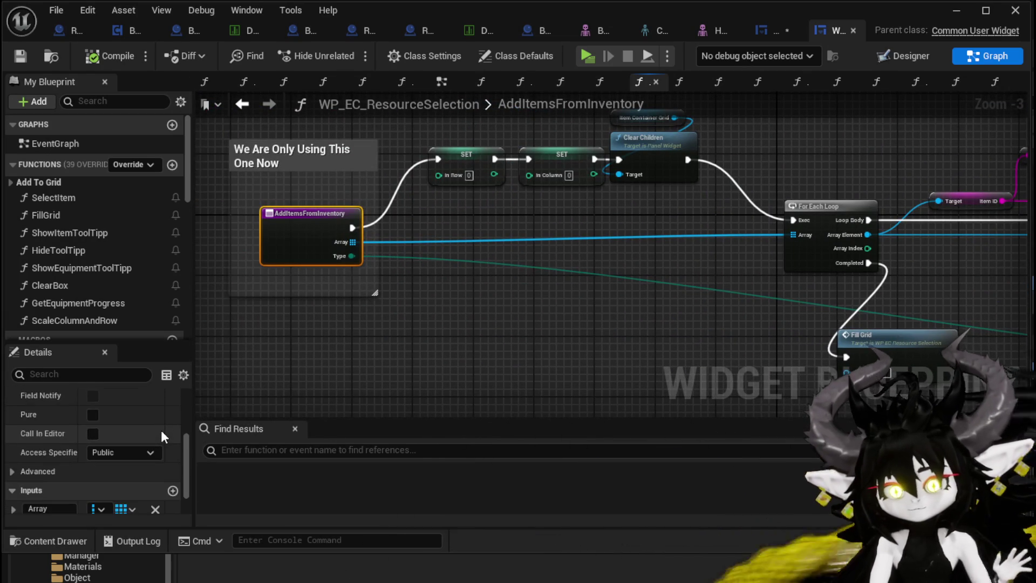
pyautogui.scroll(-2, 161, 429)
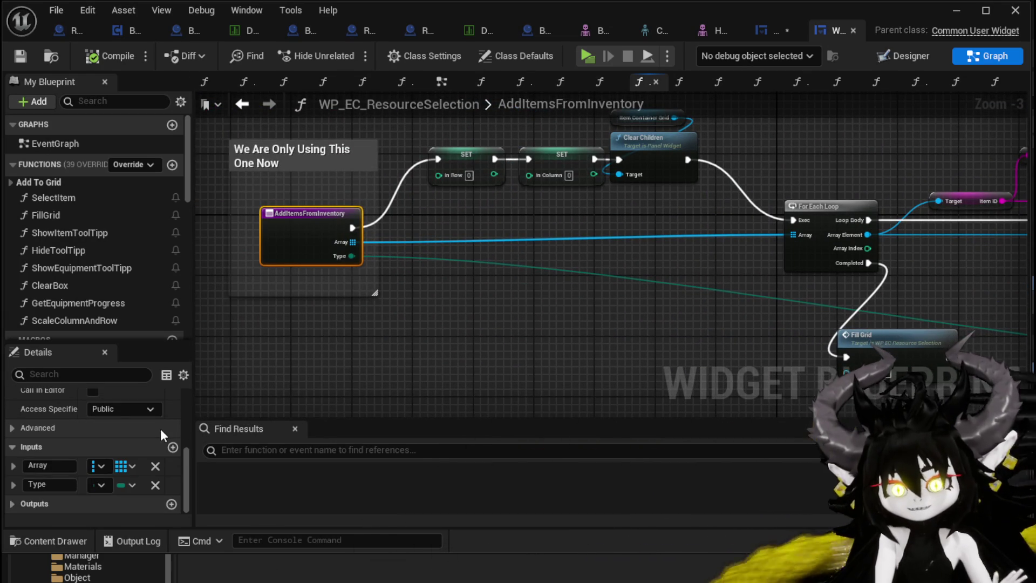
pyautogui.scroll(2, 161, 428)
pyautogui.scroll(4, 159, 426)
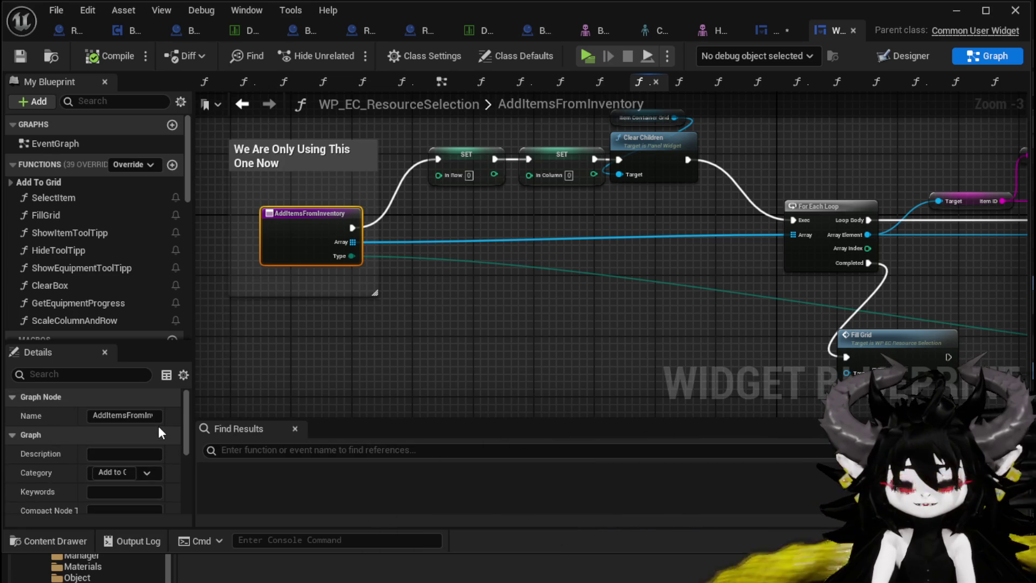
pyautogui.scroll(-5, 158, 425)
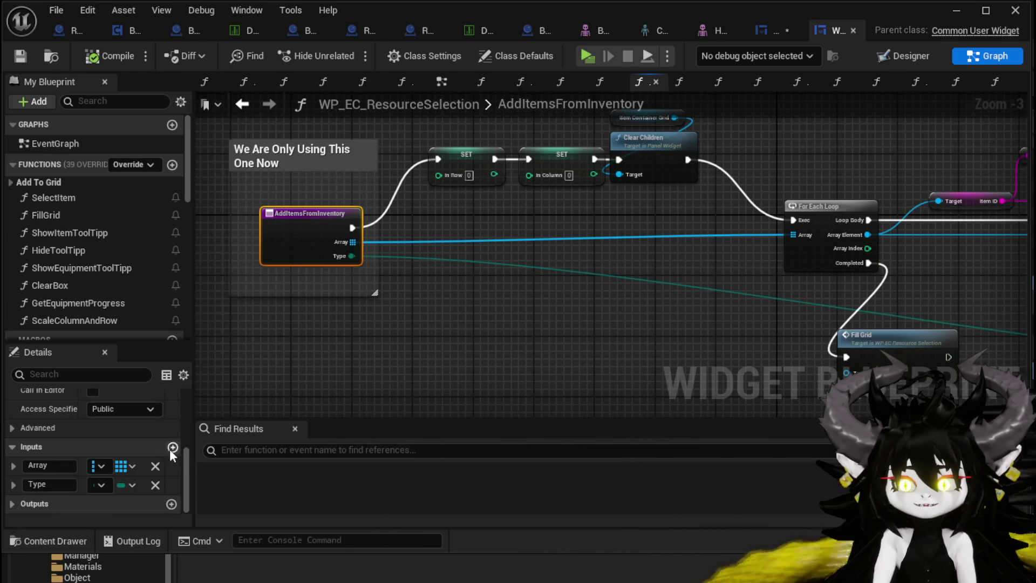
pyautogui.click(173, 446)
pyautogui.click(63, 503)
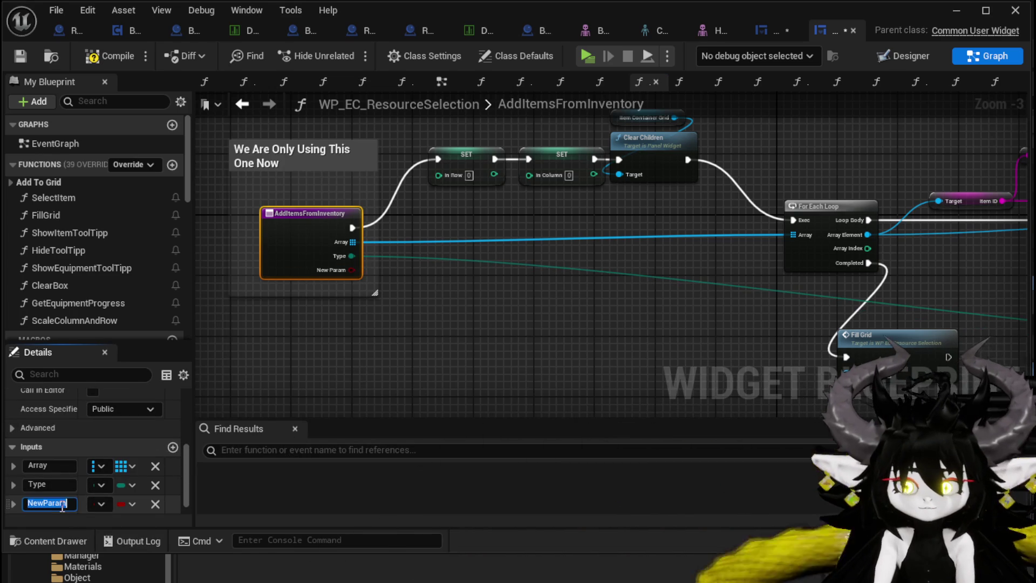
# Step: Rename the input to AddMore and add a Branch node wired from its pin
pyautogui.write('Add')
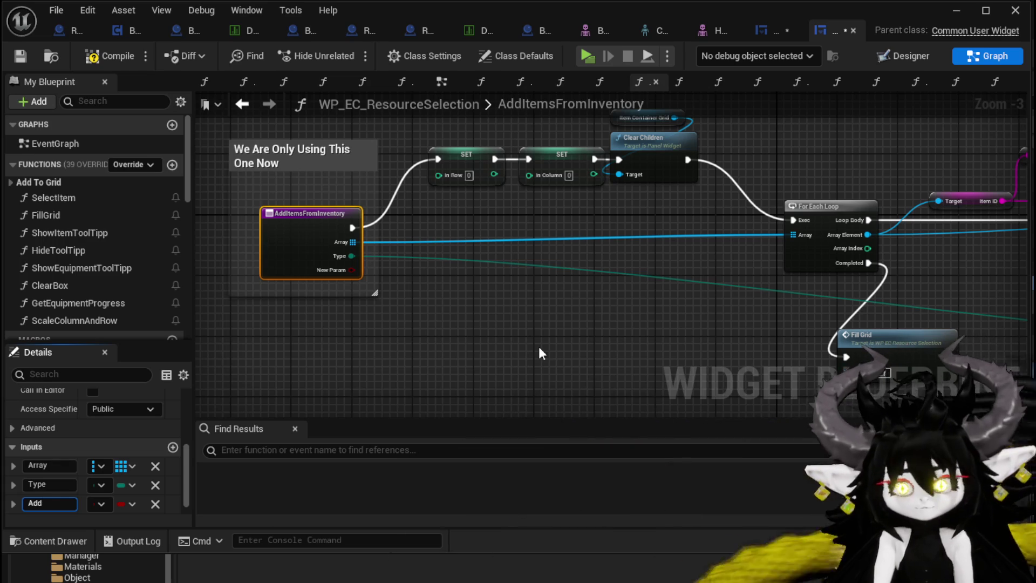
pyautogui.write('More')
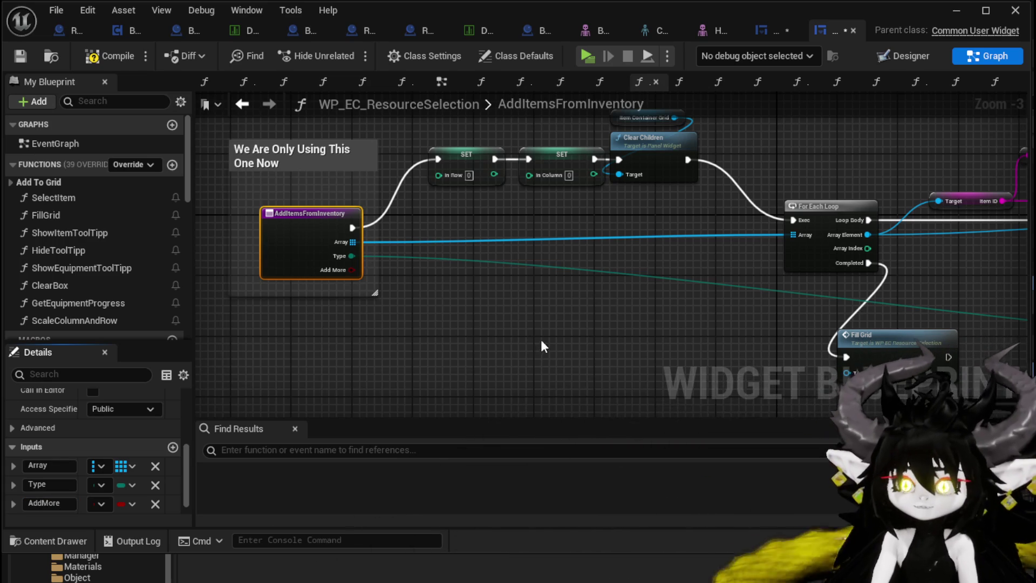
pyautogui.moveTo(351, 269); pyautogui.dragTo(419, 267)
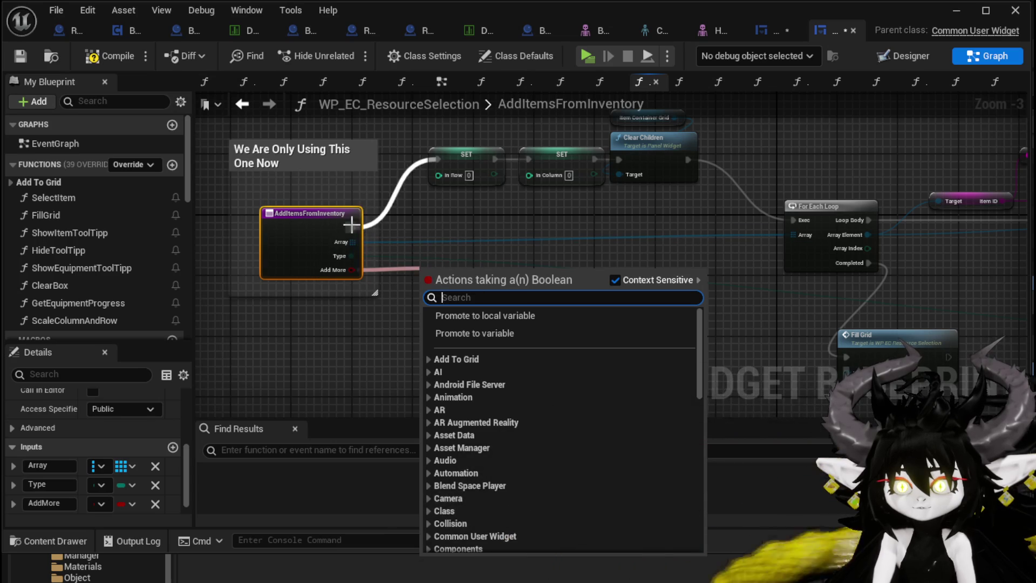
pyautogui.write('branch')
pyautogui.press('Return')
# Step: Place the Branch beside the SET nodes and shift the comment box and entry node left
pyautogui.moveTo(440, 212)
pyautogui.mouseDown()
pyautogui.moveTo(344, 142)
pyautogui.moveTo(379, 155)
pyautogui.moveTo(371, 150)
pyautogui.moveTo(519, 162)
pyautogui.mouseUp()
pyautogui.moveTo(351, 139)
pyautogui.mouseDown()
pyautogui.moveTo(447, 224)
pyautogui.moveTo(357, 219)
pyautogui.mouseUp()
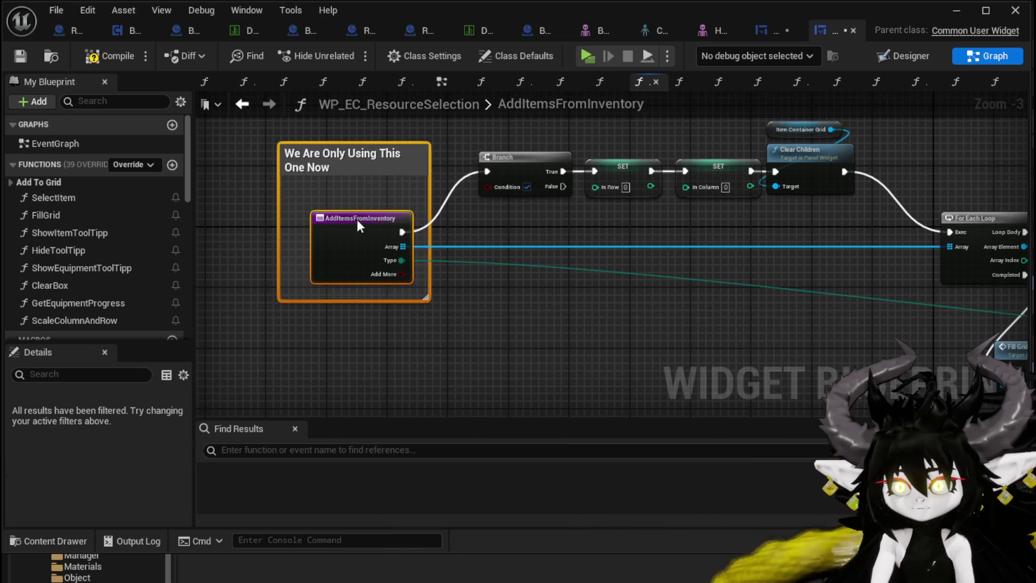
pyautogui.moveTo(454, 228)
pyautogui.mouseDown()
pyautogui.moveTo(391, 212)
pyautogui.moveTo(437, 179)
pyautogui.moveTo(424, 182)
pyautogui.moveTo(777, 258)
pyautogui.moveTo(739, 244)
pyautogui.moveTo(785, 243)
pyautogui.moveTo(694, 157)
pyautogui.moveTo(446, 238)
pyautogui.moveTo(654, 121)
pyautogui.mouseUp()
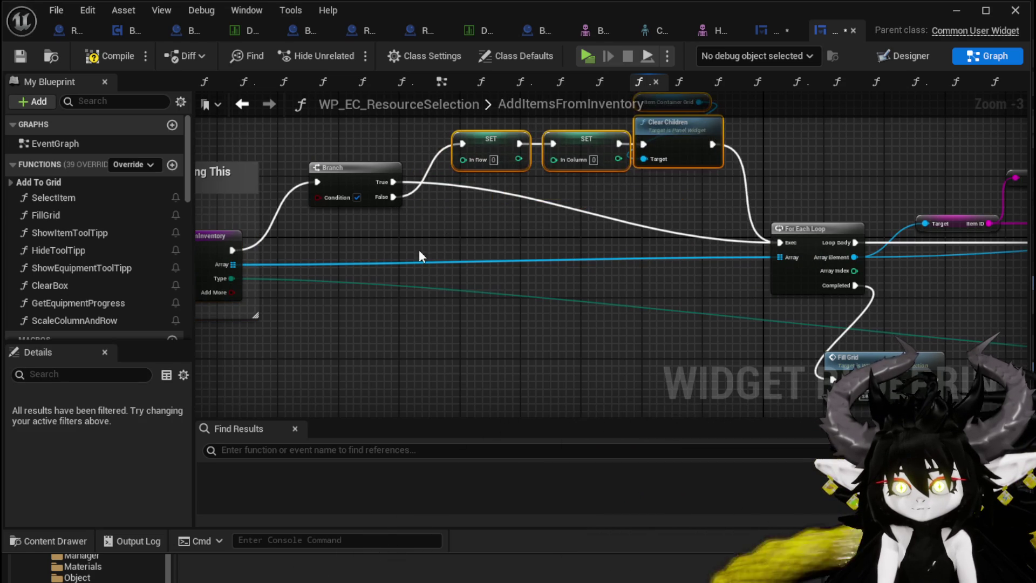
pyautogui.moveTo(377, 166); pyautogui.dragTo(377, 225)
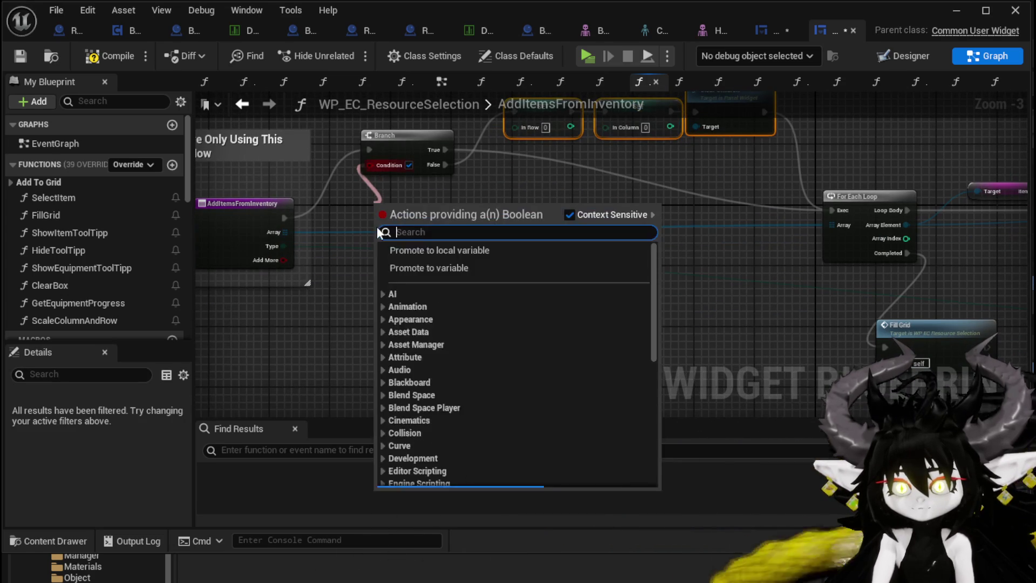
# Step: Wire an Add More getter into the first Branch's Condition and place a Branch-Add More pair near Fill Grid
pyautogui.write('add more')
pyautogui.press('Return')
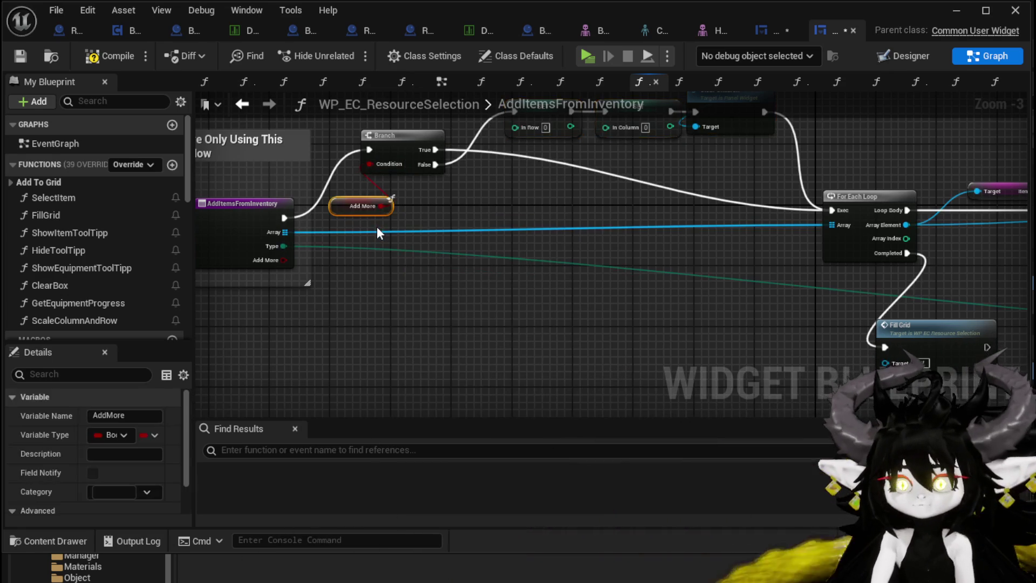
pyautogui.moveTo(355, 209); pyautogui.dragTo(390, 196)
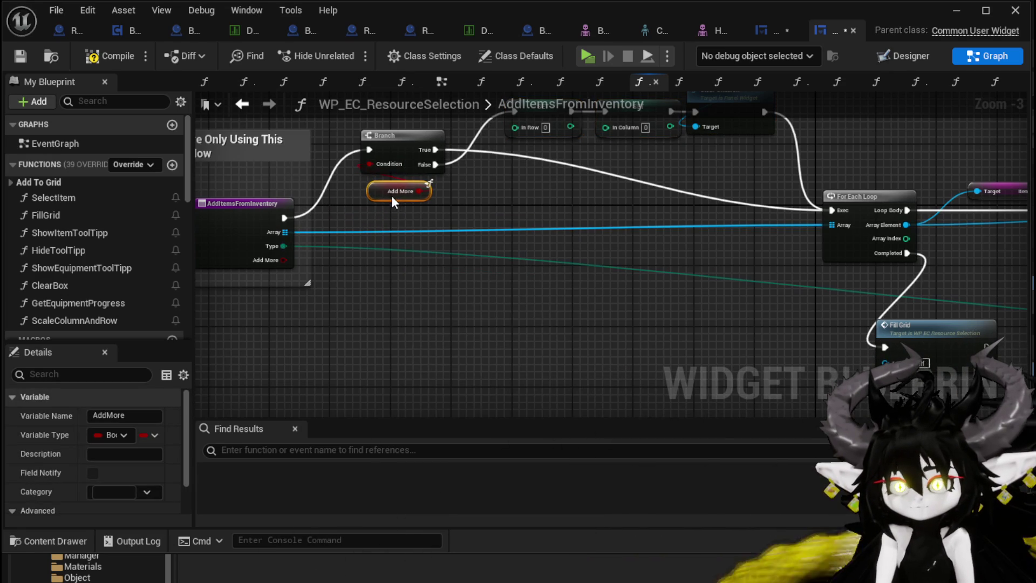
pyautogui.keyDown('shift'); pyautogui.click(381, 162); pyautogui.keyUp('shift')
pyautogui.moveTo(402, 137); pyautogui.dragTo(410, 279)
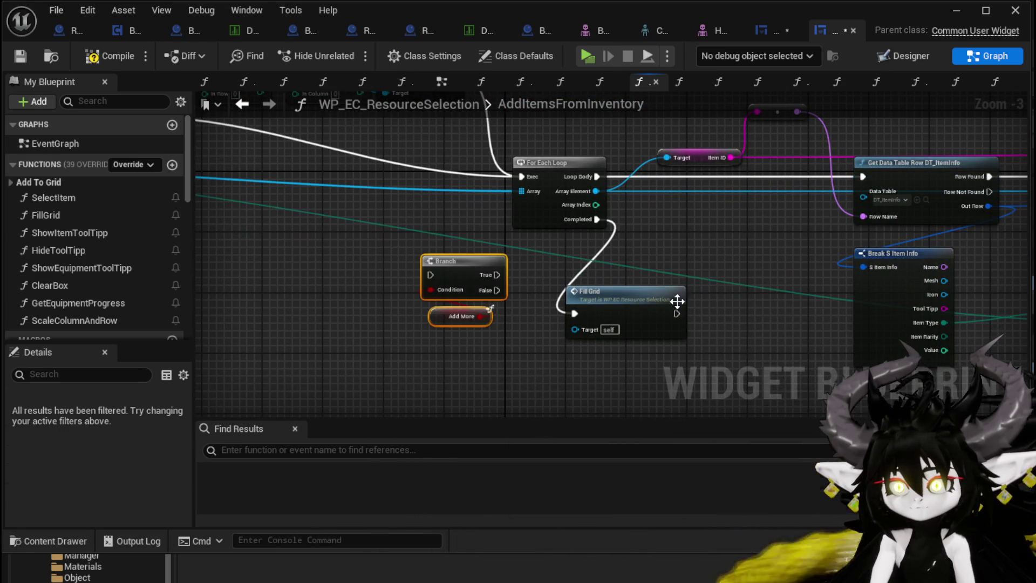
# Step: Route the loop's Completed through the new Branch so Fill Grid runs on False, then compile
pyautogui.moveTo(592, 224)
pyautogui.mouseDown()
pyautogui.moveTo(368, 280)
pyautogui.moveTo(430, 274)
pyautogui.mouseUp()
pyautogui.moveTo(494, 289); pyautogui.dragTo(575, 313)
pyautogui.moveTo(474, 267); pyautogui.dragTo(521, 290)
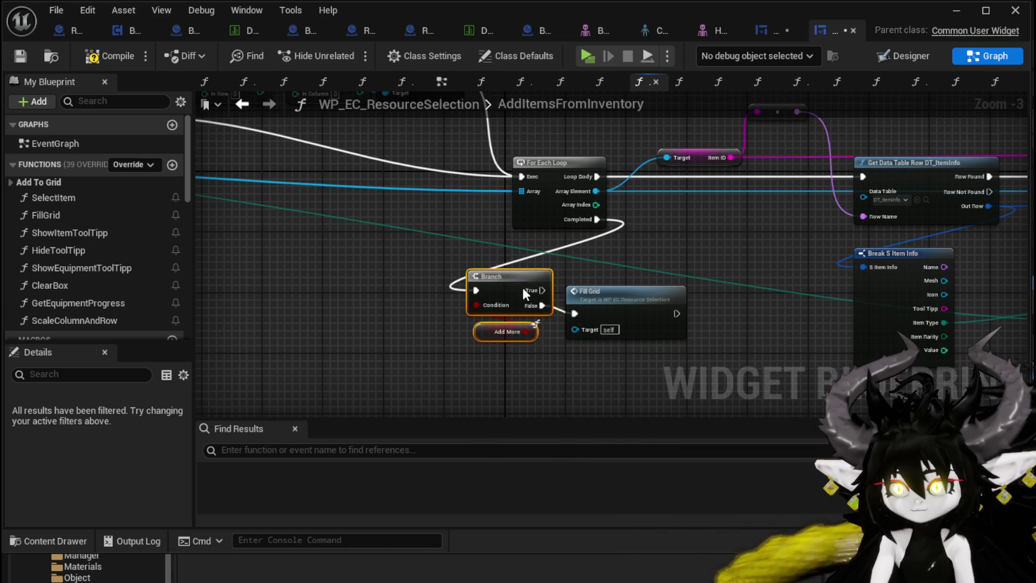
pyautogui.click(354, 291)
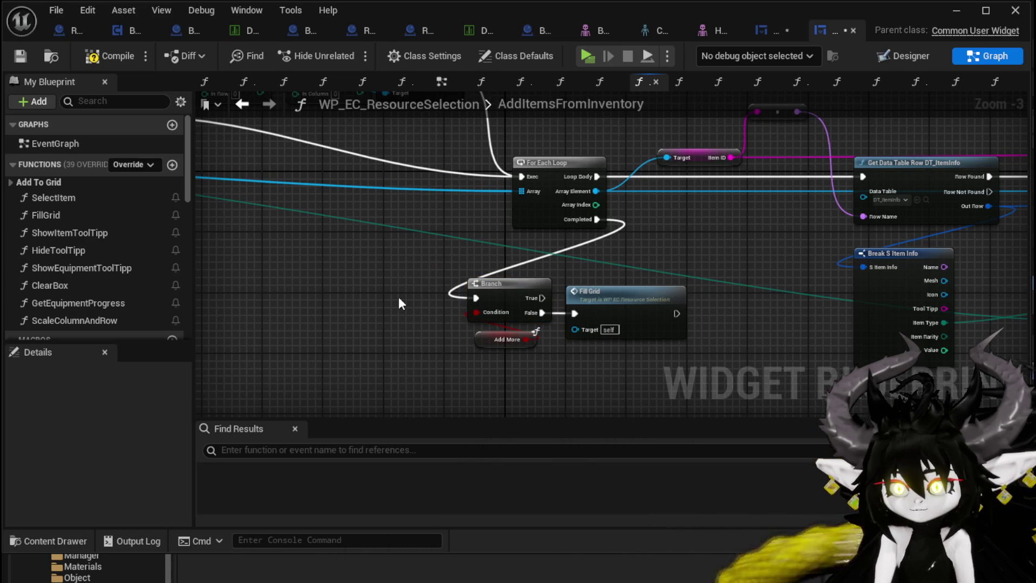
pyautogui.moveTo(456, 345); pyautogui.dragTo(558, 279)
pyautogui.moveTo(256, 186); pyautogui.dragTo(565, 225)
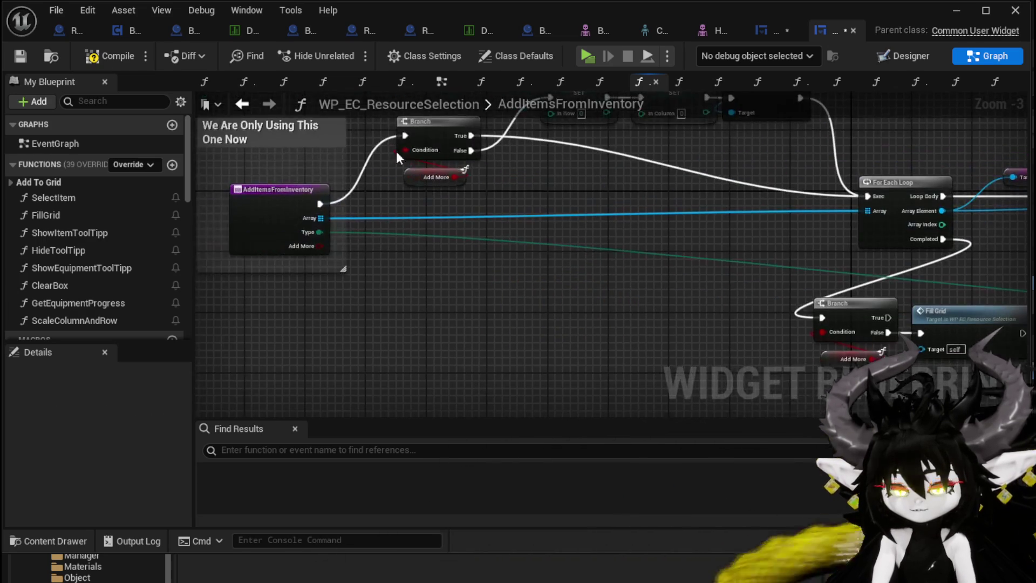
pyautogui.click(103, 55)
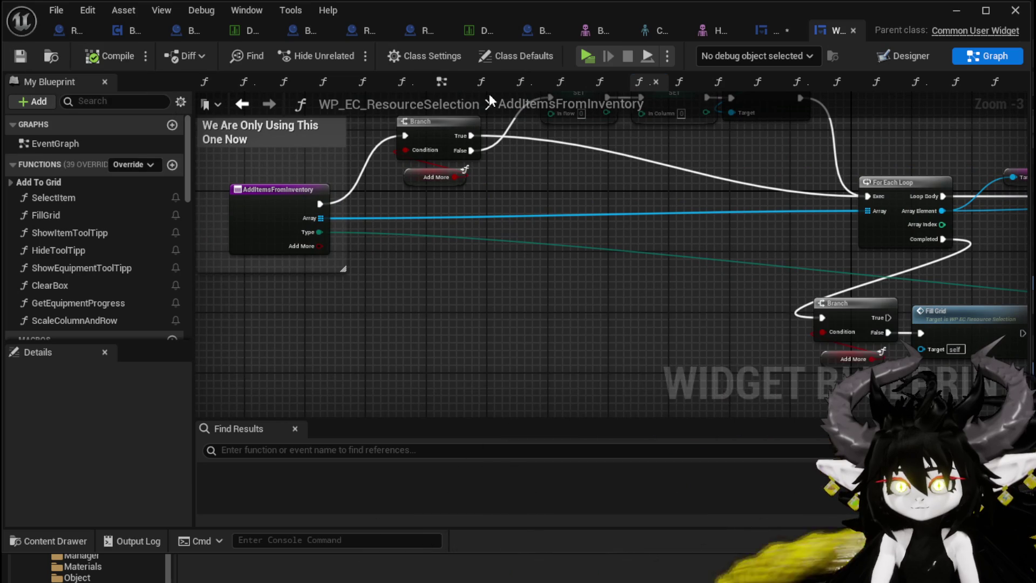
pyautogui.click(769, 30)
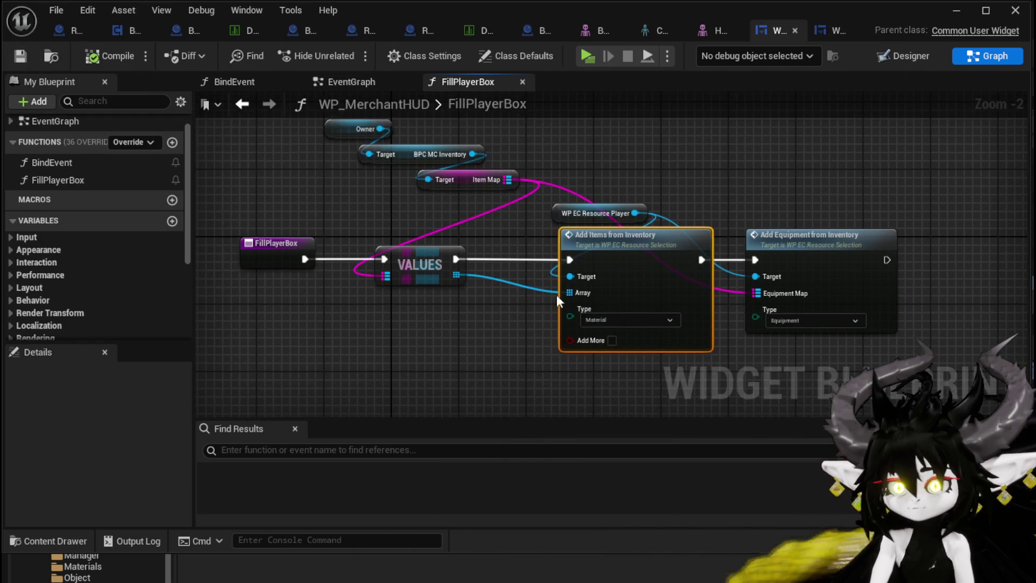
# Step: Play-test the level and browse the inventory's Materials, Equipment and Food grids
pyautogui.click(956, 10)
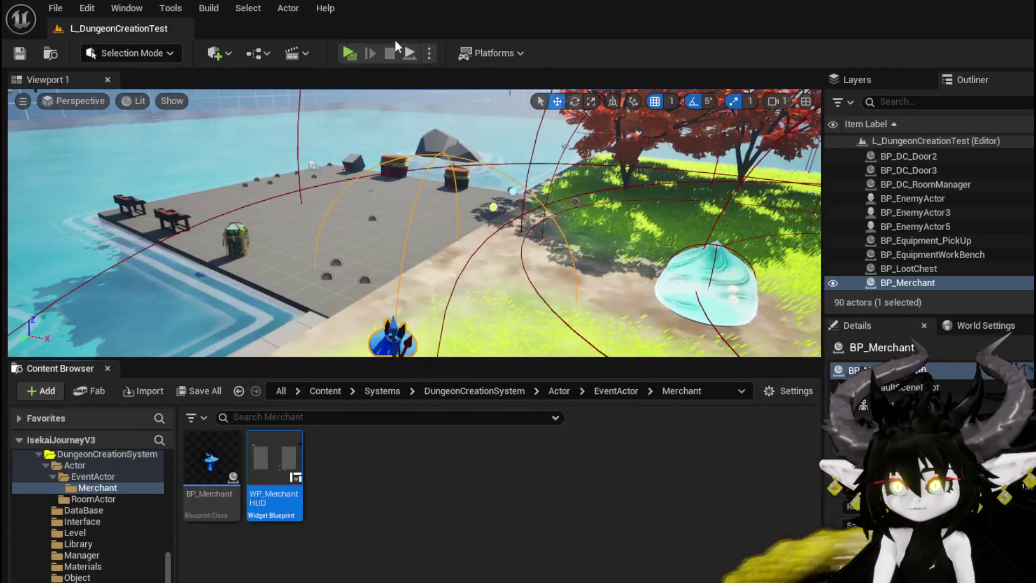
pyautogui.click(348, 54)
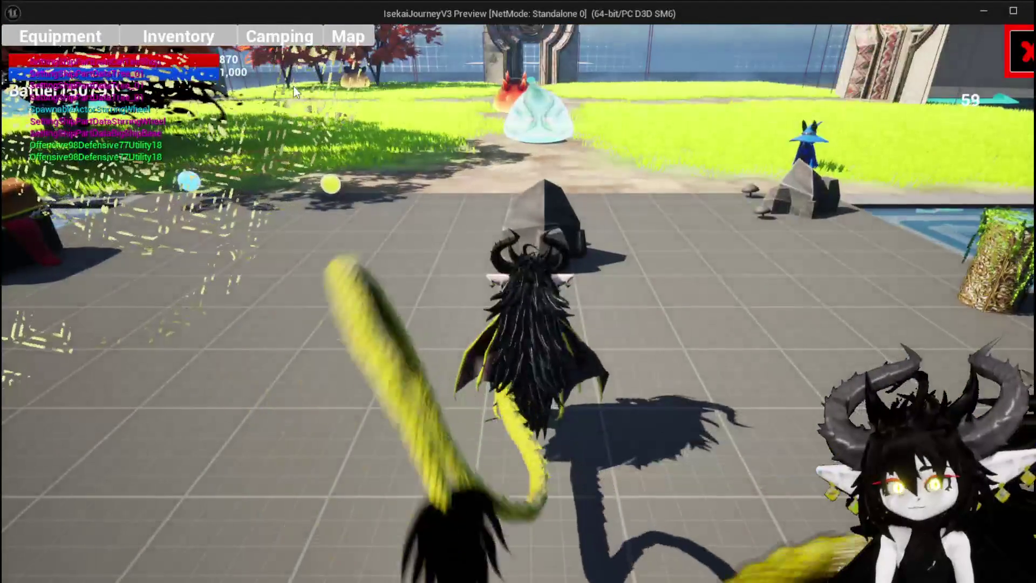
pyautogui.click(182, 30)
pyautogui.click(512, 151)
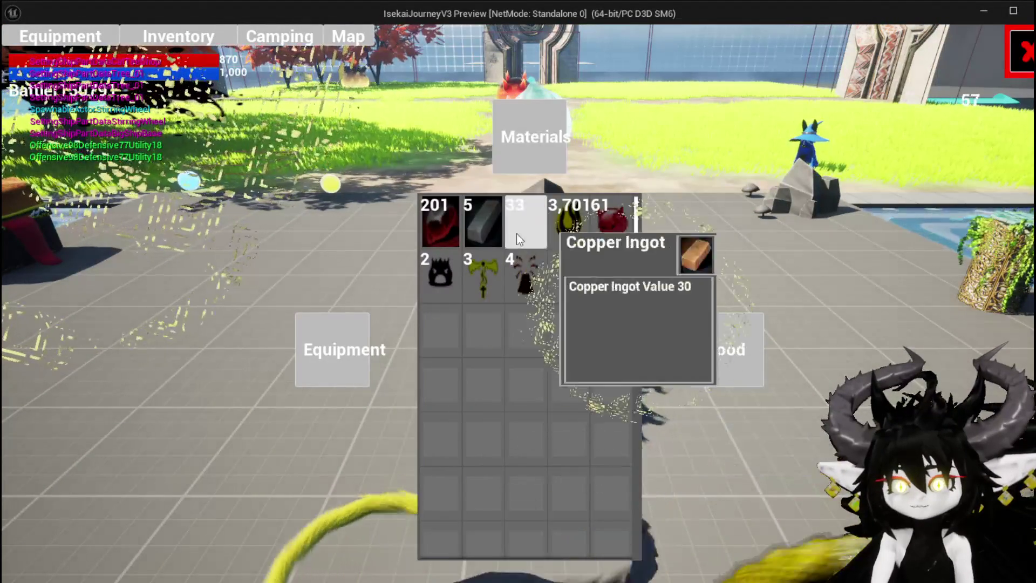
pyautogui.click(331, 349)
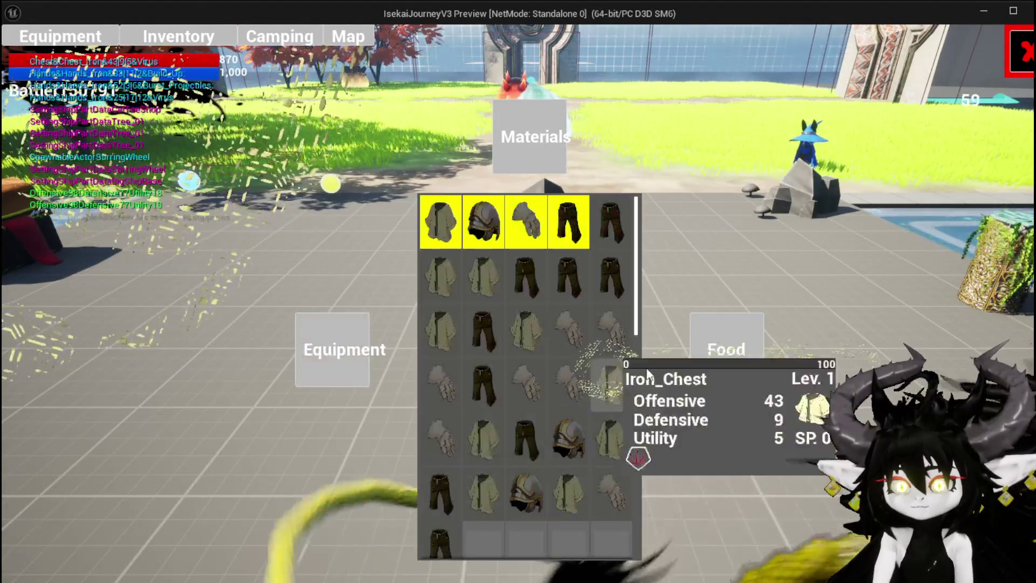
pyautogui.click(719, 368)
pyautogui.click(528, 162)
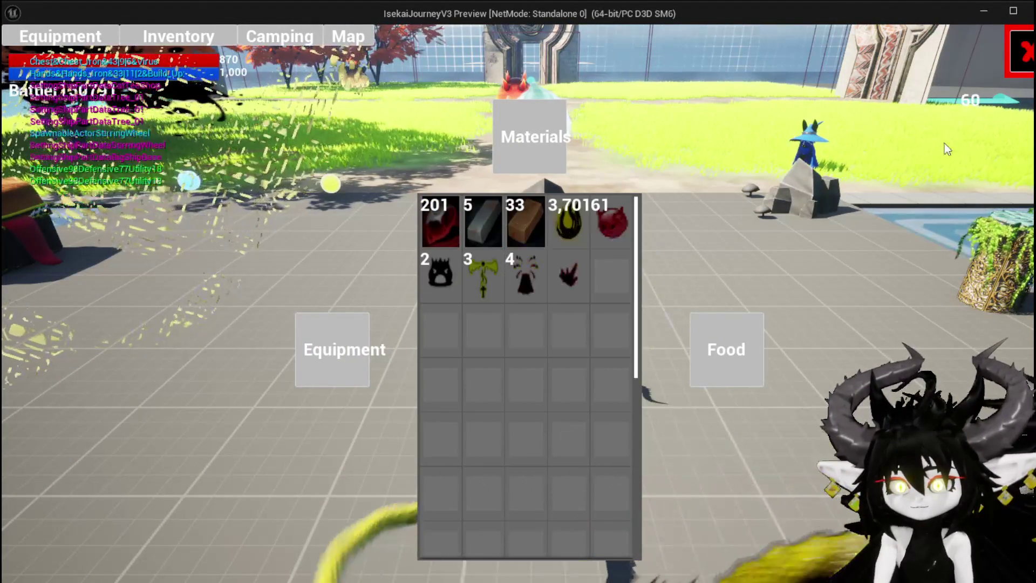
pyautogui.click(377, 338)
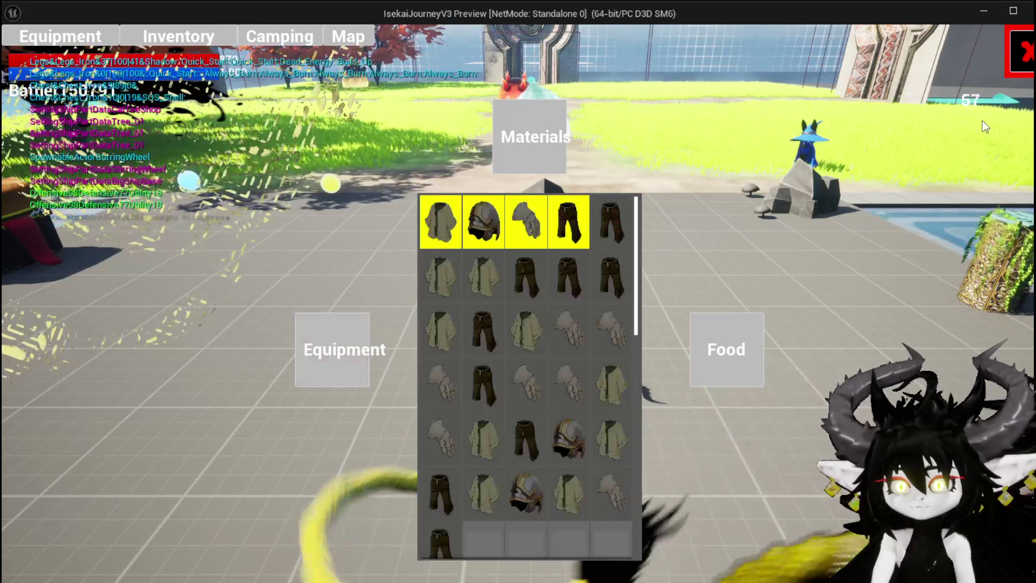
# Step: Close the inventory, check the merchant shop's player box, and stop the preview
pyautogui.press('Tab')
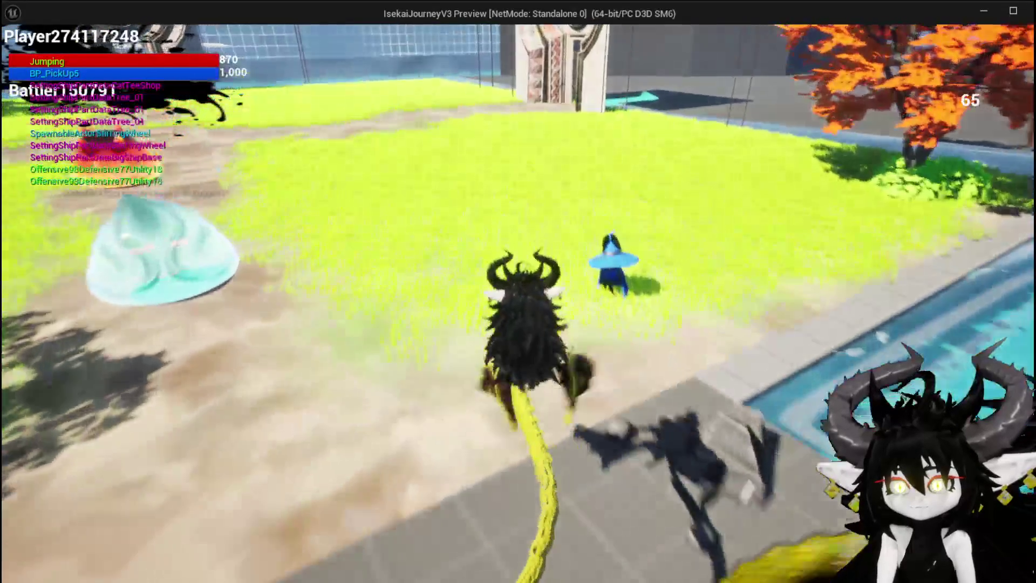
pyautogui.press('Tab')
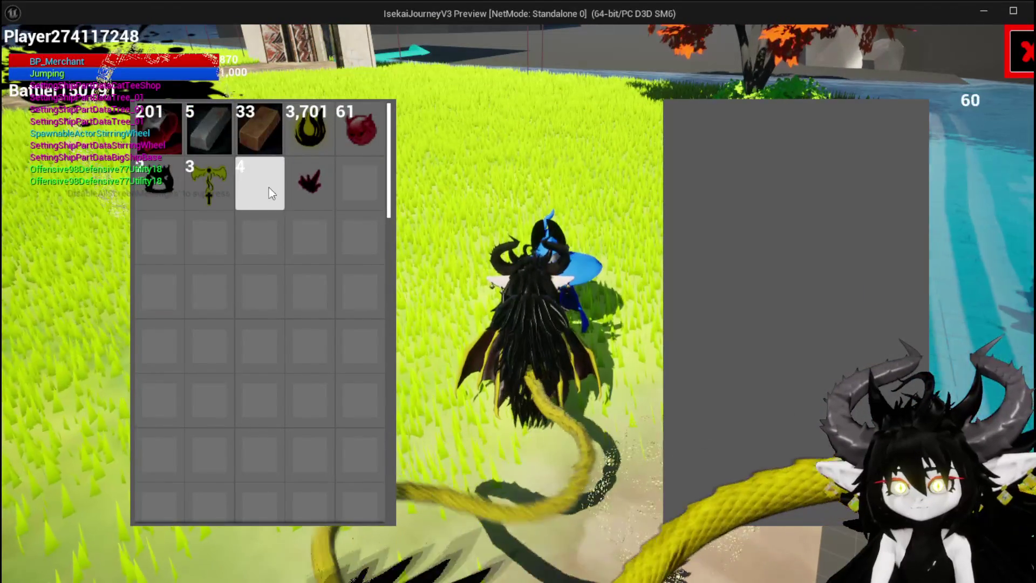
pyautogui.scroll(-3, 259, 186)
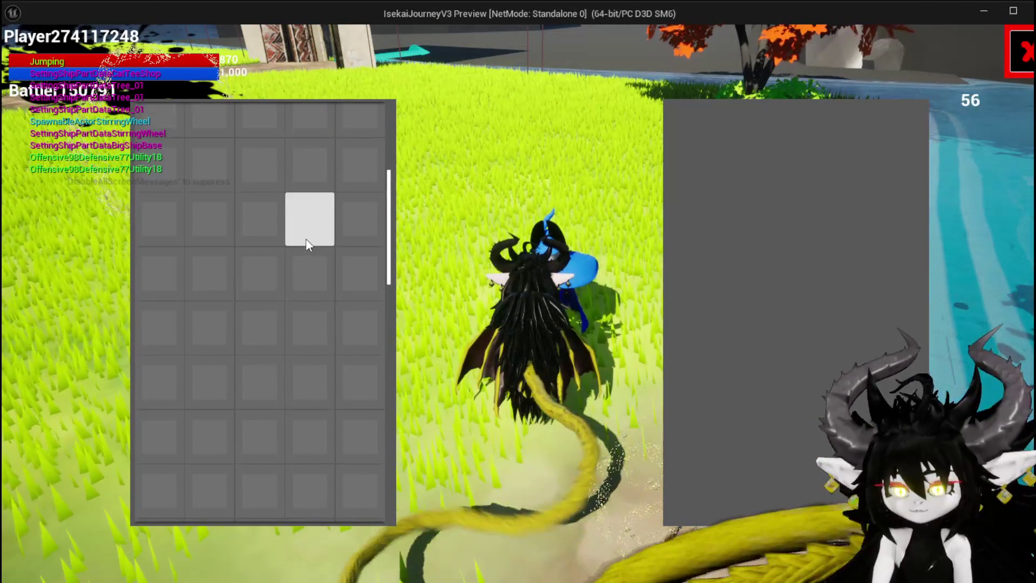
pyautogui.scroll(-2, 306, 238)
pyautogui.press('Escape')
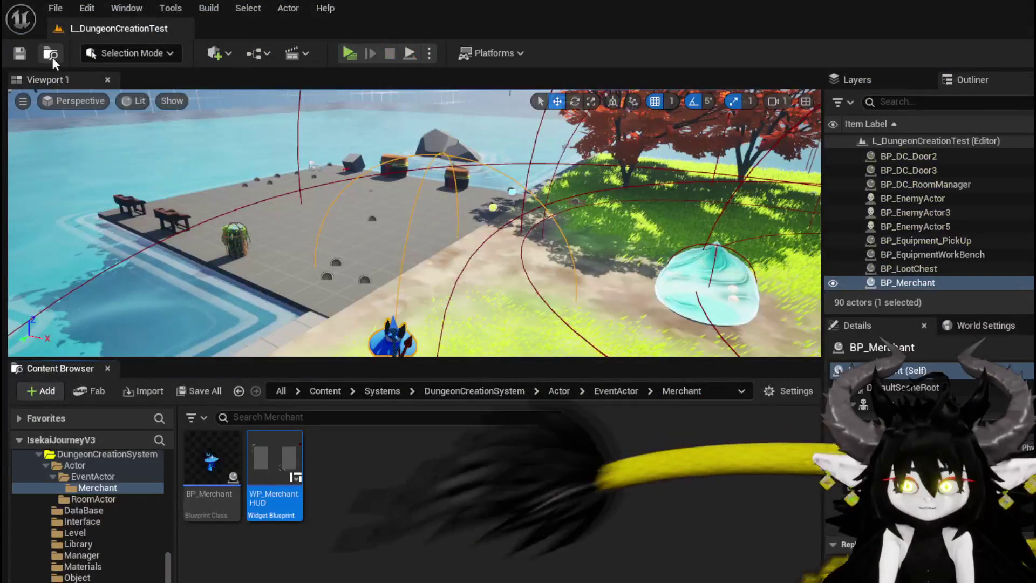
# Step: Save all assets, then open and compile the WP_MerchantHUD widget blueprint
pyautogui.click(20, 52)
pyautogui.doubleClick(253, 442)
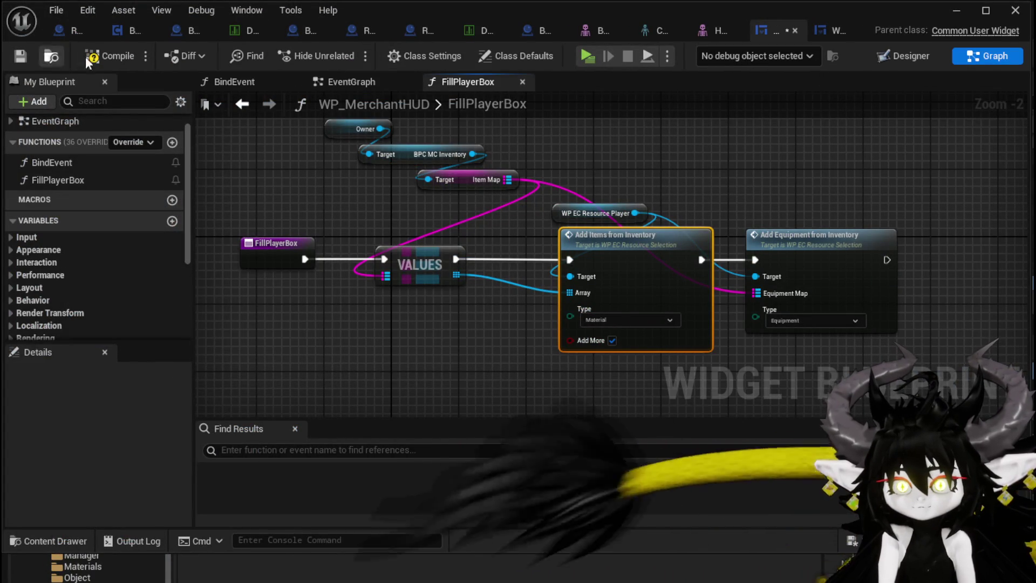
pyautogui.click(108, 57)
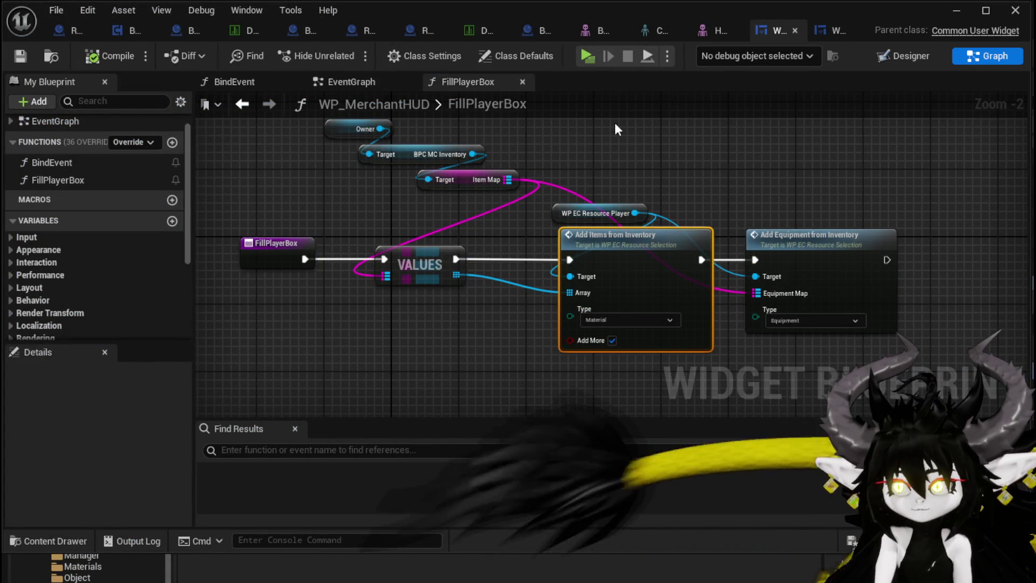
# Step: Play-test at the merchant, inspecting the 3,701 material stack in the player box, then stop and save
pyautogui.click(956, 10)
pyautogui.click(349, 54)
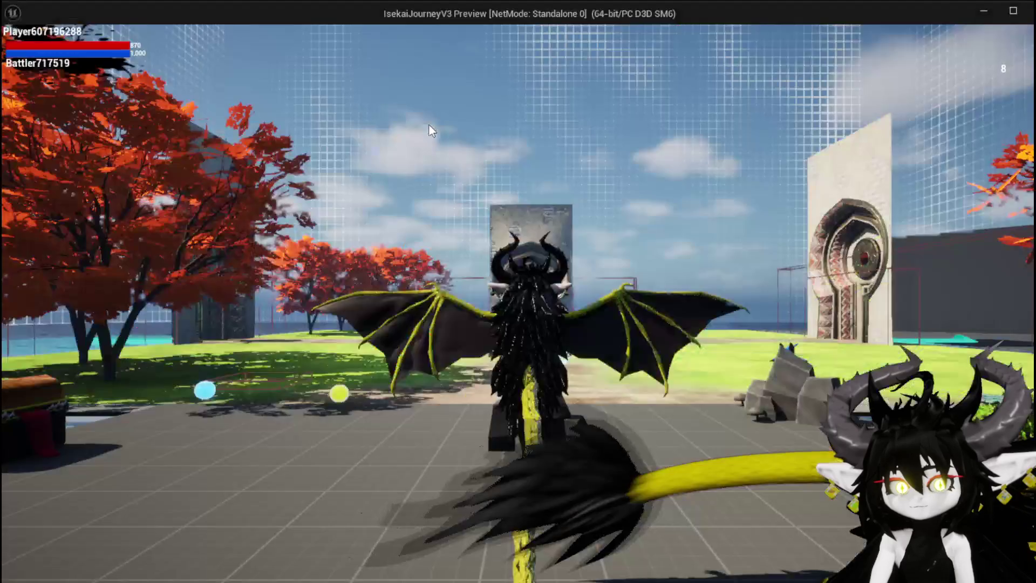
pyautogui.press('w')
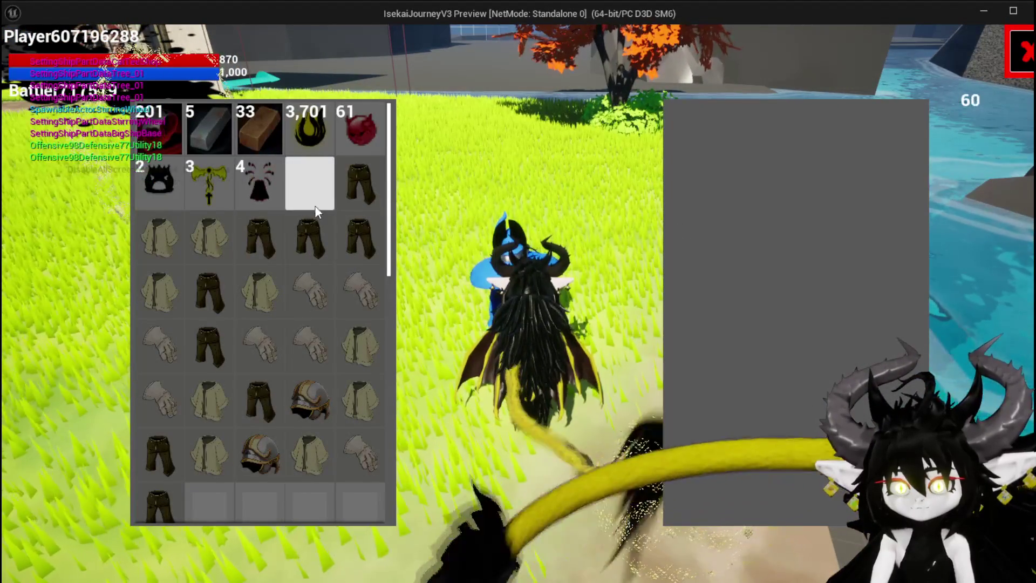
pyautogui.hotkey('alt', 'Tab')
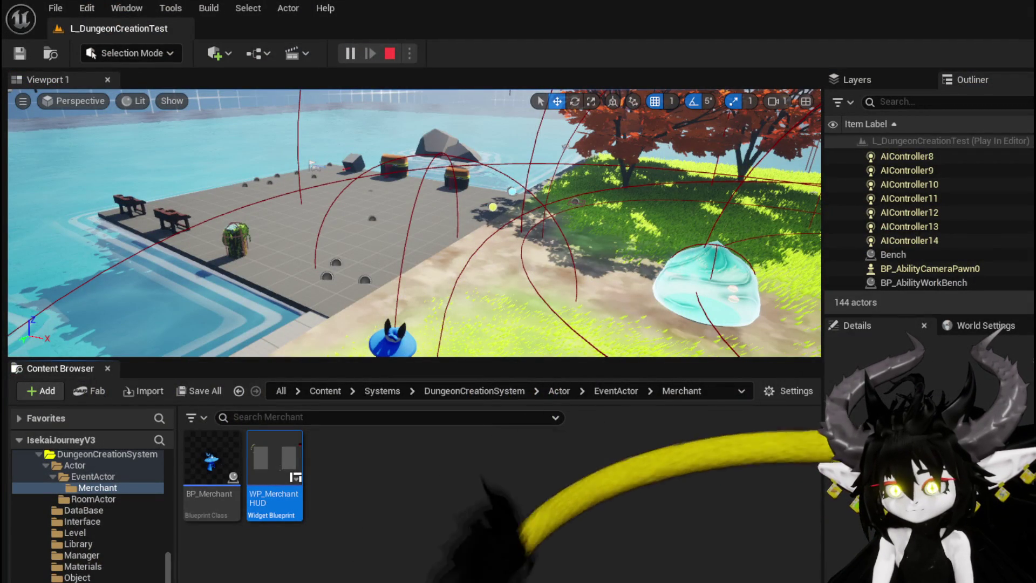
pyautogui.hotkey('alt', 'Tab')
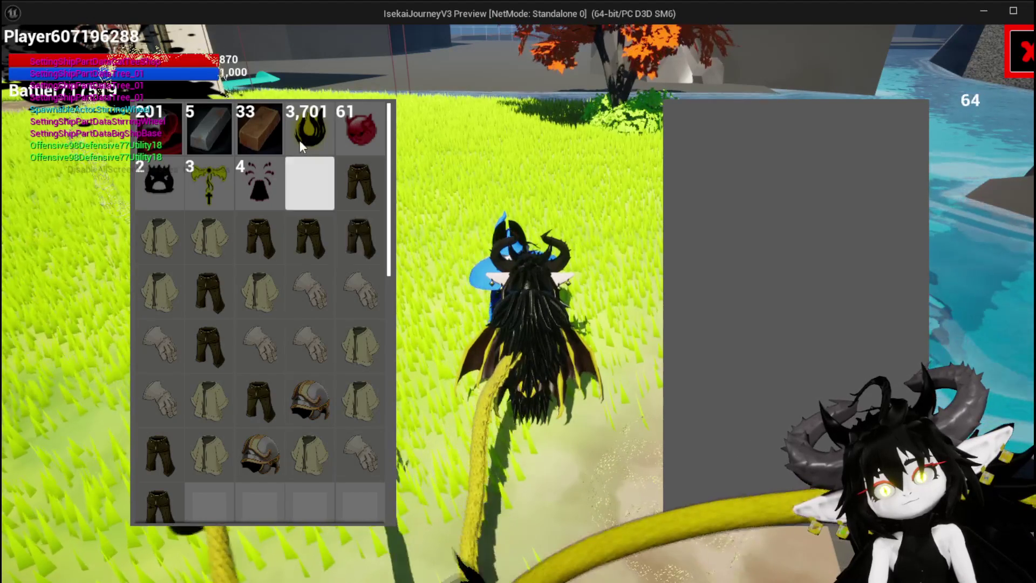
pyautogui.click(313, 130)
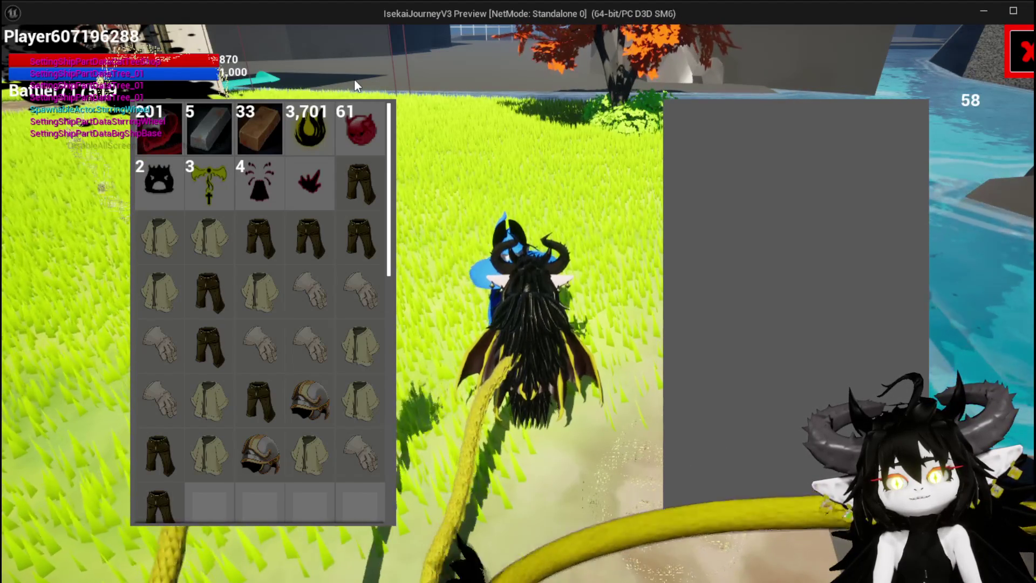
pyautogui.scroll(-3, 302, 339)
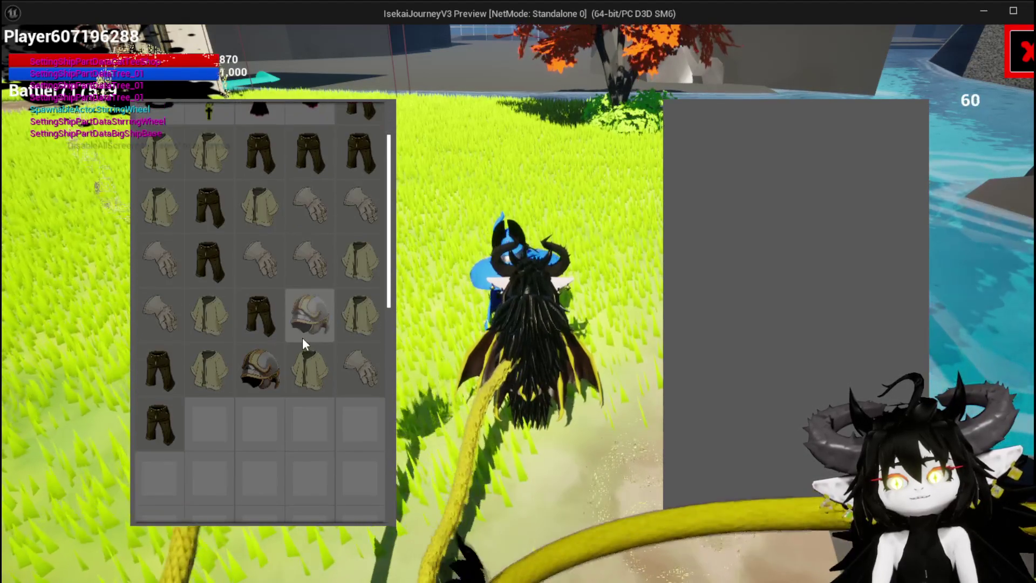
pyautogui.scroll(3, 302, 339)
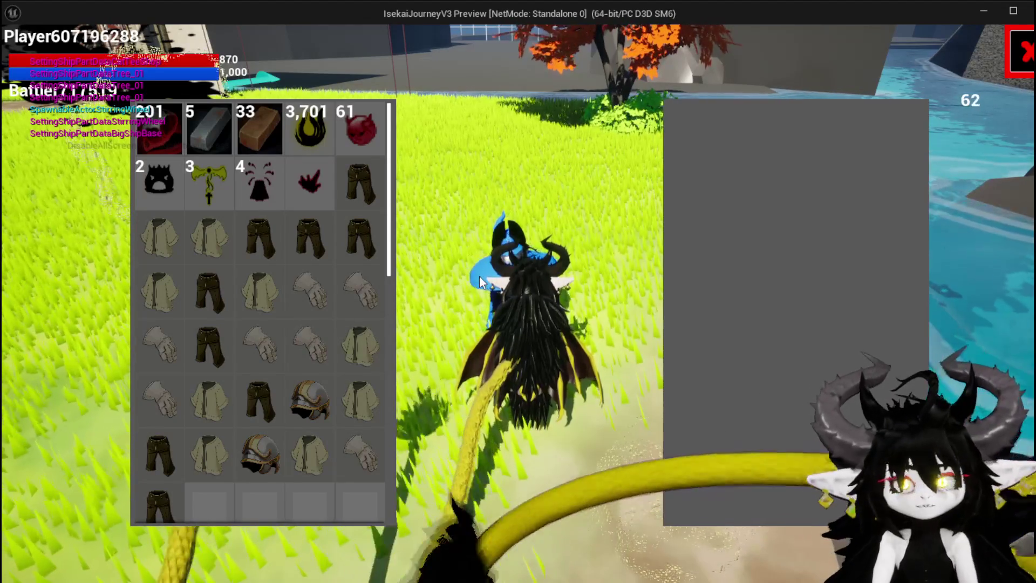
pyautogui.press('Escape')
pyautogui.hotkey('ctrl', 's')
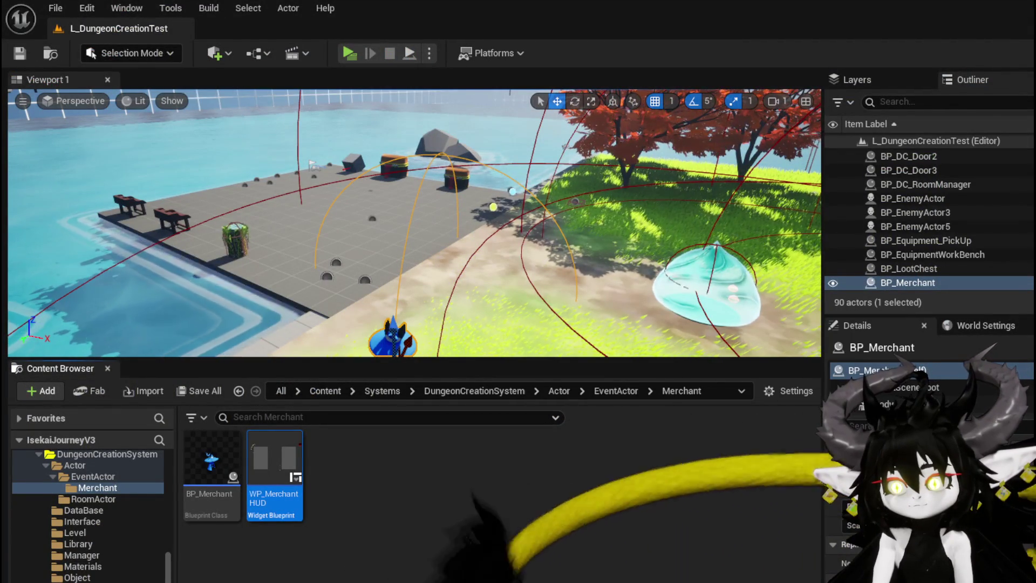
pyautogui.press('Return')
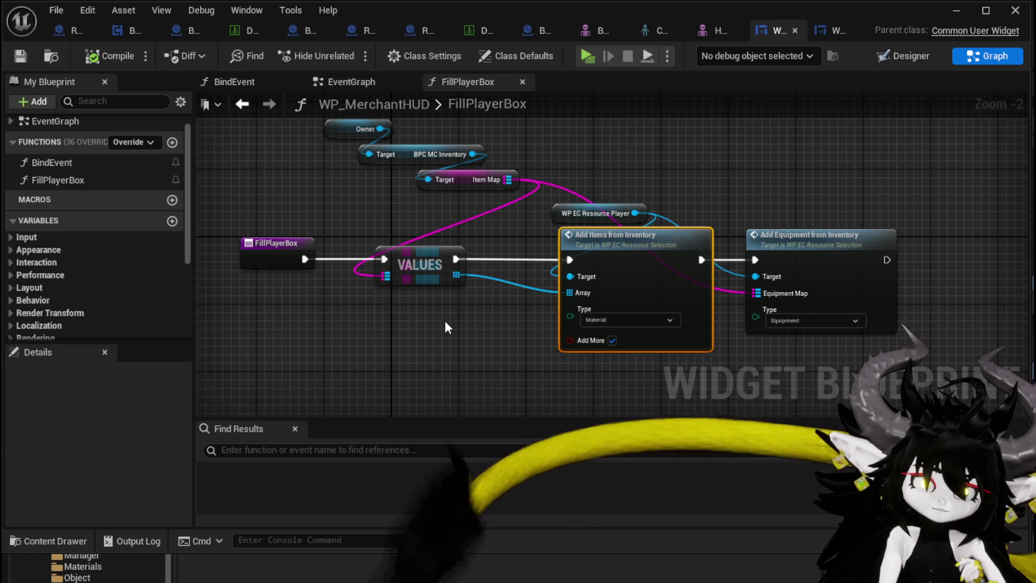
# Step: Pan FillPlayerBox to show Add Items from Inventory feeding Add Equipment from Inventory, clearing selection
pyautogui.moveTo(445, 334)
pyautogui.mouseDown()
pyautogui.moveTo(389, 324)
pyautogui.moveTo(399, 300)
pyautogui.mouseUp()
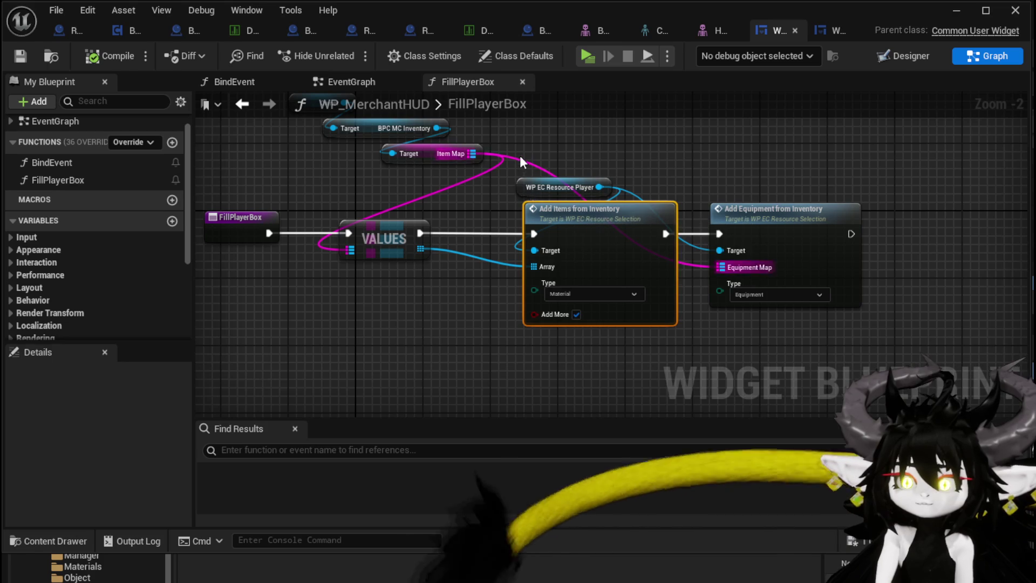
pyautogui.keyDown('ctrl'); pyautogui.click(776, 259); pyautogui.keyUp('ctrl')
pyautogui.click(410, 162)
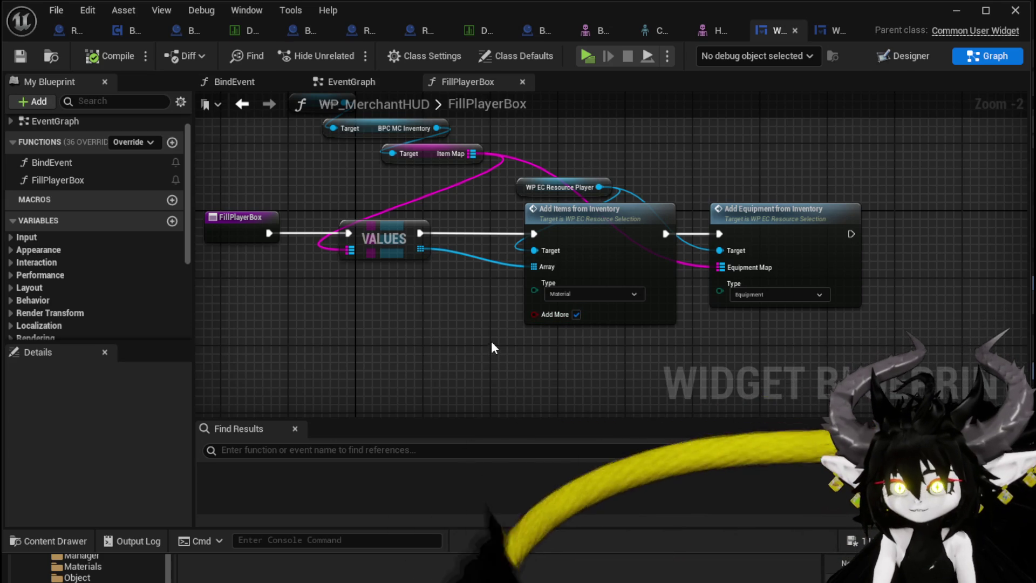
pyautogui.click(21, 56)
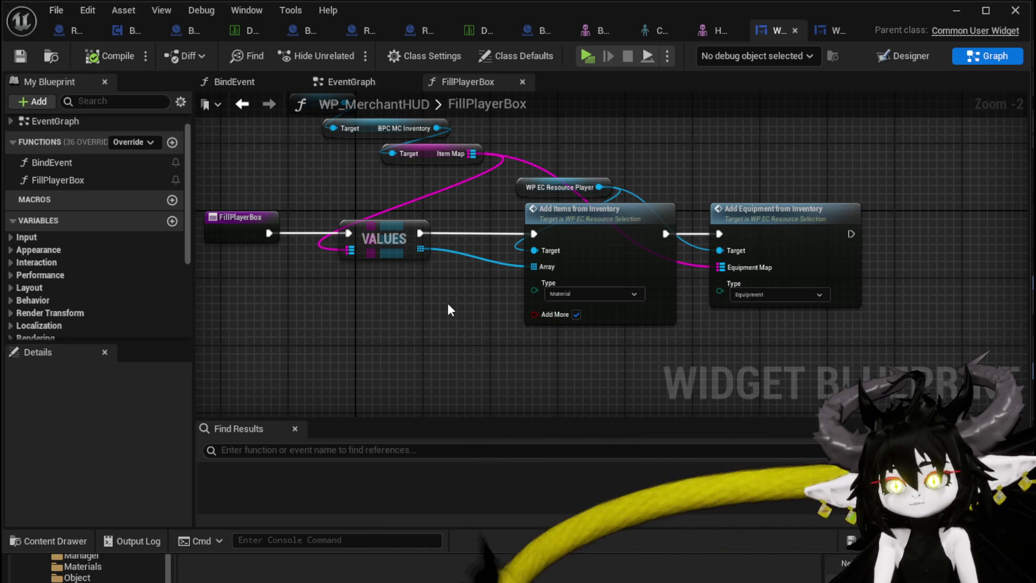
pyautogui.moveTo(782, 223); pyautogui.dragTo(621, 382)
# Step: Duplicate Resource Player and Add Items from Inventory, wire the array and exec before Add Equipment, Type Consumable
pyautogui.moveTo(582, 156)
pyautogui.mouseDown()
pyautogui.moveTo(636, 221)
pyautogui.moveTo(666, 235)
pyautogui.moveTo(719, 242)
pyautogui.moveTo(759, 232)
pyautogui.mouseUp()
pyautogui.hotkey('ctrl', 'c')
pyautogui.hotkey('ctrl', 'v')
pyautogui.moveTo(385, 218); pyautogui.dragTo(697, 241)
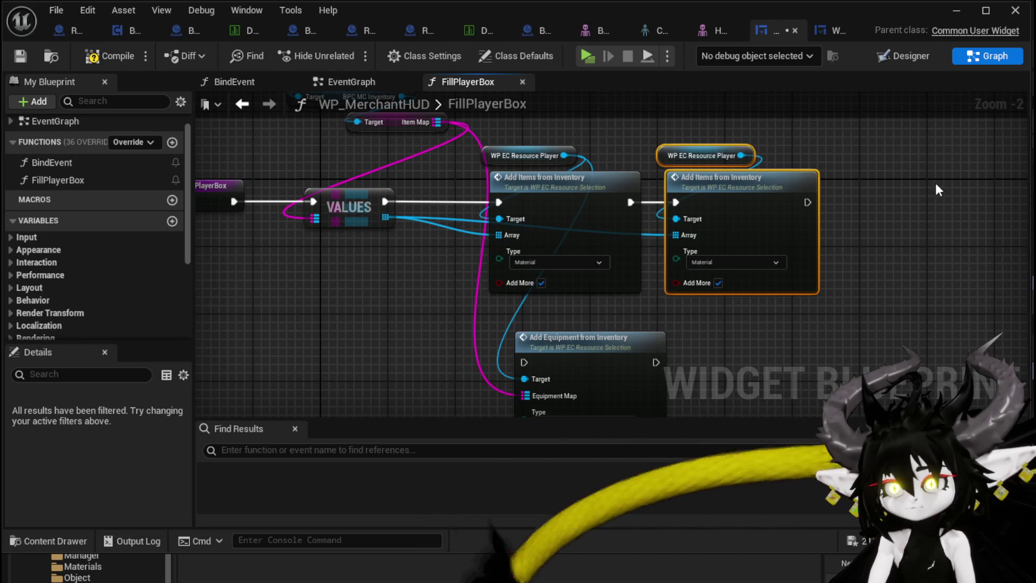
pyautogui.moveTo(807, 202)
pyautogui.mouseDown()
pyautogui.moveTo(774, 233)
pyautogui.moveTo(525, 362)
pyautogui.mouseUp()
pyautogui.click(729, 261)
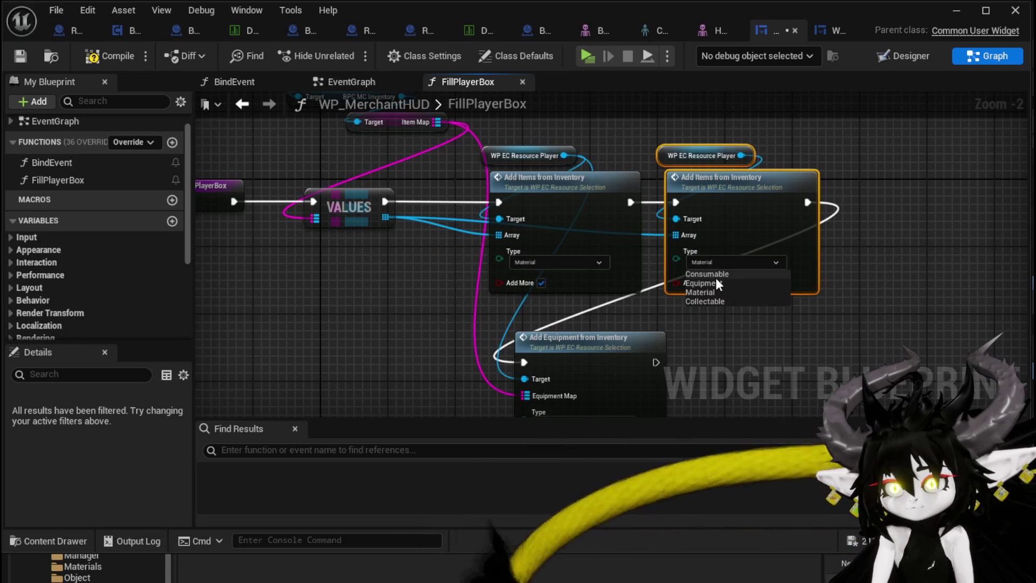
pyautogui.click(712, 274)
# Step: Compile and save WP_MerchantHUD, then return to the level editor
pyautogui.moveTo(891, 282)
pyautogui.mouseDown()
pyautogui.moveTo(890, 192)
pyautogui.moveTo(856, 290)
pyautogui.moveTo(866, 291)
pyautogui.mouseUp()
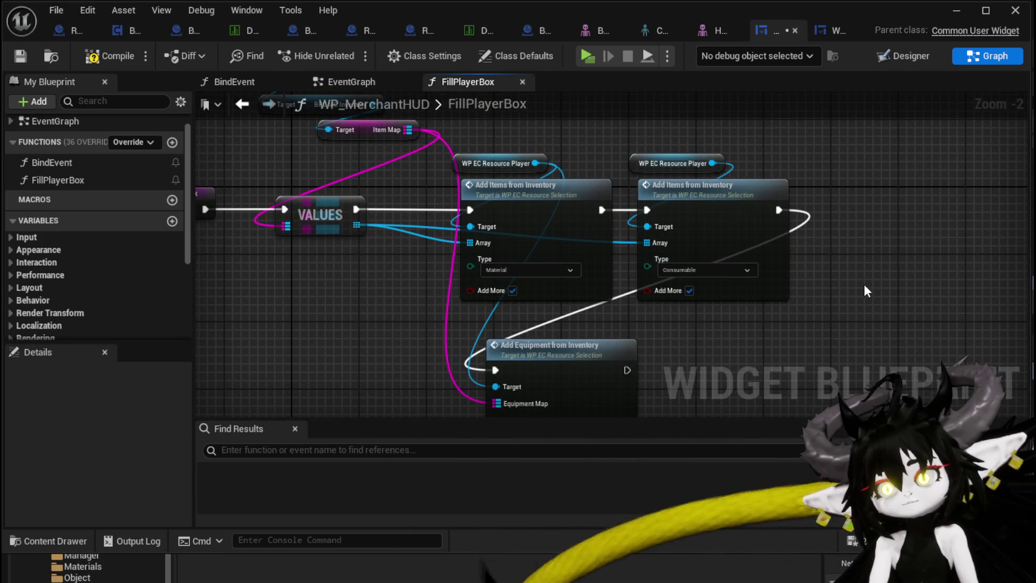
pyautogui.click(101, 56)
pyautogui.click(20, 55)
pyautogui.click(956, 11)
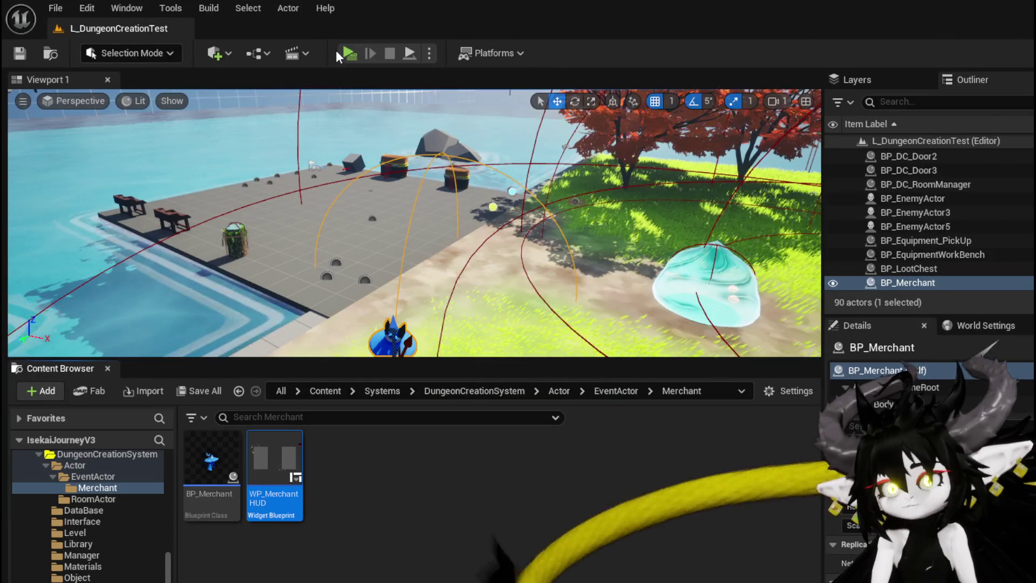
# Step: Start play, walk the character to the merchant with W, and open the shop with E
pyautogui.click(336, 50)
pyautogui.press('w')
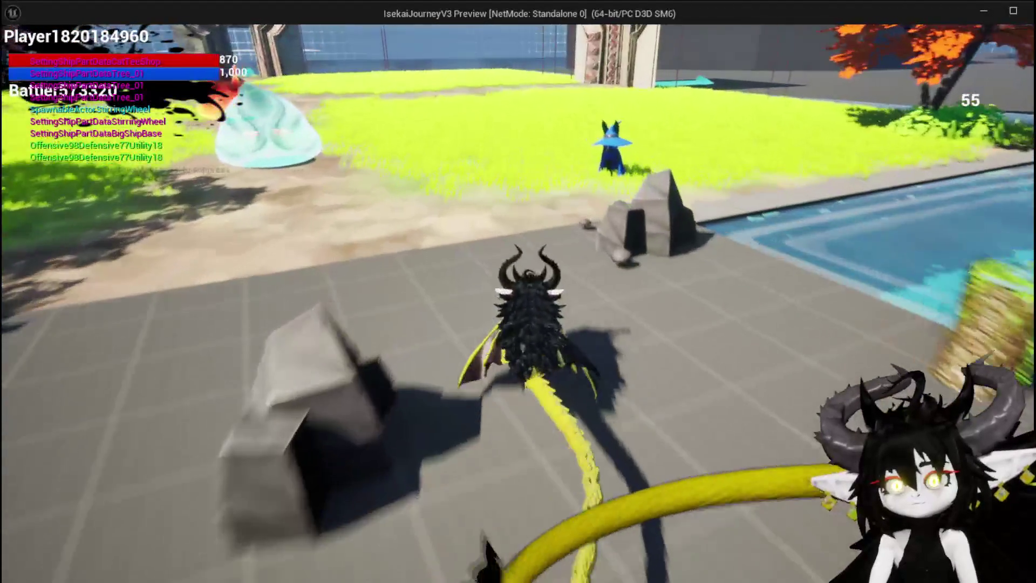
pyautogui.press('e')
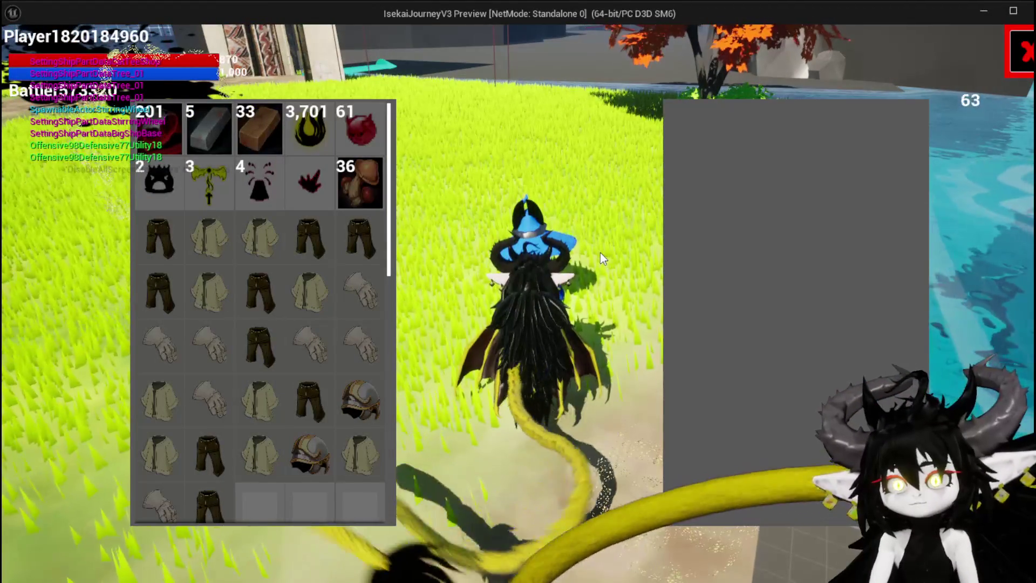
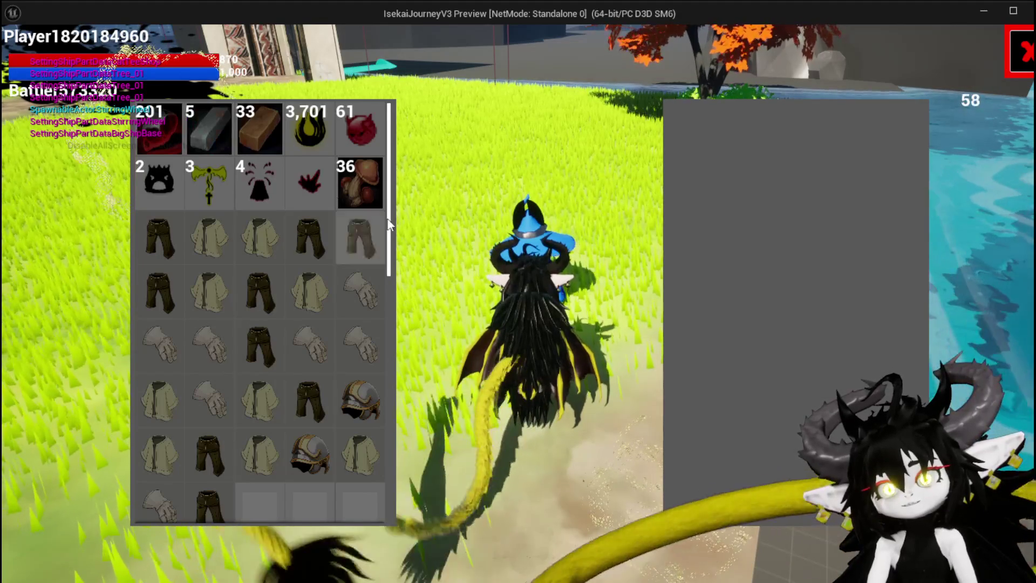
# Step: Leave play mode and open WP_MerchantHUD from the Content Browser in its Designer view
pyautogui.hotkey('alt', 'Tab')
pyautogui.press('Escape')
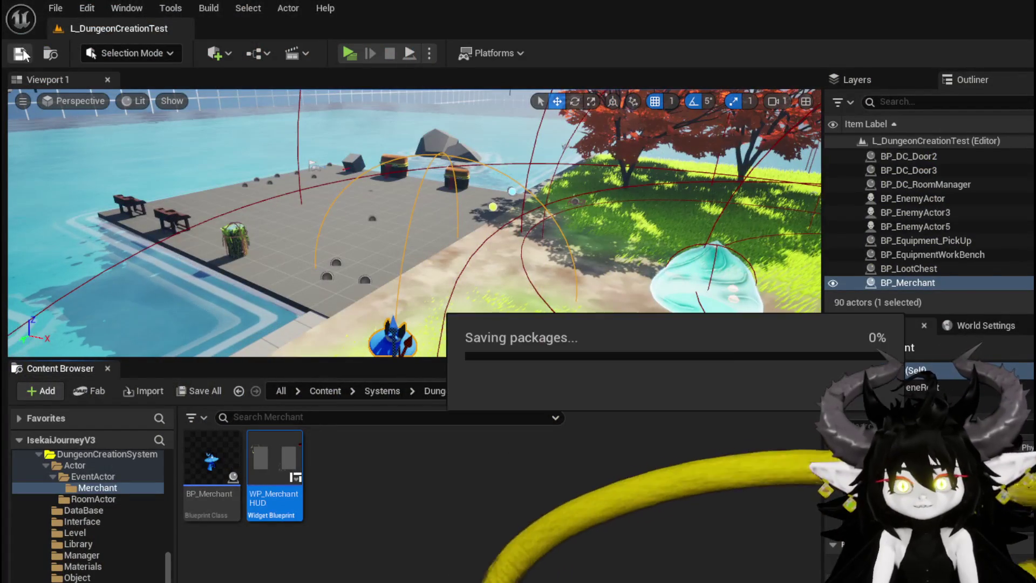
pyautogui.doubleClick(253, 448)
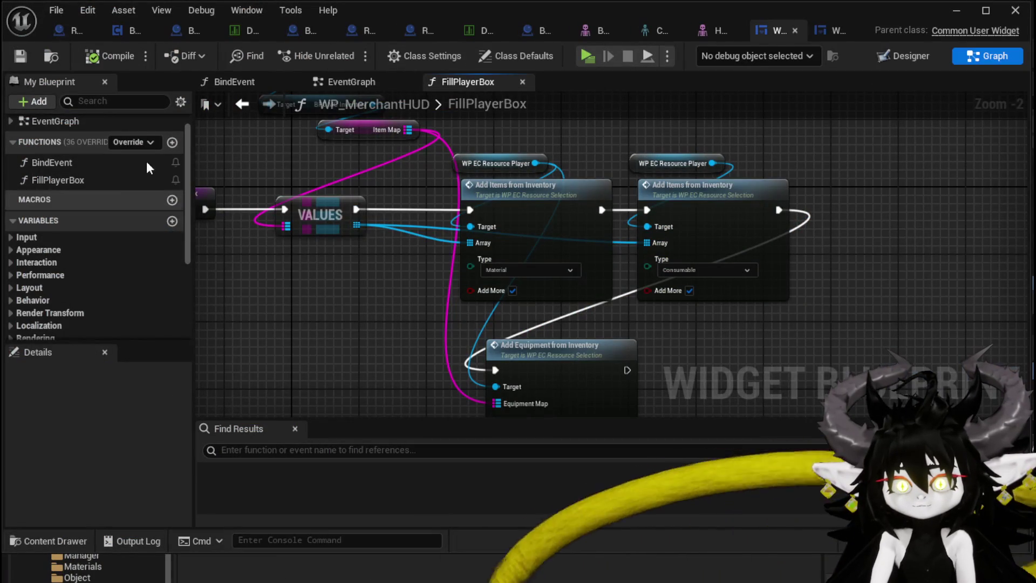
pyautogui.click(910, 57)
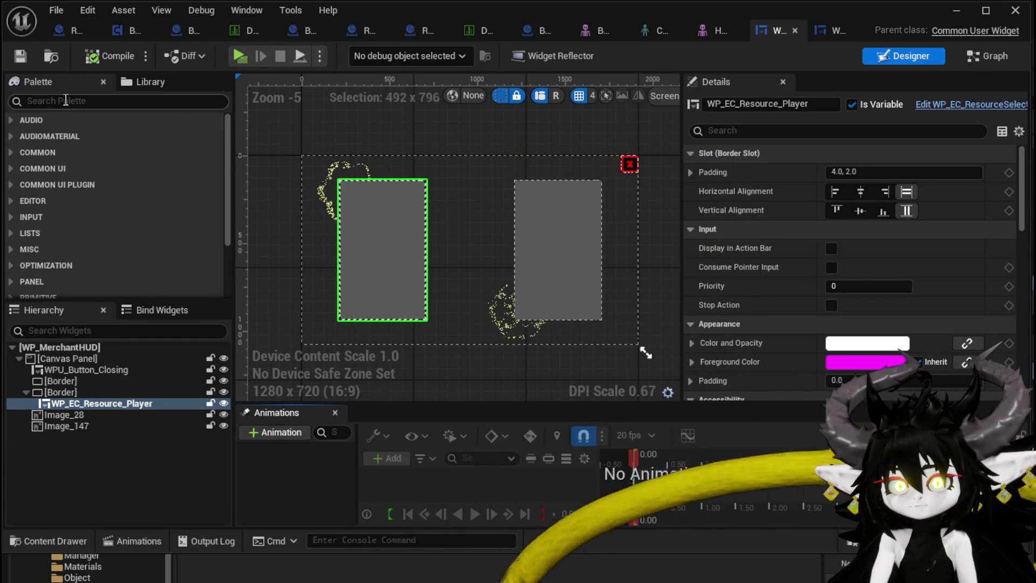
# Step: Find WP Item Tool Tipp in the Palette, drop it onto the HUD canvas and select it
pyautogui.click(65, 100)
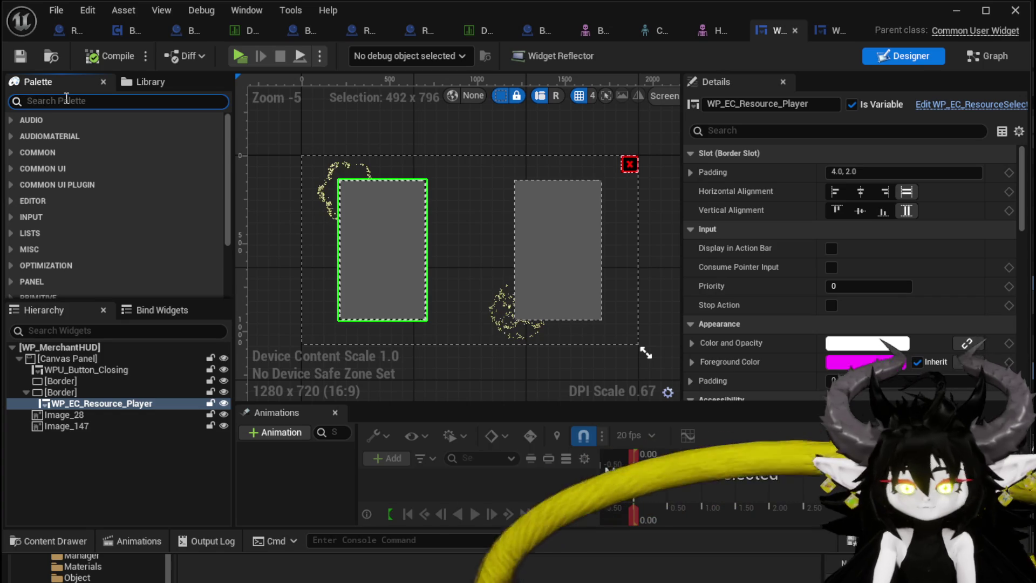
pyautogui.write('ToolTipp')
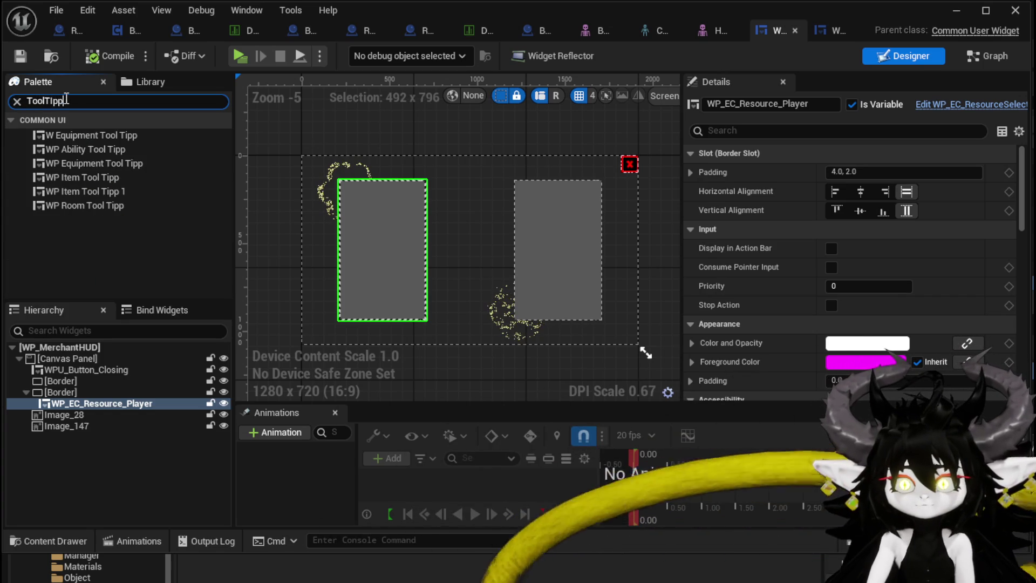
pyautogui.click(116, 177)
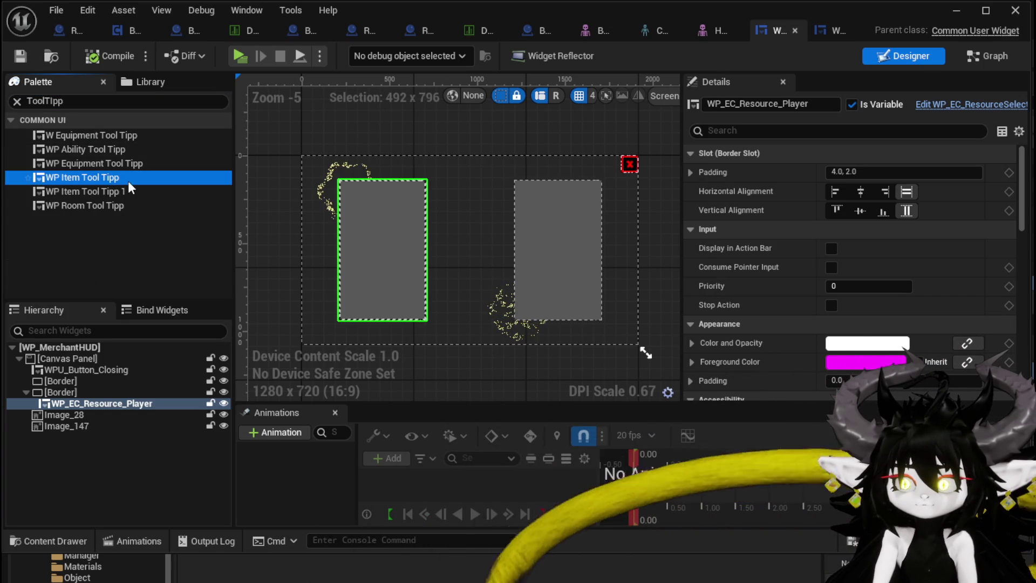
pyautogui.moveTo(82, 183)
pyautogui.mouseDown()
pyautogui.moveTo(53, 358)
pyautogui.moveTo(283, 171)
pyautogui.mouseUp()
pyautogui.scroll(3, 287, 163)
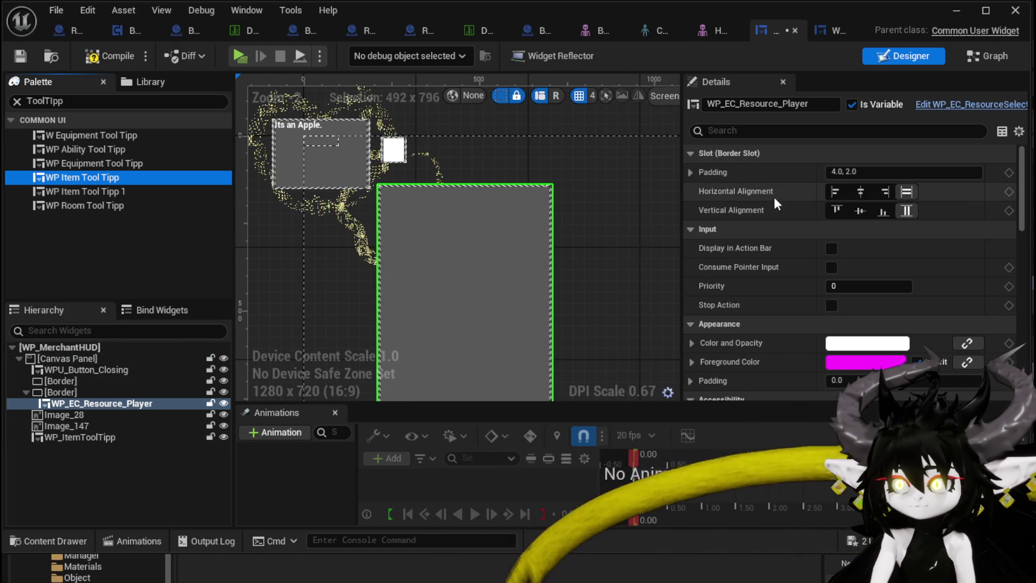
pyautogui.scroll(-2, 441, 195)
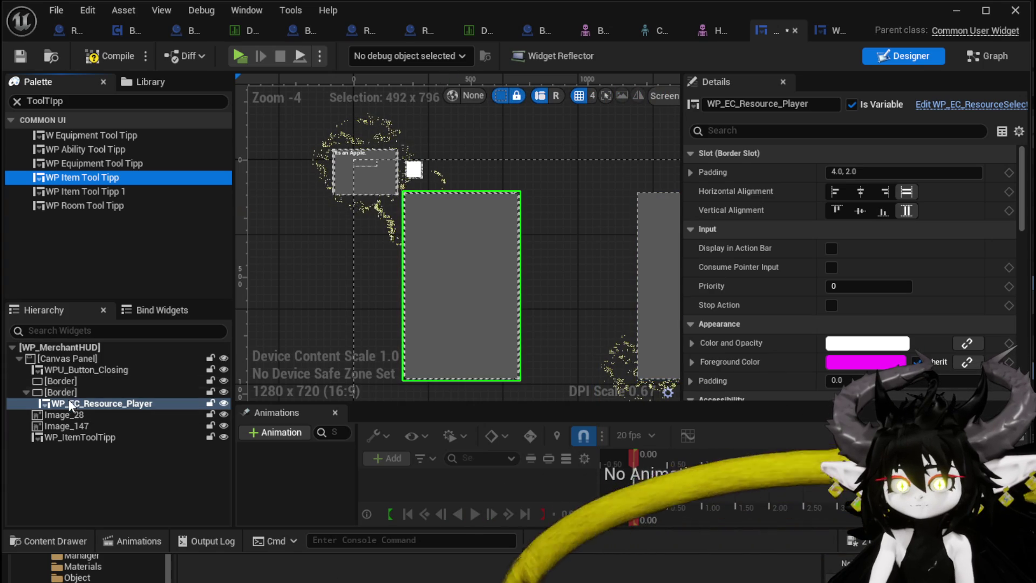
pyautogui.click(26, 392)
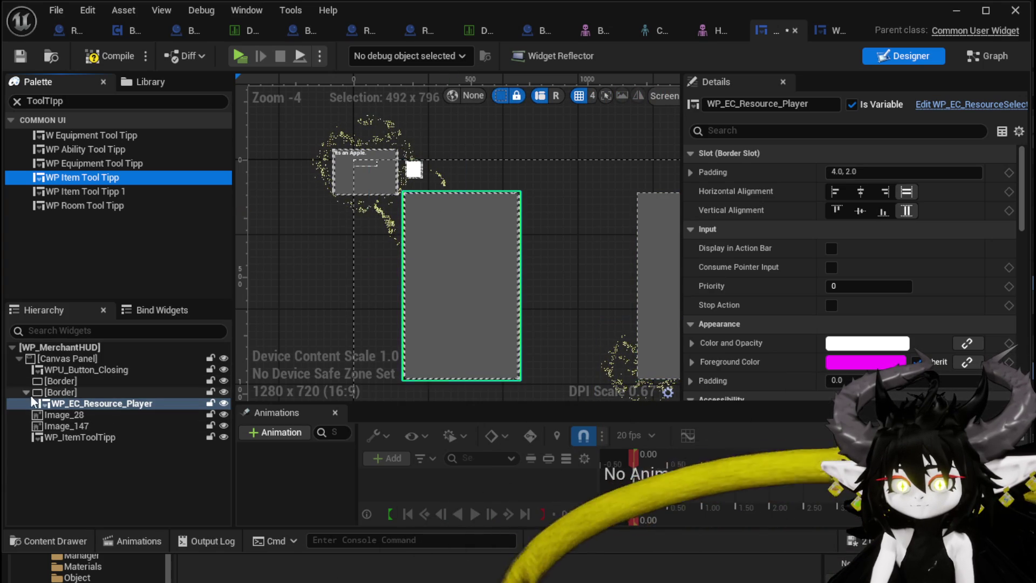
pyautogui.click(67, 430)
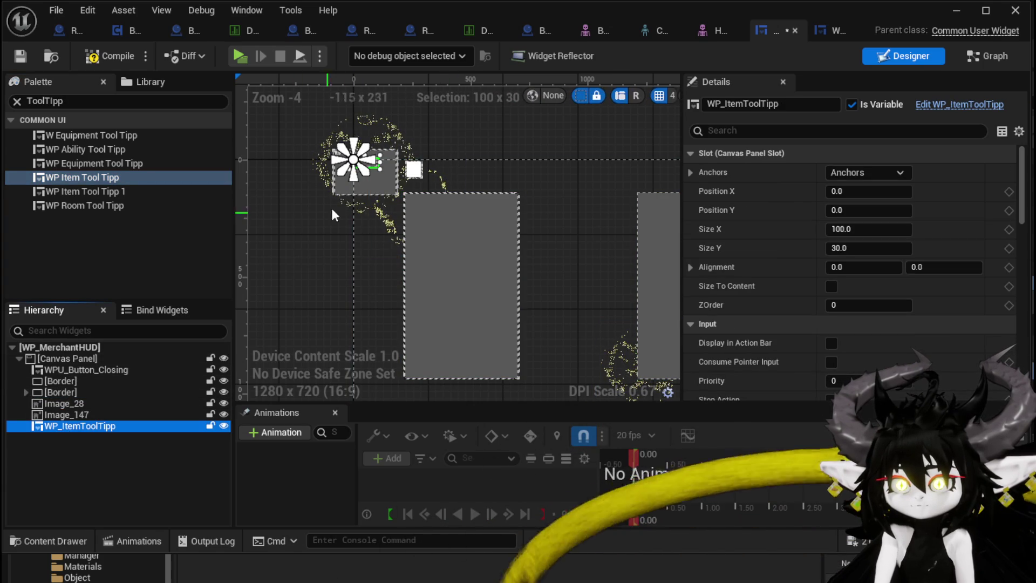
# Step: Anchor the tooltip top-left, enlarge it to about 322 × 314, and compile
pyautogui.click(867, 173)
pyautogui.click(835, 195)
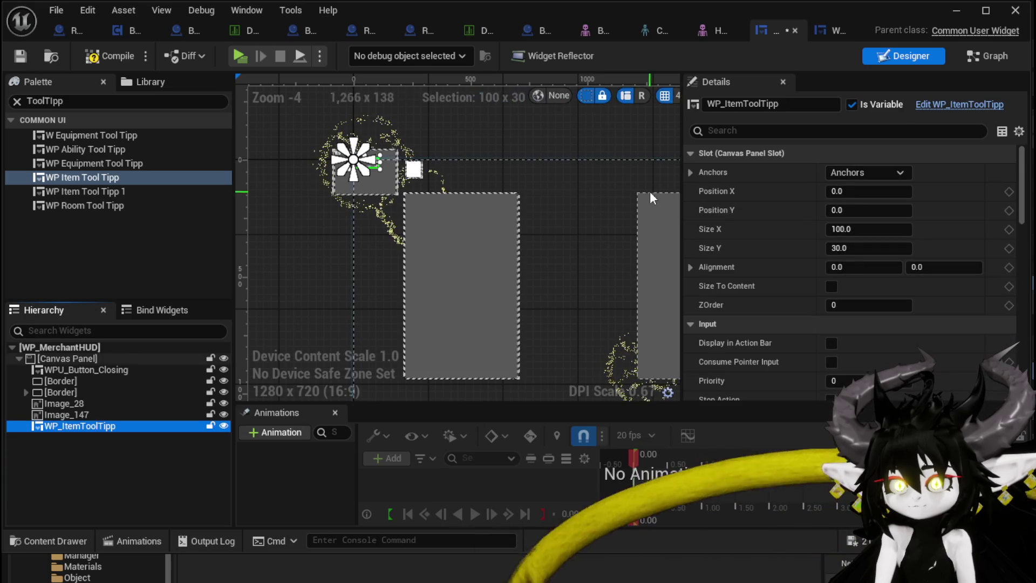
pyautogui.scroll(2, 335, 182)
pyautogui.moveTo(417, 156)
pyautogui.mouseDown()
pyautogui.moveTo(472, 157)
pyautogui.moveTo(418, 191)
pyautogui.moveTo(415, 348)
pyautogui.moveTo(431, 237)
pyautogui.moveTo(445, 261)
pyautogui.mouseUp()
pyautogui.moveTo(472, 203); pyautogui.dragTo(487, 203)
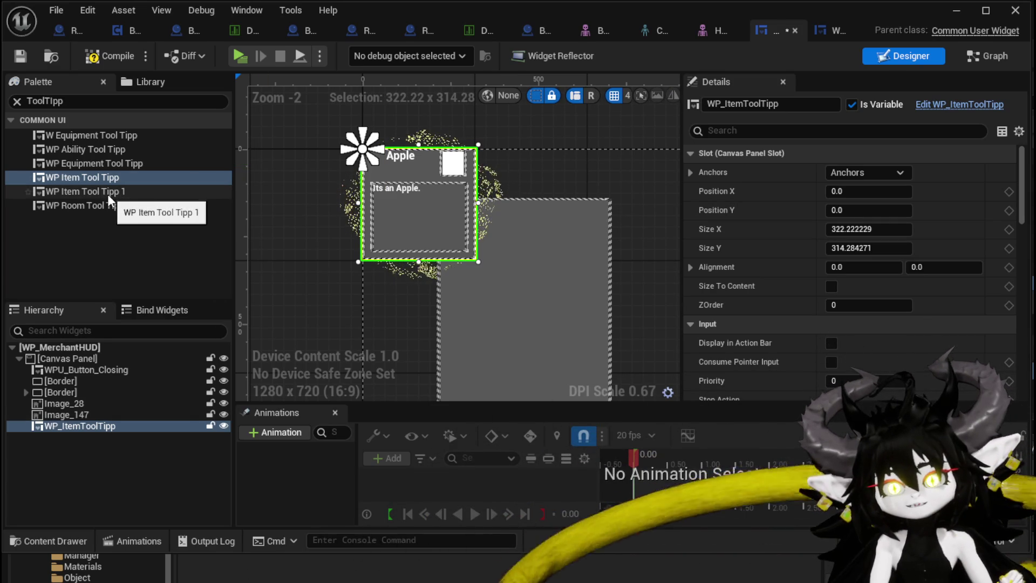
pyautogui.click(108, 56)
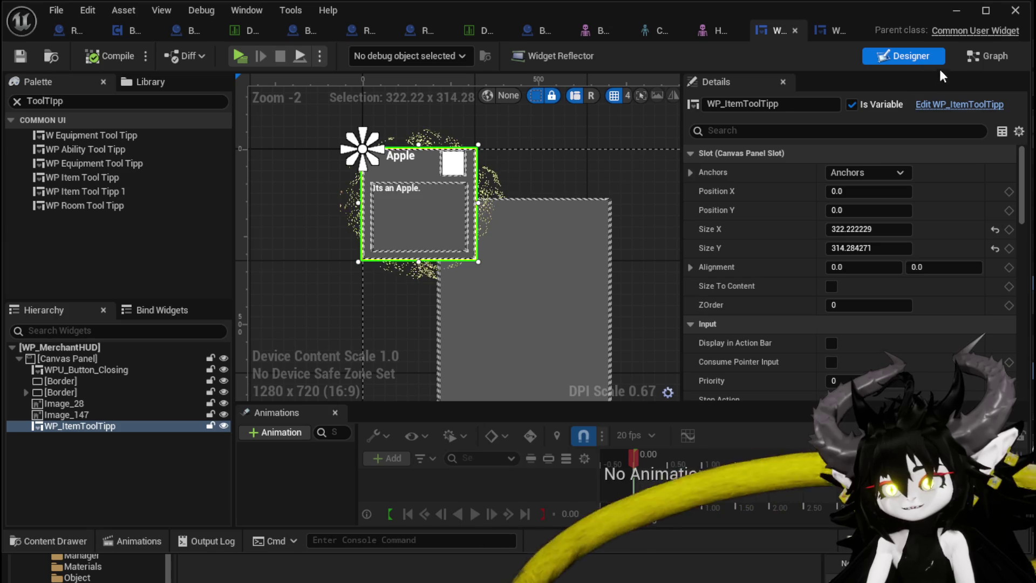
# Step: Set the tooltip's Visibility to Collapsed and save the widget blueprint
pyautogui.scroll(-10, 824, 163)
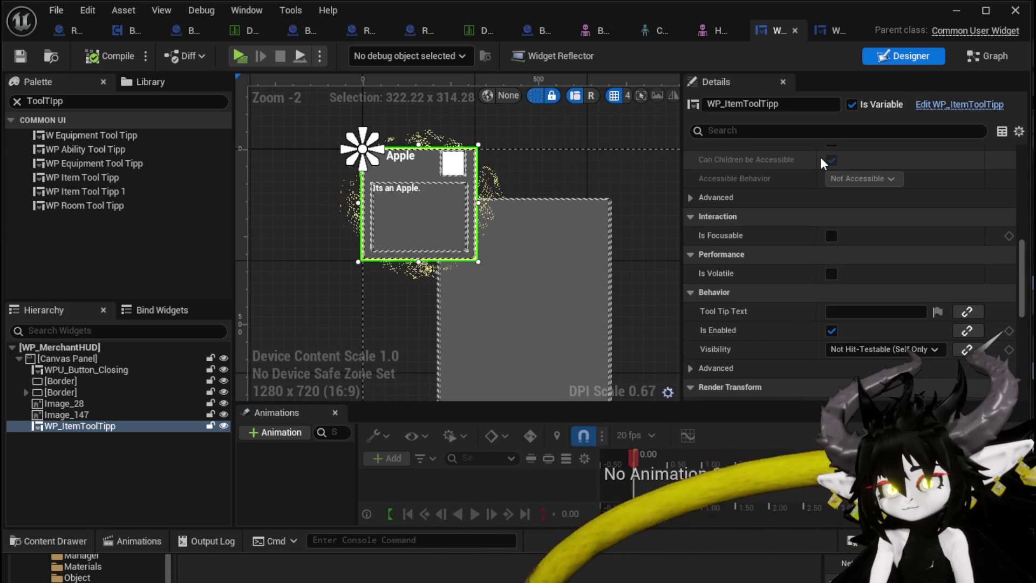
pyautogui.click(839, 350)
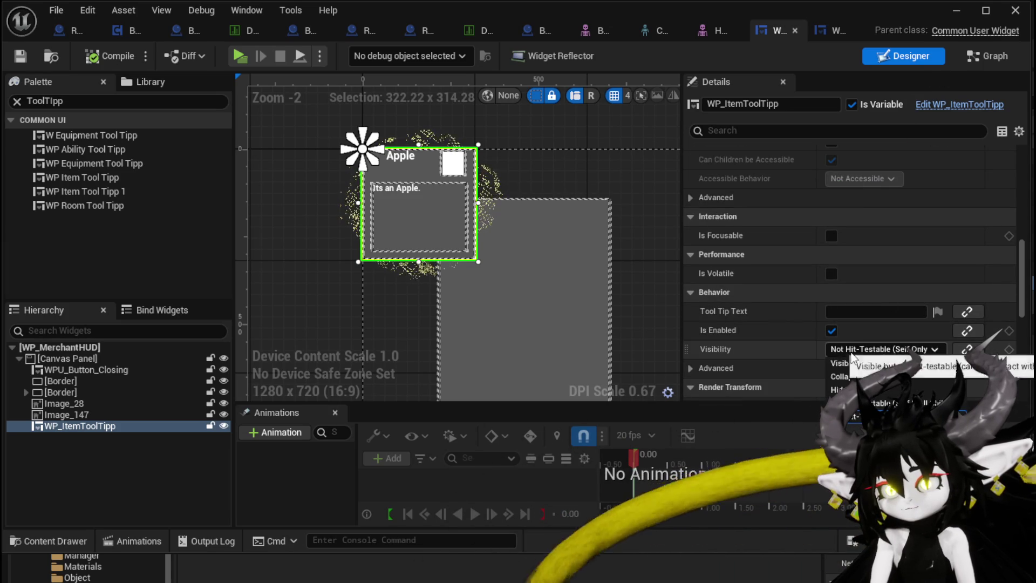
pyautogui.click(869, 376)
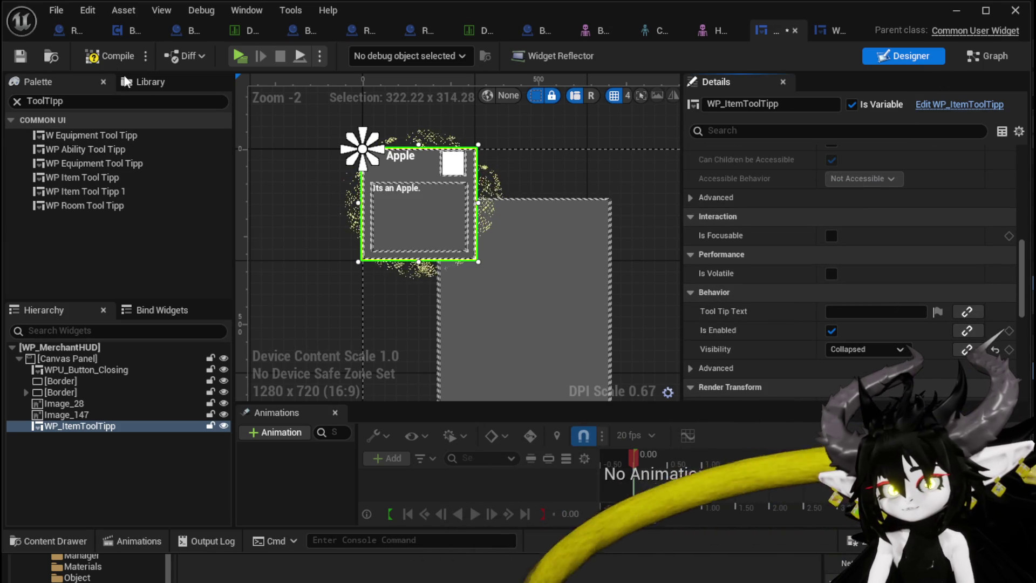
pyautogui.click(21, 55)
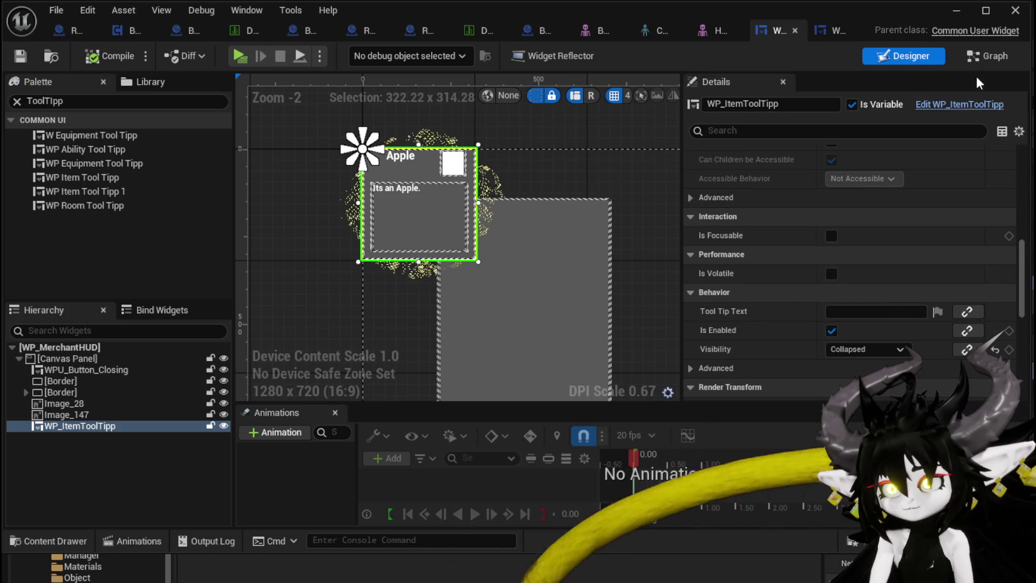
pyautogui.click(987, 56)
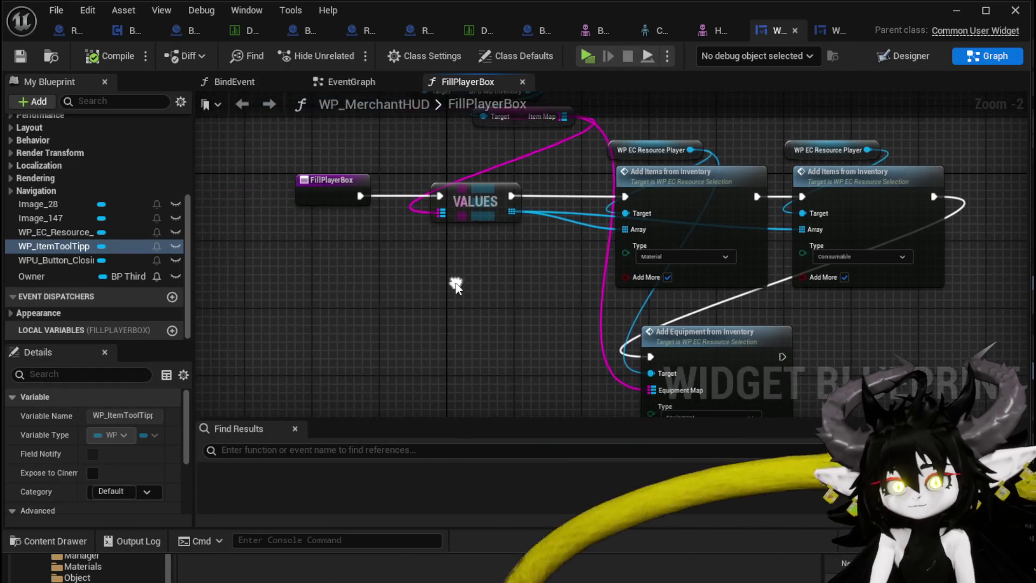
# Step: In the BindEvent graph, bind WP_EC_Resource_Player's On Hover Item event
pyautogui.scroll(5, 25, 222)
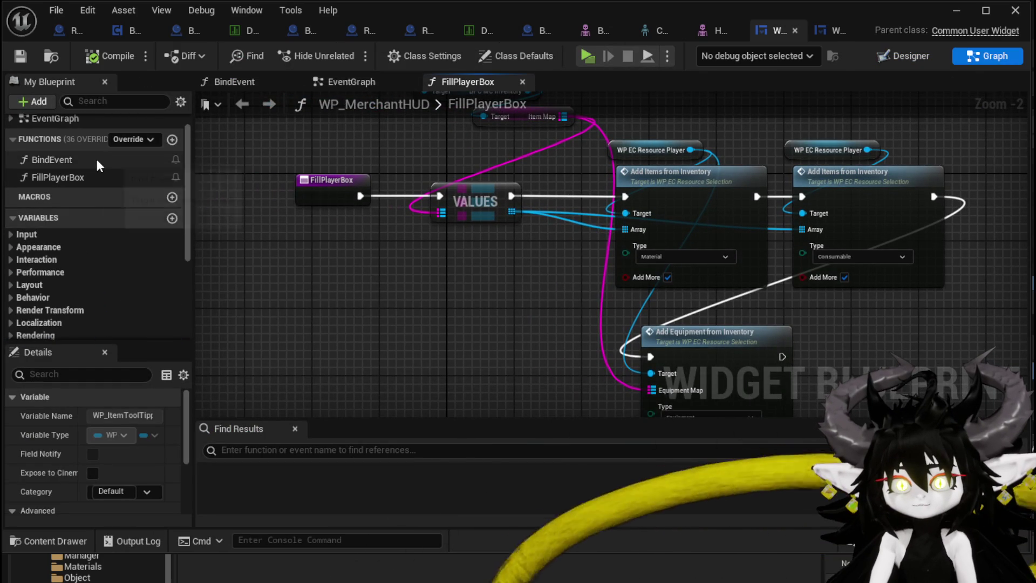
pyautogui.doubleClick(95, 157)
pyautogui.scroll(-5, 55, 305)
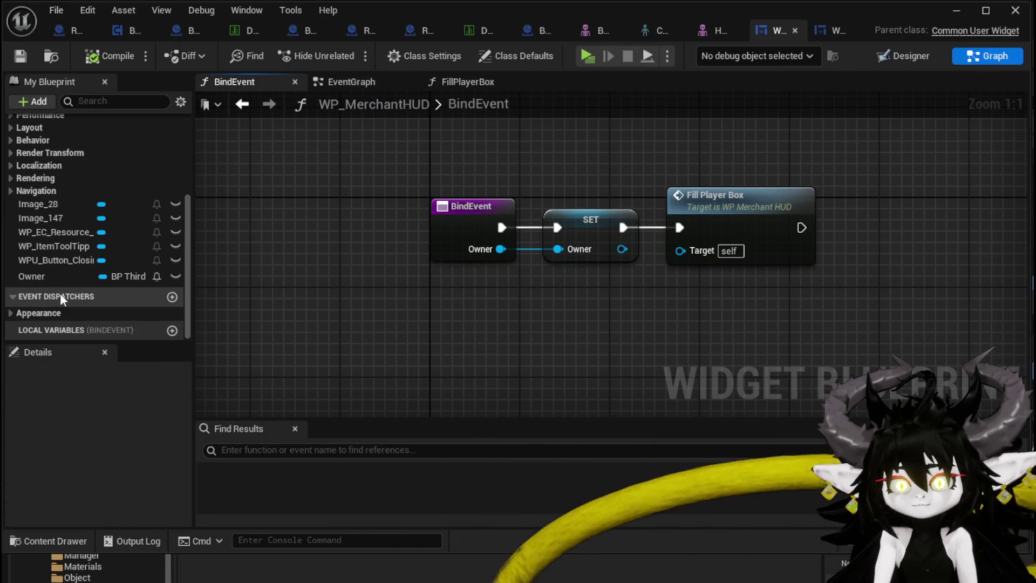
pyautogui.moveTo(48, 233)
pyautogui.mouseDown()
pyautogui.moveTo(400, 157)
pyautogui.moveTo(641, 137)
pyautogui.mouseUp()
pyautogui.click(655, 170)
pyautogui.moveTo(472, 218); pyautogui.dragTo(643, 186)
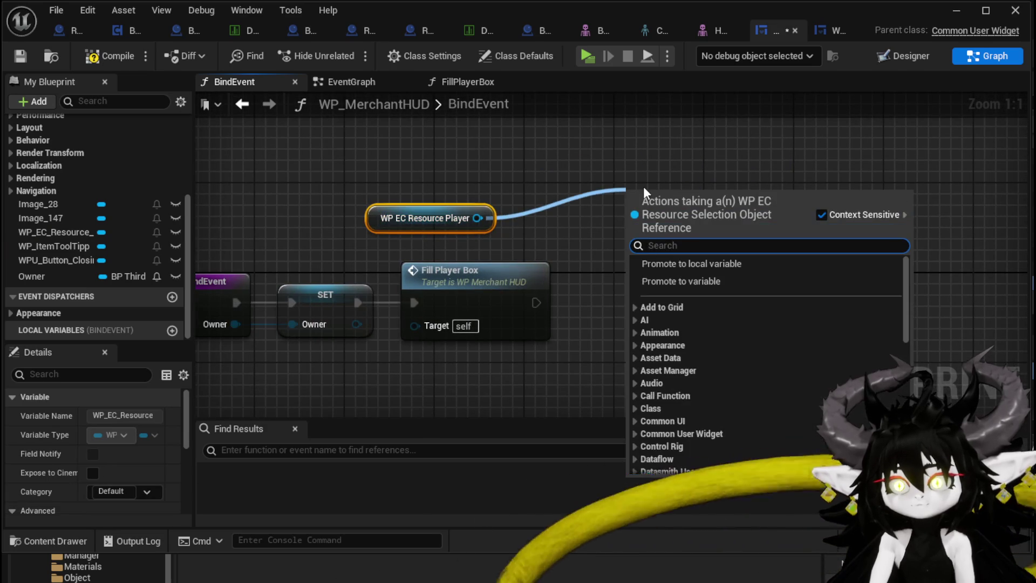
pyautogui.write('On ')
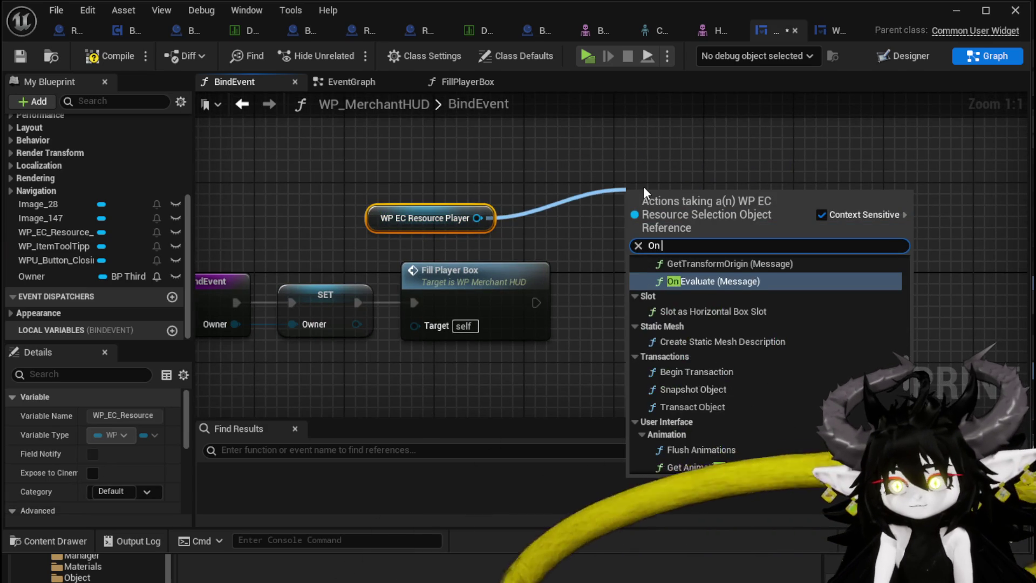
pyautogui.write('Hover')
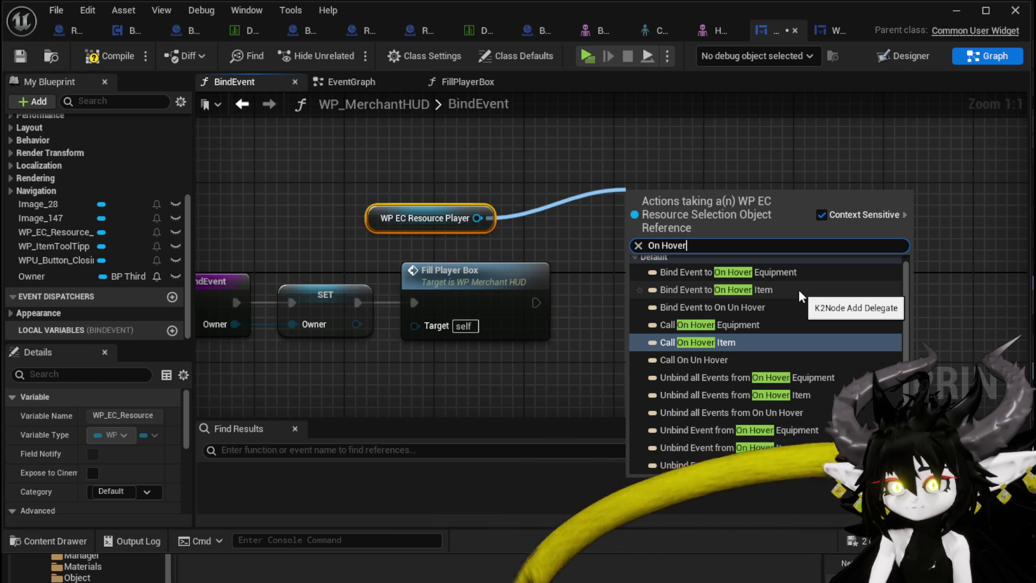
pyautogui.scroll(1, 798, 290)
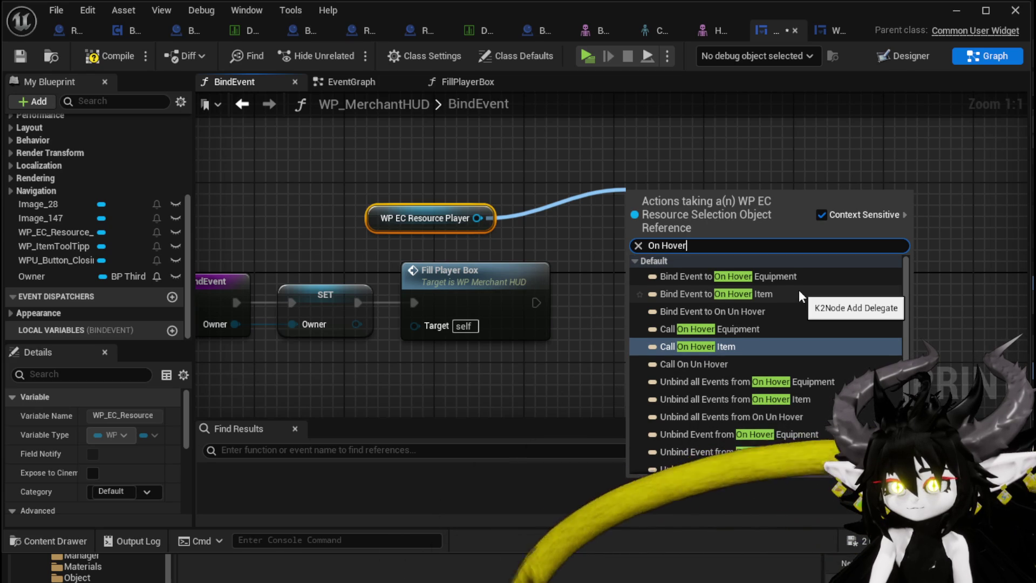
pyautogui.click(798, 291)
pyautogui.moveTo(647, 235); pyautogui.dragTo(688, 290)
pyautogui.moveTo(416, 200)
pyautogui.mouseDown()
pyautogui.moveTo(464, 161)
pyautogui.moveTo(427, 230)
pyautogui.moveTo(387, 245)
pyautogui.mouseUp()
# Step: Add an On Un Hover bind chained after On Hover Item, both running after Fill Player Box
pyautogui.moveTo(433, 220); pyautogui.dragTo(594, 170)
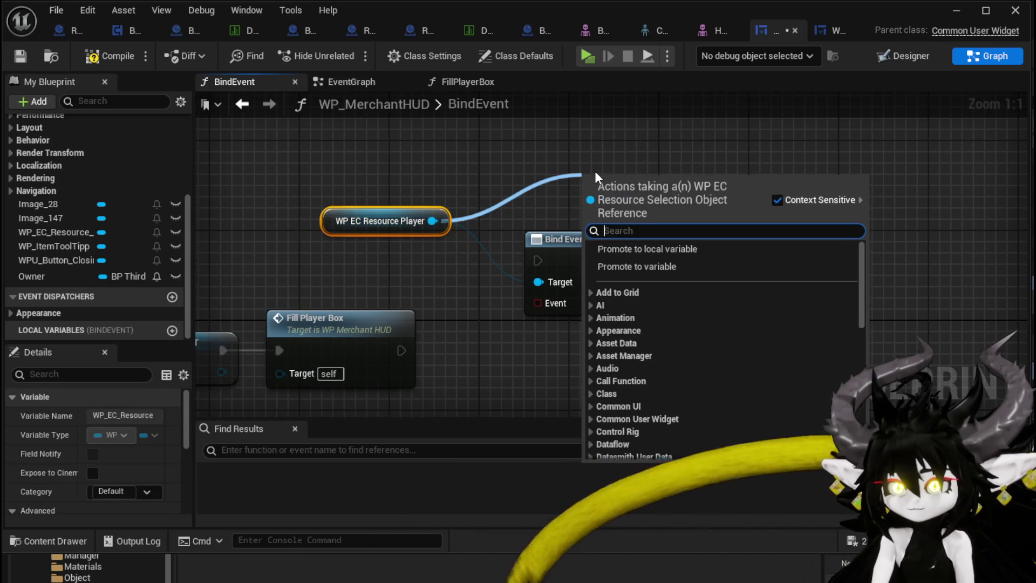
pyautogui.write('on Unhover')
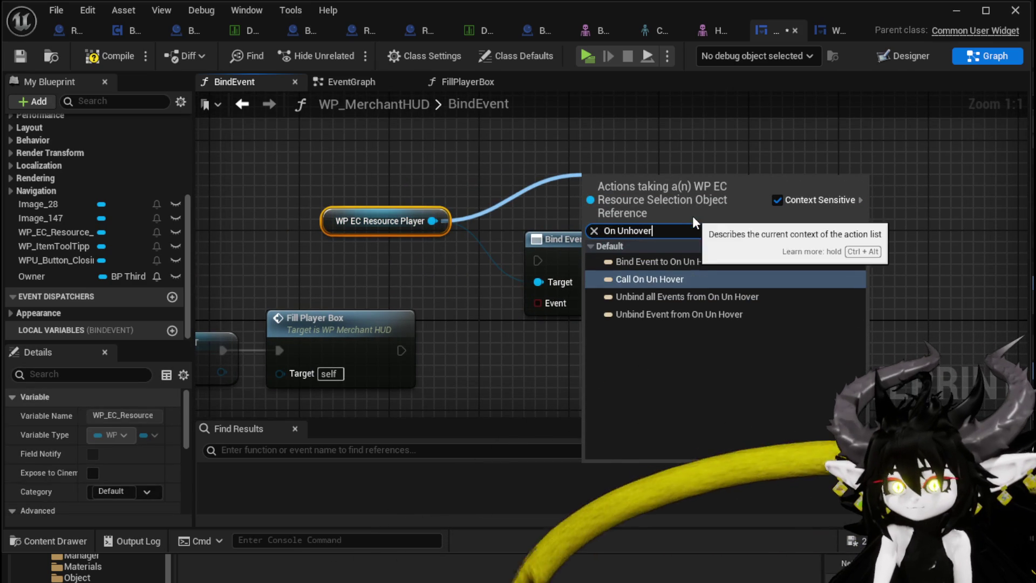
pyautogui.click(689, 261)
pyautogui.moveTo(658, 195); pyautogui.dragTo(781, 251)
pyautogui.moveTo(670, 260); pyautogui.dragTo(720, 263)
pyautogui.moveTo(402, 350)
pyautogui.mouseDown()
pyautogui.moveTo(542, 241)
pyautogui.moveTo(537, 261)
pyautogui.mouseUp()
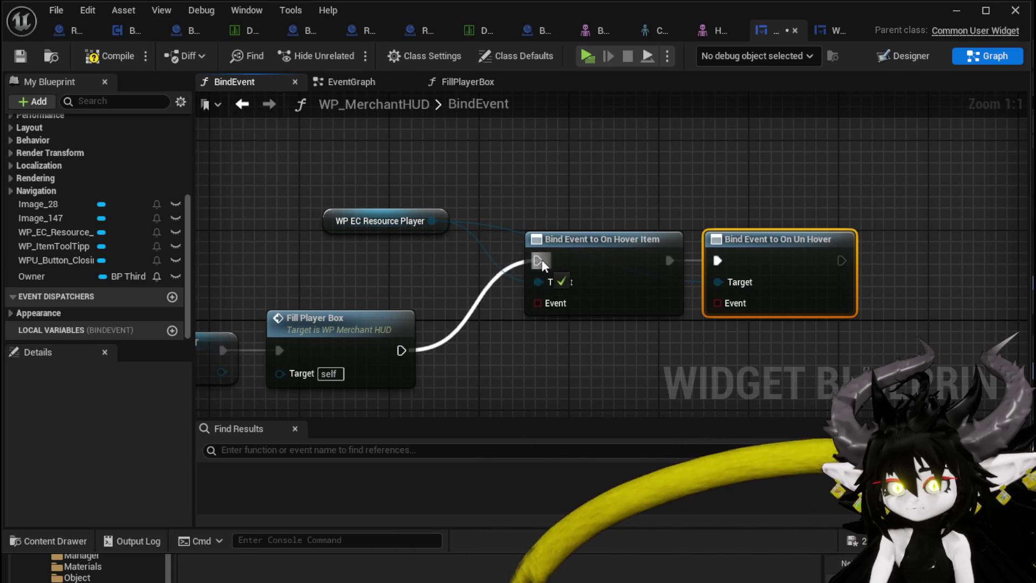
# Step: Attach a Create Event node to each of the On Hover Item and On Un Hover binds
pyautogui.moveTo(520, 221); pyautogui.dragTo(539, 295)
pyautogui.write('Create')
pyautogui.click(607, 370)
pyautogui.moveTo(700, 221); pyautogui.dragTo(703, 308)
pyautogui.write('Create')
pyautogui.click(760, 381)
# Step: Generate a function matching On Hover Item and rename it ShowToolTipp
pyautogui.click(585, 368)
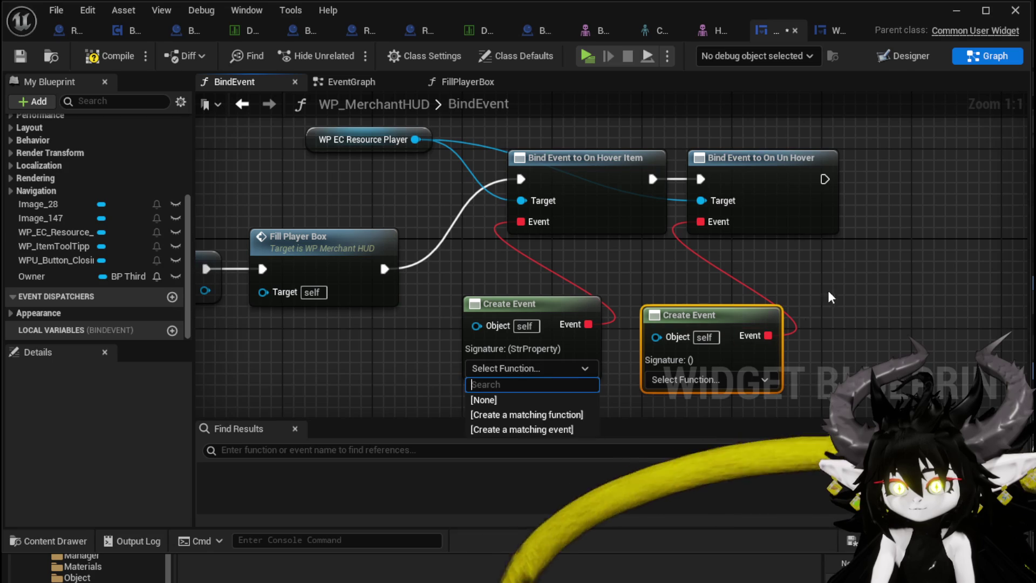
pyautogui.click(517, 413)
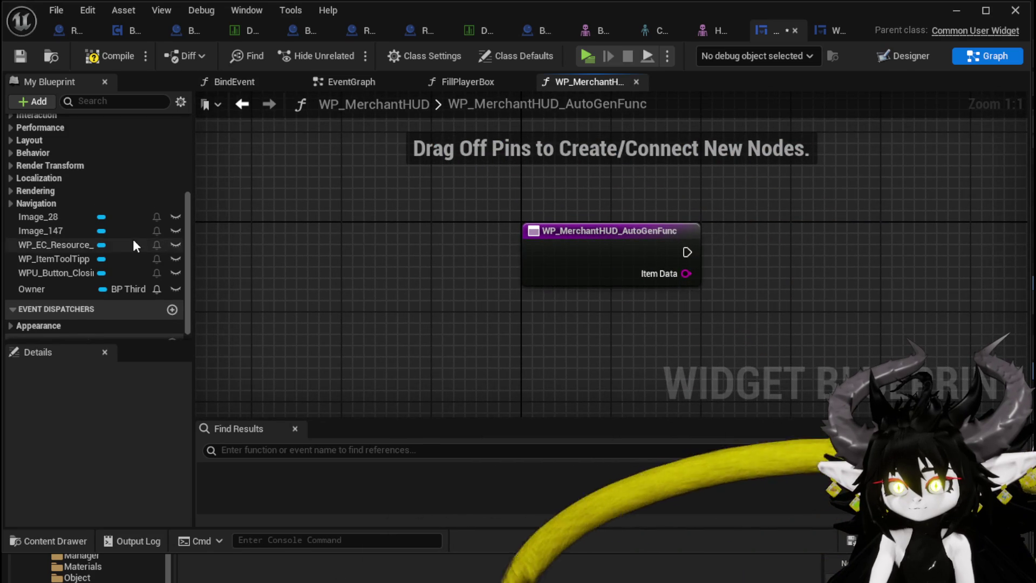
pyautogui.scroll(5, 134, 238)
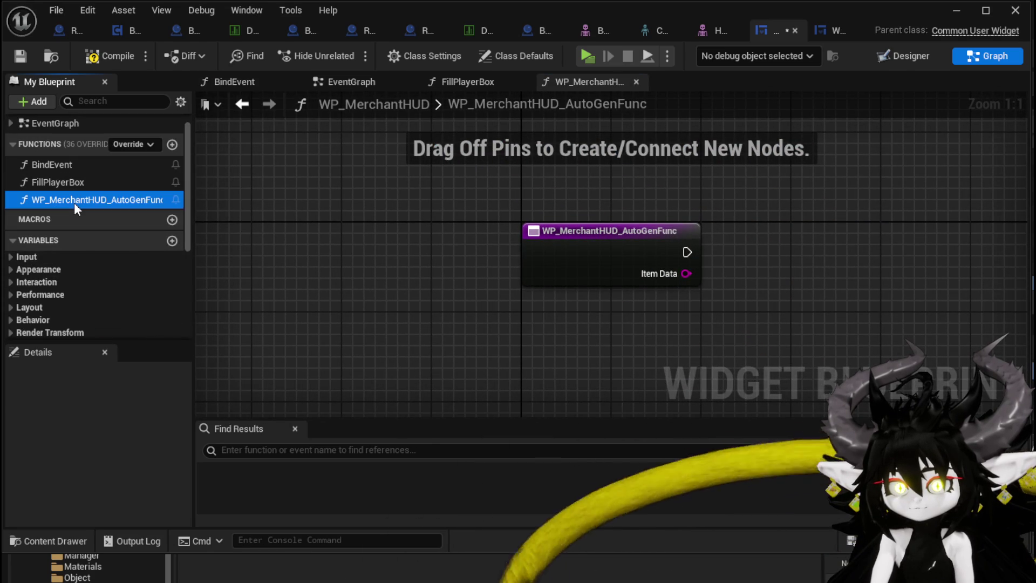
pyautogui.rightClick(76, 200)
pyautogui.click(125, 262)
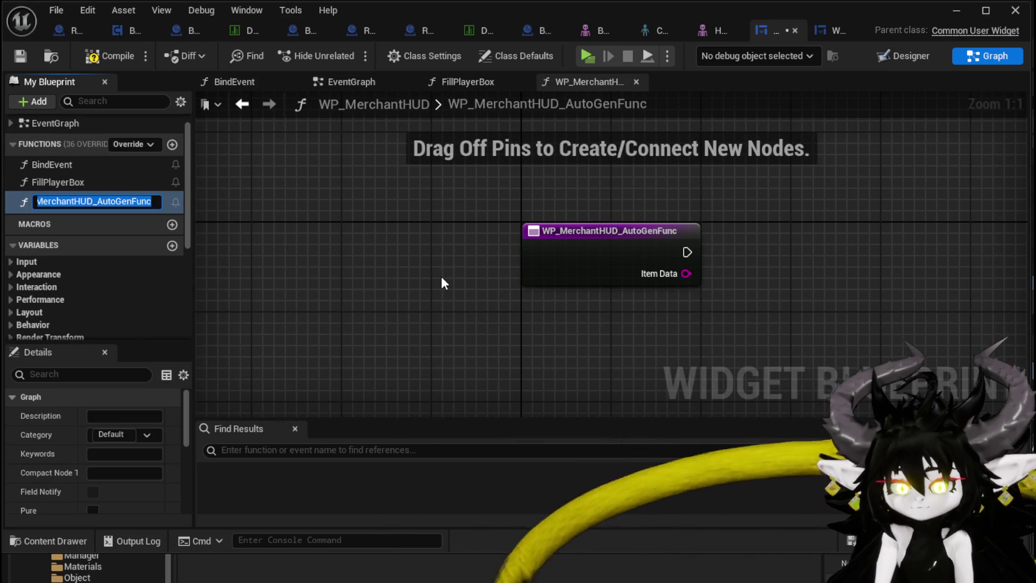
pyautogui.write('ShowToolTipp')
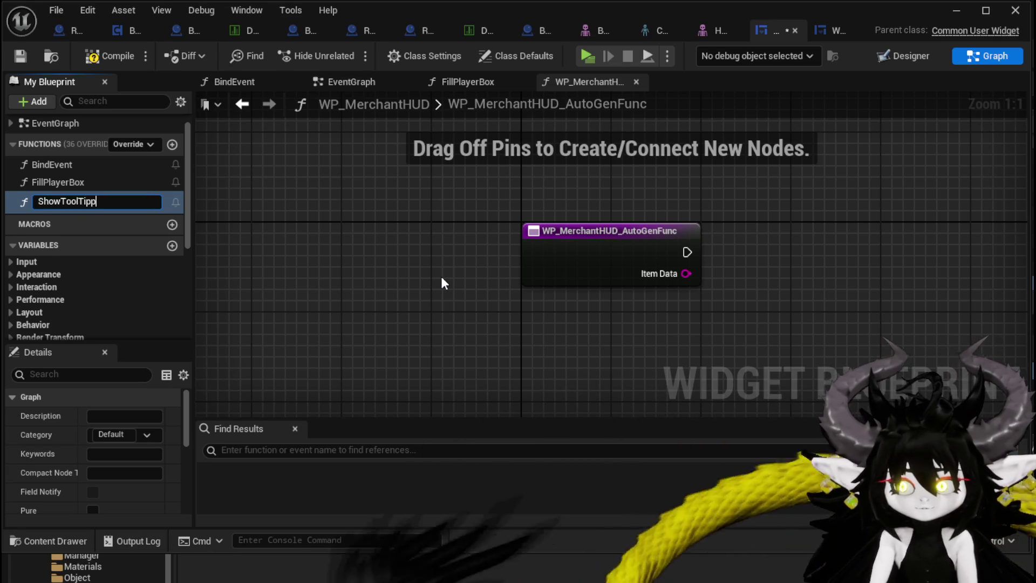
pyautogui.press('Return')
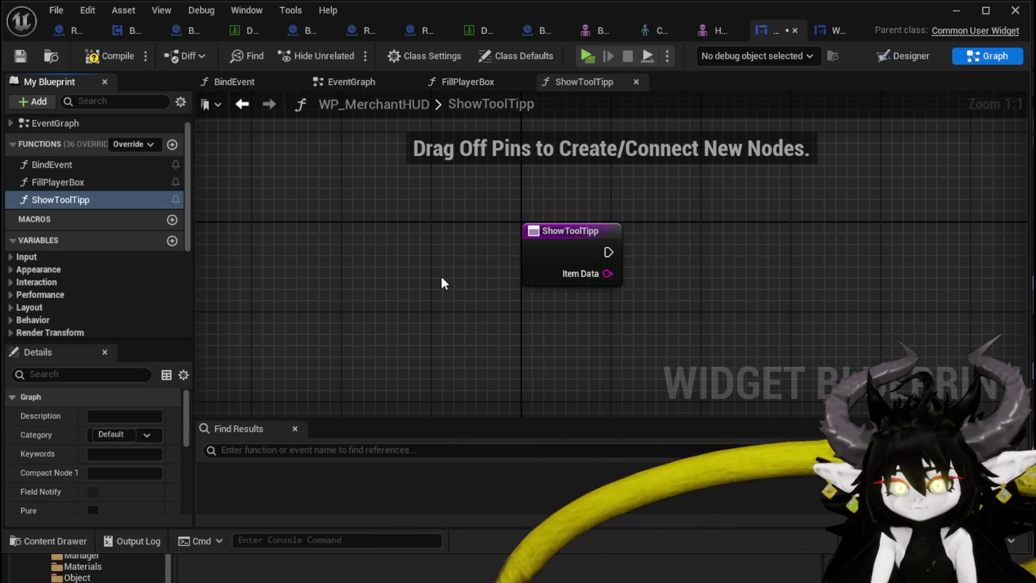
# Step: Compile, then fix the On Un Hover Create Event error by generating a matching function
pyautogui.click(109, 54)
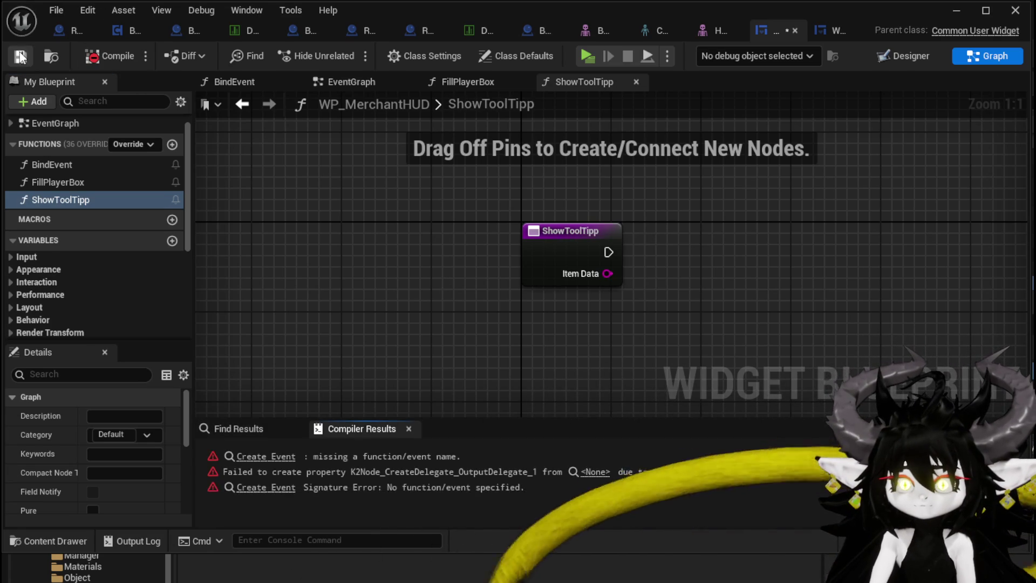
pyautogui.click(266, 456)
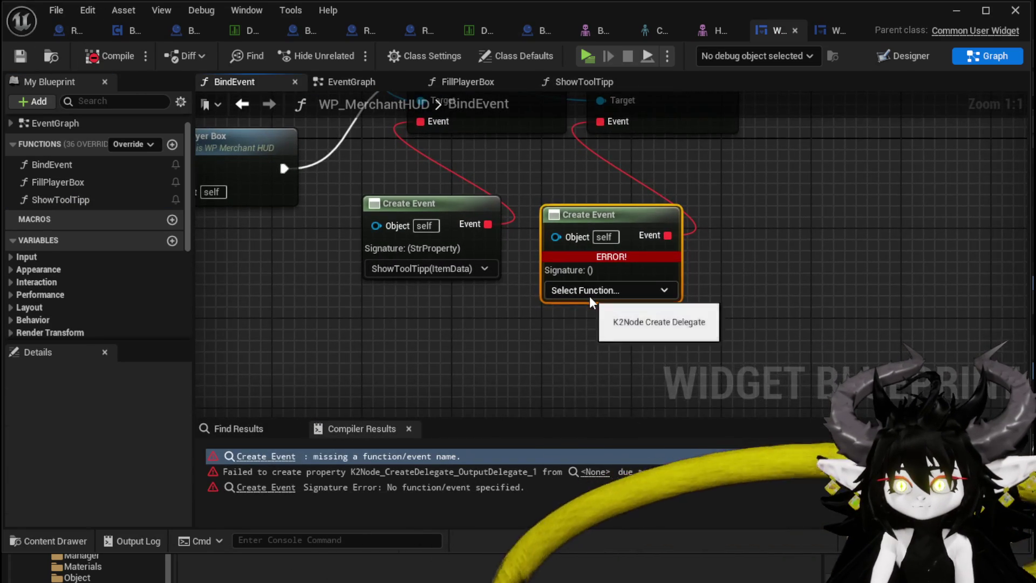
pyautogui.click(591, 290)
pyautogui.click(605, 337)
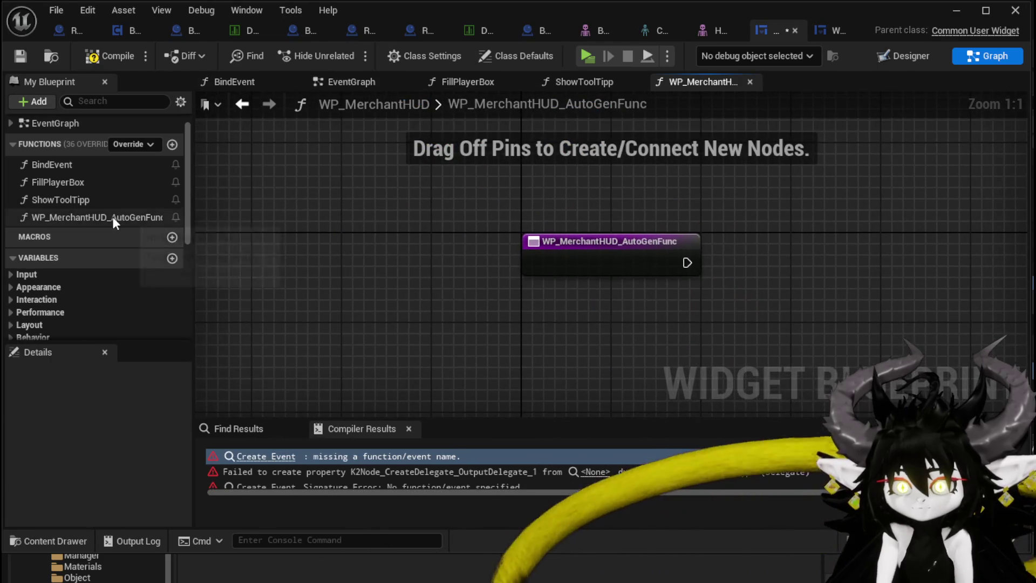
# Step: Rename the newly generated function to HideToolTipp
pyautogui.rightClick(112, 216)
pyautogui.click(163, 276)
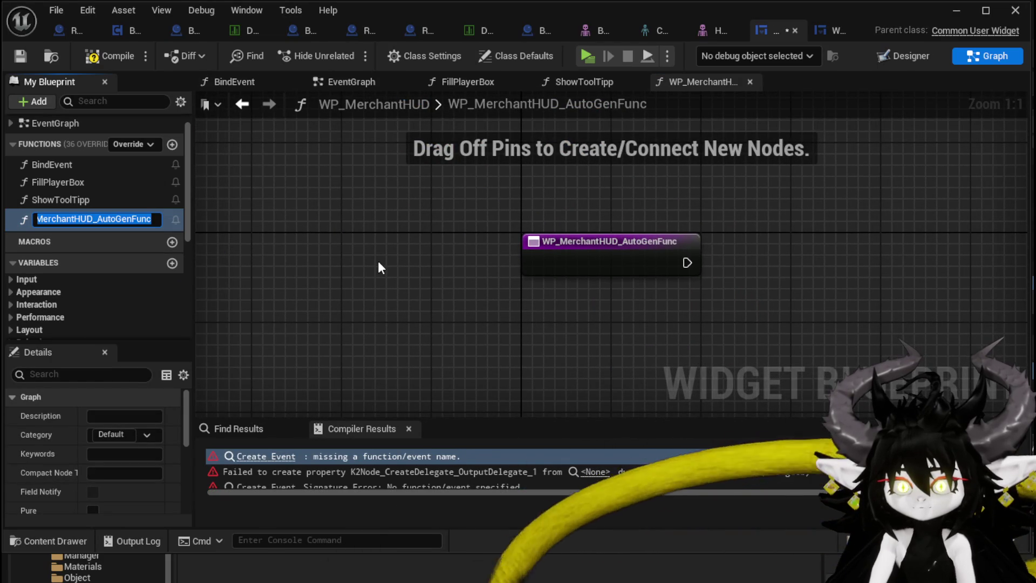
pyautogui.write('HideToolTipp')
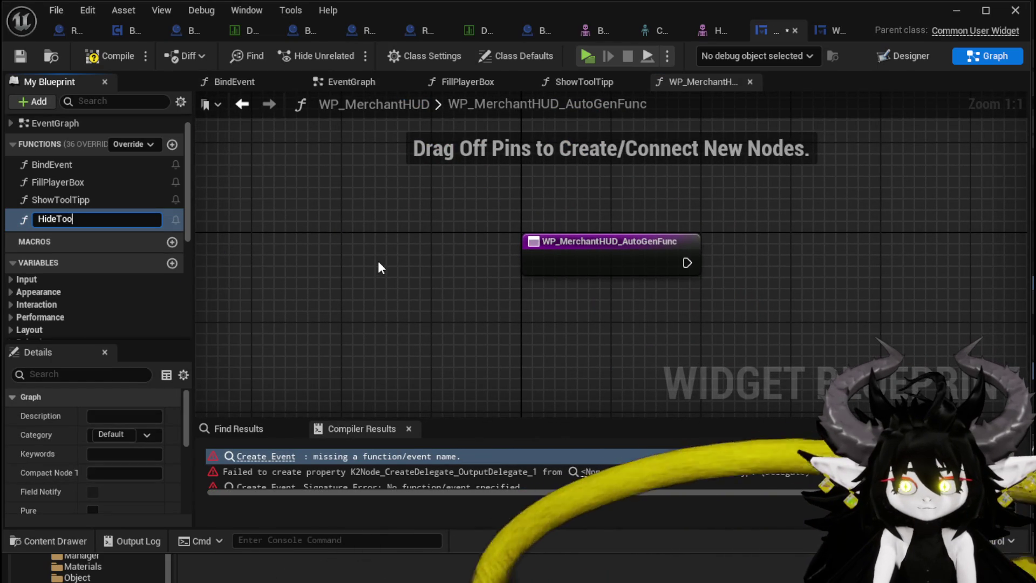
pyautogui.press('Return')
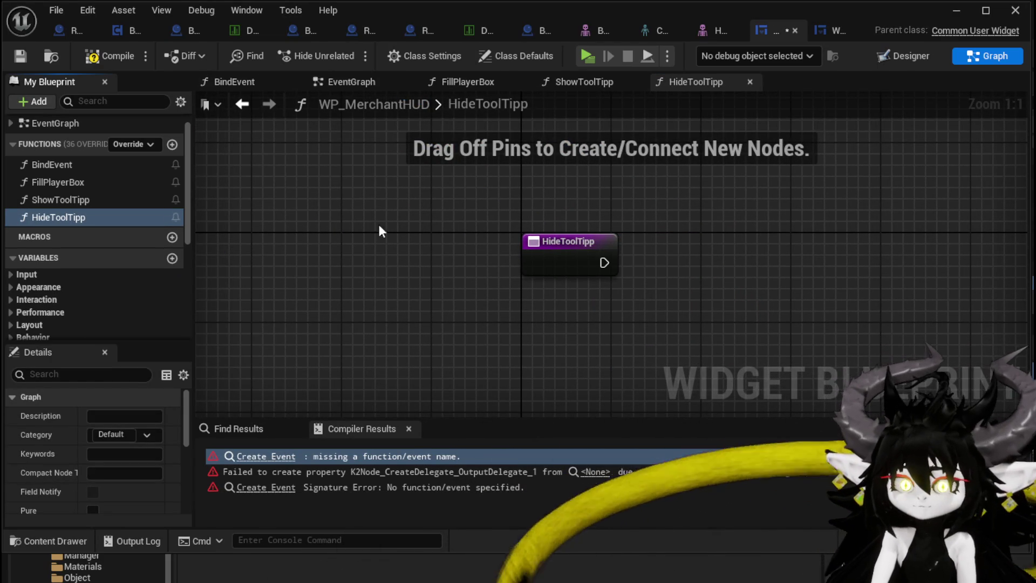
# Step: Make HideToolTipp call Set Visibility Collapsed on WP_ItemToolTipp, then compile cleanly
pyautogui.scroll(-5, 104, 314)
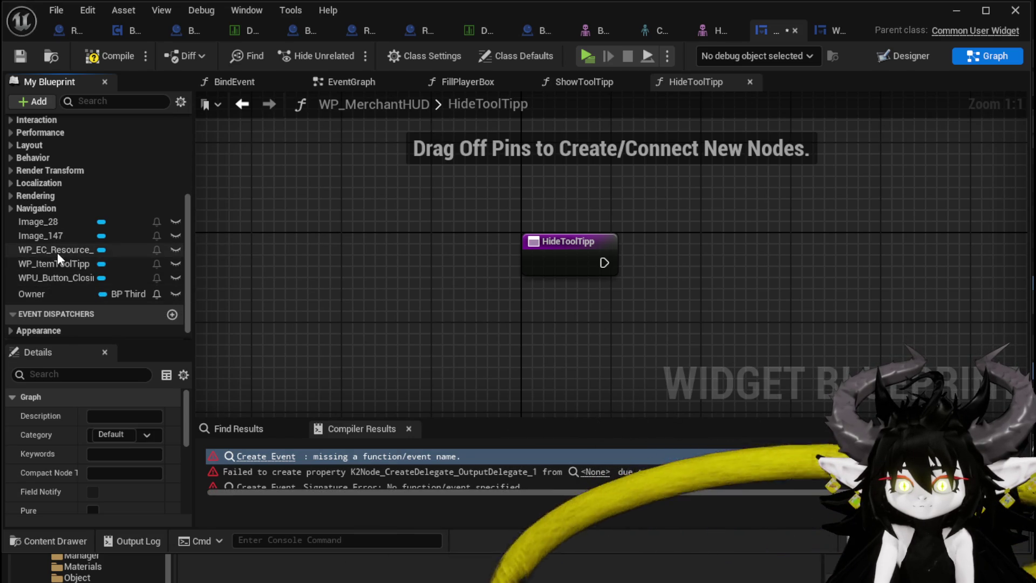
pyautogui.moveTo(54, 263); pyautogui.dragTo(566, 179)
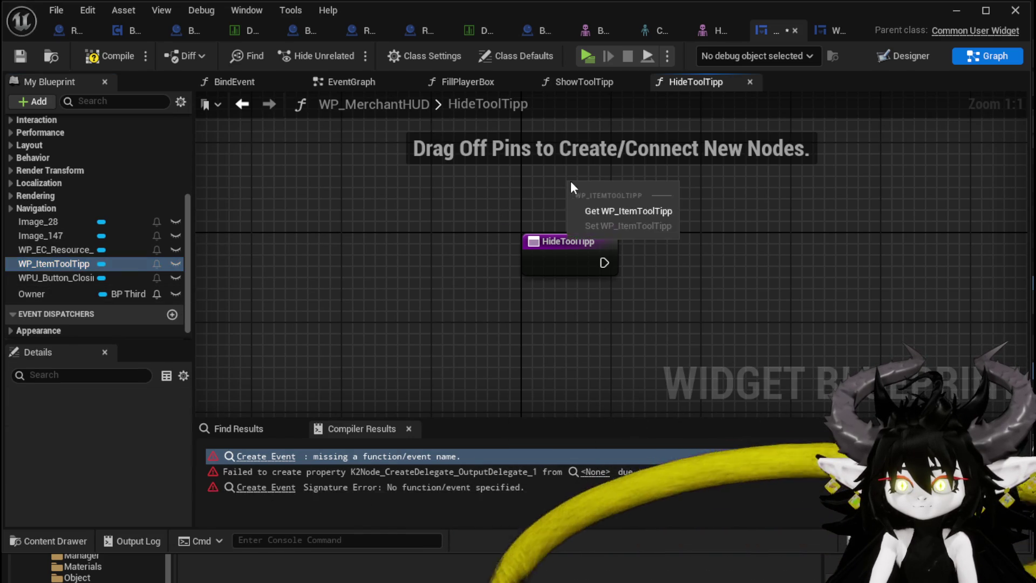
pyautogui.moveTo(657, 189); pyautogui.dragTo(685, 246)
pyautogui.write('Coll')
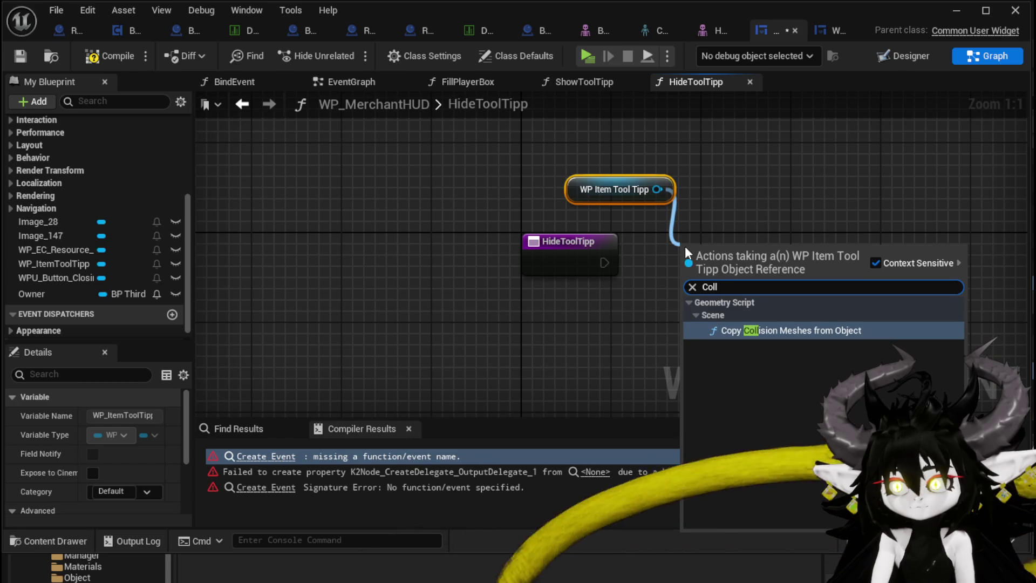
pyautogui.press('BackSpace')
pyautogui.press('BackSpace')
pyautogui.press('BackSpace')
pyautogui.press('BackSpace')
pyautogui.write('Set Visi')
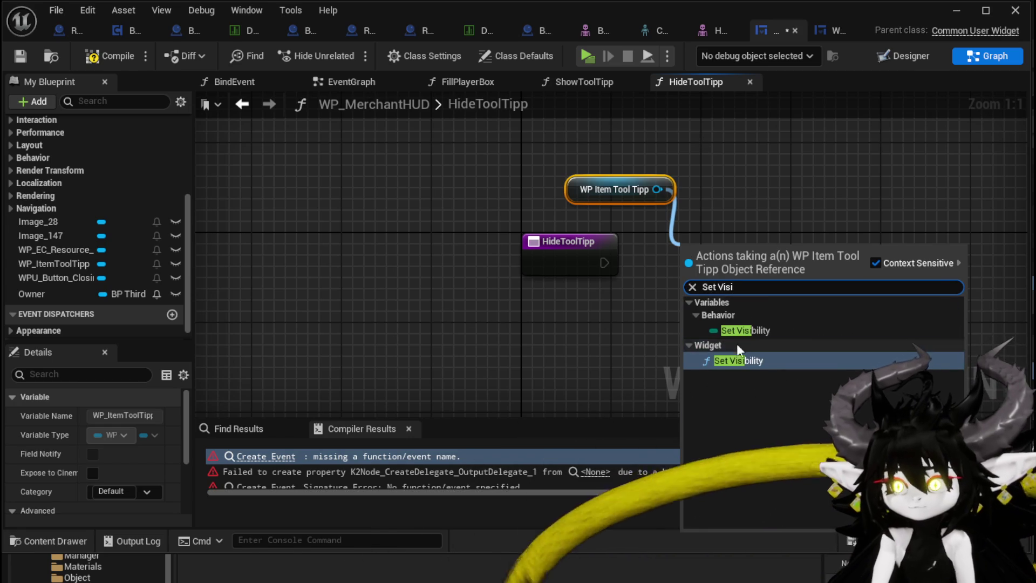
pyautogui.click(737, 359)
pyautogui.moveTo(603, 263)
pyautogui.mouseDown()
pyautogui.moveTo(693, 285)
pyautogui.moveTo(704, 278)
pyautogui.mouseUp()
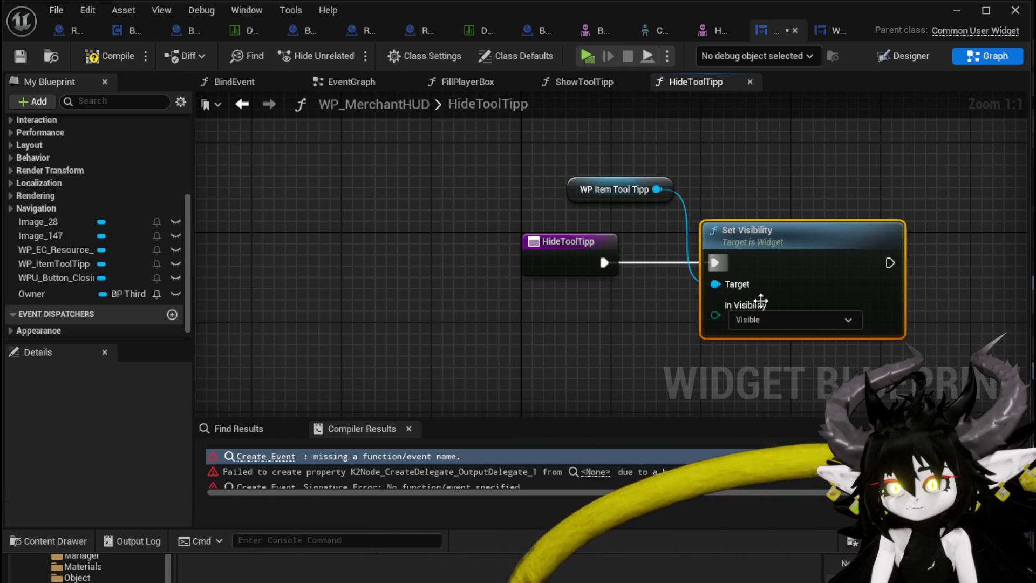
pyautogui.click(757, 319)
pyautogui.click(723, 350)
pyautogui.click(108, 56)
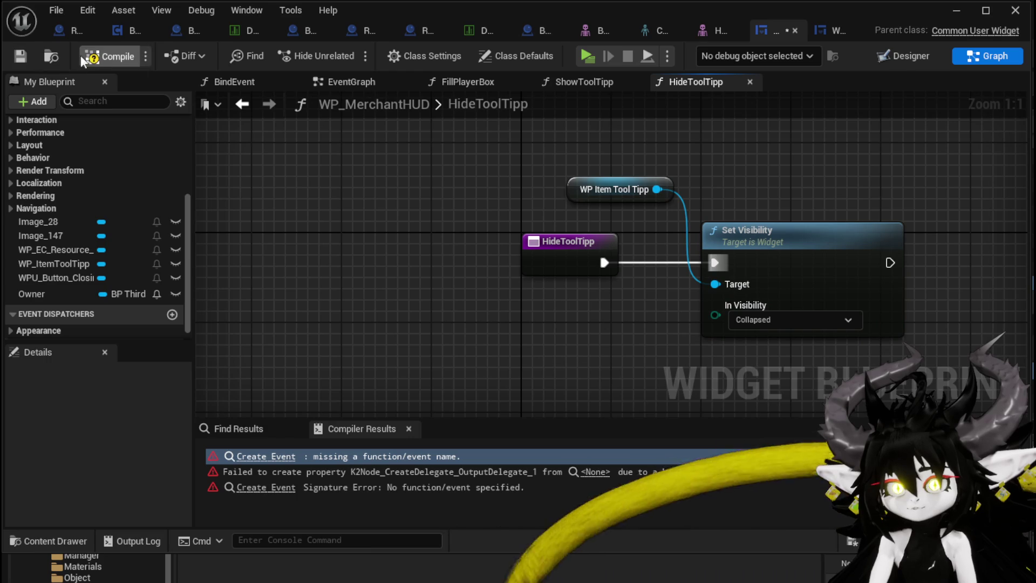
pyautogui.scroll(10, 90, 174)
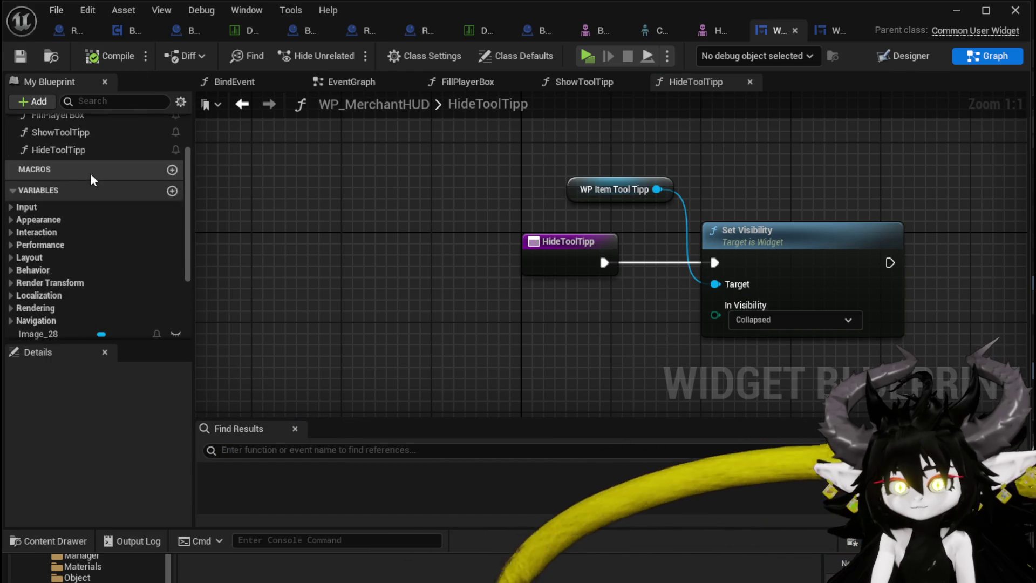
pyautogui.click(82, 218)
# Step: In ShowToolTipp, call Set Visibility on WP_ItemToolTipp to make it Visible
pyautogui.doubleClick(81, 218)
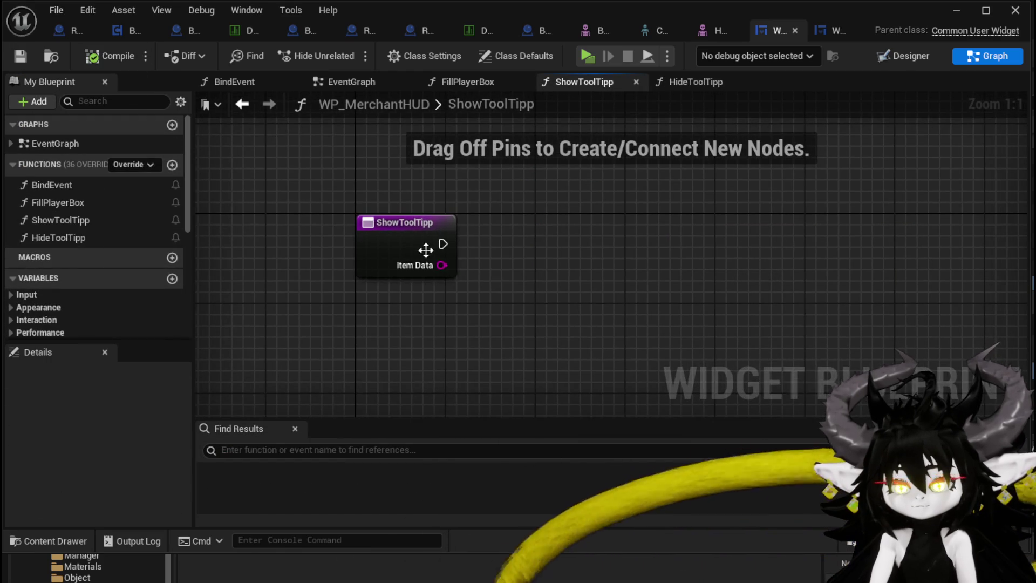
pyautogui.scroll(-3, 81, 277)
pyautogui.scroll(-4, 95, 274)
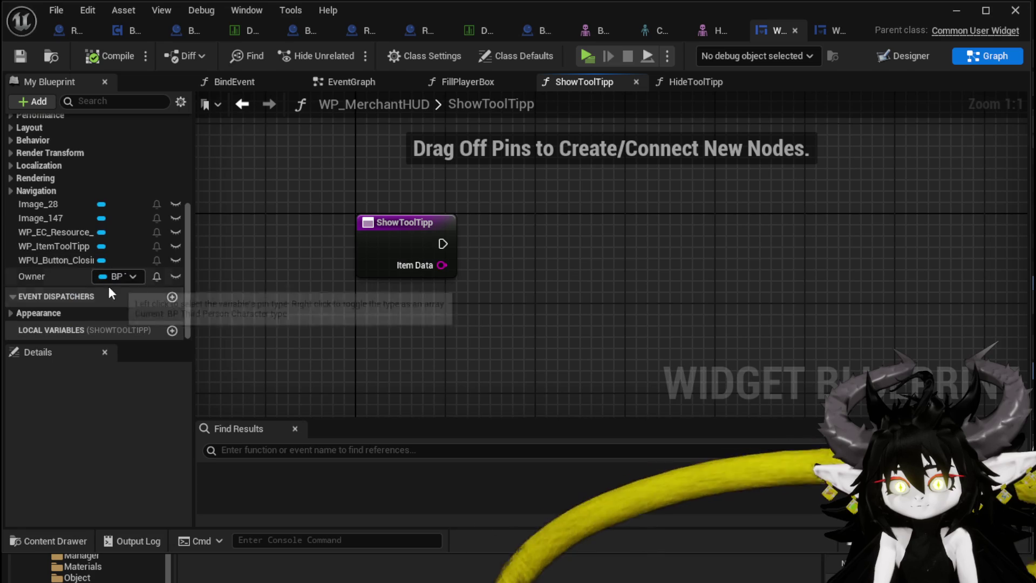
pyautogui.moveTo(49, 247); pyautogui.dragTo(343, 152)
pyautogui.moveTo(424, 159); pyautogui.dragTo(494, 169)
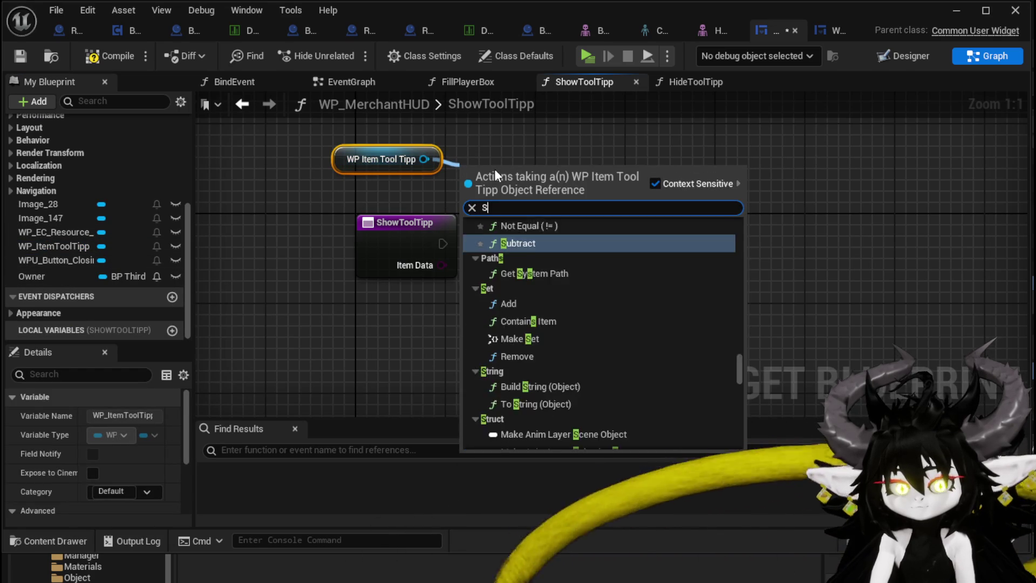
pyautogui.write('Set Visi')
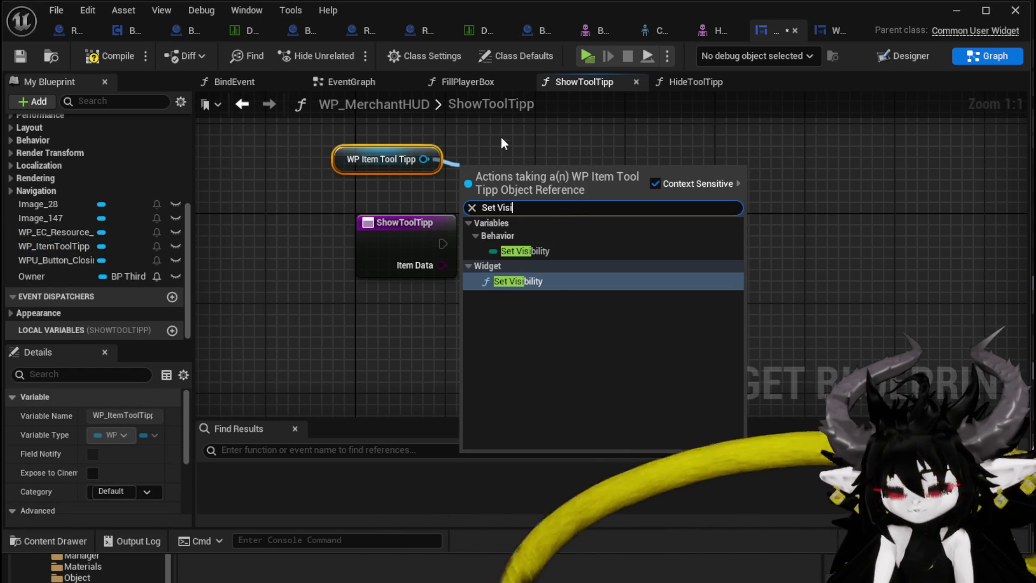
pyautogui.click(541, 284)
pyautogui.moveTo(443, 243)
pyautogui.mouseDown()
pyautogui.moveTo(470, 199)
pyautogui.moveTo(586, 245)
pyautogui.moveTo(550, 260)
pyautogui.mouseUp()
# Step: Call the tooltip's Set Data after Set Visibility, passing in ShowToolTipp's Item Data
pyautogui.moveTo(424, 159); pyautogui.dragTo(620, 168)
pyautogui.write('Set Data')
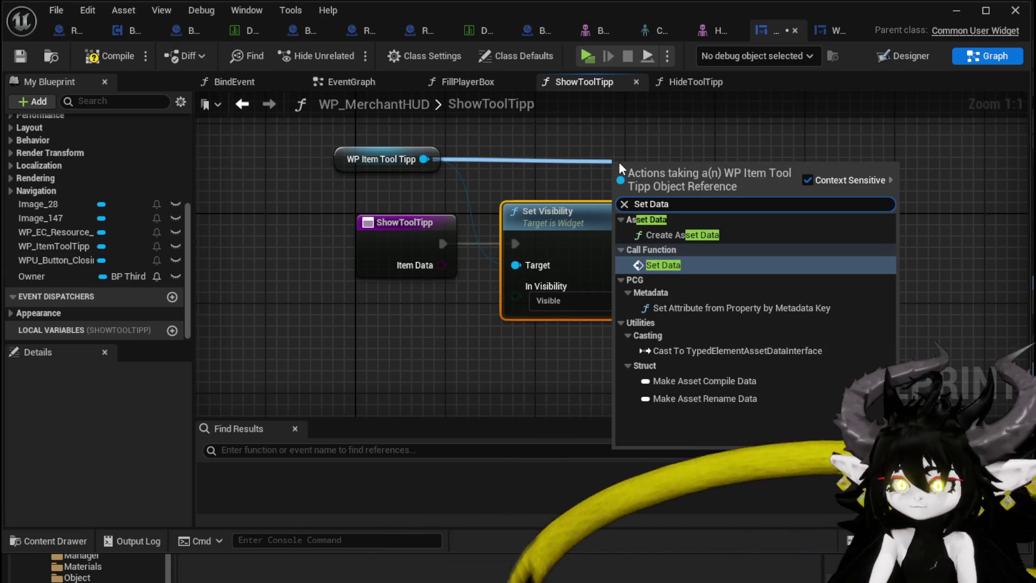
pyautogui.click(678, 264)
pyautogui.moveTo(664, 178)
pyautogui.mouseDown()
pyautogui.moveTo(789, 238)
pyautogui.moveTo(744, 258)
pyautogui.moveTo(799, 238)
pyautogui.mouseUp()
pyautogui.press('Escape')
pyautogui.moveTo(691, 244); pyautogui.dragTo(750, 244)
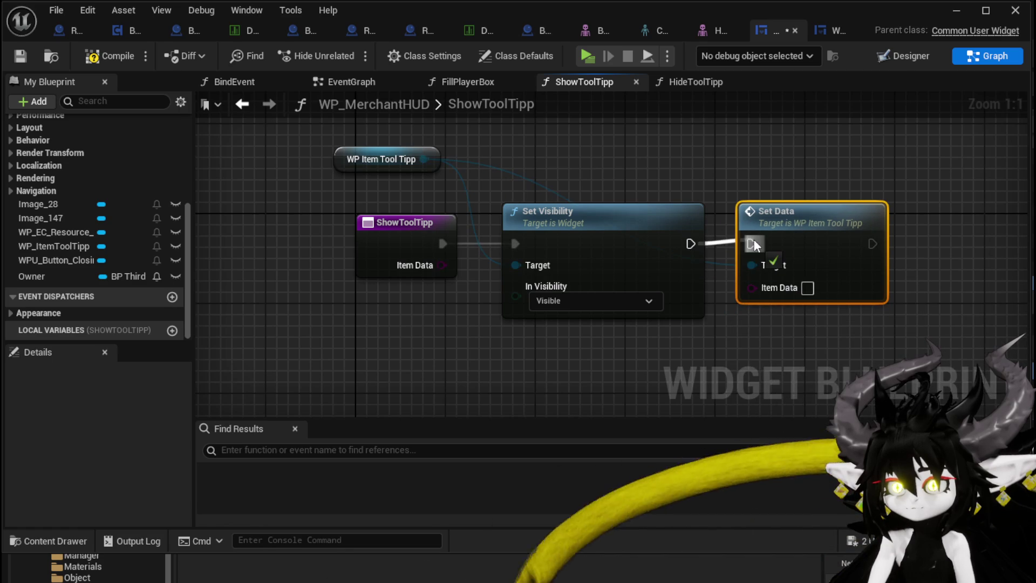
pyautogui.moveTo(441, 265)
pyautogui.mouseDown()
pyautogui.moveTo(714, 298)
pyautogui.moveTo(751, 287)
pyautogui.mouseUp()
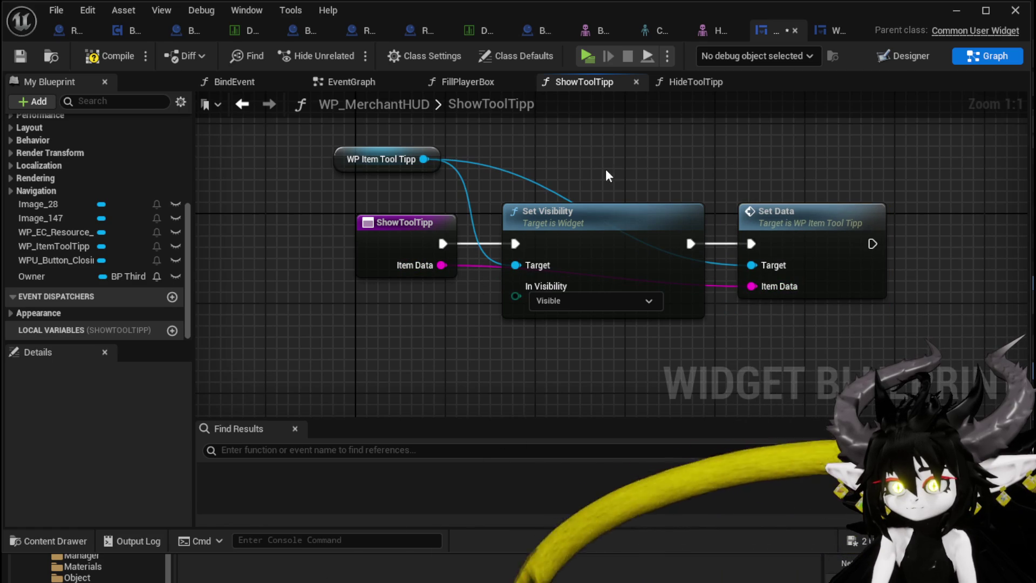
# Step: Compile and save the WP_MerchantHUD blueprint
pyautogui.click(88, 60)
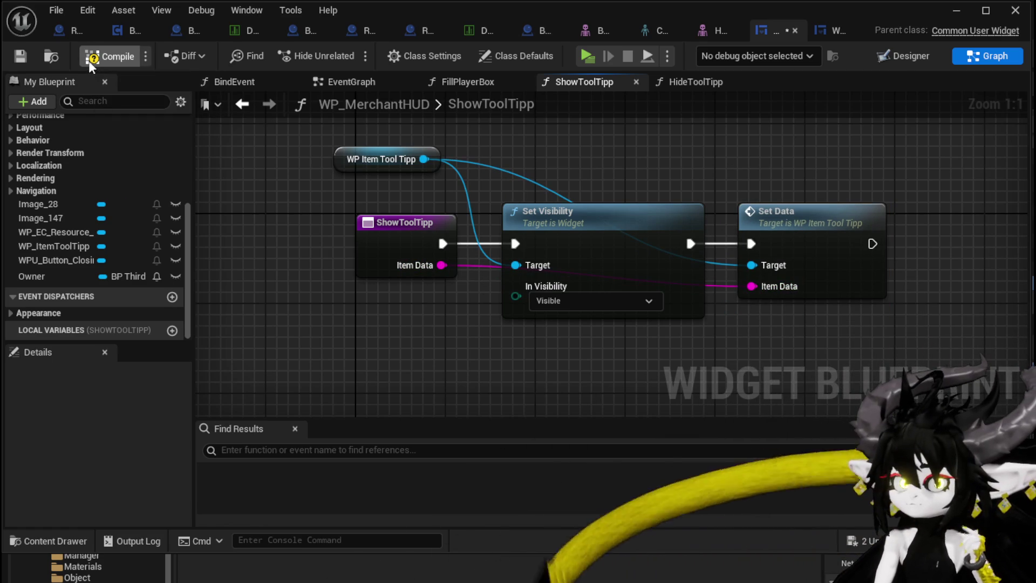
pyautogui.click(16, 57)
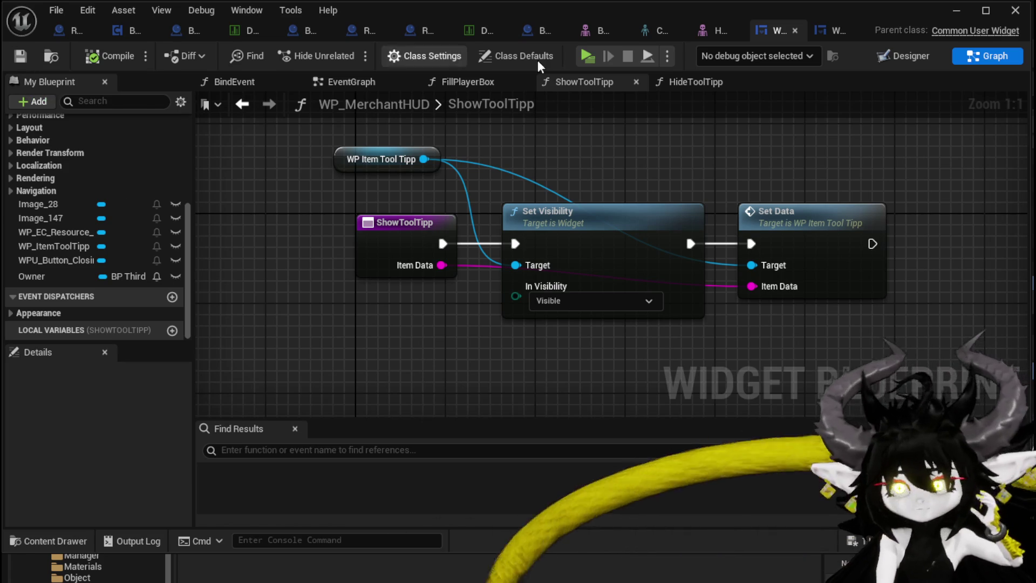
pyautogui.click(20, 56)
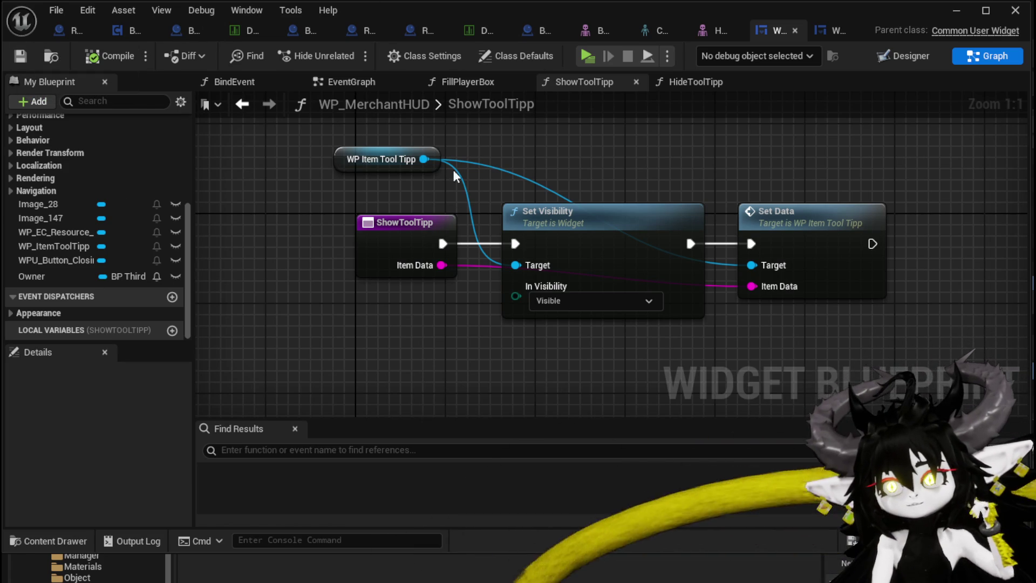
pyautogui.moveTo(484, 189)
pyautogui.mouseDown()
pyautogui.moveTo(360, 181)
pyautogui.moveTo(532, 173)
pyautogui.moveTo(307, 192)
pyautogui.moveTo(317, 234)
pyautogui.moveTo(433, 199)
pyautogui.mouseUp()
# Step: Add a Slot as Canvas Slot node from the WP_ItemToolTipp reference
pyautogui.write('get')
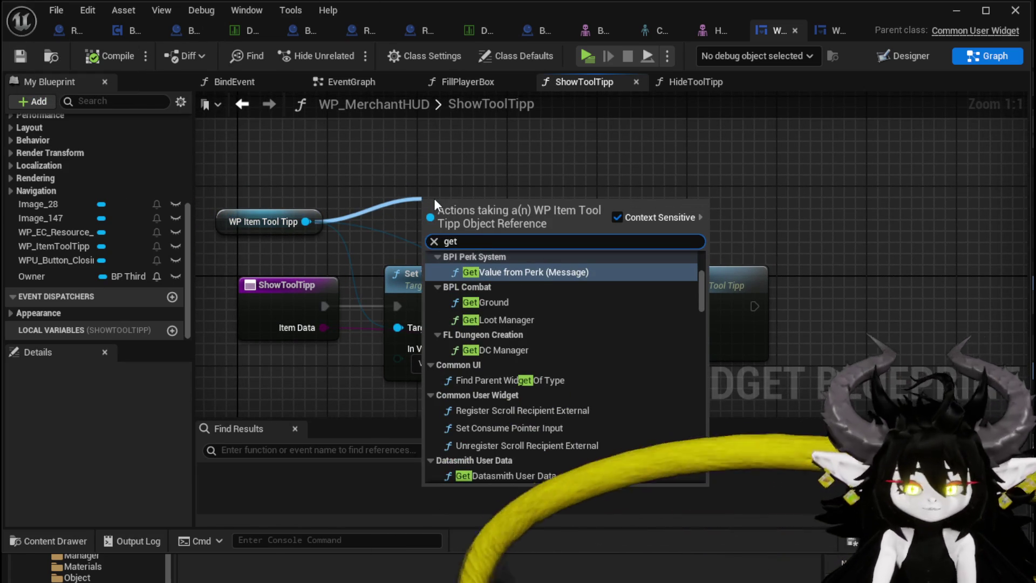
pyautogui.write(' slot')
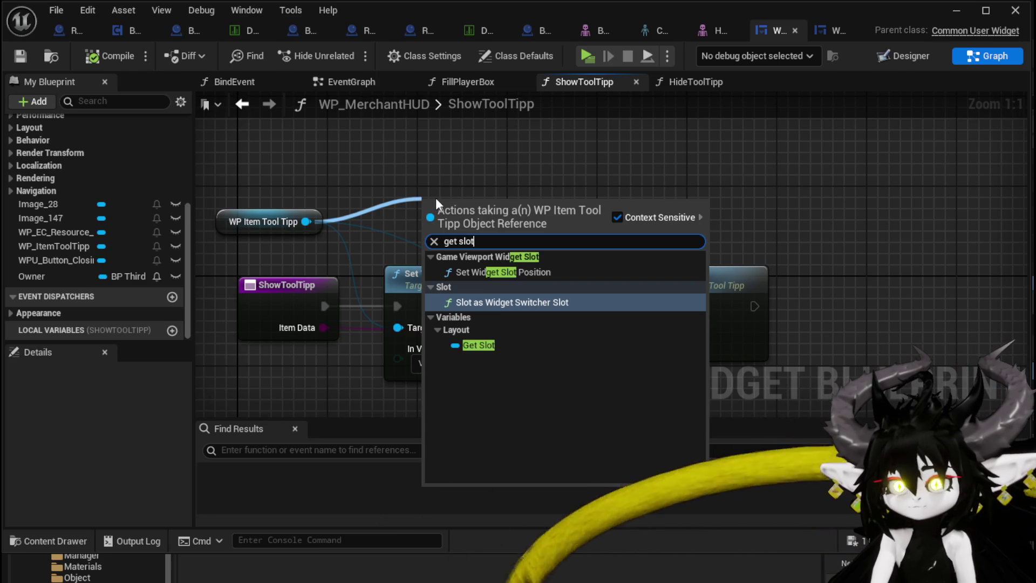
pyautogui.moveTo(316, 226)
pyautogui.mouseDown()
pyautogui.moveTo(360, 183)
pyautogui.moveTo(400, 170)
pyautogui.mouseUp()
pyautogui.write('canv')
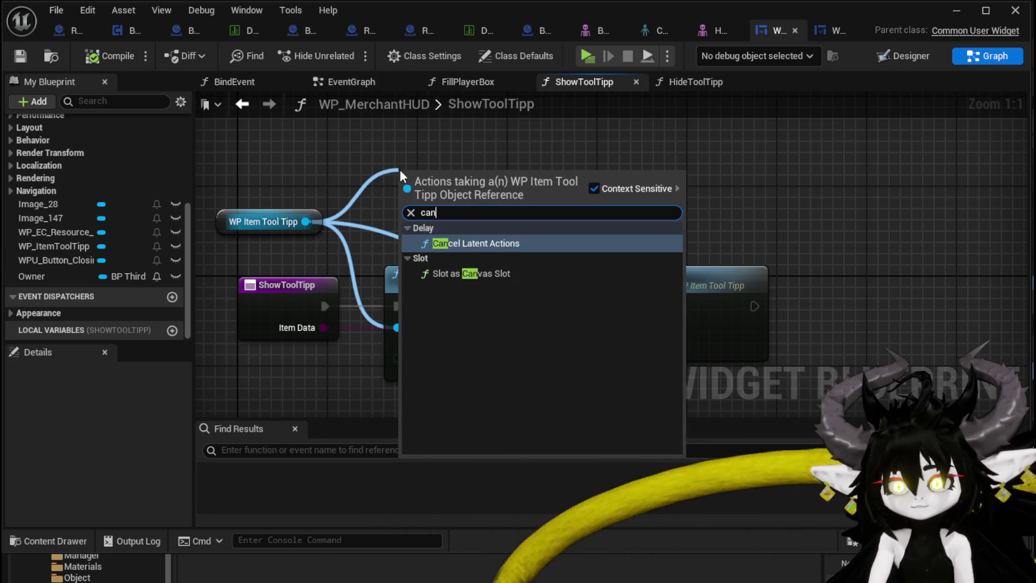
pyautogui.press('Return')
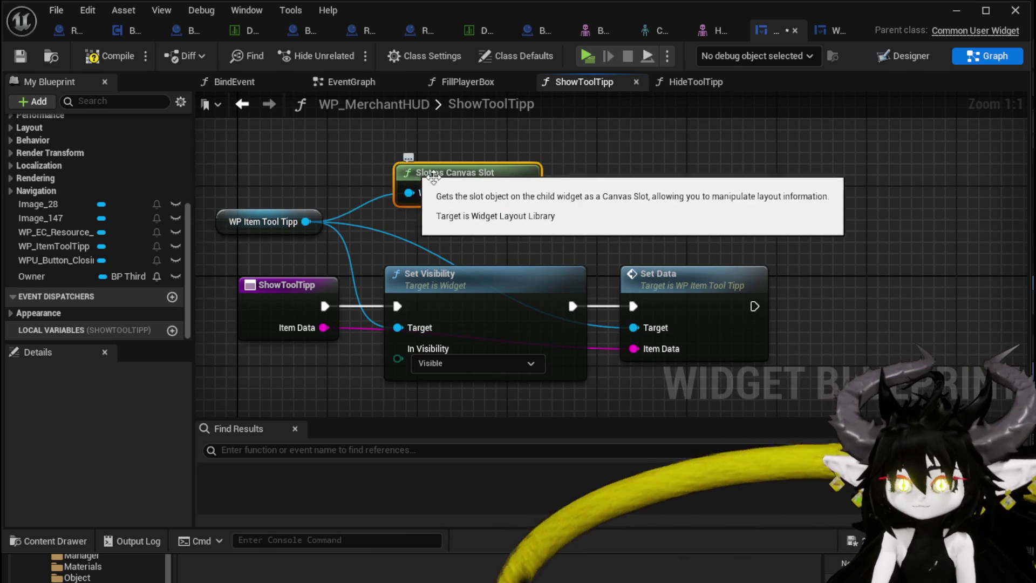
# Step: Add Get Mouse Position on Viewport and run it after Set Data
pyautogui.rightClick(550, 207)
pyautogui.write('get')
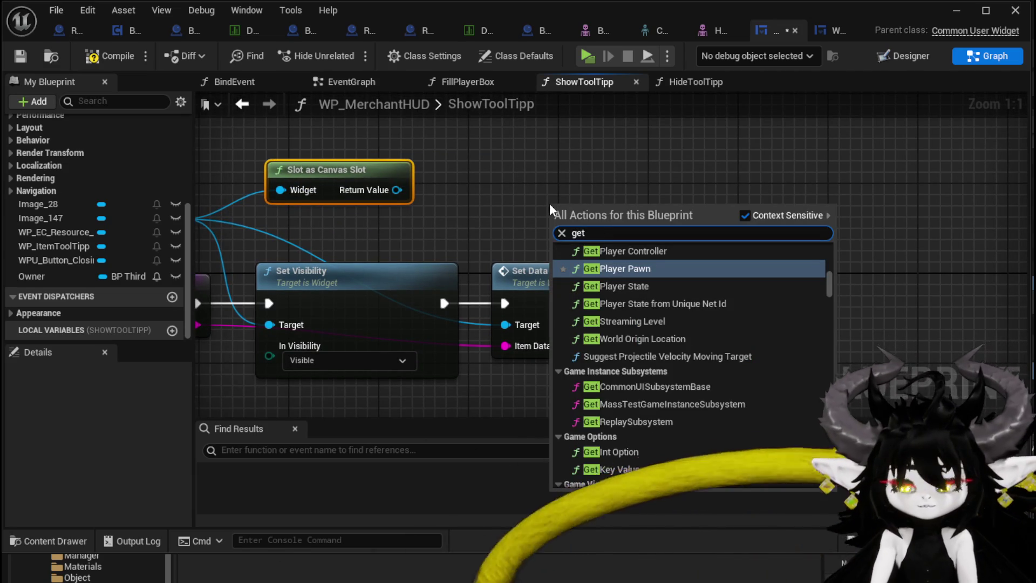
pyautogui.write(' mouse moti')
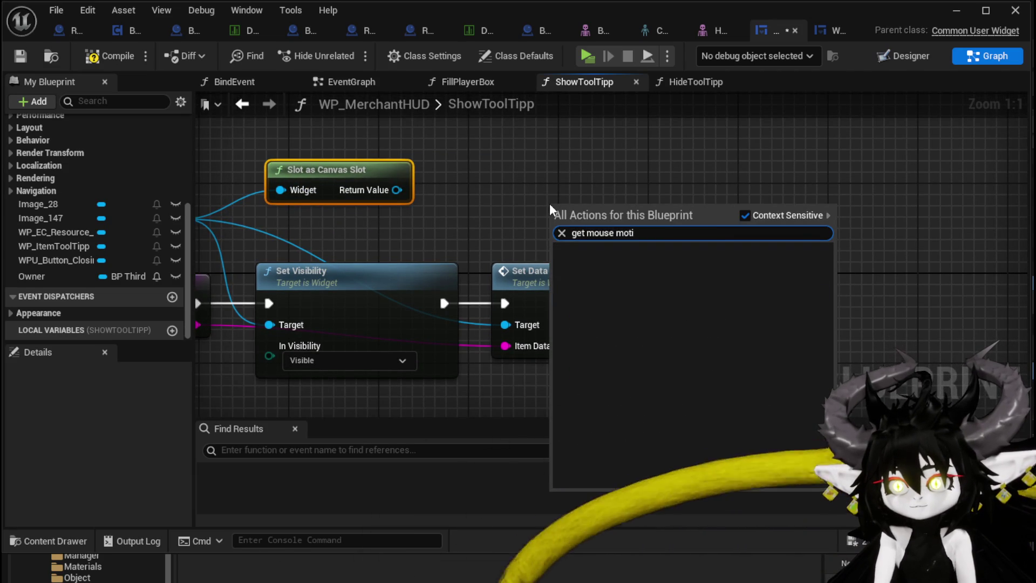
pyautogui.press('BackSpace')
pyautogui.press('BackSpace')
pyautogui.write('osi')
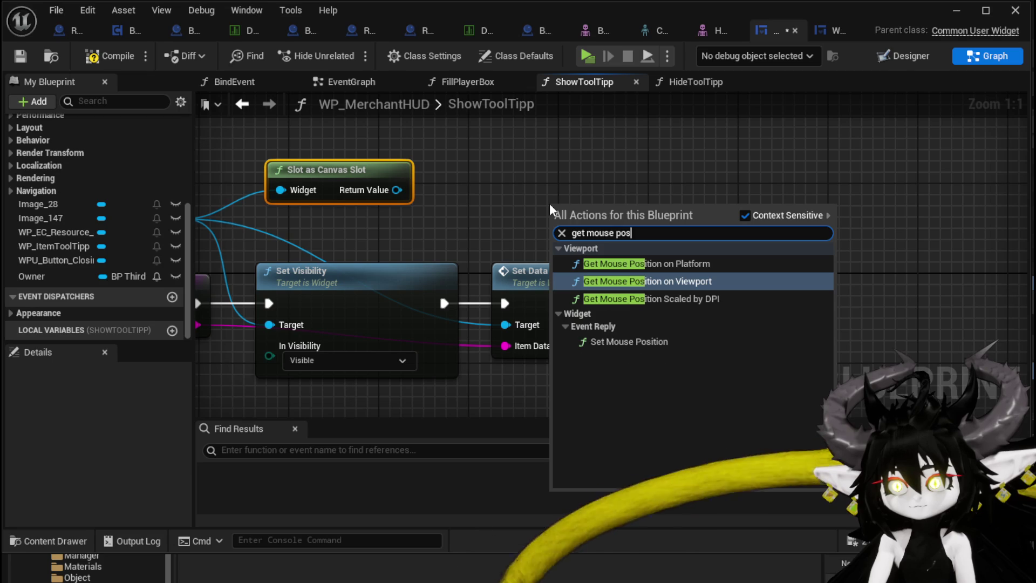
pyautogui.press('Return')
pyautogui.moveTo(613, 243)
pyautogui.mouseDown()
pyautogui.moveTo(660, 216)
pyautogui.moveTo(750, 294)
pyautogui.moveTo(727, 312)
pyautogui.mouseUp()
pyautogui.moveTo(633, 304); pyautogui.dragTo(672, 292)
# Step: Set the canvas slot's position to the mouse position and close the widget editor
pyautogui.moveTo(502, 196); pyautogui.dragTo(533, 194)
pyautogui.write('Set')
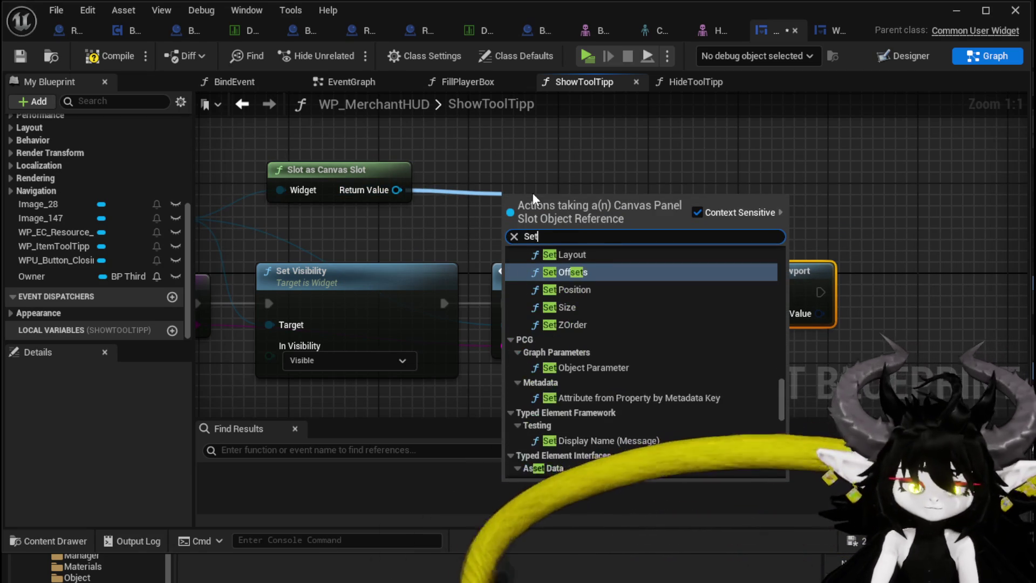
pyautogui.write(' po')
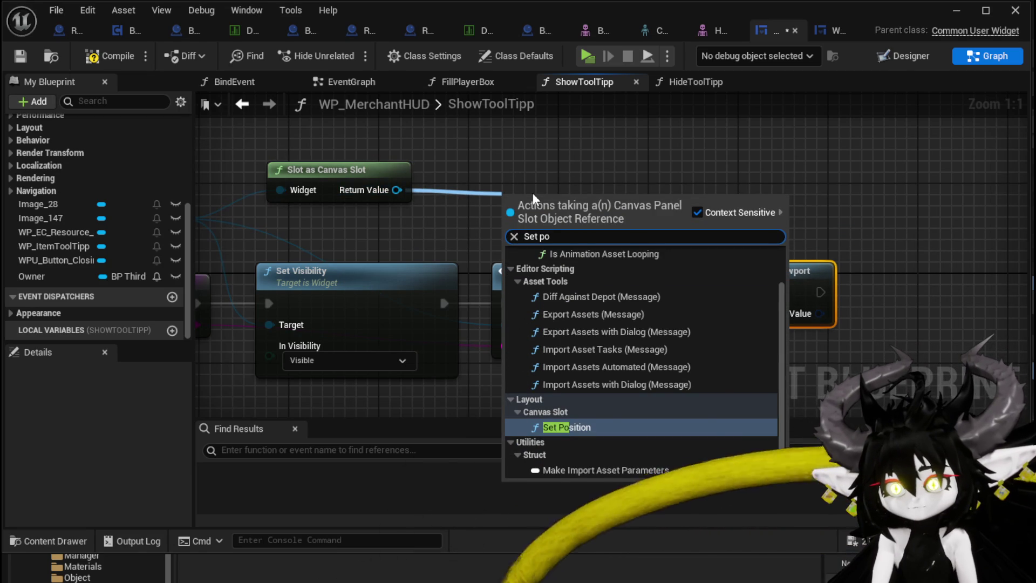
pyautogui.click(572, 426)
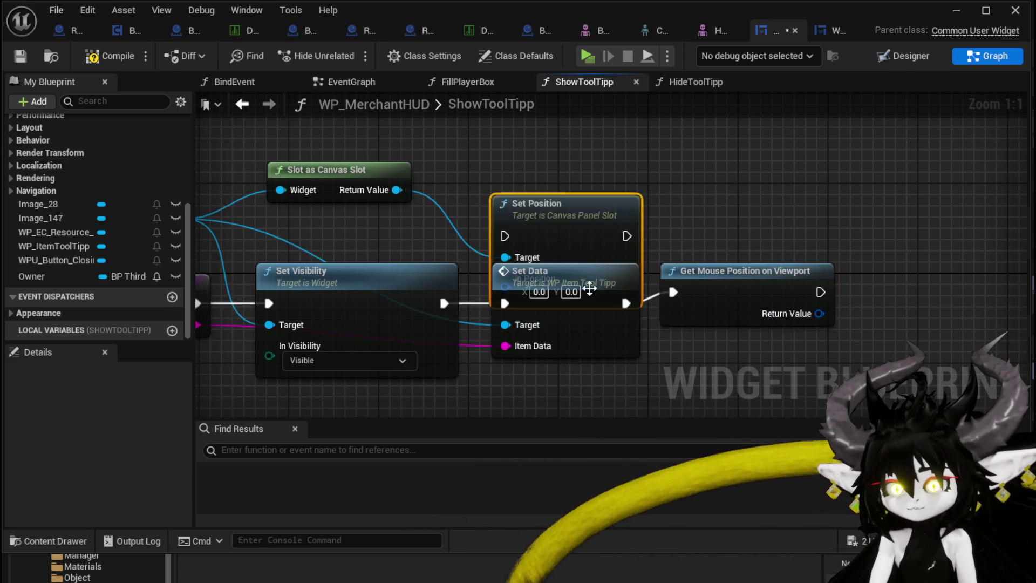
pyautogui.scroll(-8, 556, 232)
pyautogui.scroll(4, 584, 206)
pyautogui.moveTo(584, 206)
pyautogui.mouseDown()
pyautogui.moveTo(751, 232)
pyautogui.moveTo(695, 234)
pyautogui.moveTo(728, 232)
pyautogui.moveTo(717, 235)
pyautogui.moveTo(719, 257)
pyautogui.mouseUp()
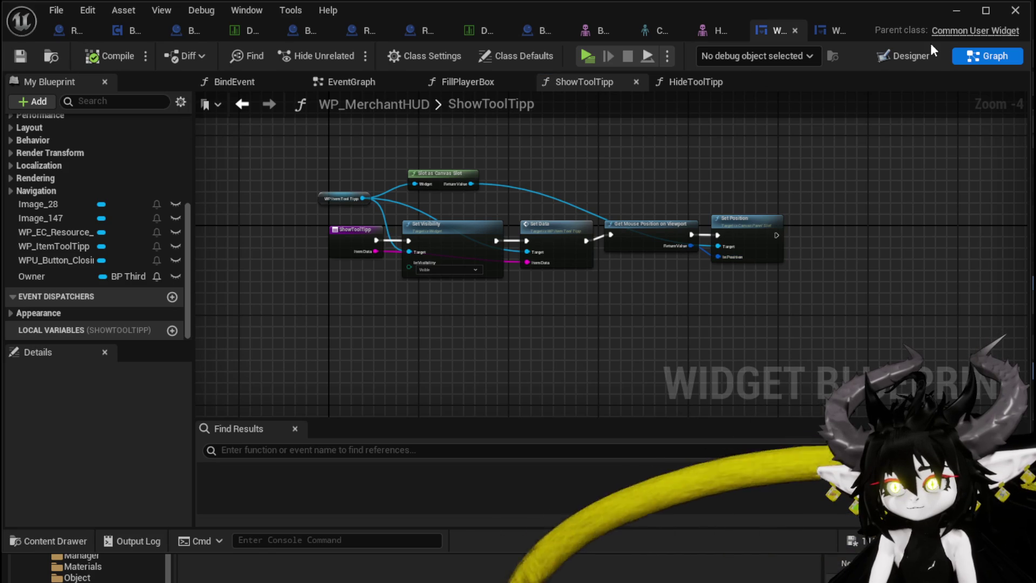
pyautogui.click(954, 12)
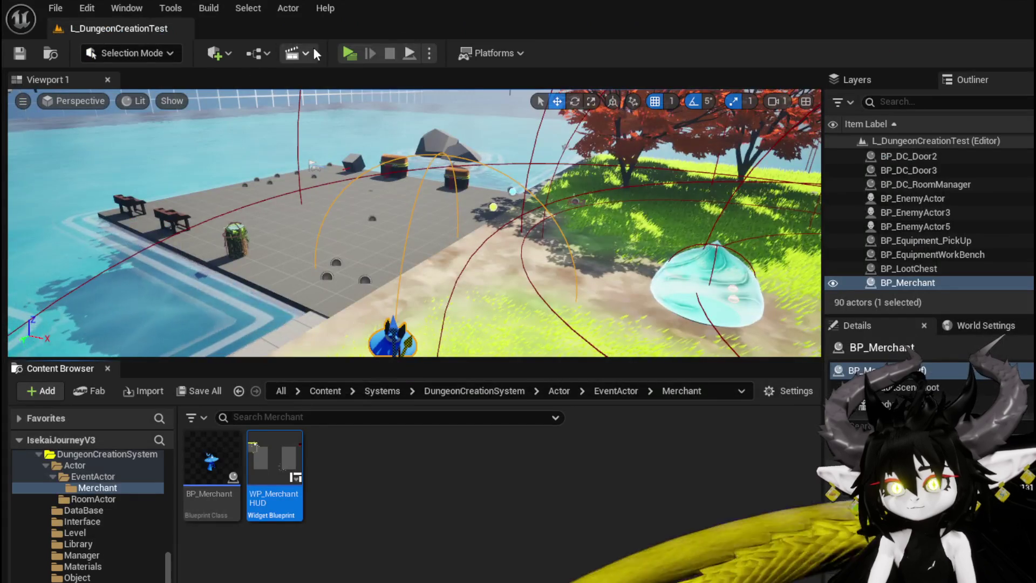
# Step: Play the level, open the merchant's shop and hover a glove slot to show its tooltip
pyautogui.click(341, 52)
pyautogui.press('w')
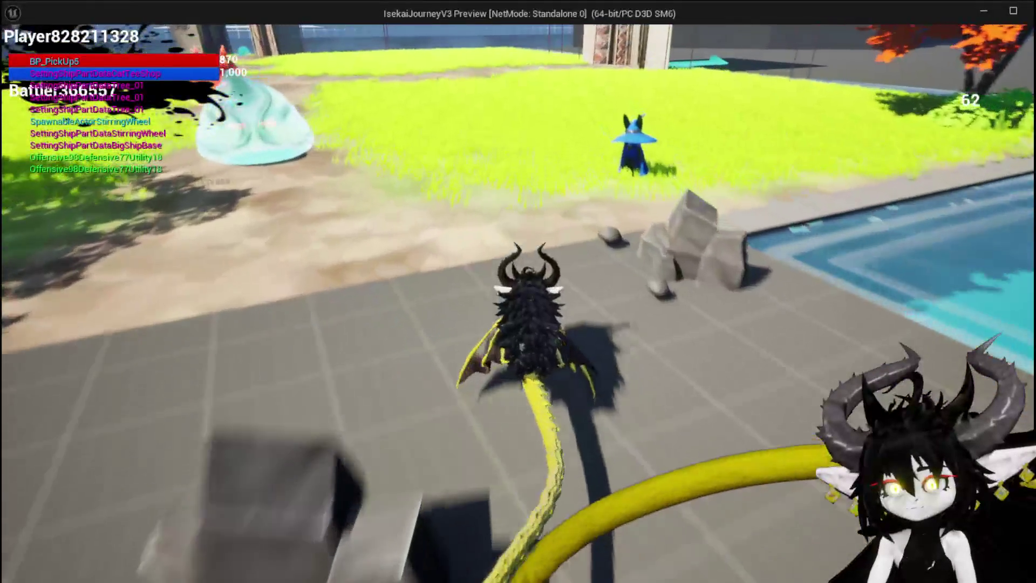
pyautogui.press('e')
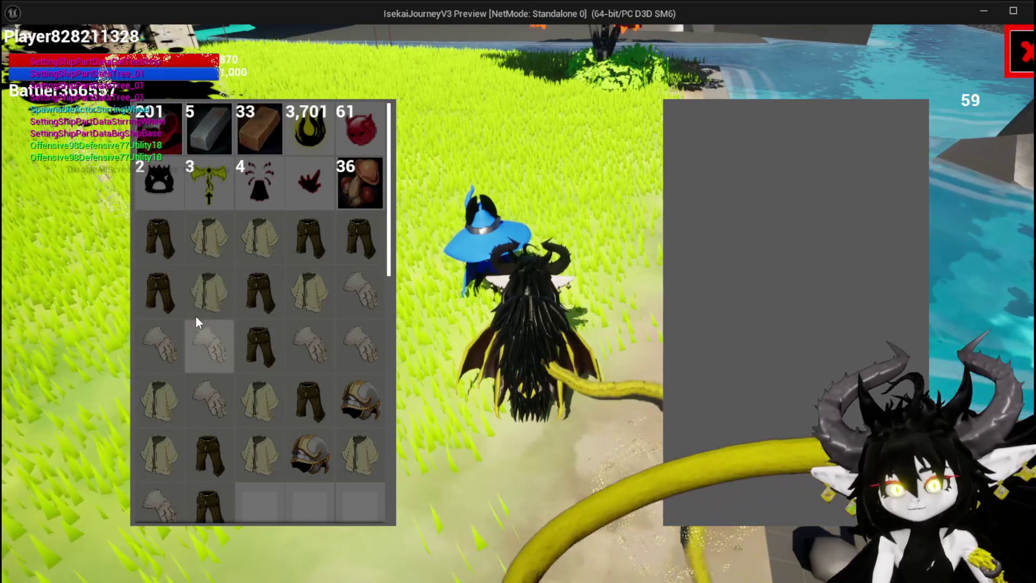
pyautogui.click(209, 337)
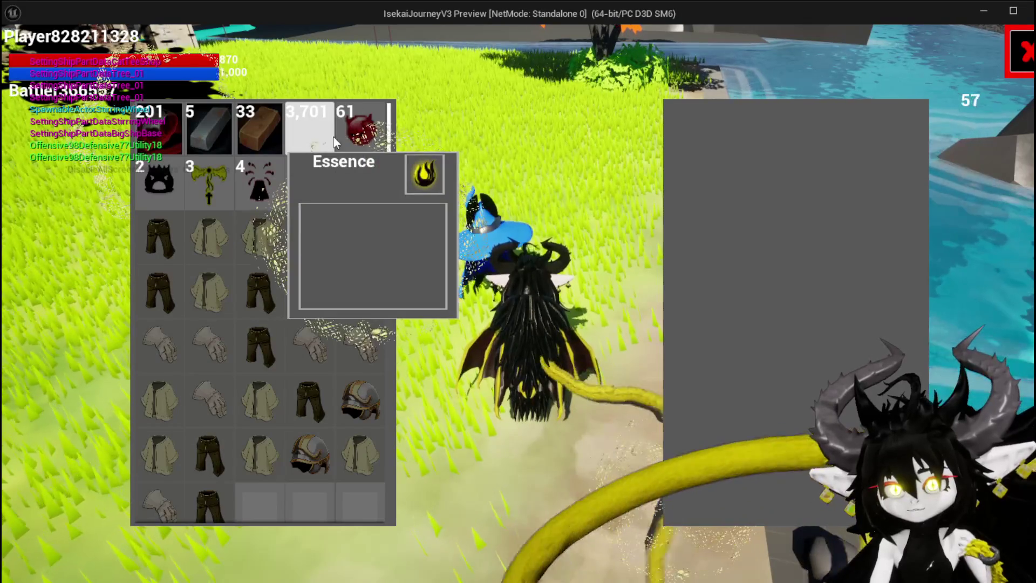